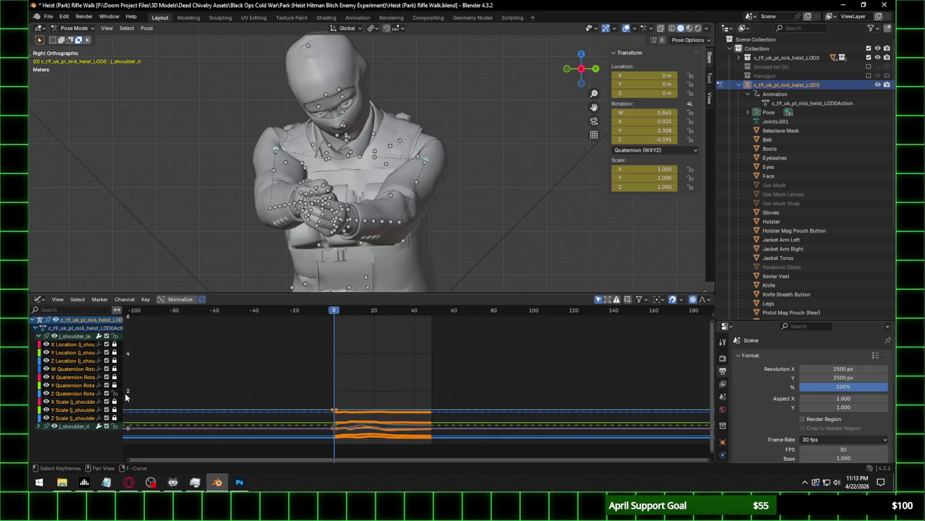
# Lock j_shoulder_ri's curves, expand its channels, and trial-move all its keys before cancelling.
pyautogui.click(114, 426)
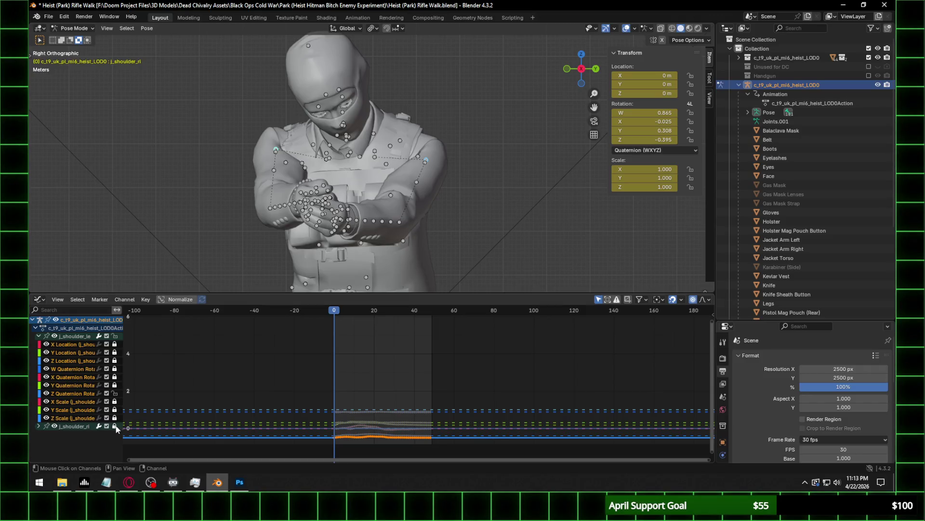
pyautogui.click(38, 426)
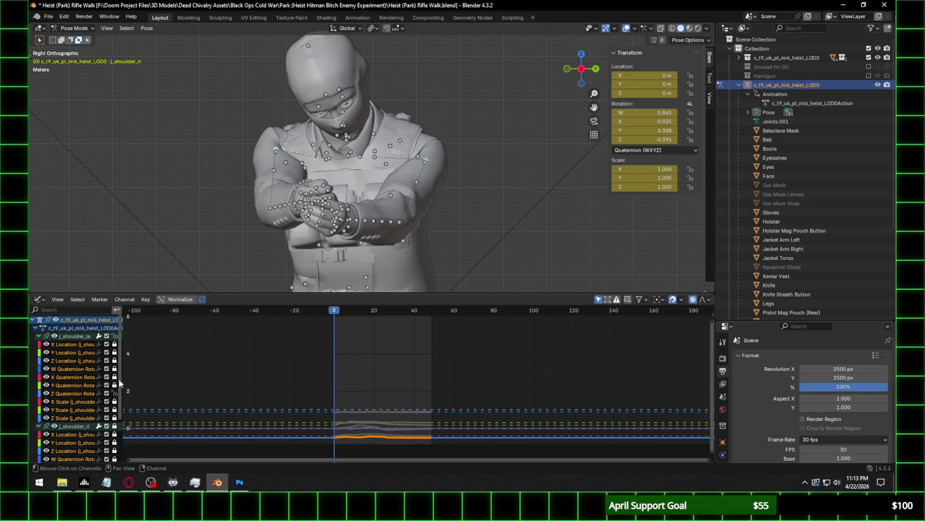
pyautogui.scroll(-3, 73, 385)
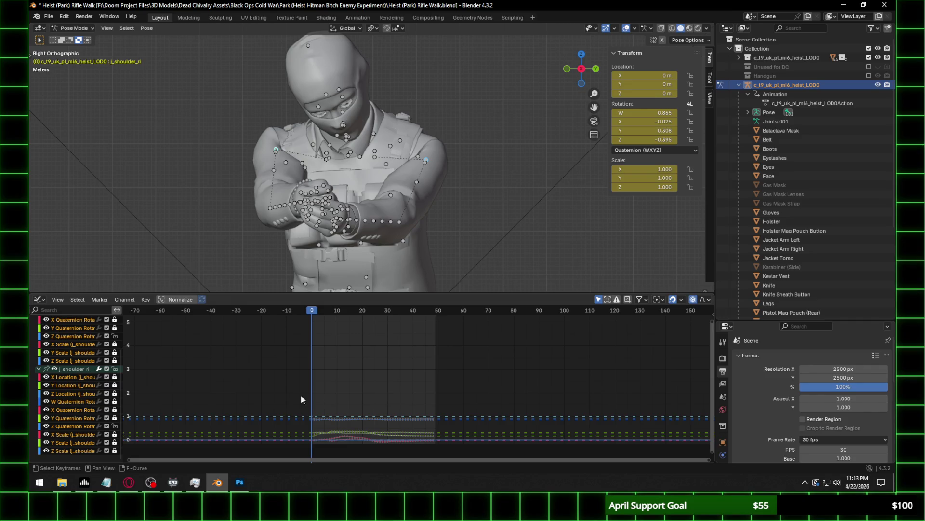
pyautogui.press('a')
pyautogui.press('Home')
pyautogui.press('g')
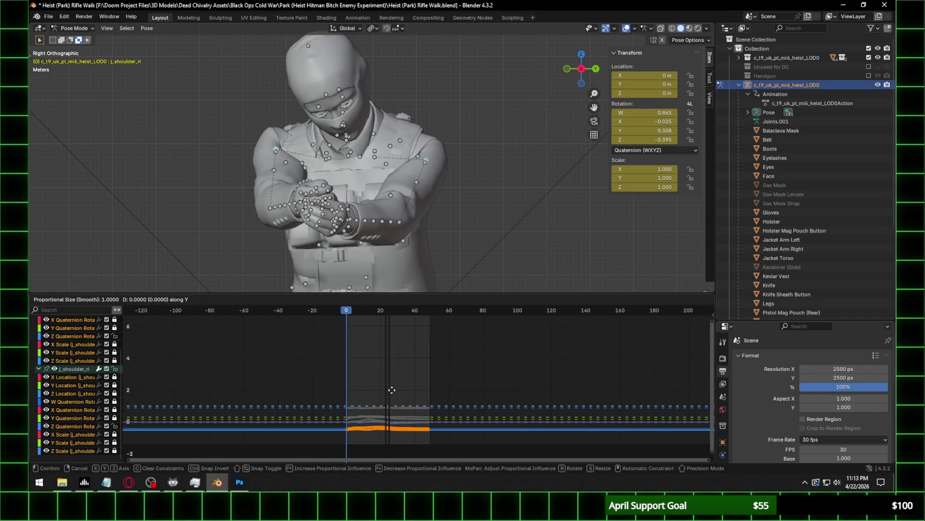
pyautogui.press('Escape')
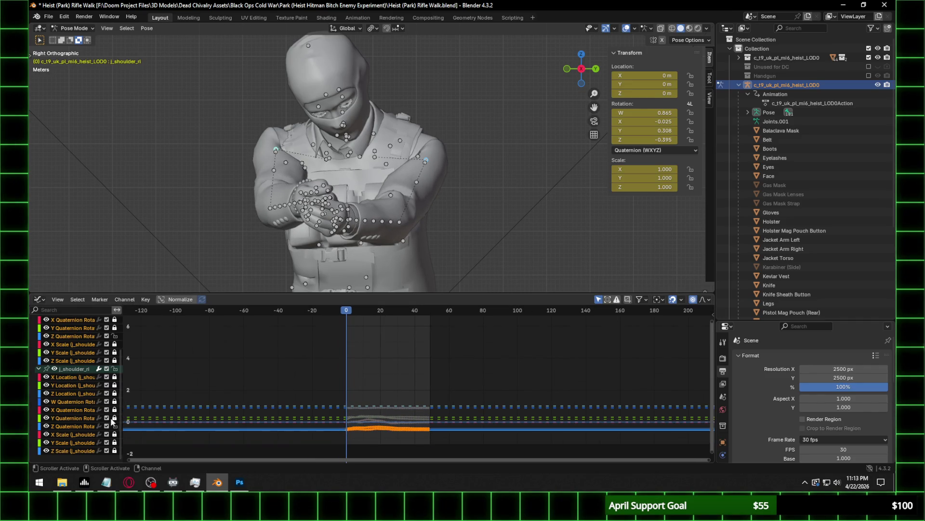
# Toggle the Y Quaternion and shoulder group edit locks, then trial-drag the Y curve and cancel.
pyautogui.click(115, 417)
pyautogui.click(115, 369)
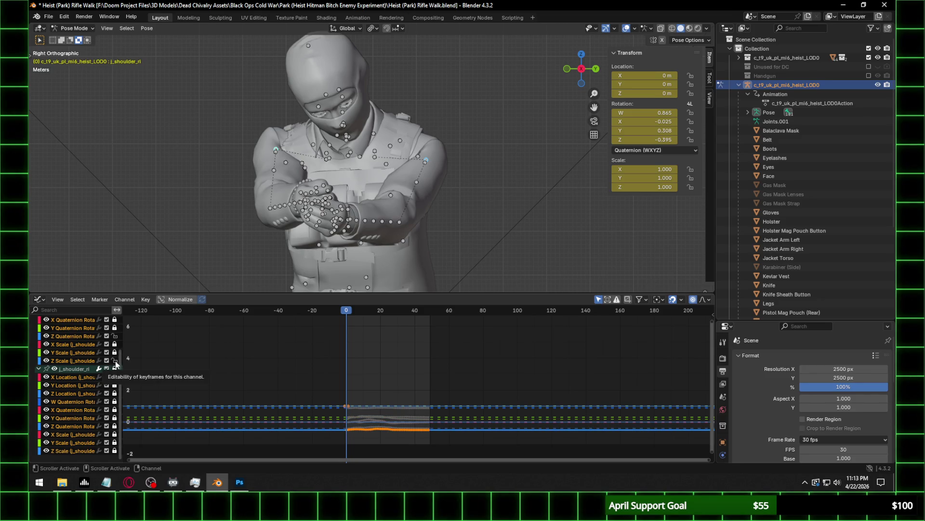
pyautogui.click(115, 369)
pyautogui.click(115, 370)
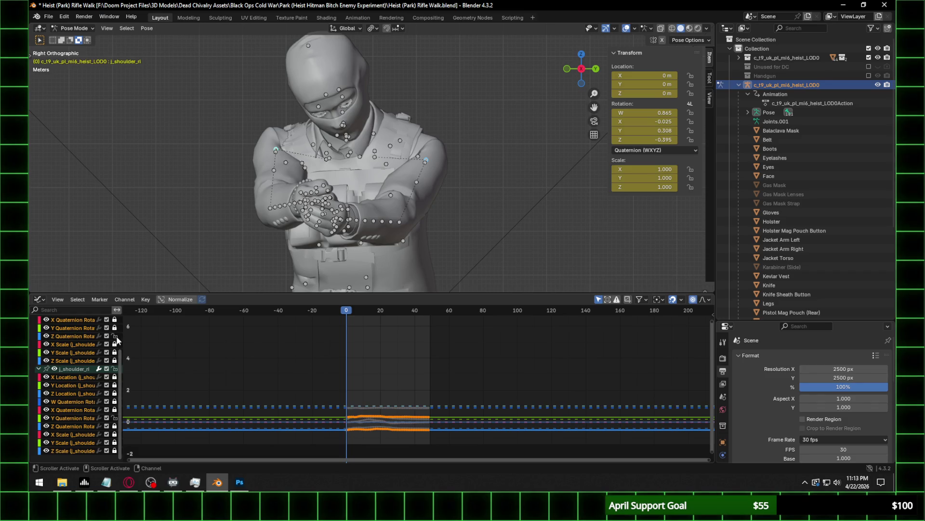
pyautogui.moveTo(399, 417); pyautogui.dragTo(399, 416)
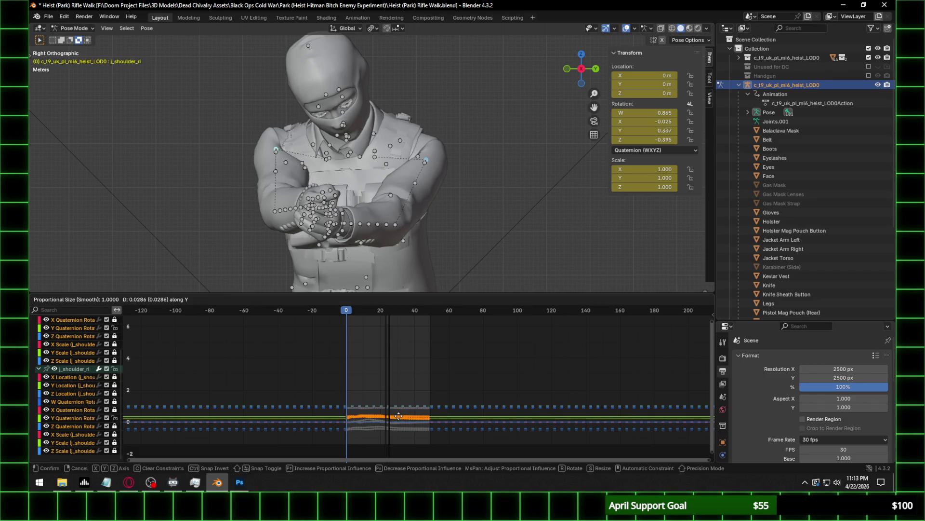
pyautogui.press('Escape')
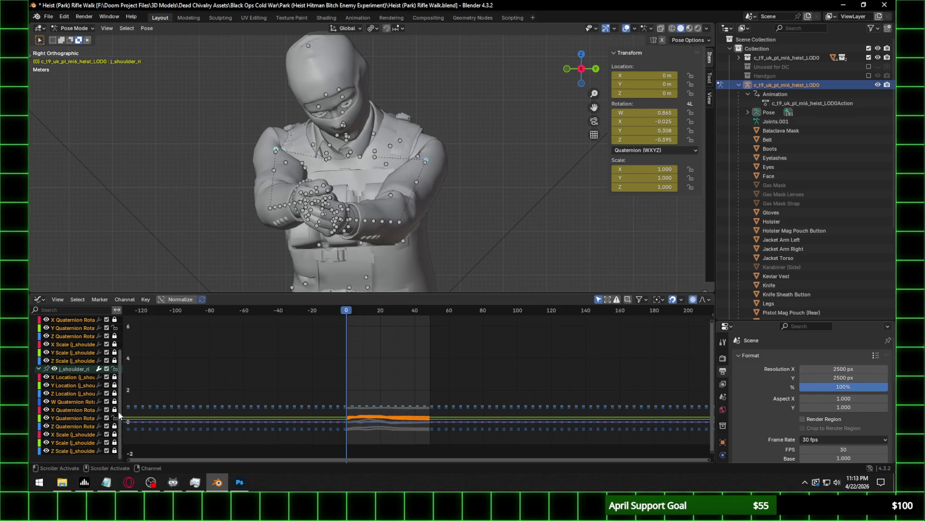
# Leave only X Quaternion unlocked and test a value-only move, cancelling to keep the pose.
pyautogui.click(114, 369)
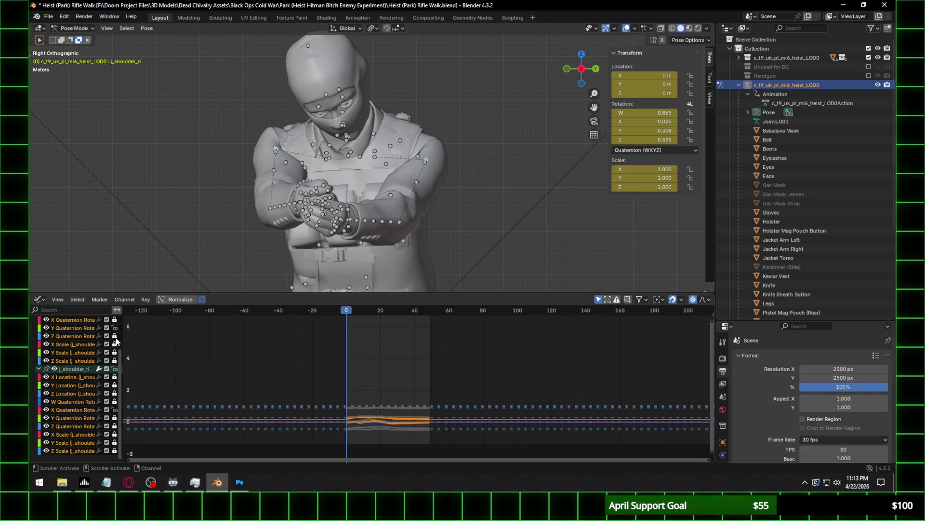
pyautogui.click(115, 319)
pyautogui.click(115, 327)
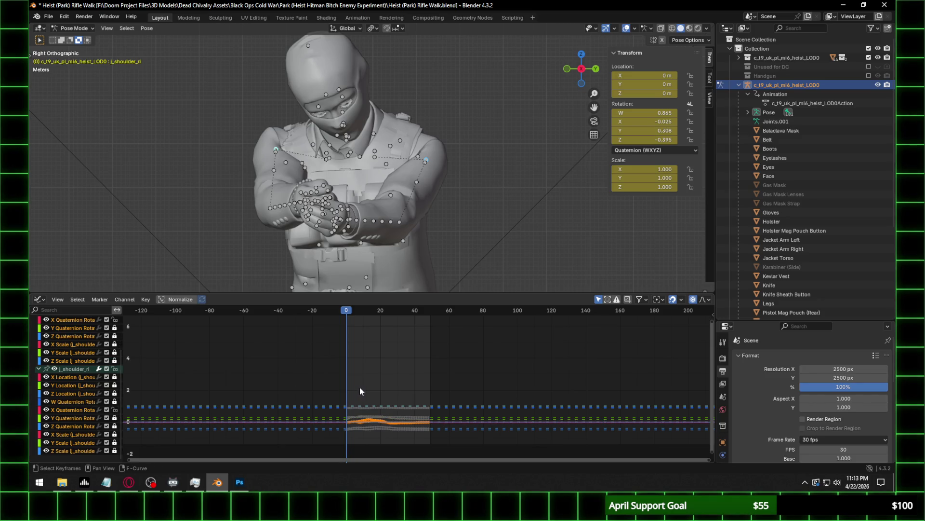
pyautogui.press('g')
pyautogui.press('y')
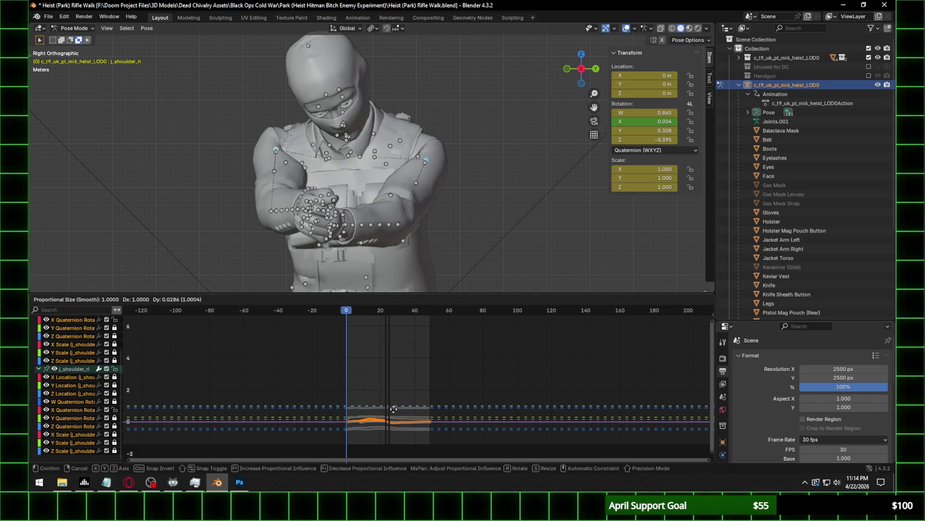
pyautogui.press('Escape')
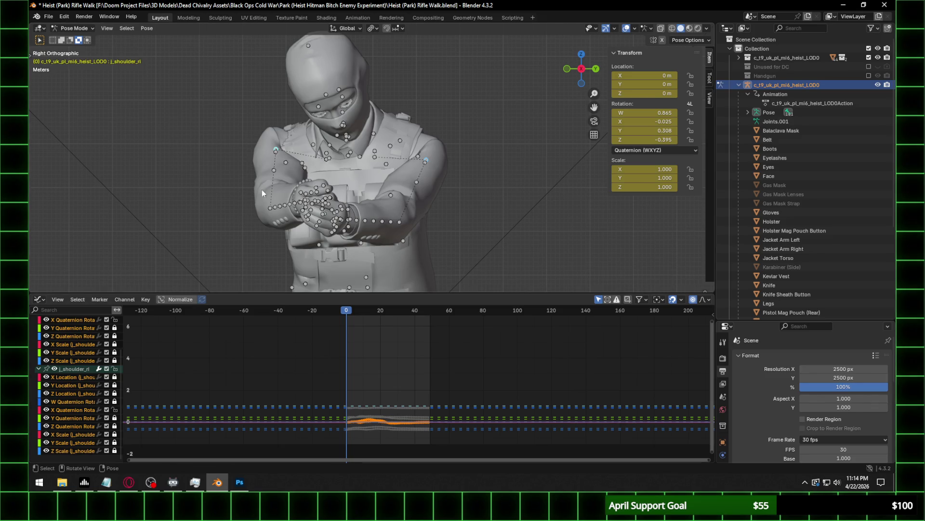
# Select only the right shoulder bone and try moving its W Quaternion keys, then relock W.
pyautogui.click(278, 150)
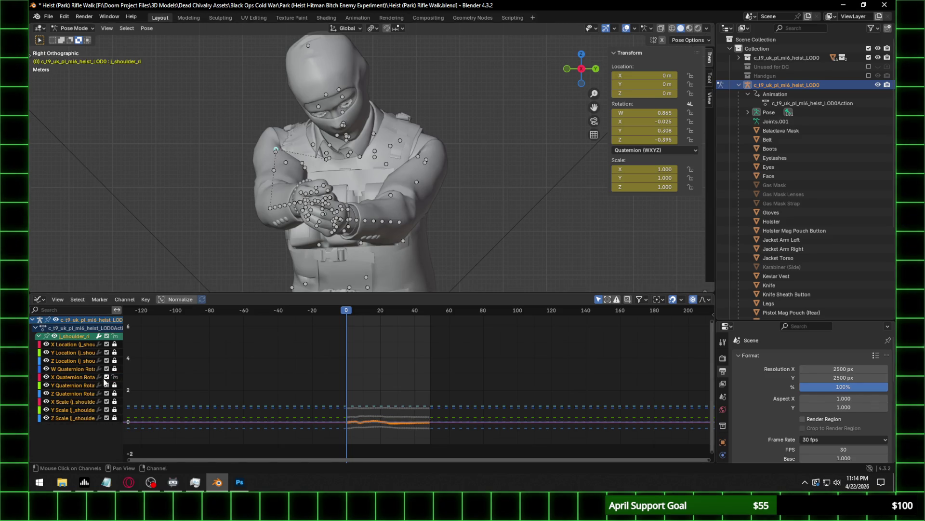
pyautogui.press('g')
pyautogui.press('Escape')
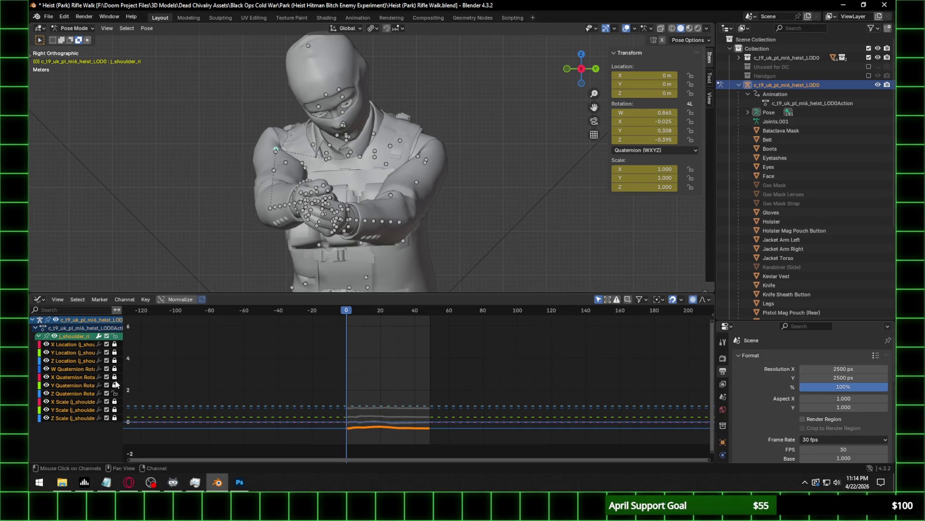
pyautogui.click(114, 369)
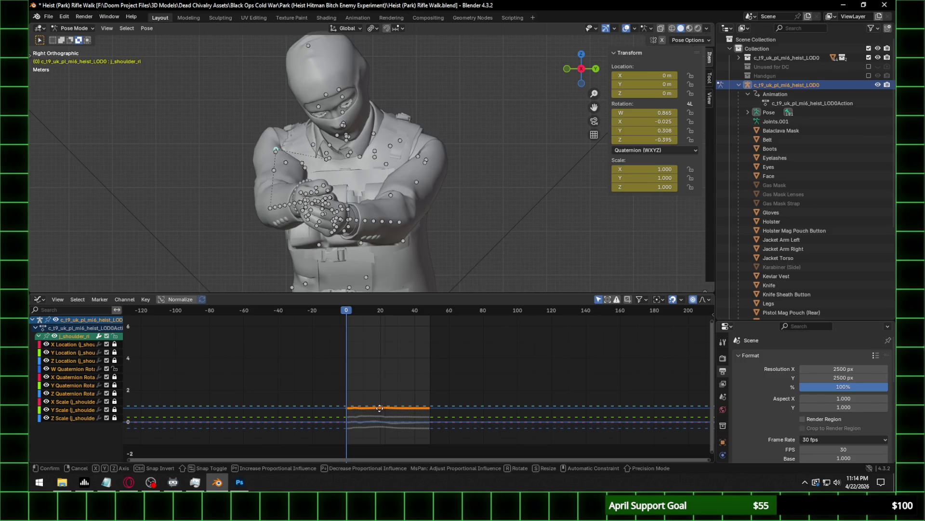
pyautogui.press('g')
pyautogui.press('Escape')
pyautogui.click(114, 368)
# Unlock the X Quaternion curve and shift its rotation keys to a new offset.
pyautogui.click(115, 385)
pyautogui.click(114, 384)
pyautogui.click(114, 376)
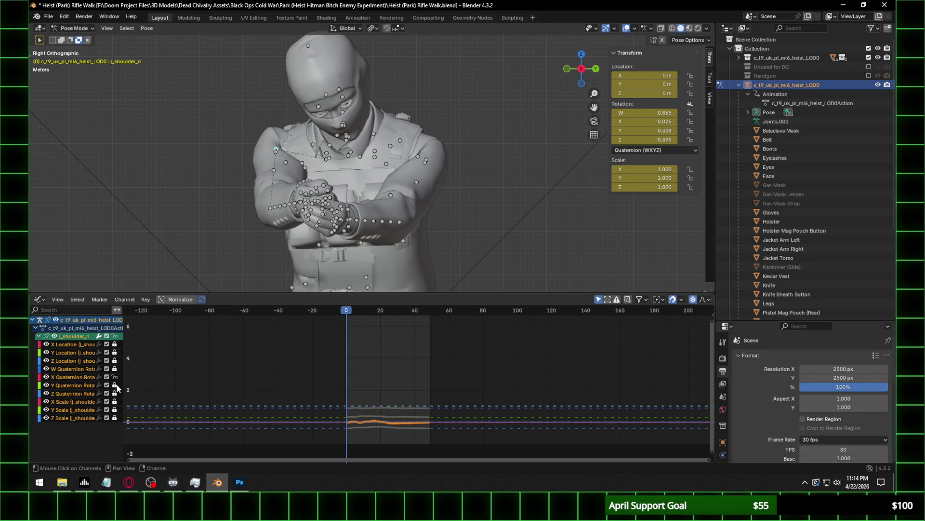
pyautogui.press('g')
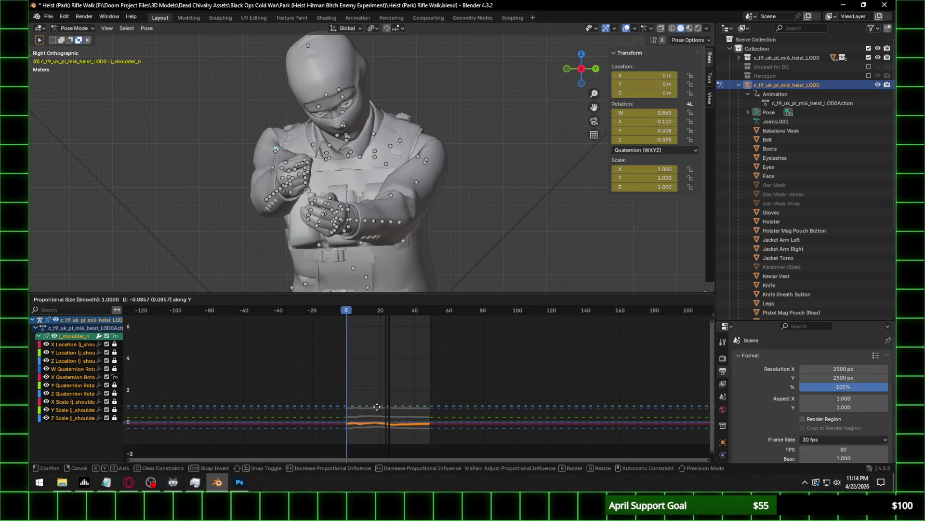
pyautogui.click(376, 409)
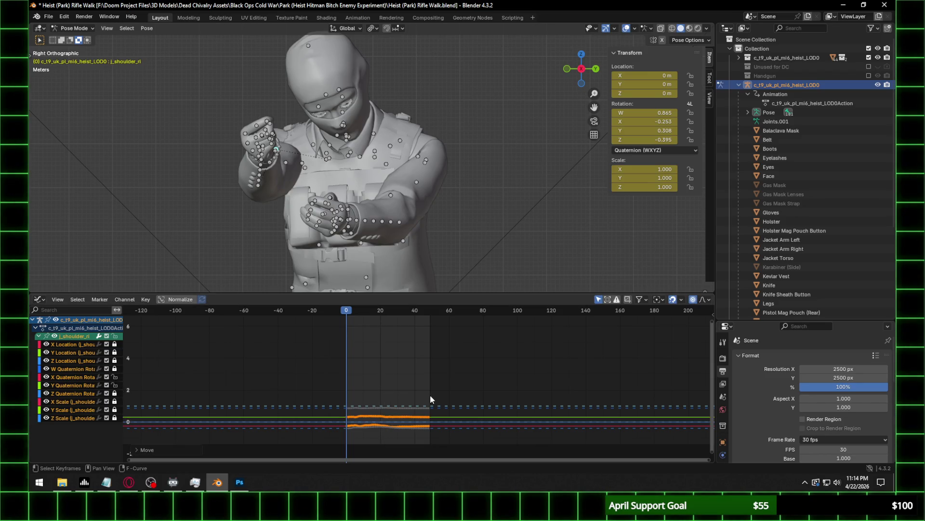
# Unlock Y Quaternion and shift the shoulder rotation keys vertically to adjust Y rotation.
pyautogui.press('g')
pyautogui.press('y')
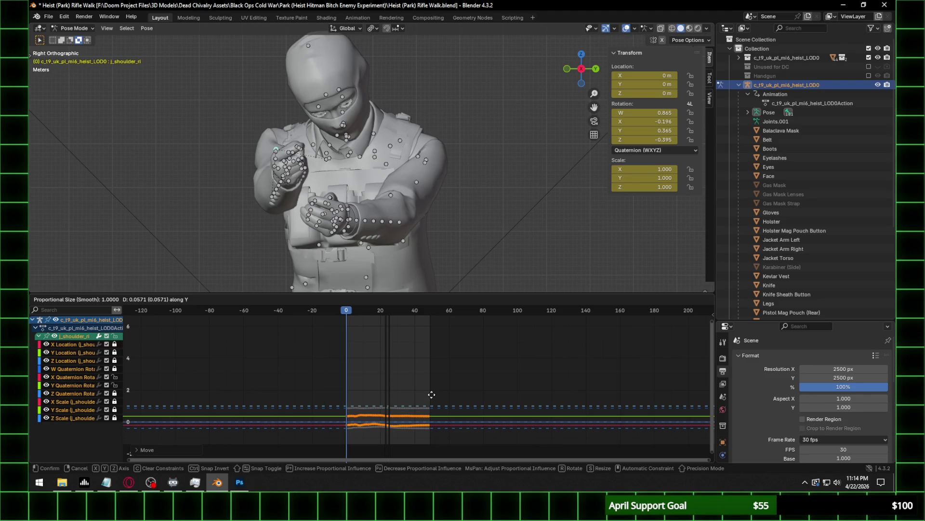
pyautogui.click(433, 398)
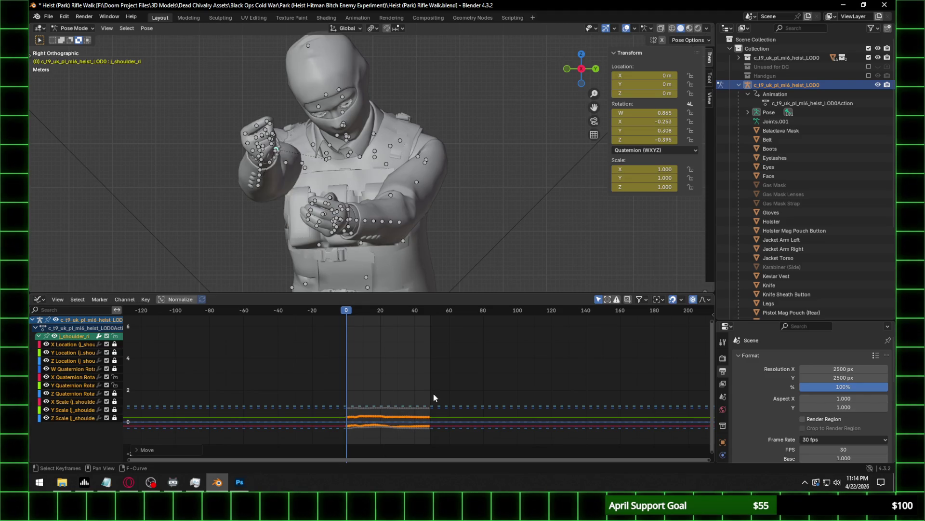
pyautogui.click(114, 385)
pyautogui.press('g')
pyautogui.press('y')
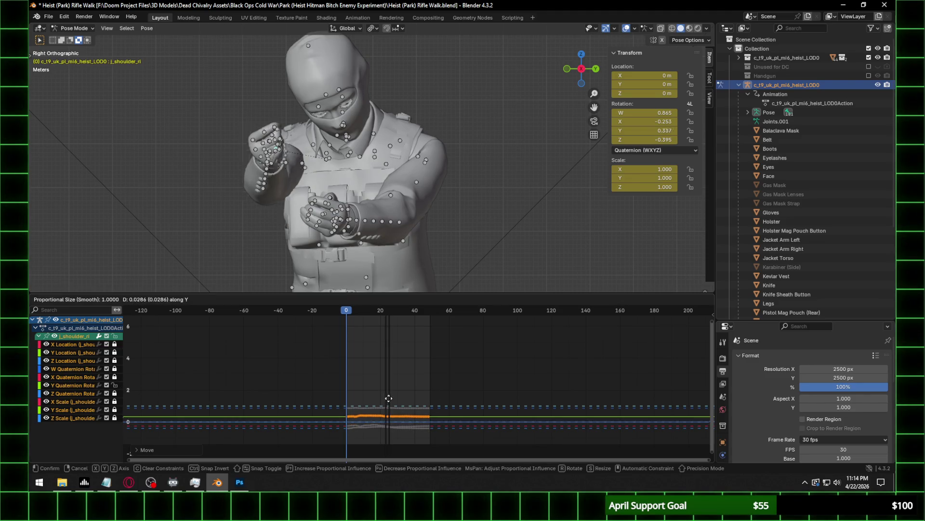
pyautogui.click(385, 400)
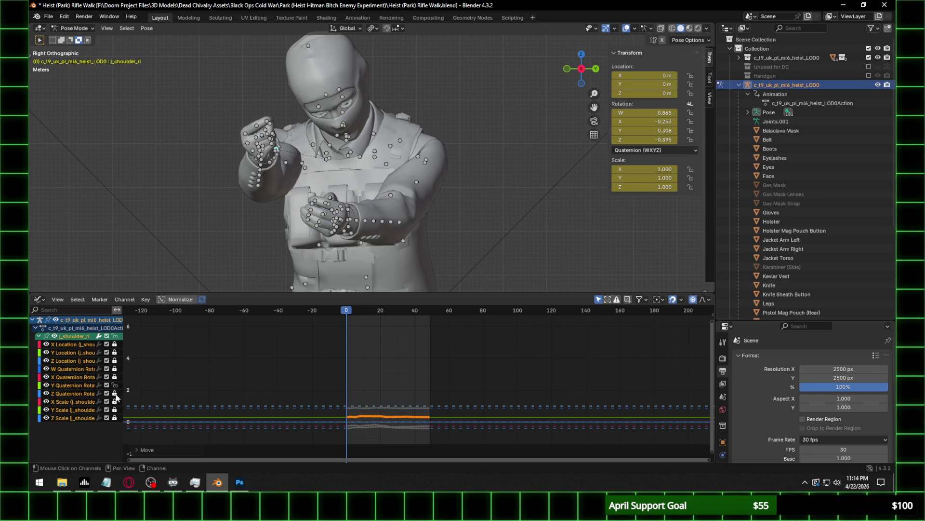
# Shift the shoulder rotation keys vertically again and lower the Z rotation keys.
pyautogui.press('g')
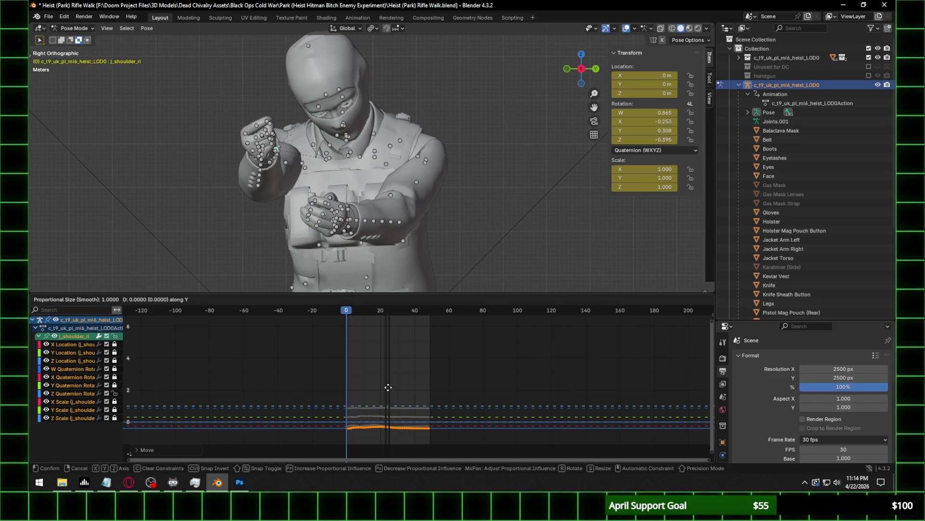
pyautogui.press('Escape')
pyautogui.press('g')
pyautogui.press('Escape')
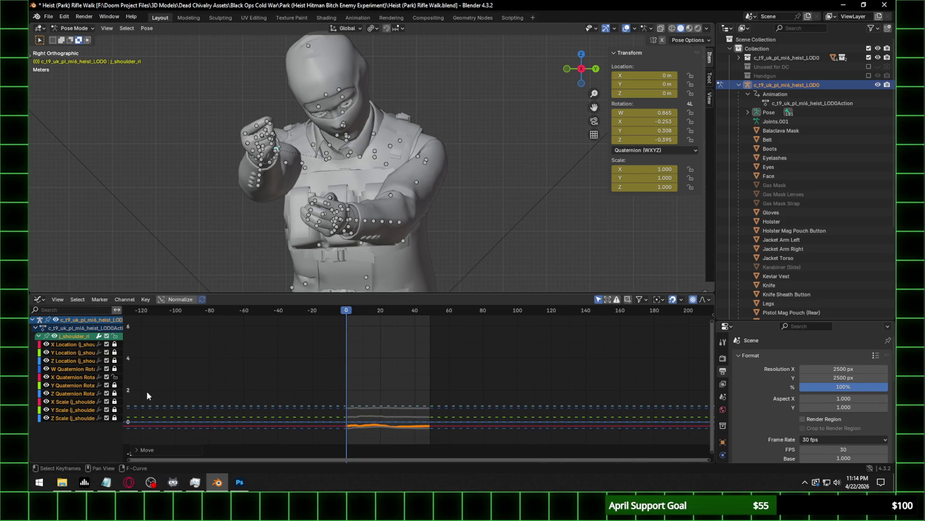
pyautogui.press('g')
pyautogui.press('y')
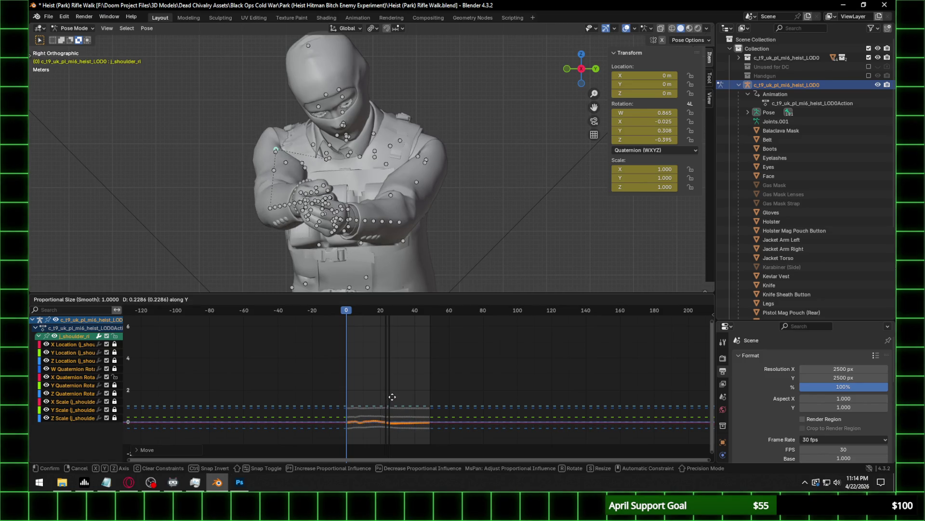
pyautogui.click(393, 396)
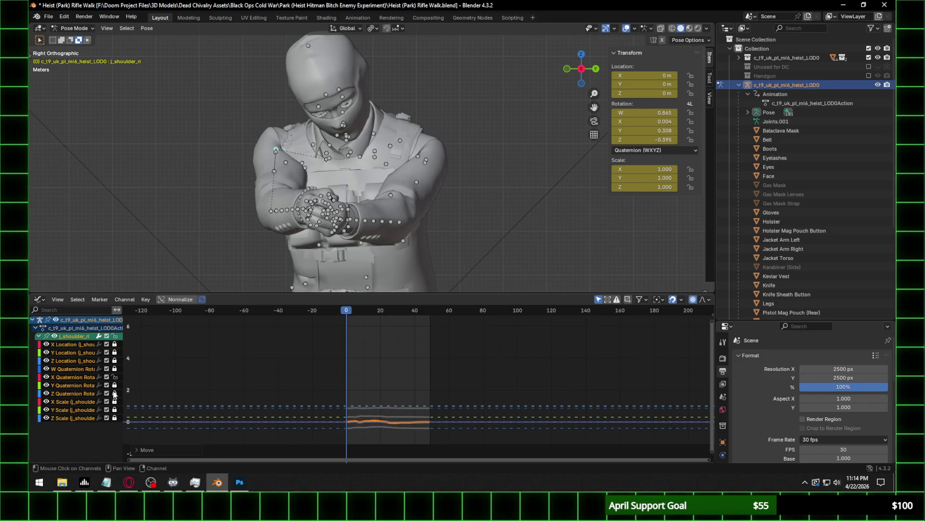
pyautogui.press('g')
pyautogui.press('y')
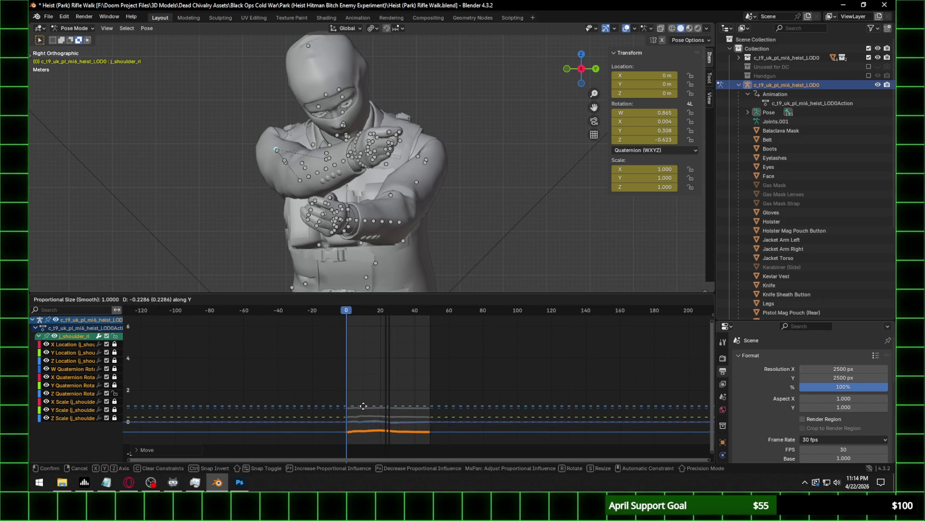
pyautogui.click(363, 406)
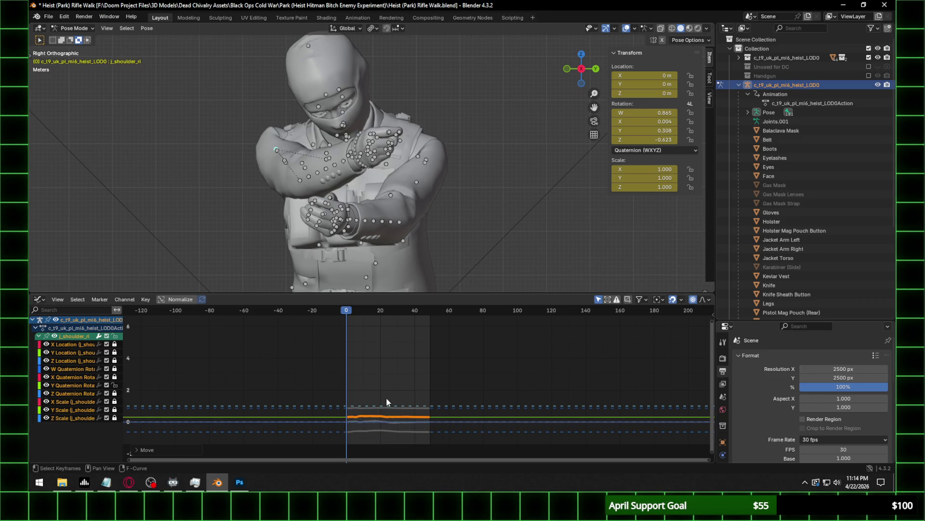
# Unlock X Quaternion for a trial value move, cancel it, and relock the curve.
pyautogui.press('g')
pyautogui.press('Escape')
pyautogui.click(114, 377)
pyautogui.press('g')
pyautogui.press('y')
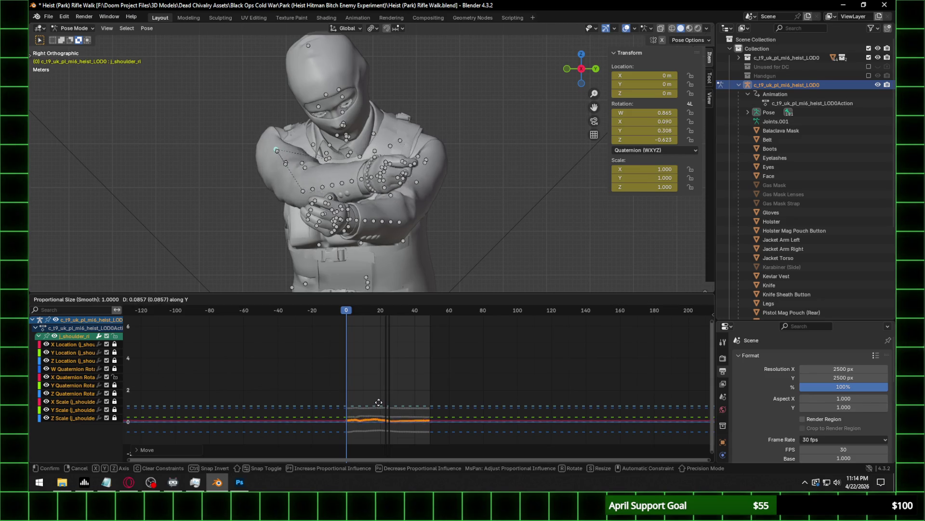
pyautogui.press('Escape')
pyautogui.click(114, 393)
# Unlock Z Quaternion and move its keys so the forearm folds across the chest (Z -0.681).
pyautogui.click(114, 377)
pyautogui.press('g')
pyautogui.press('y')
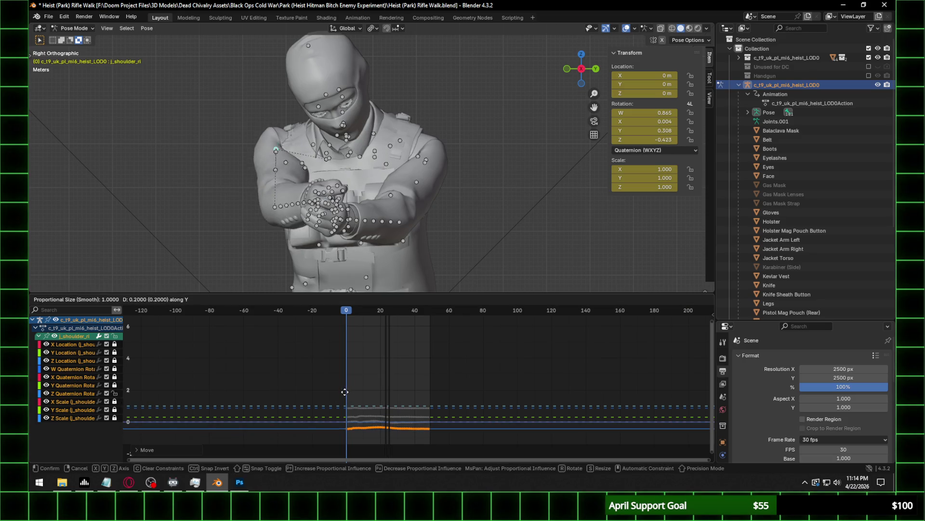
pyautogui.click(342, 395)
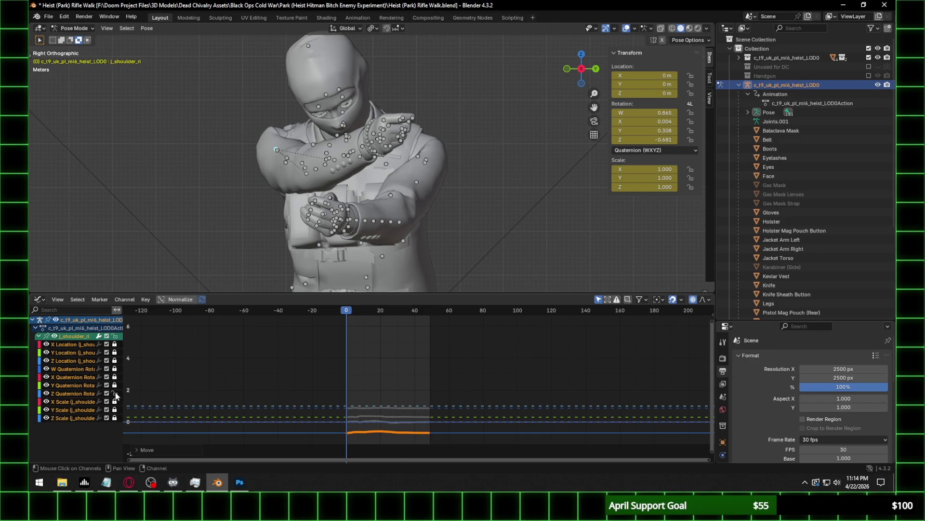
pyautogui.press('g')
pyautogui.press('y')
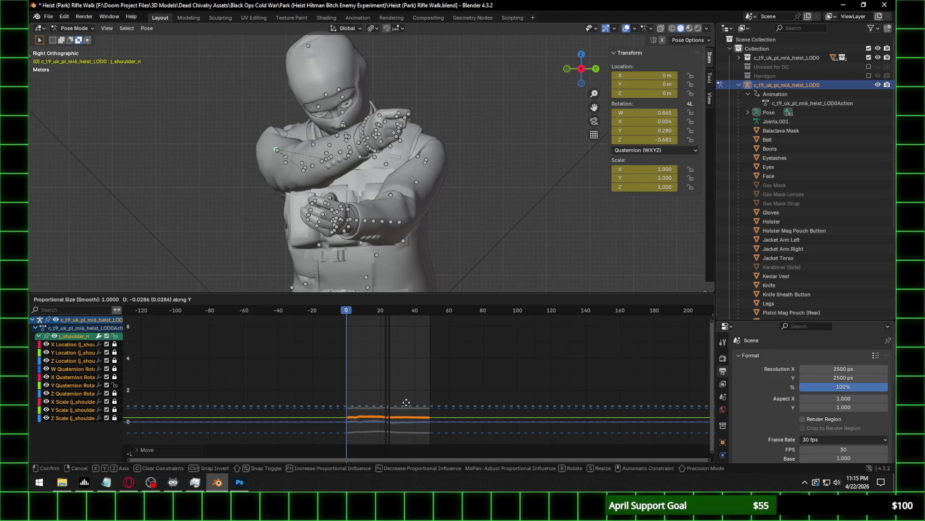
pyautogui.click(406, 406)
# Rotate the shoulder bone around global Z, then around global Y.
pyautogui.press('r')
pyautogui.press('z')
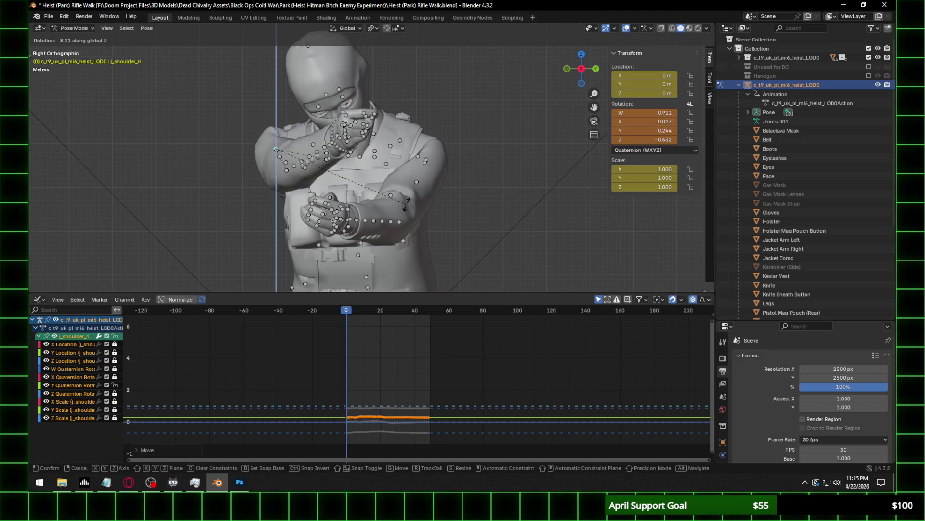
pyautogui.click(386, 220)
pyautogui.press('r')
pyautogui.press('y')
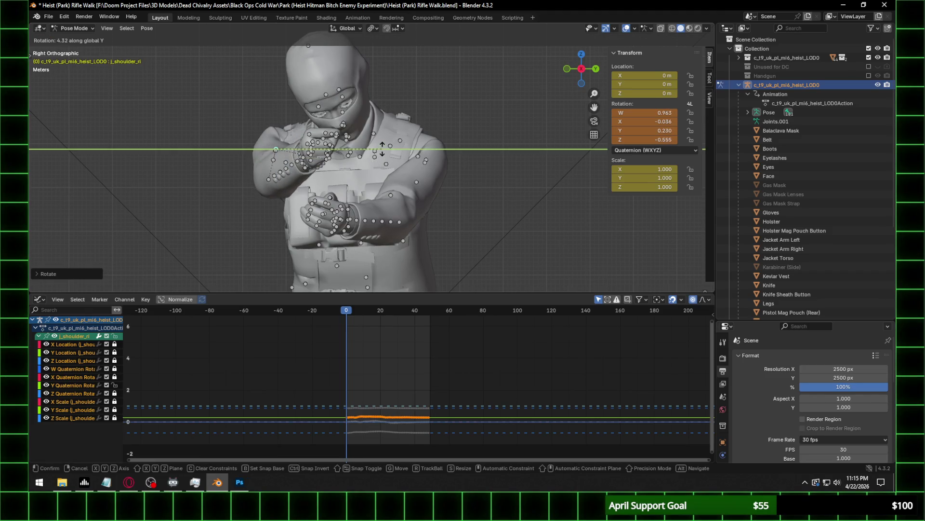
pyautogui.click(387, 144)
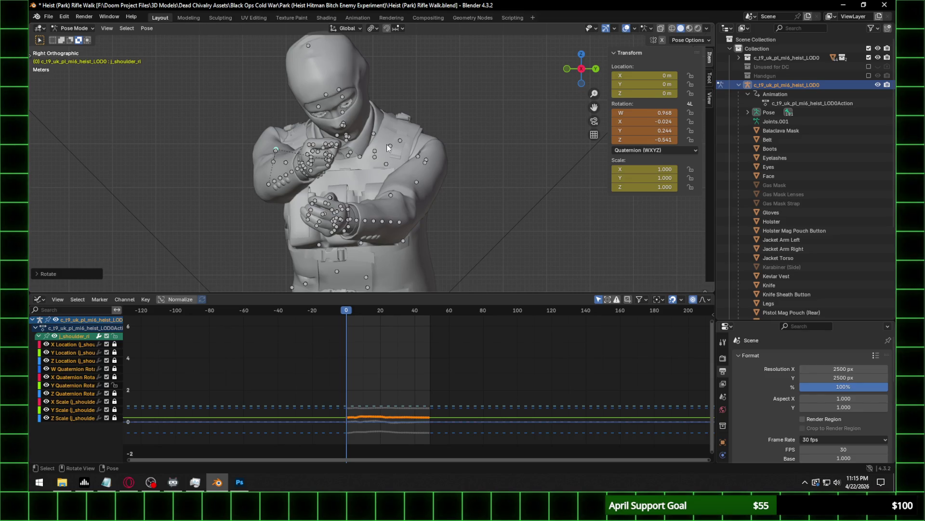
# Return to frame 0 and undo the rotations back to the retuned keys (Z -0.395).
pyautogui.click(345, 309)
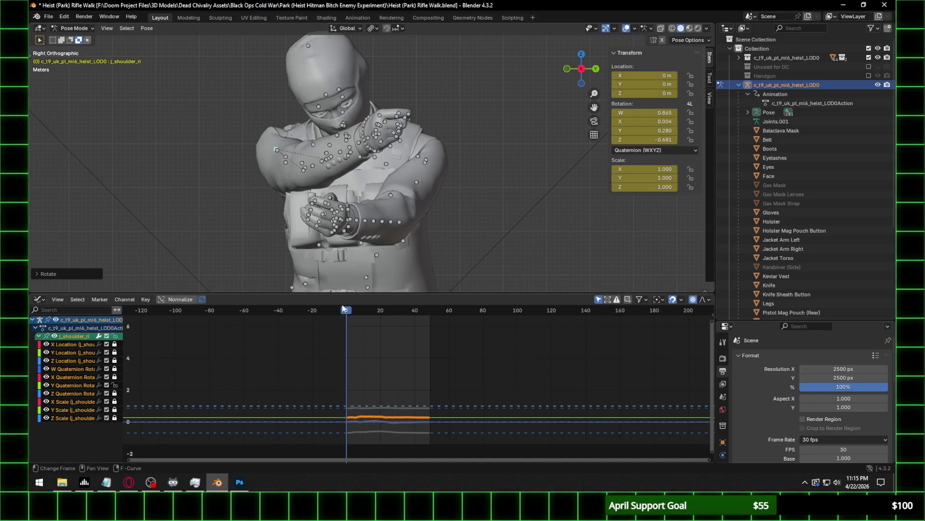
pyautogui.hotkey('ctrl', 'z')
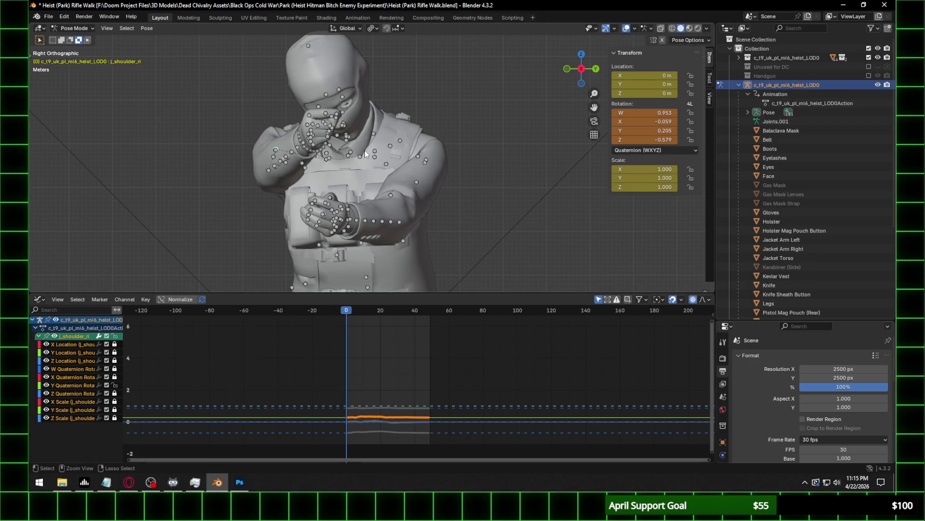
pyautogui.hotkey('ctrl', 'z')
pyautogui.hotkey('ctrl', 'z')
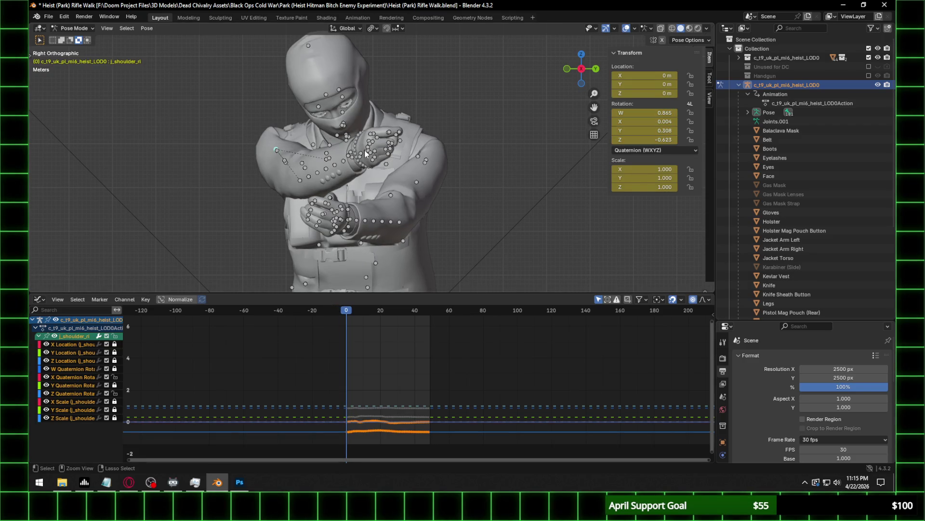
pyautogui.hotkey('ctrl', 'z')
pyautogui.hotkey('ctrl', 'z')
# Scrub frames 0–38 and orbit around the character, ending in Back Orthographic view at frame 0.
pyautogui.moveTo(350, 313); pyautogui.dragTo(396, 311)
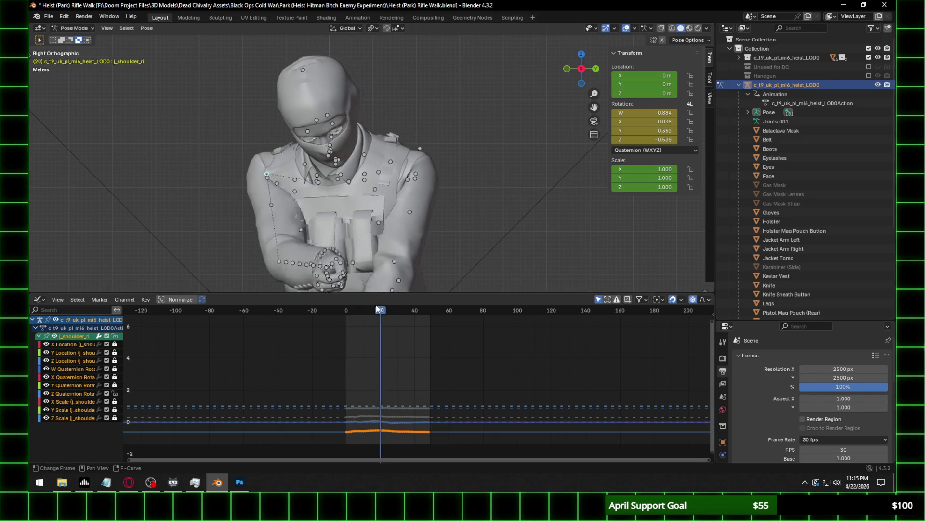
pyautogui.moveTo(389, 271)
pyautogui.mouseDown(button='middle')
pyautogui.moveTo(471, 183)
pyautogui.moveTo(356, 202)
pyautogui.mouseUp(button='middle')
pyautogui.hotkey('shift', 'Left')
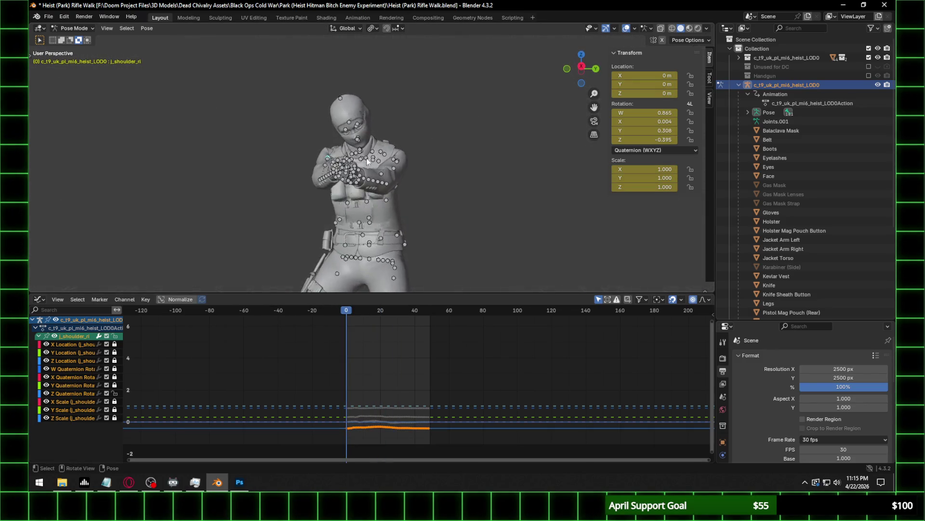
pyautogui.moveTo(347, 315); pyautogui.dragTo(412, 315)
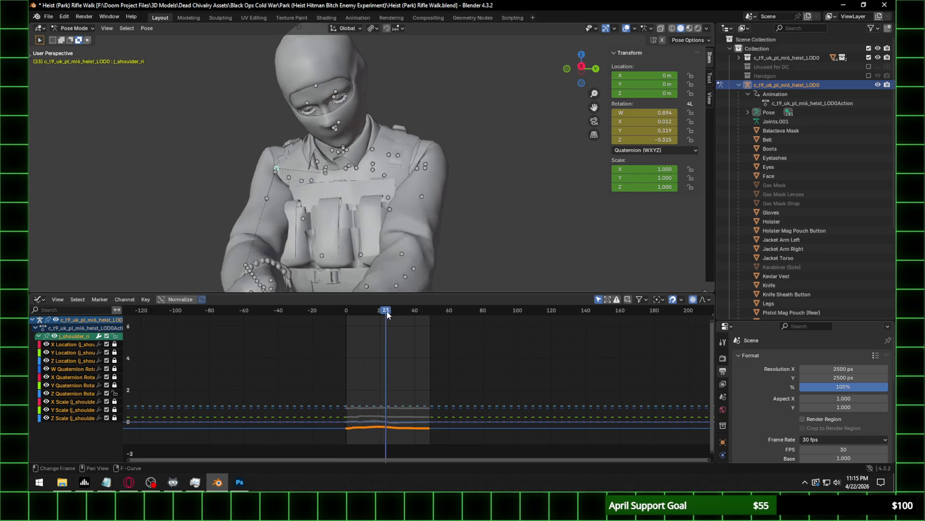
pyautogui.moveTo(387, 209)
pyautogui.mouseDown(button='middle')
pyautogui.moveTo(498, 216)
pyautogui.moveTo(463, 217)
pyautogui.mouseUp(button='middle')
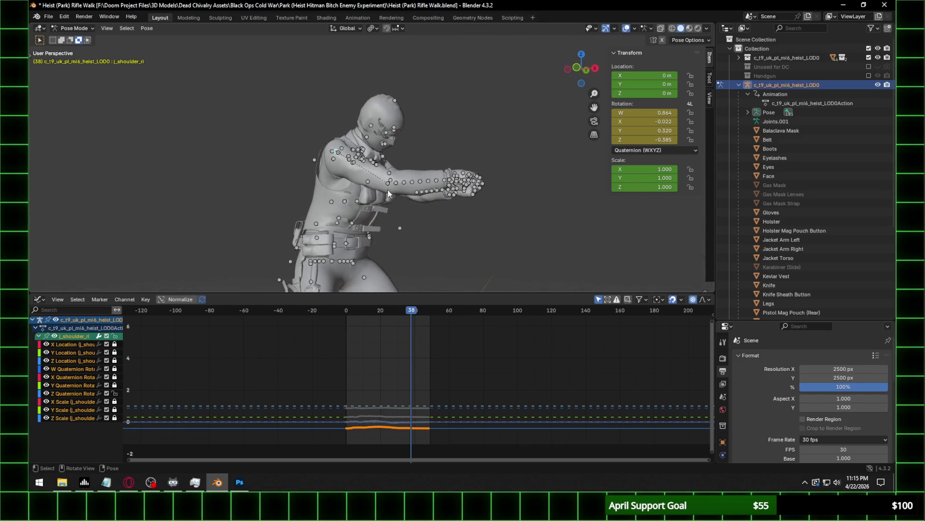
pyautogui.moveTo(408, 135)
pyautogui.mouseDown(button='middle')
pyautogui.moveTo(256, 148)
pyautogui.moveTo(429, 172)
pyautogui.mouseUp(button='middle')
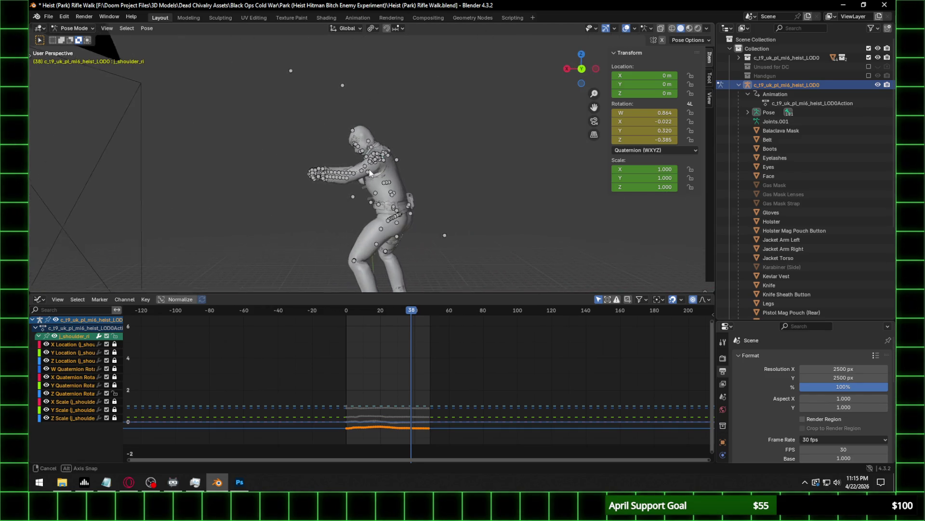
pyautogui.moveTo(429, 173); pyautogui.dragTo(430, 178, button='middle')
pyautogui.click(581, 70)
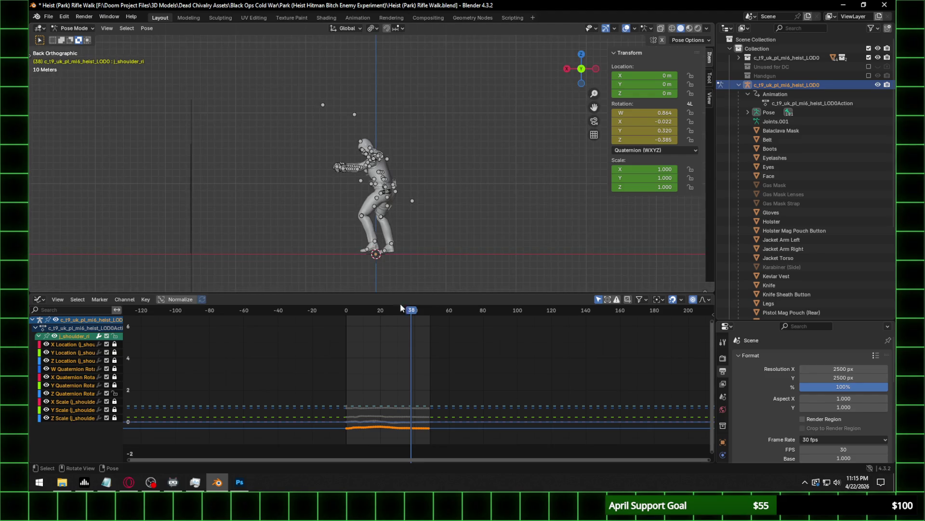
pyautogui.moveTo(347, 313)
pyautogui.mouseDown()
pyautogui.moveTo(410, 314)
pyautogui.moveTo(340, 312)
pyautogui.mouseUp()
pyautogui.click(390, 319)
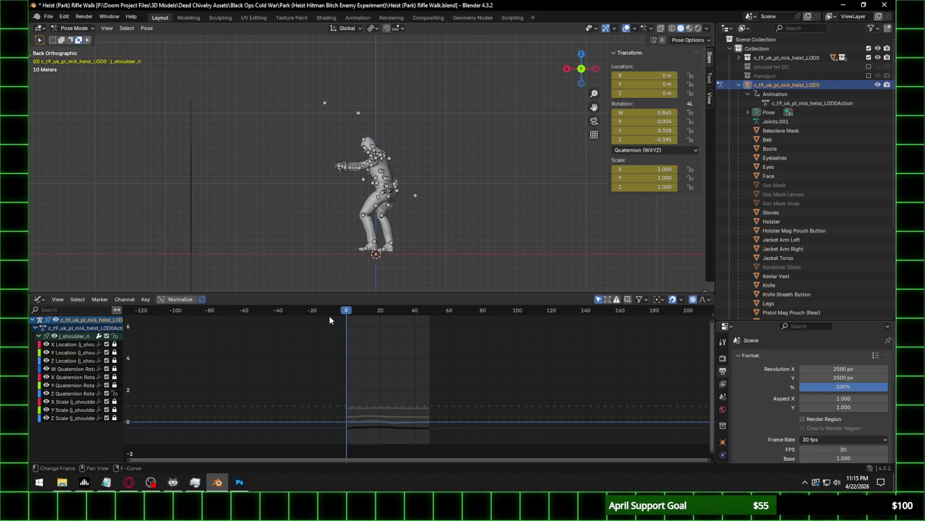
pyautogui.click(48, 16)
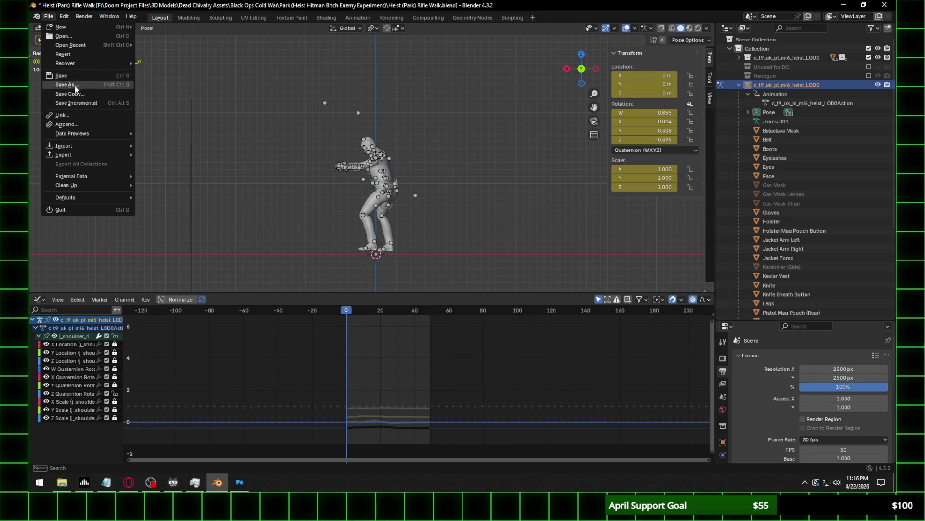
# Save the file as 'Heist (Park) Pain.blend', replacing 'Rifle Walk' with 'Pain'.
pyautogui.click(86, 85)
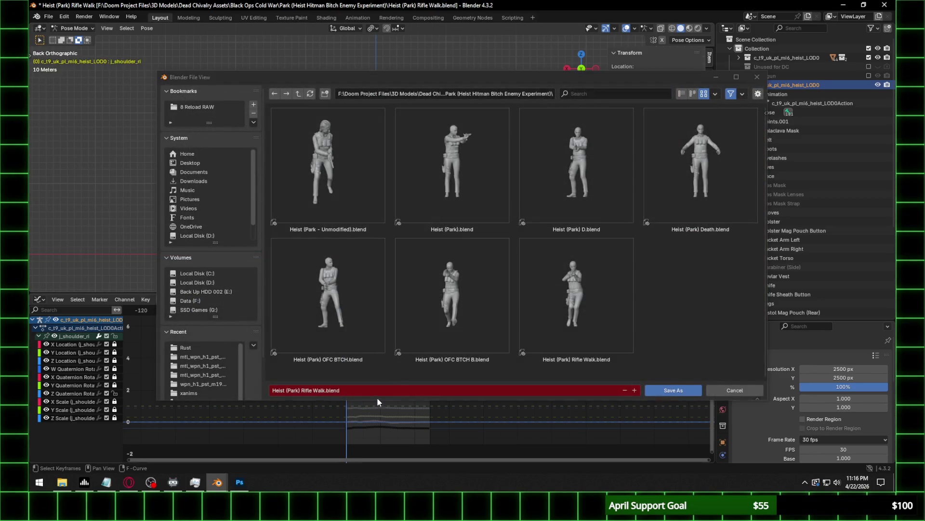
pyautogui.click(303, 390)
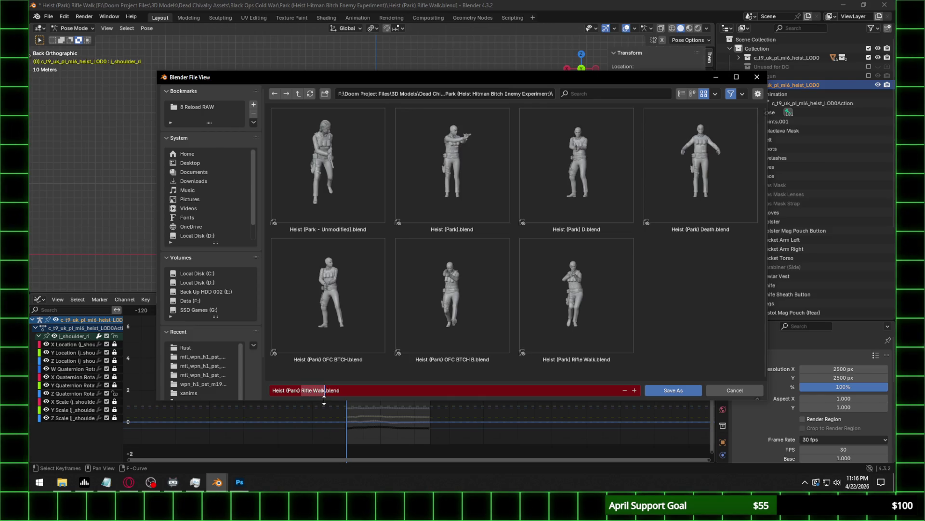
pyautogui.write('Pain')
pyautogui.press('Return')
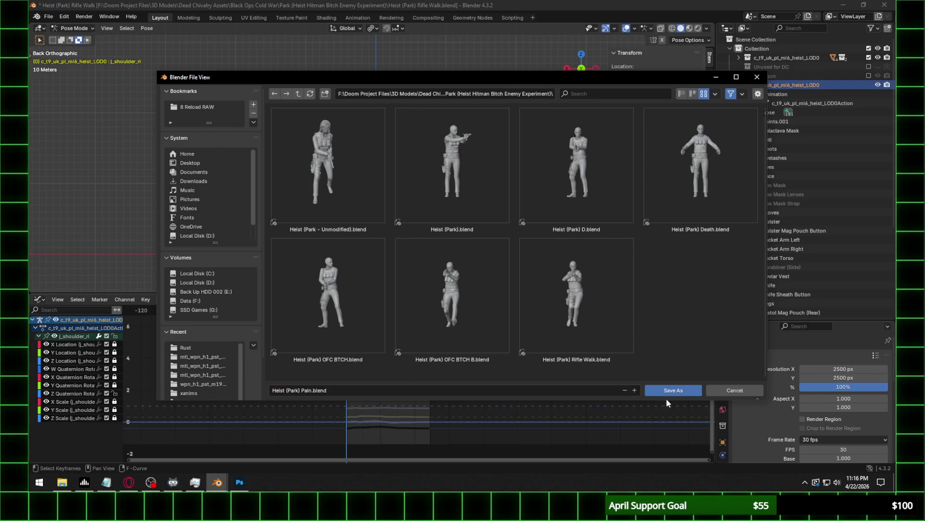
pyautogui.click(683, 390)
# Orbit the view around the character and select the head bone.
pyautogui.scroll(5, 389, 247)
pyautogui.moveTo(389, 247); pyautogui.dragTo(417, 142, button='middle')
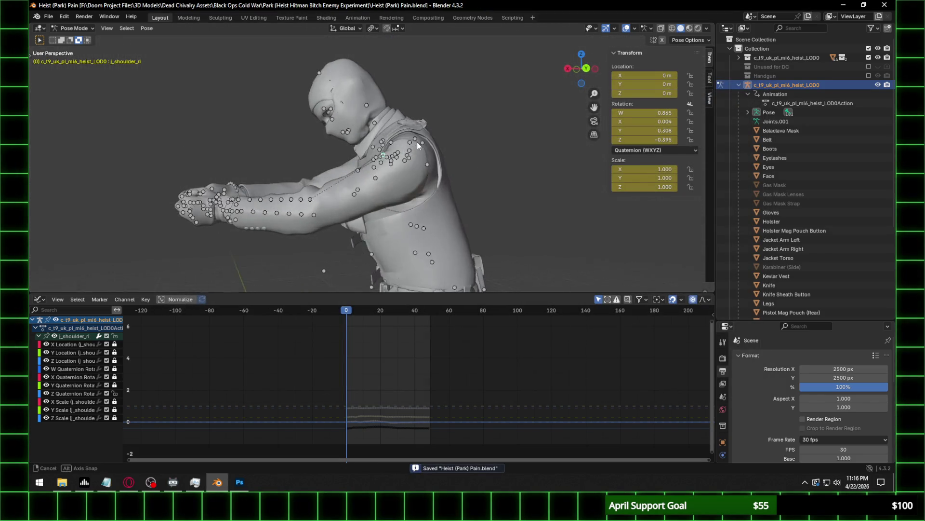
pyautogui.click(366, 106)
# Reselect the head bone, expand its channels, and lock all except Y Quaternion for a trial move.
pyautogui.moveTo(392, 111); pyautogui.dragTo(389, 125, button='middle')
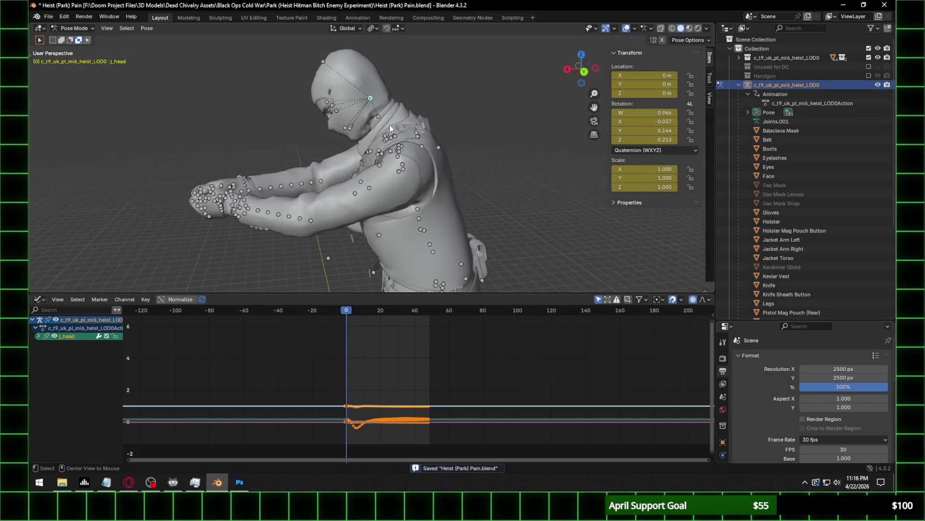
pyautogui.click(408, 121)
pyautogui.click(380, 108)
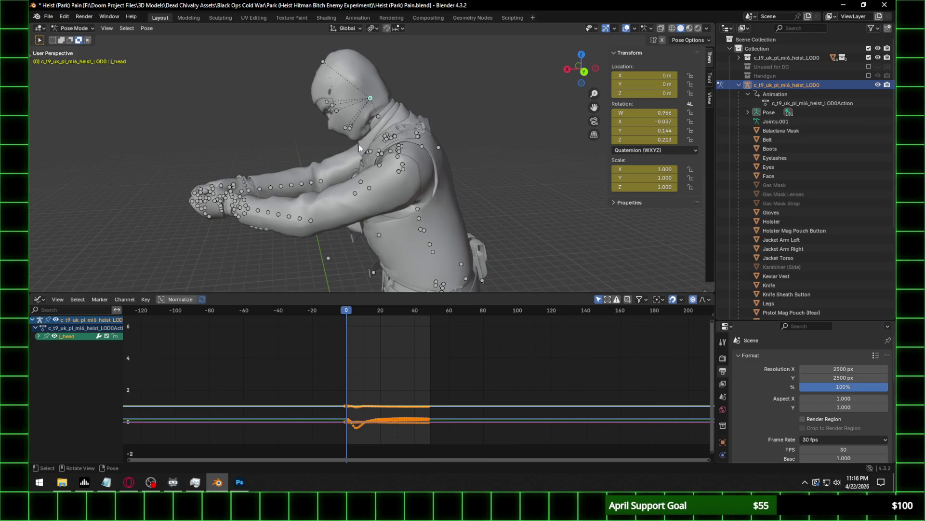
pyautogui.click(38, 336)
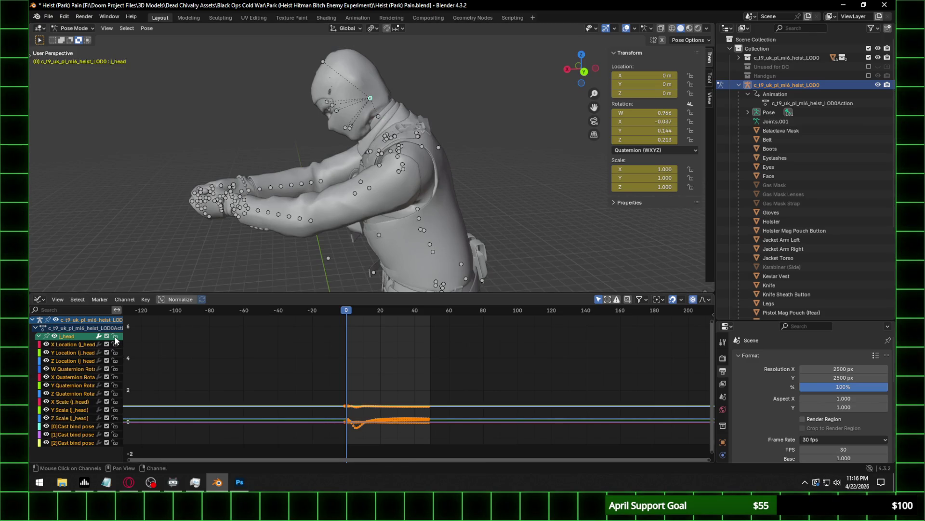
pyautogui.click(115, 337)
pyautogui.click(115, 386)
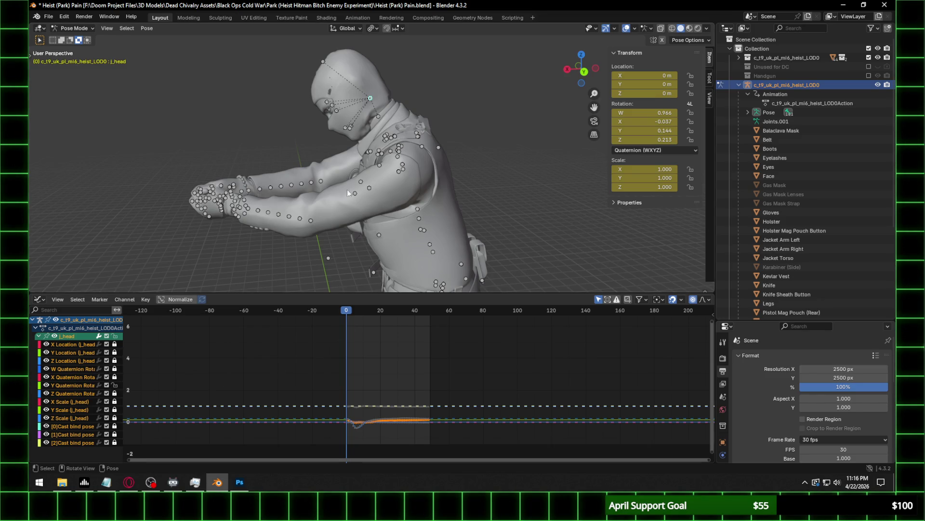
pyautogui.moveTo(347, 190); pyautogui.dragTo(430, 195, button='middle')
pyautogui.press('g')
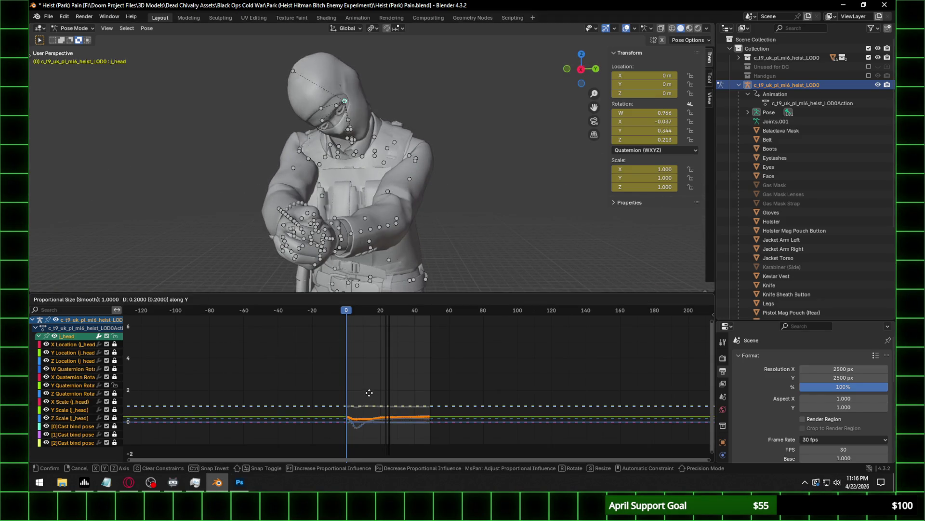
pyautogui.press('Escape')
# Leave only Z Quaternion unlocked and lower the head's Z rotation keys.
pyautogui.click(115, 385)
pyautogui.click(115, 394)
pyautogui.press('g')
pyautogui.press('y')
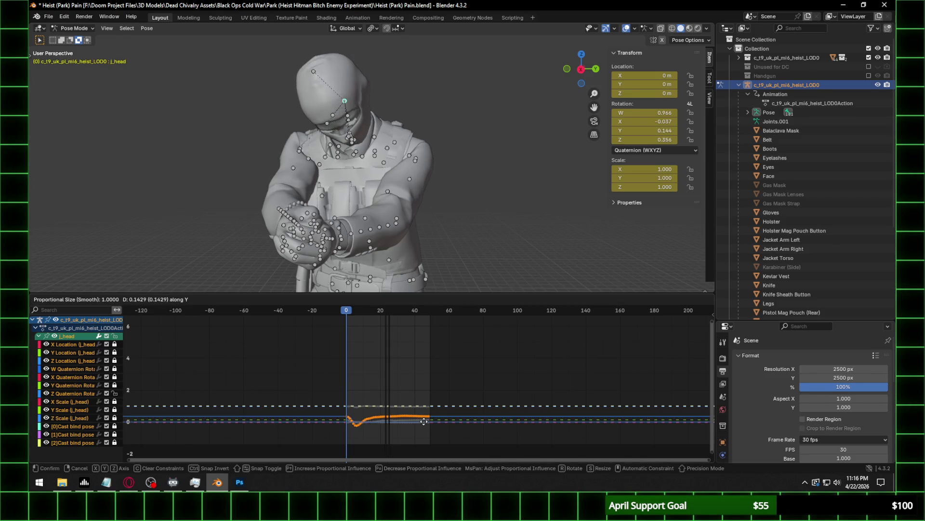
pyautogui.click(420, 430)
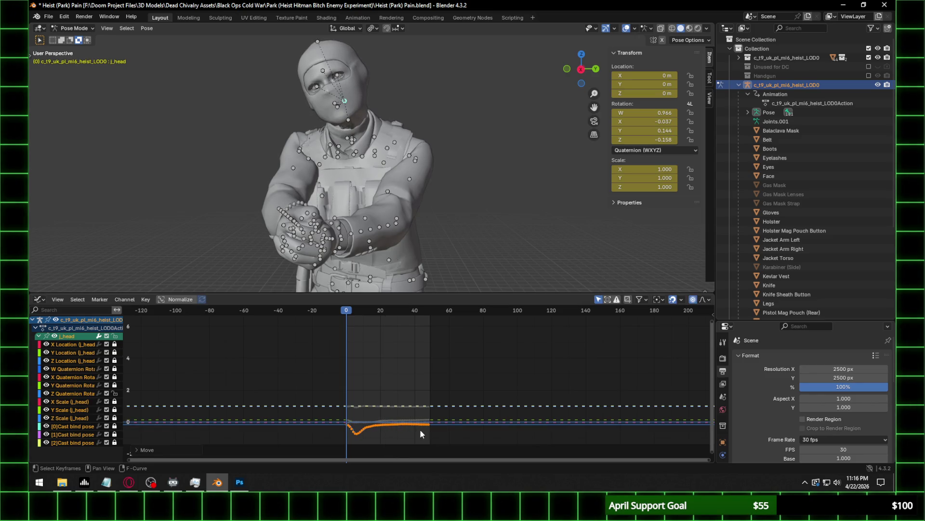
# Scrub frames 0–8 and further lower the head's Z keys until frame 0 reads 0.070.
pyautogui.moveTo(349, 312)
pyautogui.mouseDown()
pyautogui.moveTo(362, 313)
pyautogui.moveTo(346, 312)
pyautogui.moveTo(354, 309)
pyautogui.mouseUp()
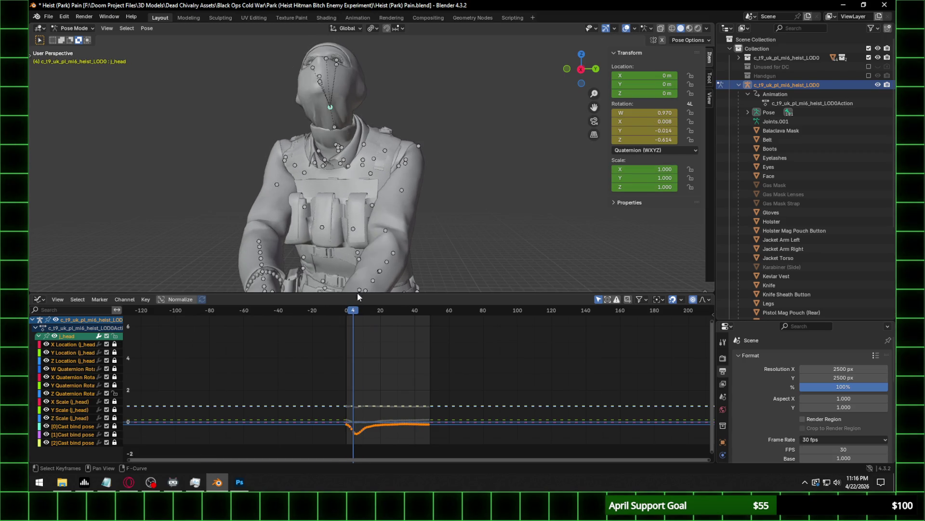
pyautogui.moveTo(358, 291); pyautogui.dragTo(260, 284, button='middle')
pyautogui.press('g')
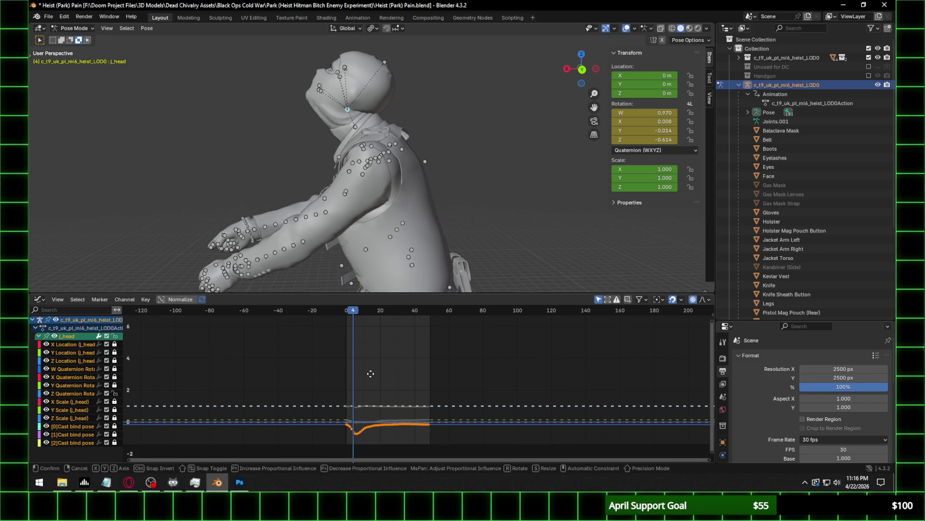
pyautogui.press('y')
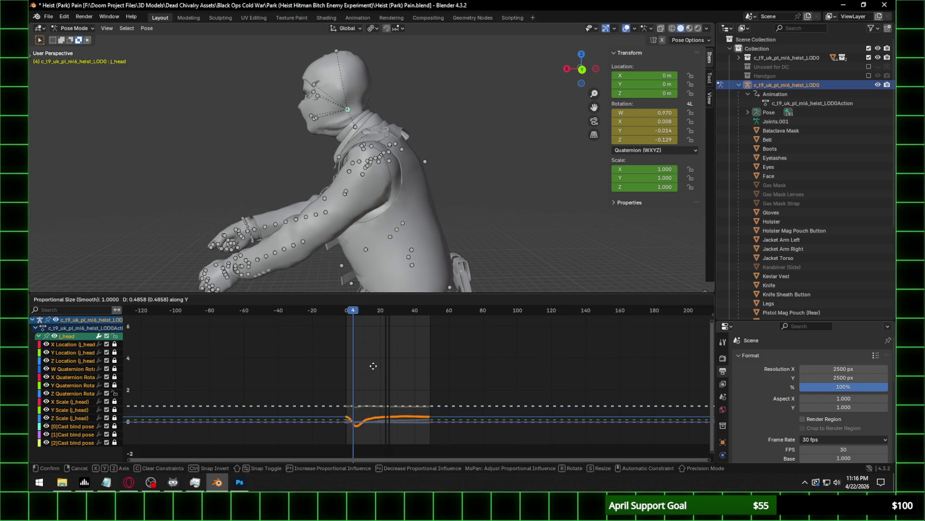
pyautogui.click(373, 366)
pyautogui.moveTo(351, 315); pyautogui.dragTo(347, 312)
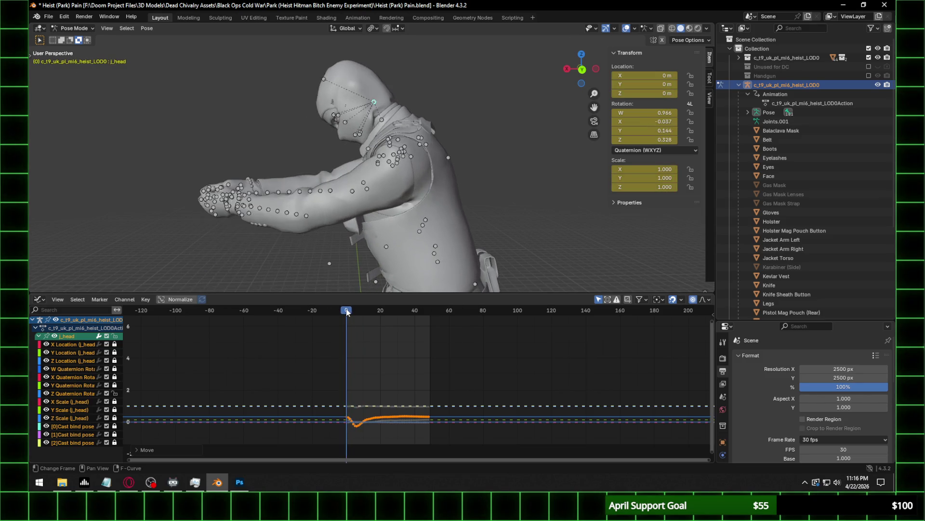
pyautogui.press('g')
pyautogui.press('y')
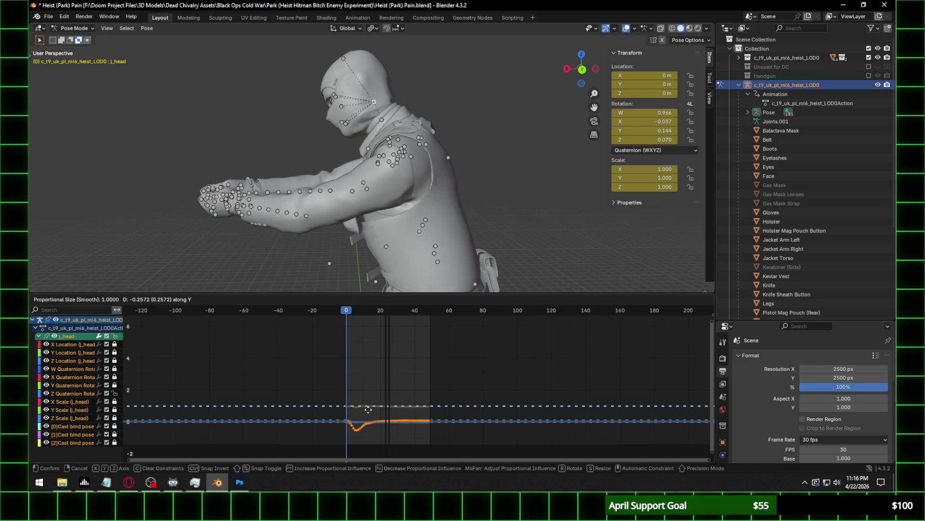
pyautogui.click(368, 409)
# Check the head motion across frames 0–8 in Right Orthographic view, ending at frame 0.
pyautogui.moveTo(347, 314); pyautogui.dragTo(361, 314)
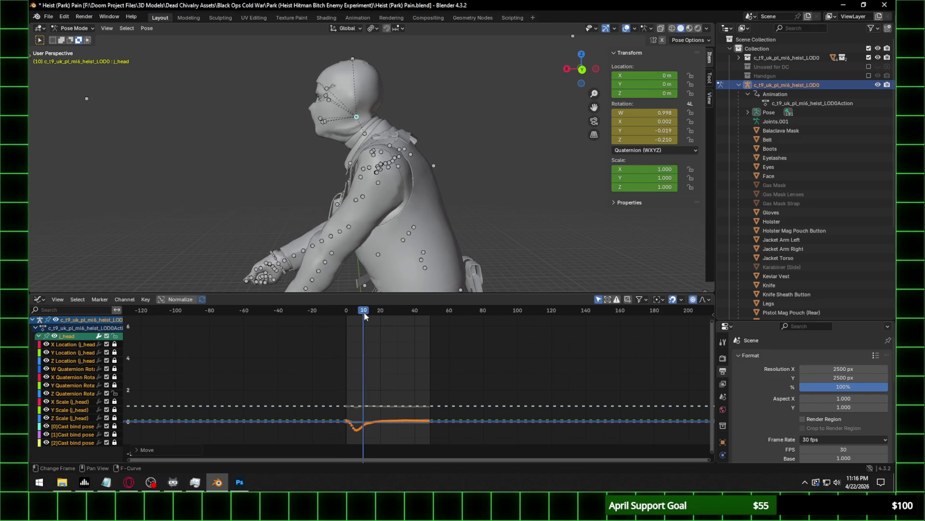
pyautogui.moveTo(360, 313); pyautogui.dragTo(343, 311)
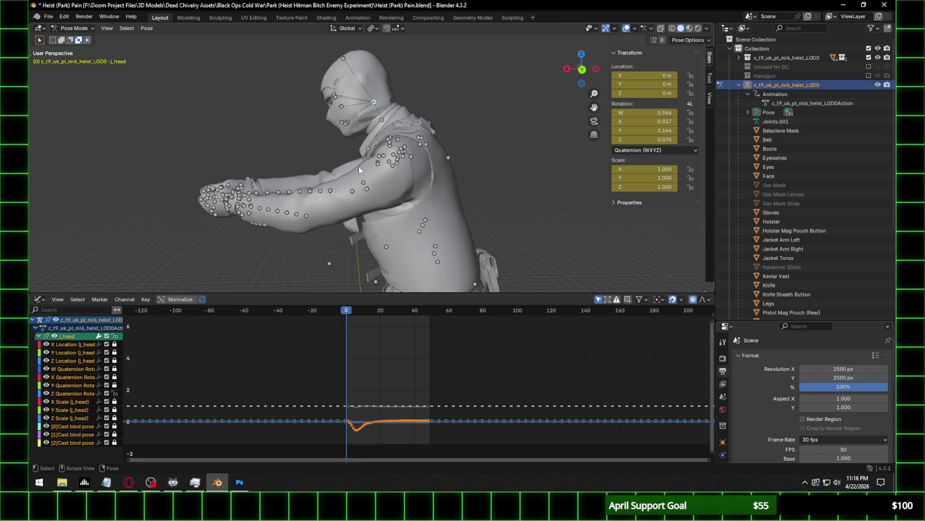
pyautogui.moveTo(497, 160); pyautogui.dragTo(482, 154, button='middle')
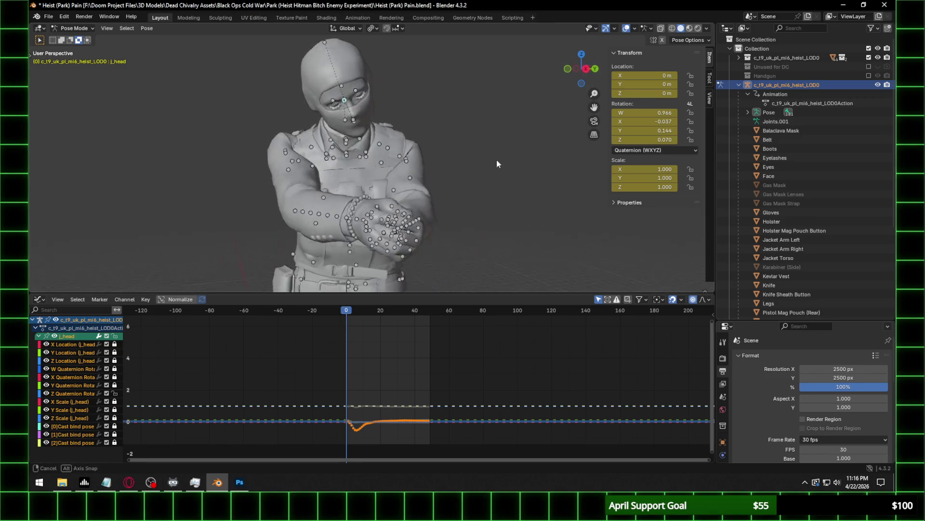
pyautogui.click(585, 68)
pyautogui.click(358, 311)
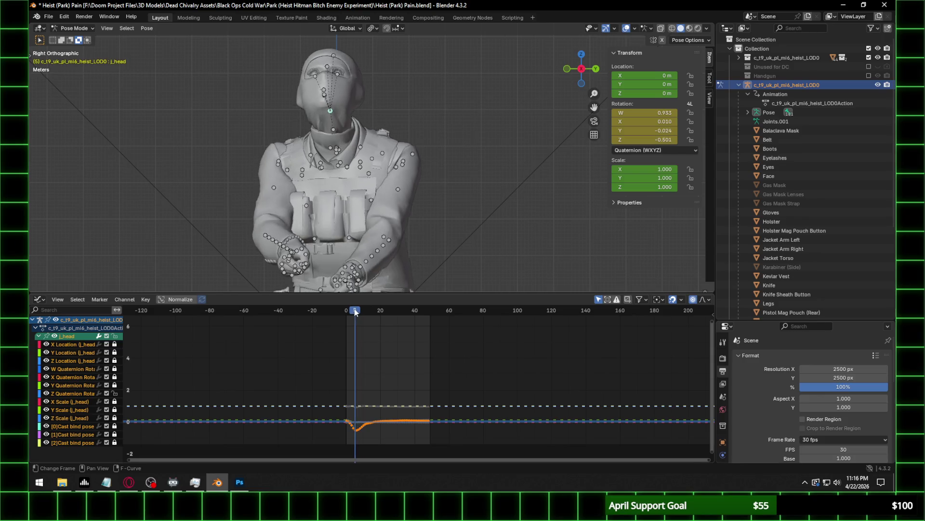
pyautogui.moveTo(358, 311); pyautogui.dragTo(345, 311)
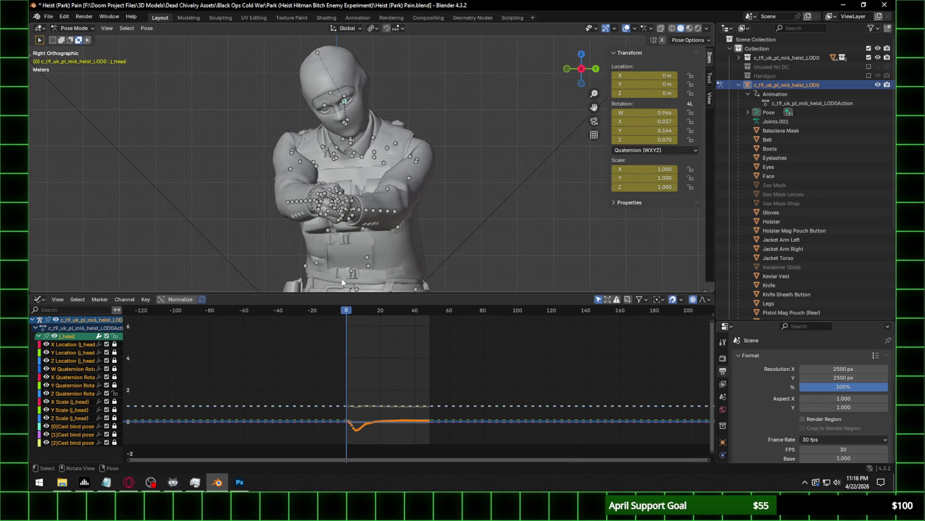
pyautogui.scroll(1, 347, 158)
pyautogui.click(426, 161)
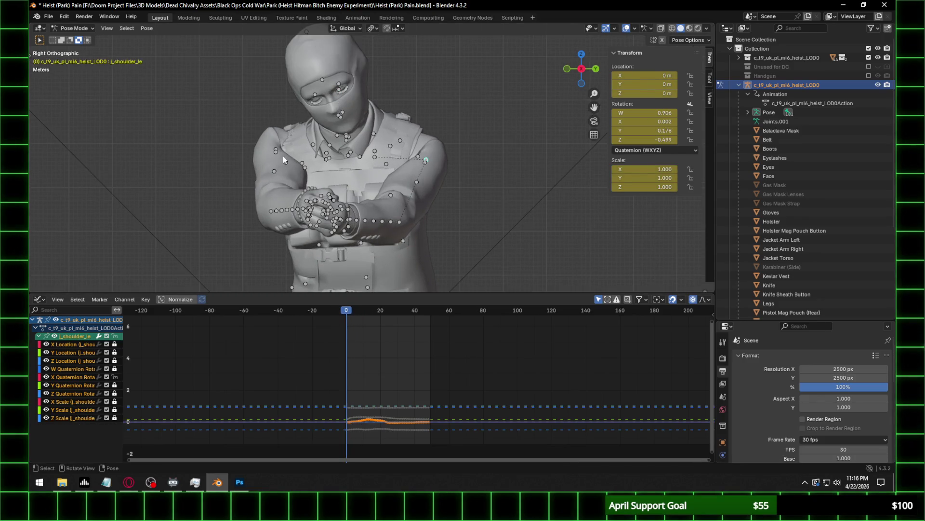
# Shift the left shoulder's Z Quaternion curve along the value axis in the Graph Editor.
pyautogui.click(114, 376)
pyautogui.click(114, 393)
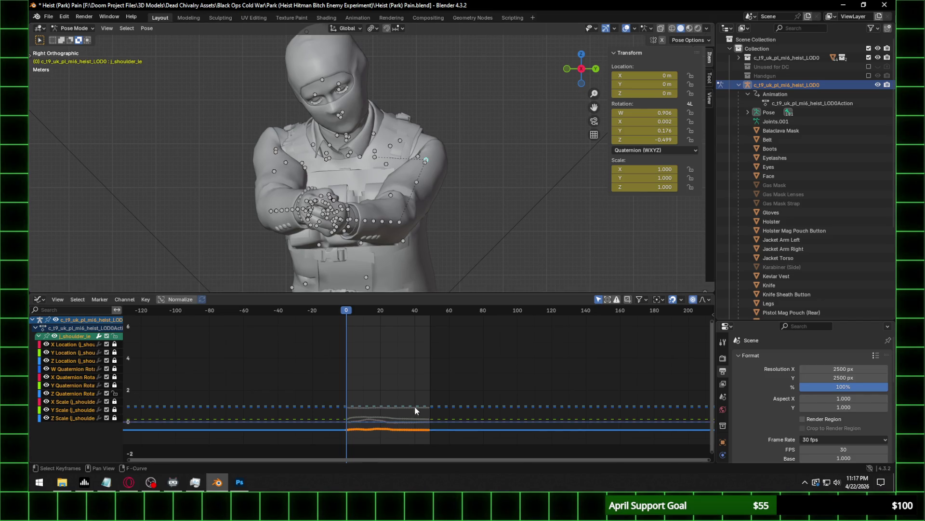
pyautogui.press('g')
pyautogui.press('y')
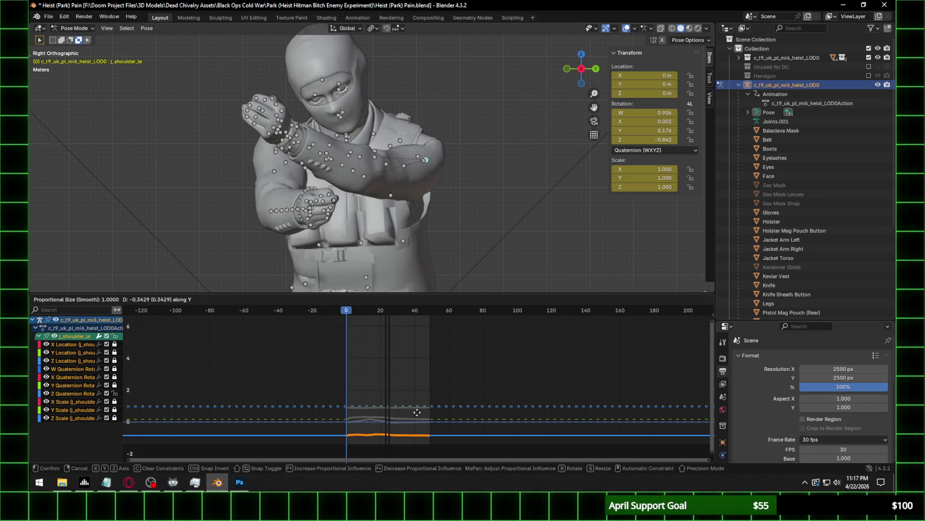
pyautogui.click(418, 412)
# Move the remaining unlocked shoulder rotation keys to reposition the arm.
pyautogui.click(115, 393)
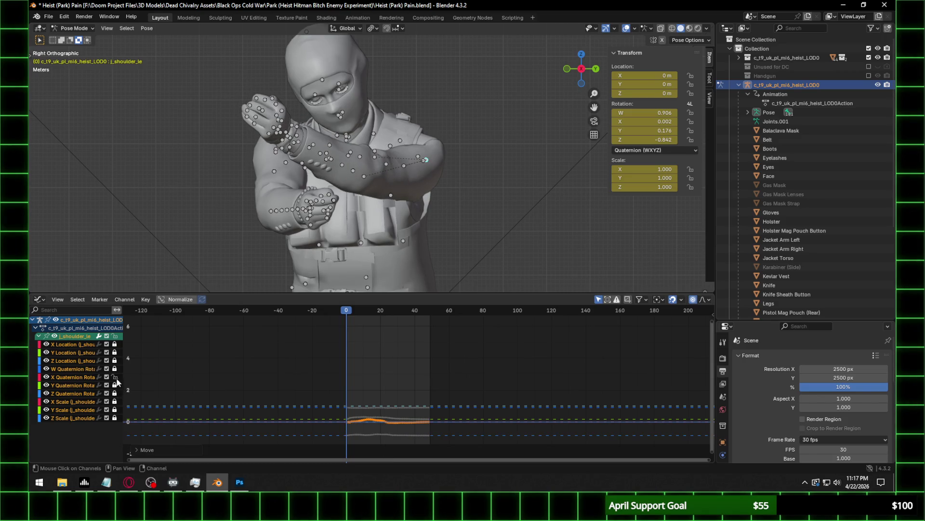
pyautogui.press('g')
pyautogui.press('y')
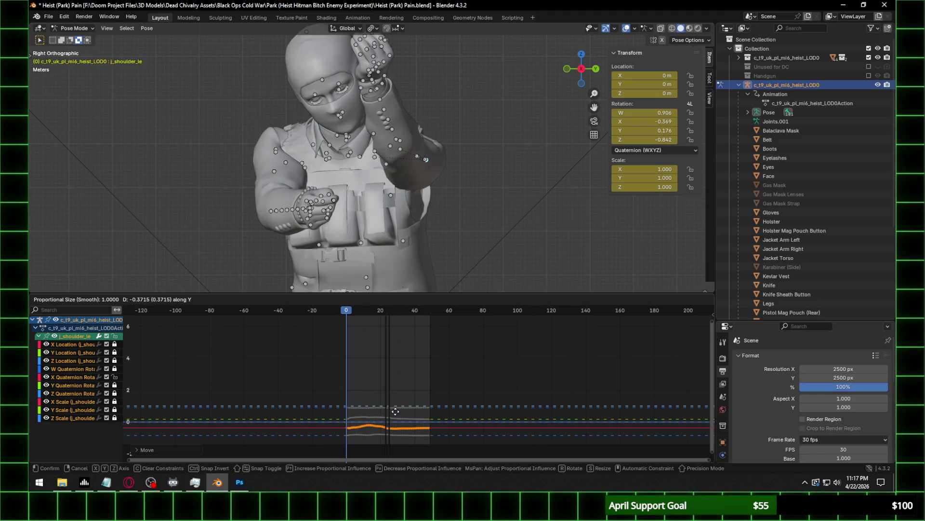
pyautogui.click(399, 411)
# Set the shoulder Z rotation to -0.556 by moving its curve.
pyautogui.click(114, 376)
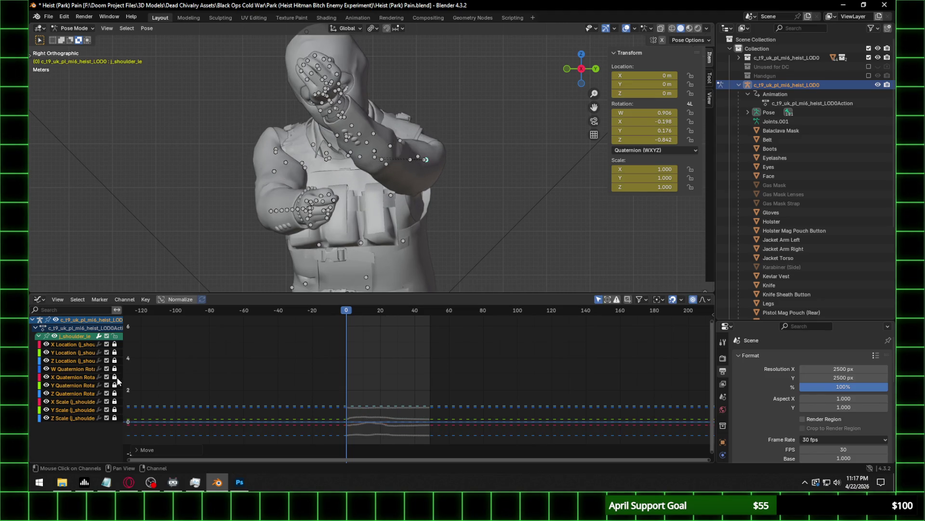
pyautogui.click(114, 393)
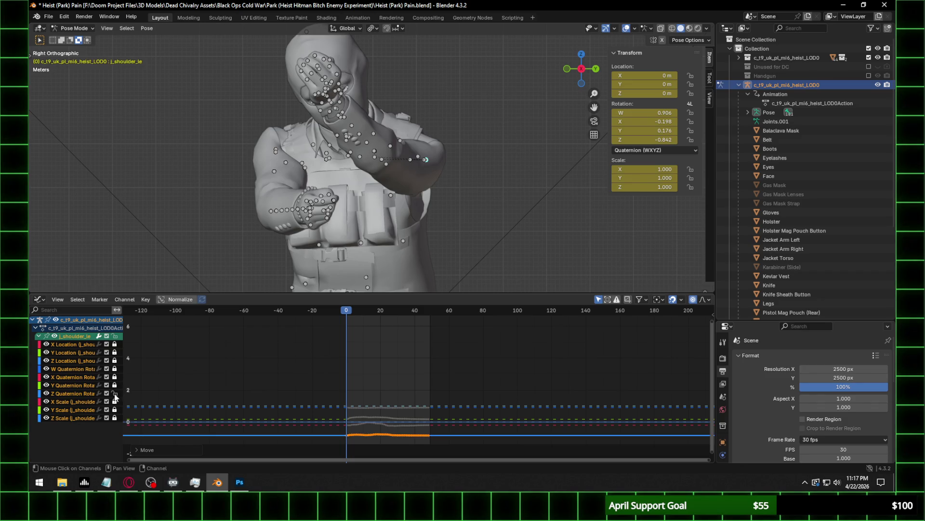
pyautogui.press('g')
pyautogui.press('y')
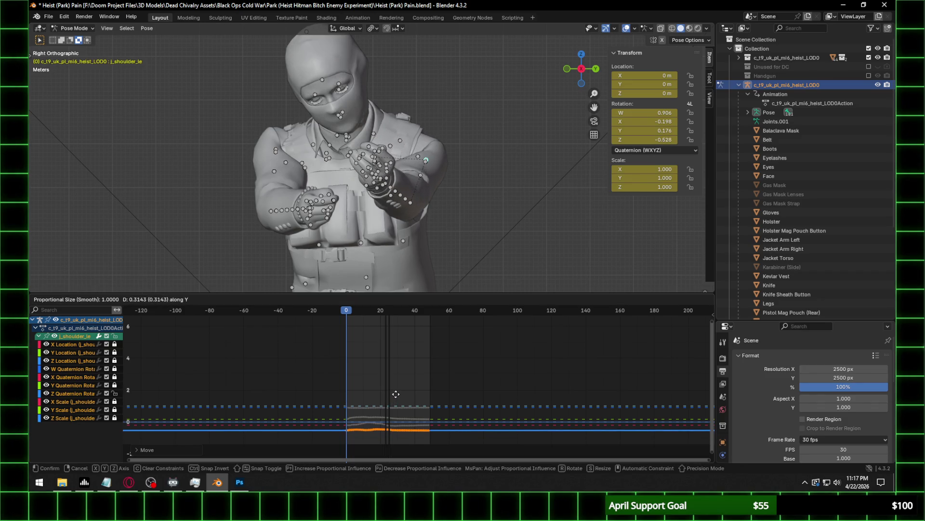
pyautogui.click(396, 399)
# Adjust the shoulder Y rotation curve and view the character in perspective.
pyautogui.click(115, 384)
pyautogui.click(114, 393)
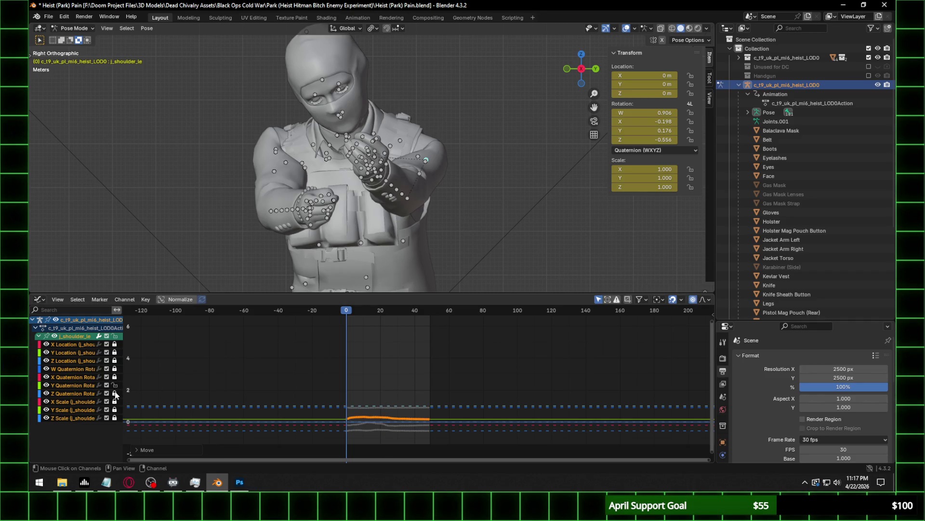
pyautogui.press('g')
pyautogui.press('y')
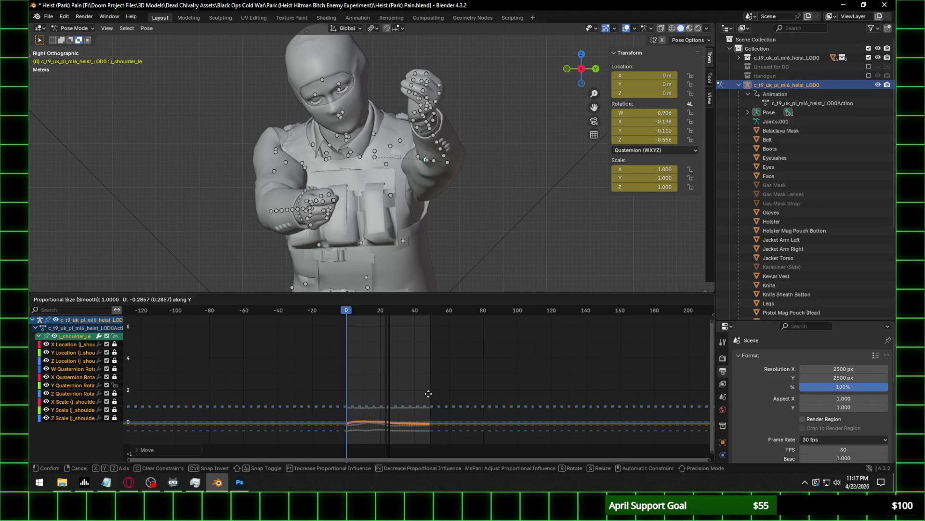
pyautogui.click(428, 394)
pyautogui.moveTo(409, 252); pyautogui.dragTo(449, 201, button='middle')
# Move the shoulder X rotation curve to 0.231.
pyautogui.click(114, 384)
pyautogui.click(114, 376)
pyautogui.press('g')
pyautogui.press('y')
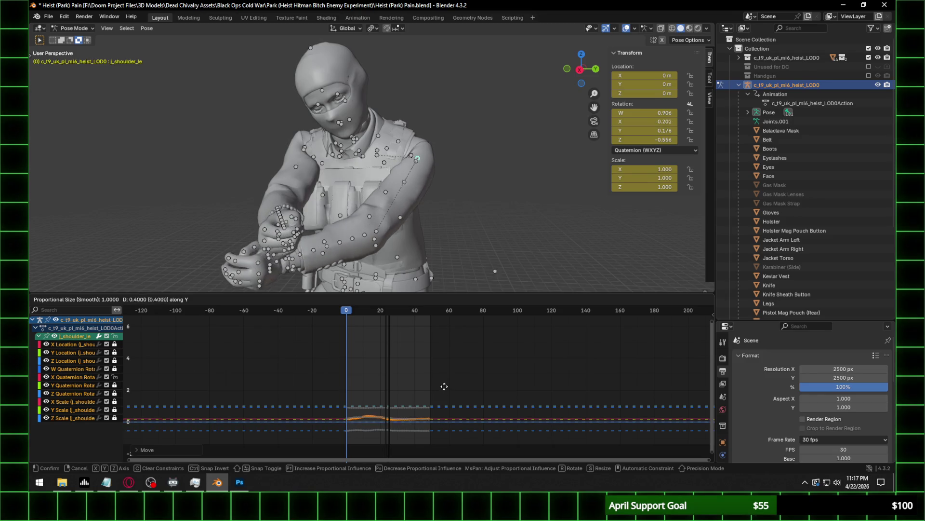
pyautogui.click(444, 390)
# Raise the arm by moving the shoulder Z rotation curve to -0.871.
pyautogui.click(114, 393)
pyautogui.press('g')
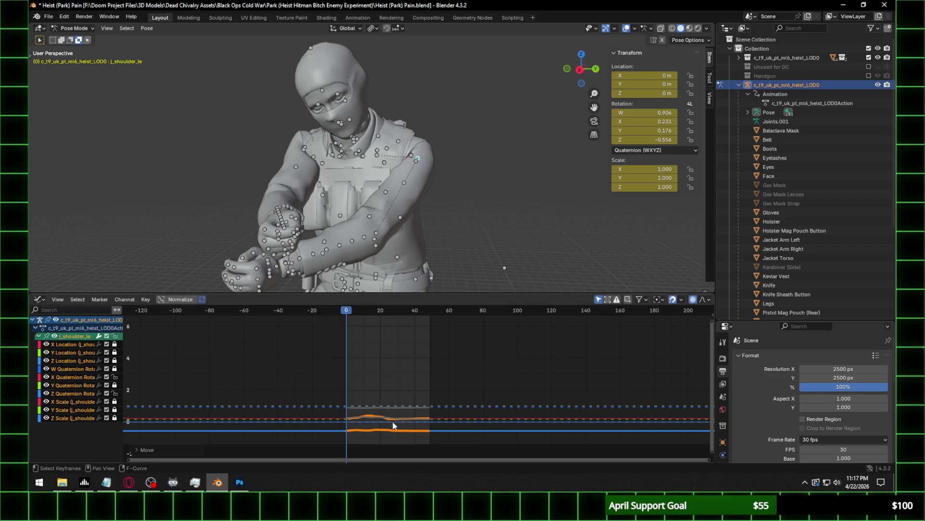
pyautogui.press('o')
pyautogui.press('y')
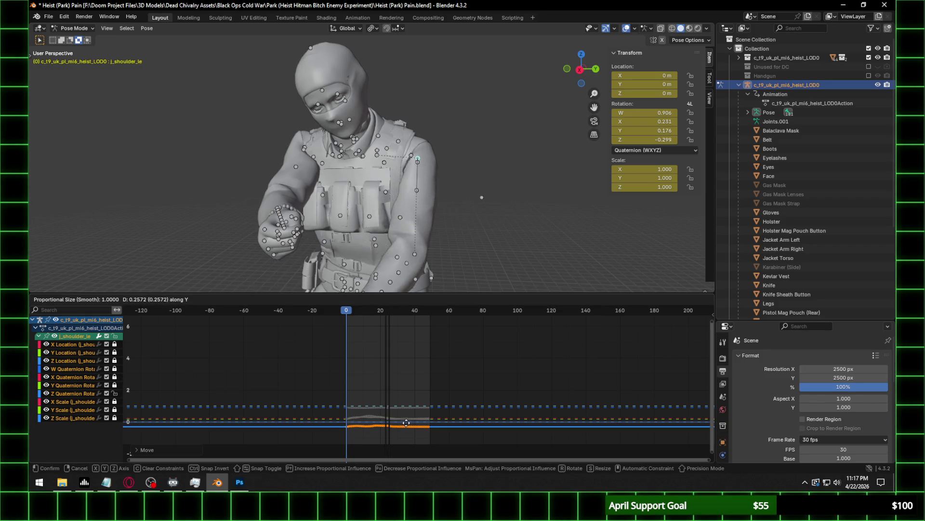
pyautogui.click(405, 431)
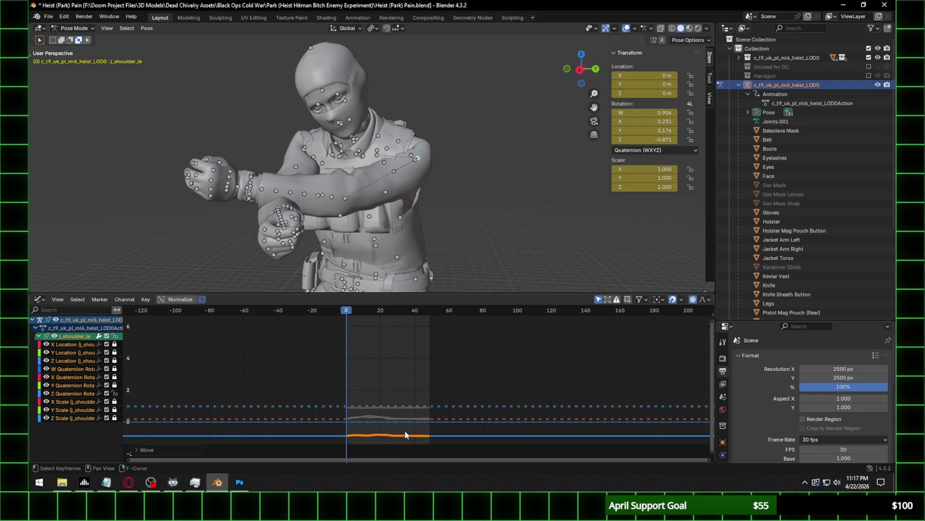
# Try an X rotation change, cancel it, then set shoulder Y rotation to 0.176.
pyautogui.click(115, 394)
pyautogui.click(115, 376)
pyautogui.press('g')
pyautogui.press('Escape')
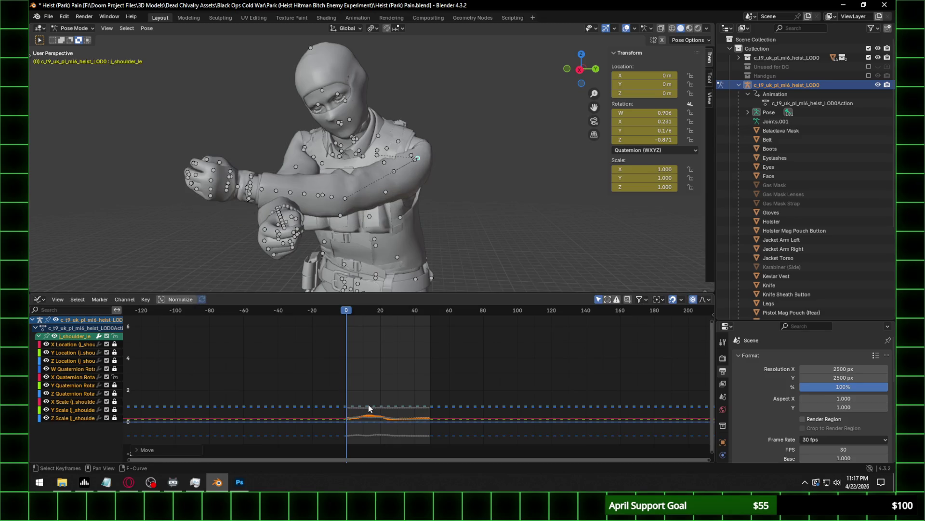
pyautogui.click(115, 376)
pyautogui.press('g')
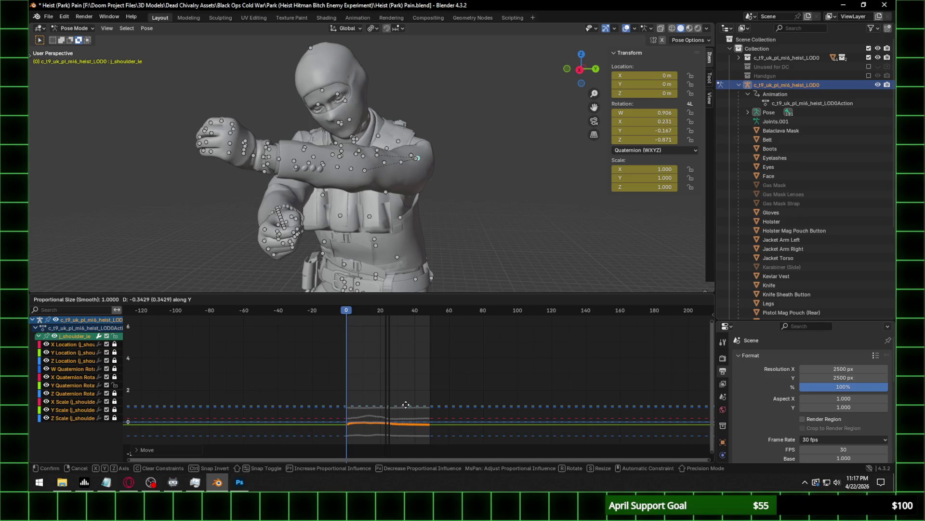
pyautogui.click(406, 398)
# Move the shoulder Z rotation curve again, landing at -0.871.
pyautogui.click(114, 393)
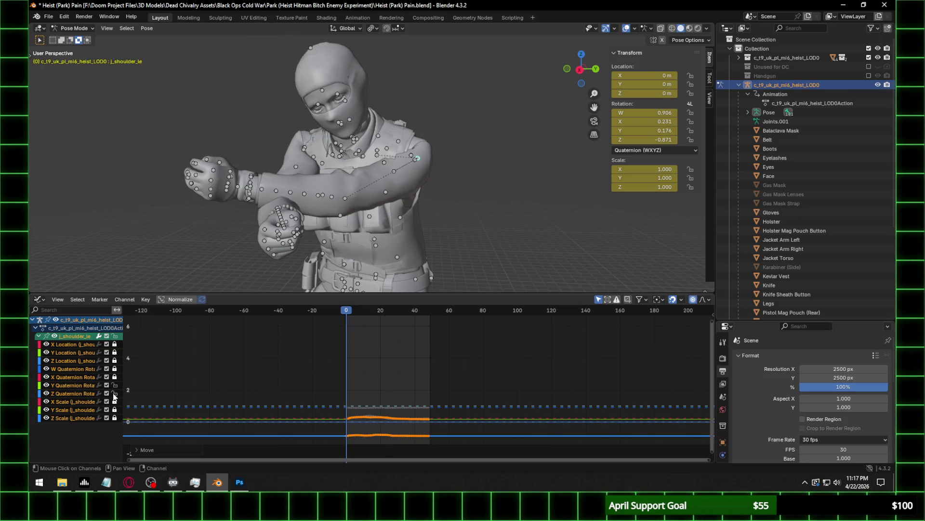
pyautogui.click(115, 393)
pyautogui.click(115, 392)
pyautogui.click(115, 384)
pyautogui.press('g')
pyautogui.press('y')
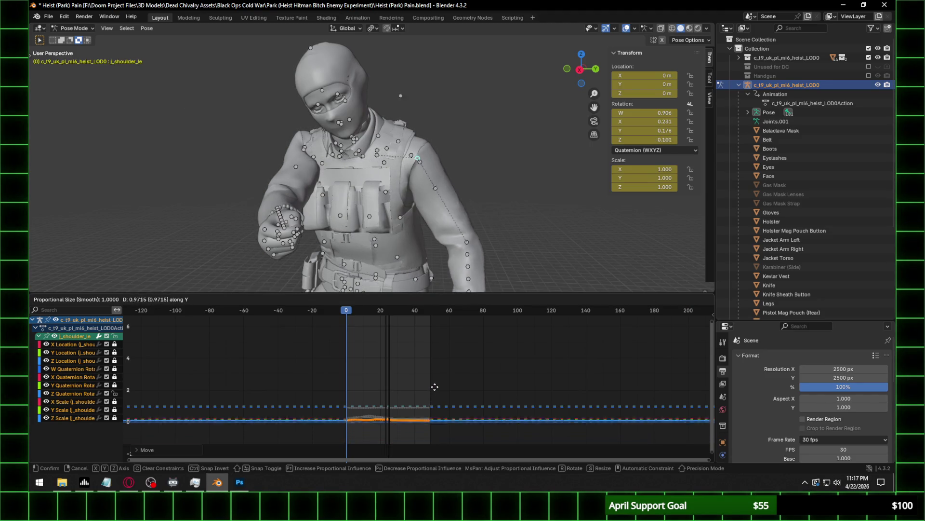
pyautogui.click(435, 389)
# Trial-move the shoulder and W rotation keys, cancelling both to keep W at 0.906.
pyautogui.click(115, 392)
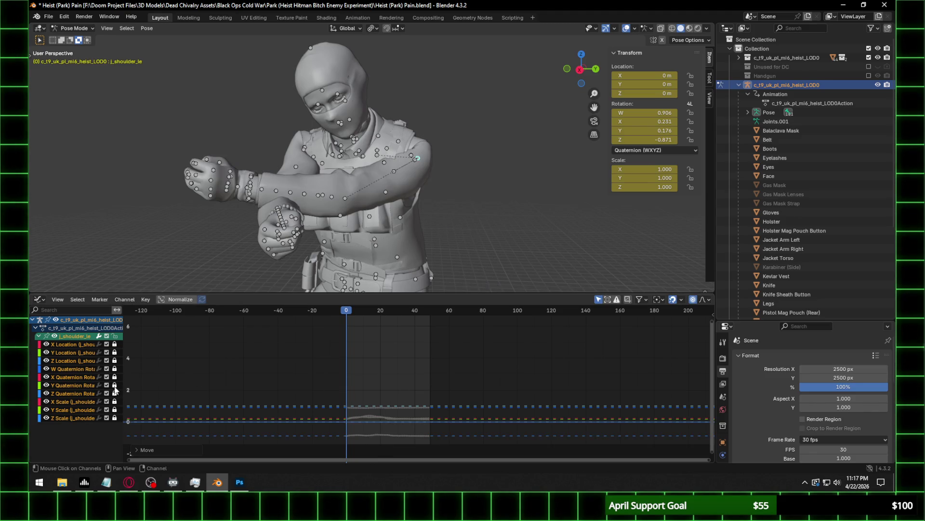
pyautogui.press('g')
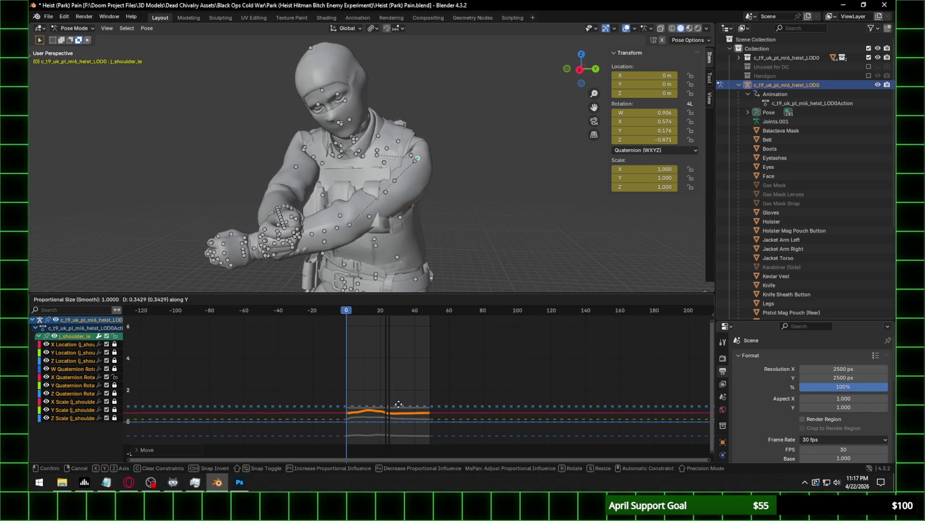
pyautogui.press('Escape')
pyautogui.click(114, 369)
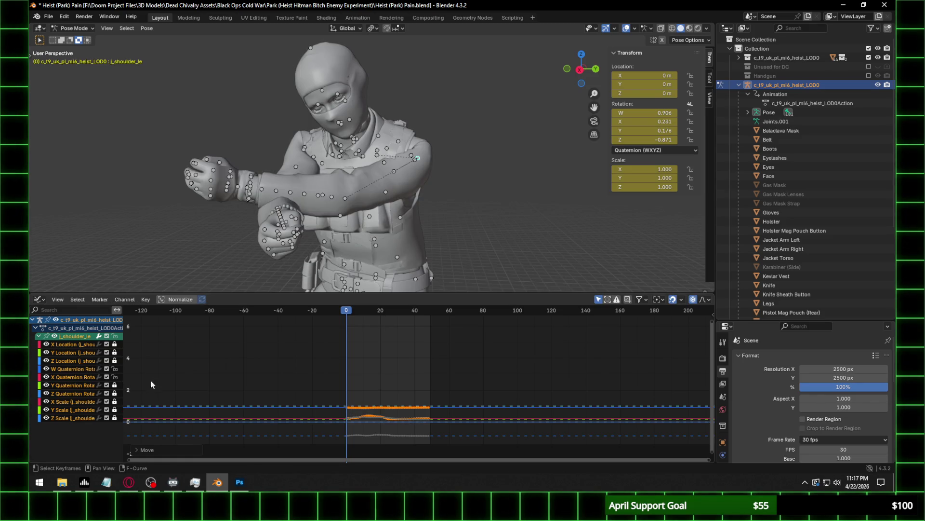
pyautogui.press('g')
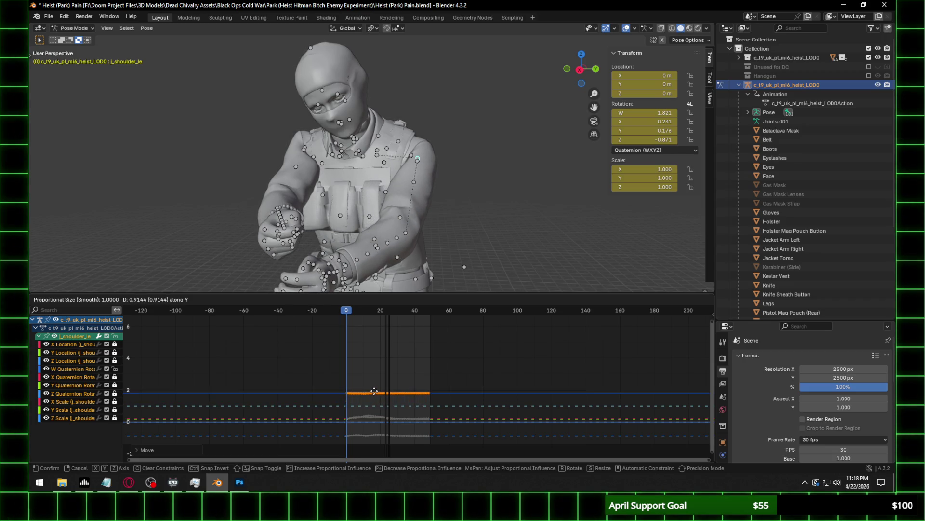
pyautogui.press('Escape')
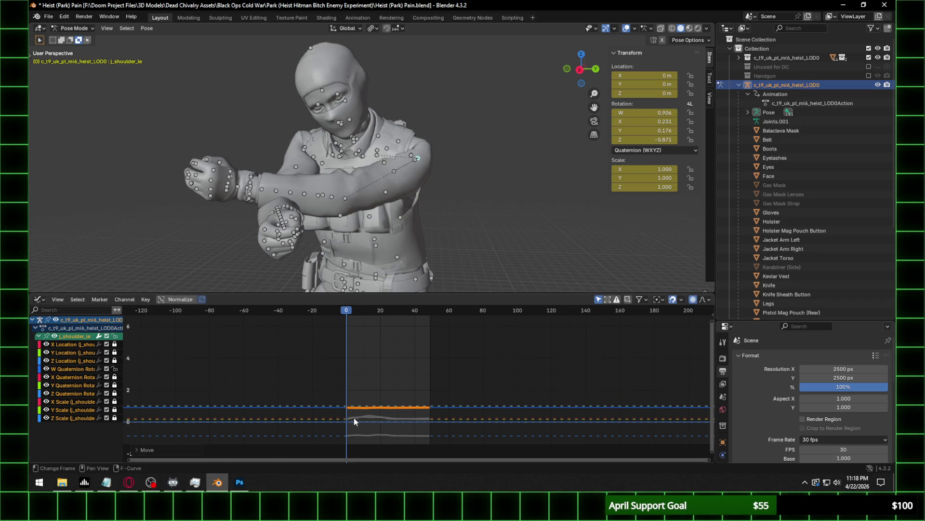
# Lower the shoulder Z rotation curve again, then undo, leaving Z at -0.556.
pyautogui.click(115, 393)
pyautogui.press('g')
pyautogui.press('y')
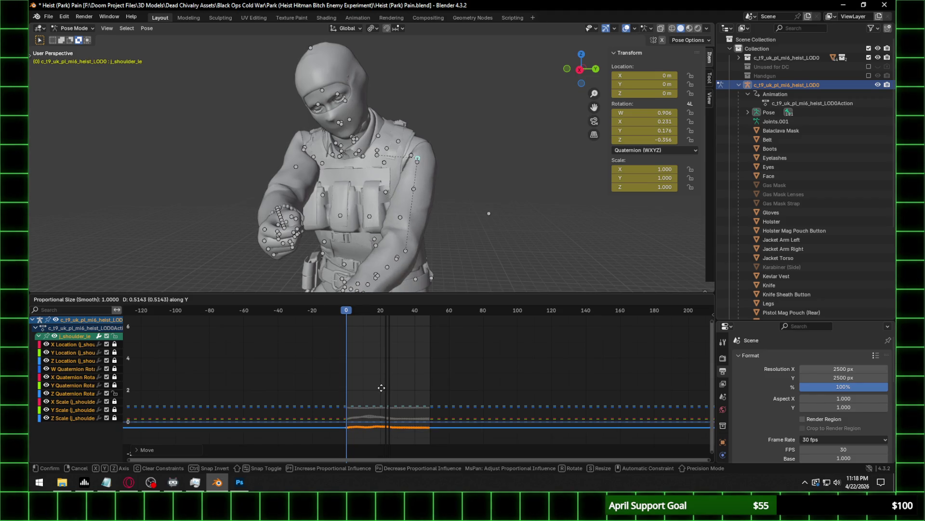
pyautogui.click(381, 387)
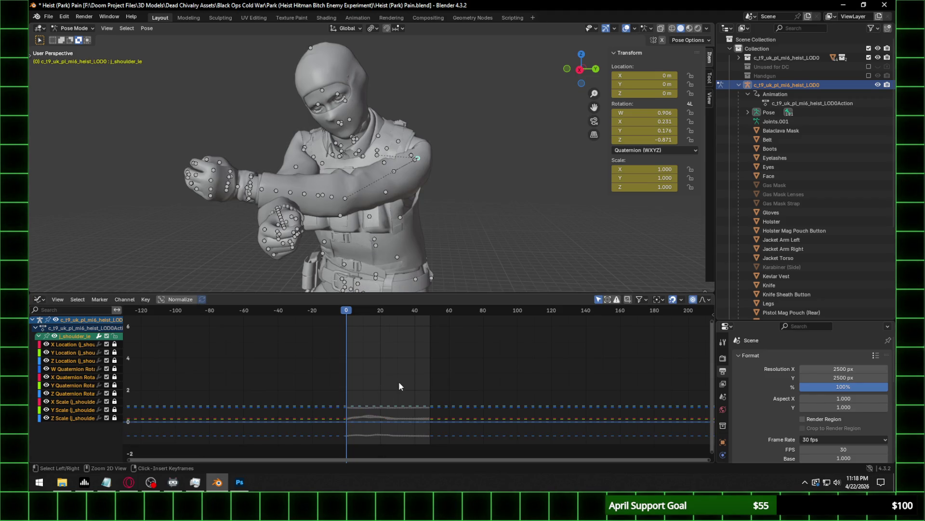
pyautogui.hotkey('ctrl', 'z')
pyautogui.hotkey('ctrl', 'z')
# Orbit around the character and attempt curve moves, cancelling both without changes.
pyautogui.moveTo(314, 215); pyautogui.dragTo(345, 189, button='middle')
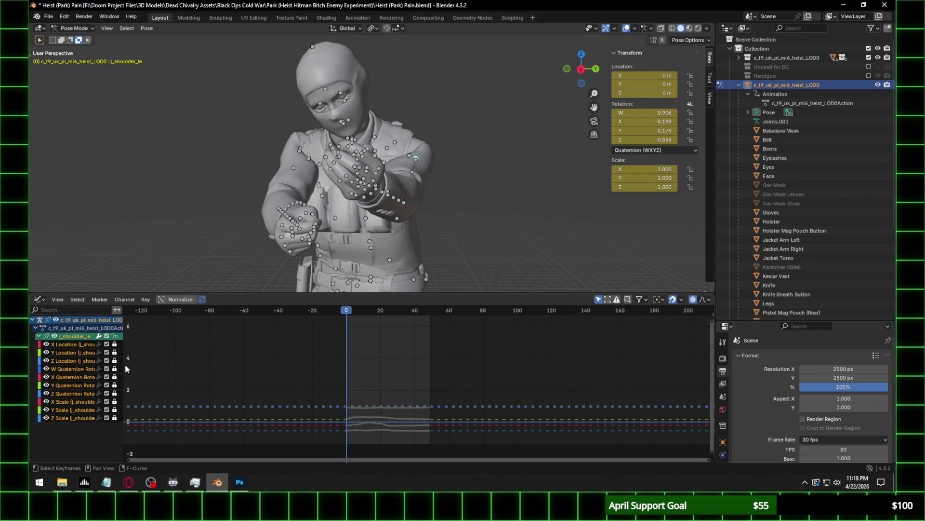
pyautogui.click(114, 393)
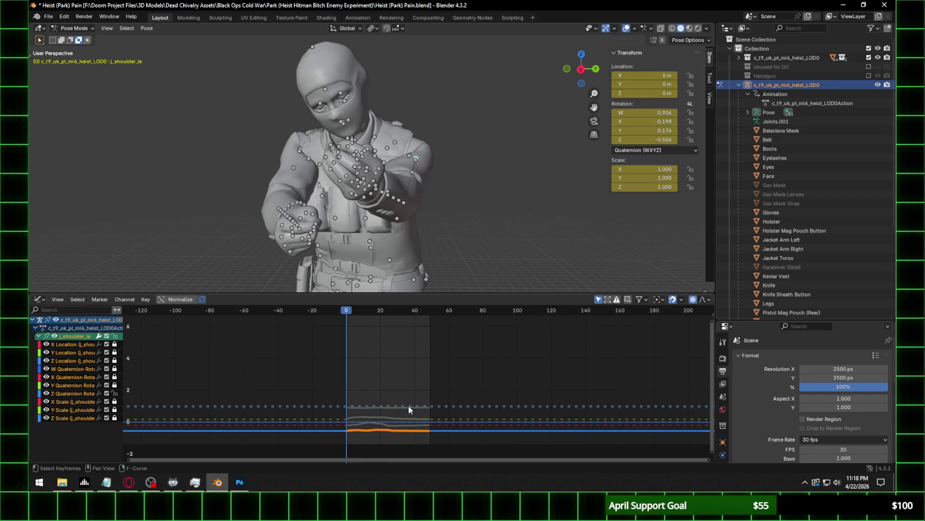
pyautogui.press('g')
pyautogui.rightClick(417, 422)
pyautogui.click(114, 393)
pyautogui.press('g')
pyautogui.rightClick(339, 413)
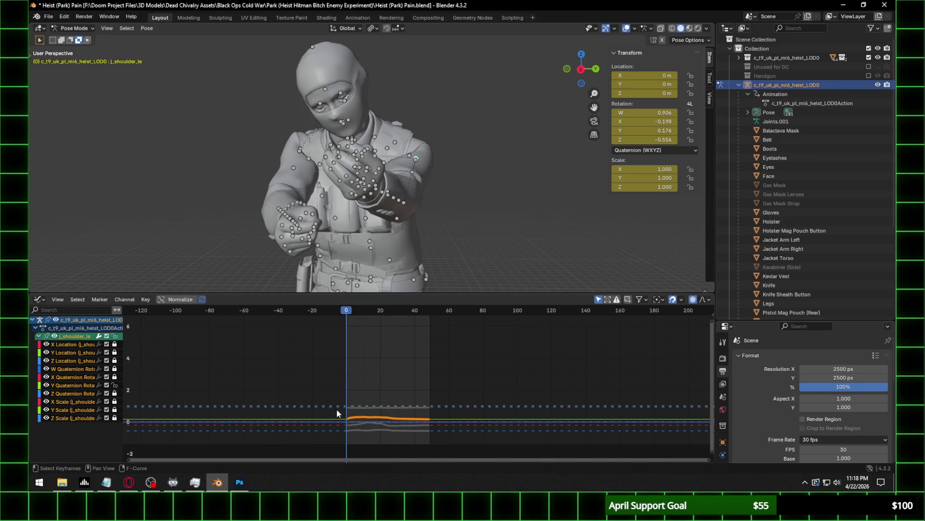
# Shift the shoulder X rotation curve to -0.198 and check the pose from behind.
pyautogui.click(114, 385)
pyautogui.click(114, 377)
pyautogui.press('g')
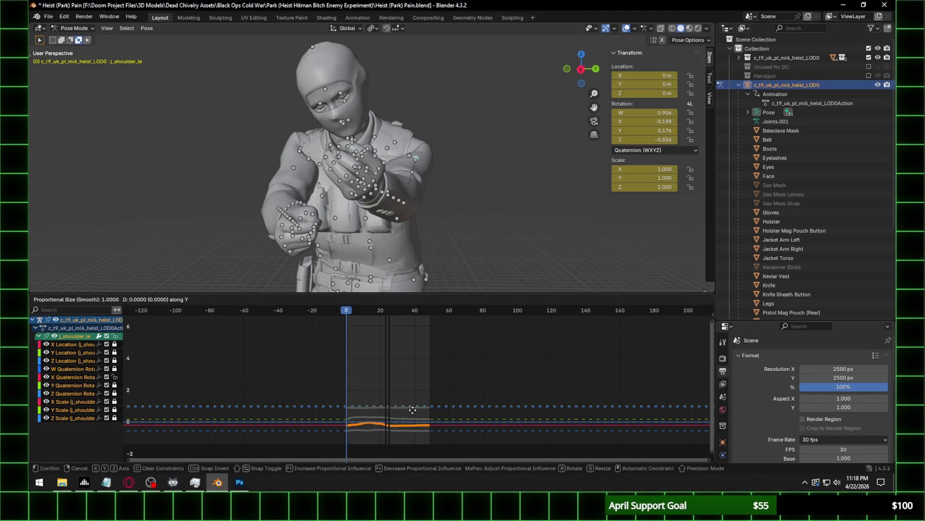
pyautogui.press('y')
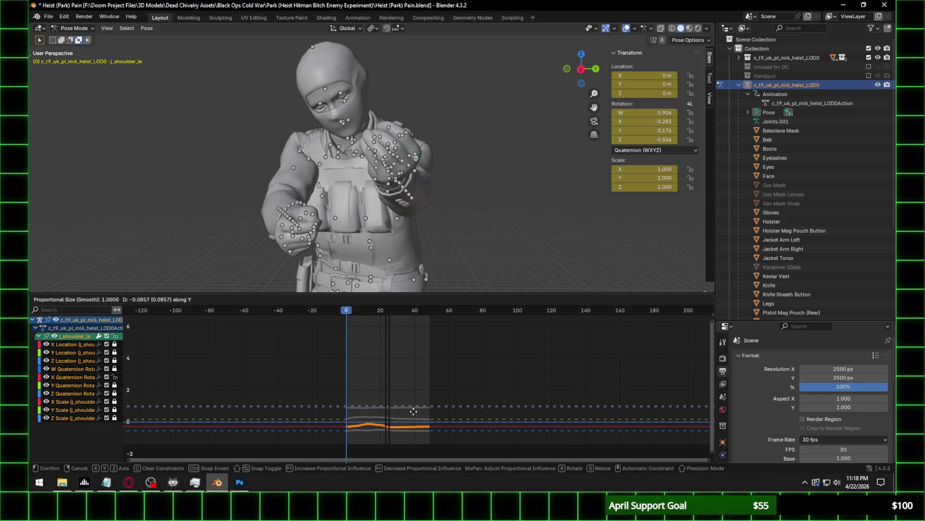
pyautogui.click(417, 408)
pyautogui.moveTo(376, 221)
pyautogui.mouseDown(button='middle')
pyautogui.moveTo(173, 235)
pyautogui.moveTo(662, 211)
pyautogui.moveTo(664, 228)
pyautogui.moveTo(492, 216)
pyautogui.moveTo(649, 230)
pyautogui.moveTo(597, 241)
pyautogui.mouseUp(button='middle')
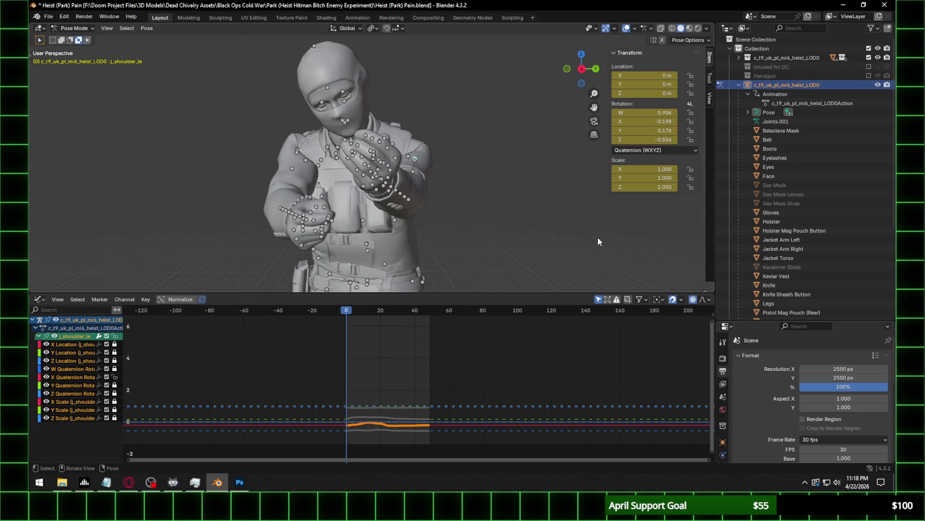
# Nudge the shoulder Z and Y rotation curves along the value axis.
pyautogui.click(114, 376)
pyautogui.click(114, 393)
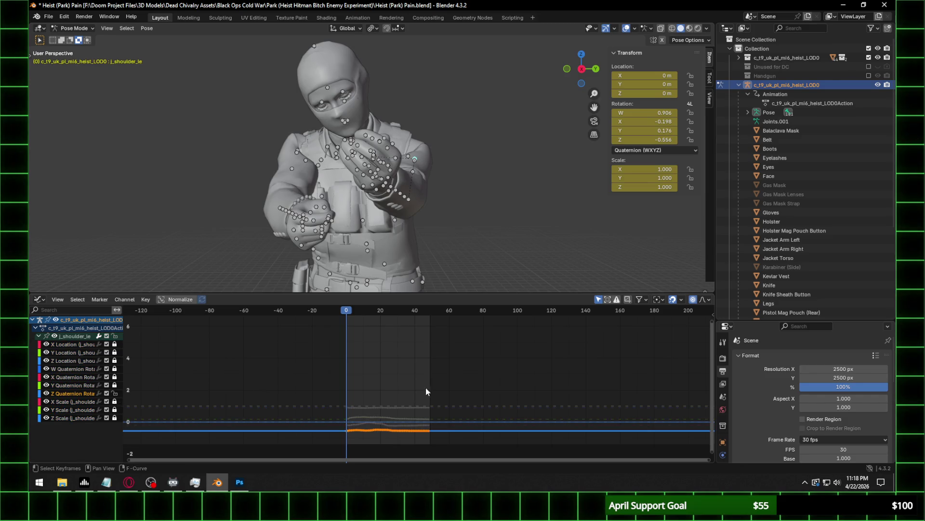
pyautogui.press('g')
pyautogui.press('y')
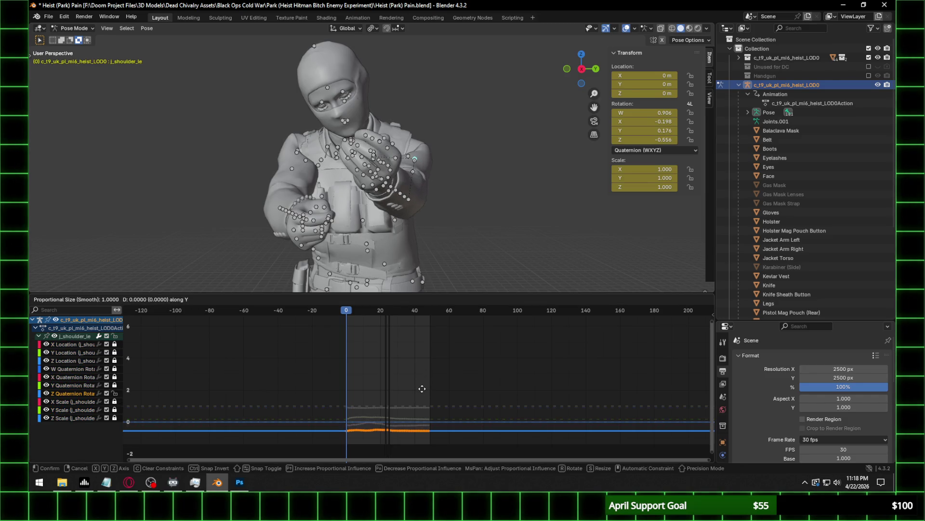
pyautogui.click(422, 393)
pyautogui.click(115, 385)
pyautogui.press('g')
pyautogui.press('y')
pyautogui.click(401, 393)
# Adjust the Z curve once more, then raise the shoulder Y rotation to 0.290.
pyautogui.click(114, 385)
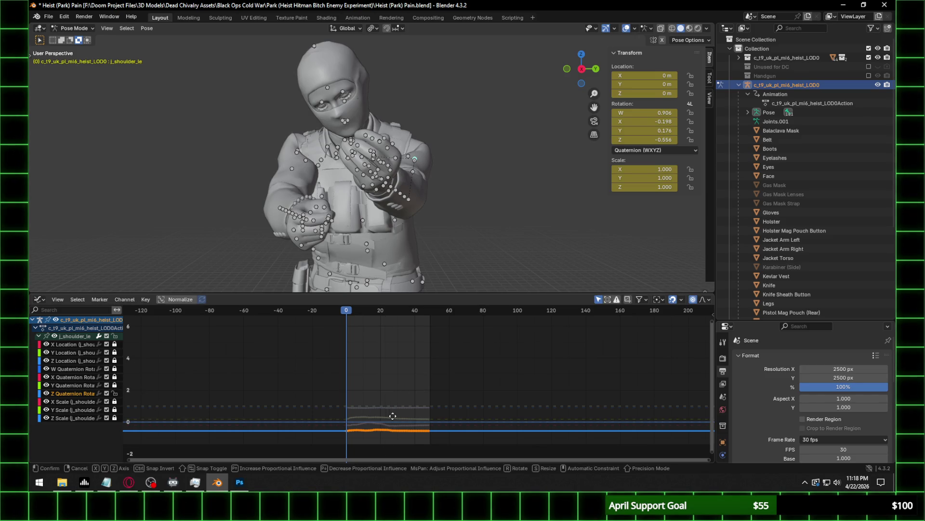
pyautogui.press('g')
pyautogui.press('y')
pyautogui.click(397, 398)
pyautogui.click(114, 393)
pyautogui.click(114, 384)
pyautogui.press('g')
pyautogui.press('y')
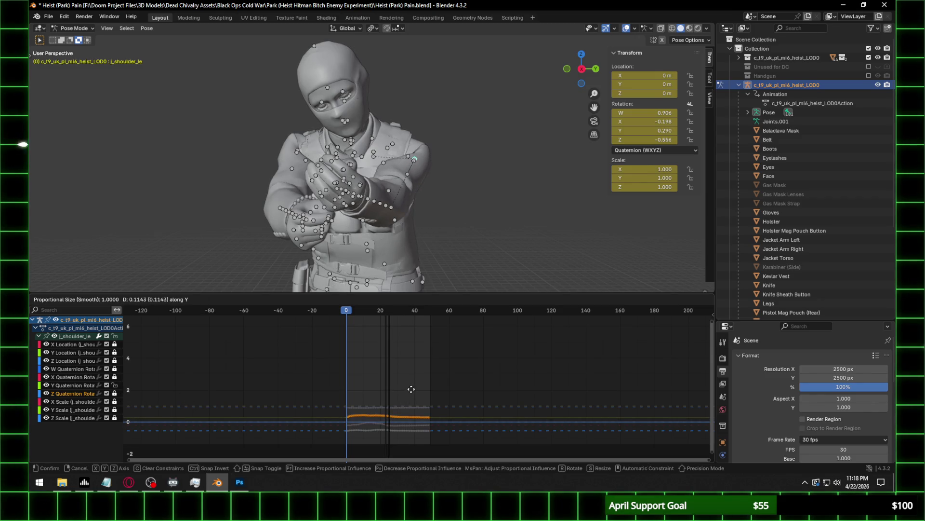
pyautogui.click(408, 389)
pyautogui.moveTo(413, 248)
pyautogui.mouseDown(button='middle')
pyautogui.moveTo(418, 232)
pyautogui.moveTo(400, 238)
pyautogui.mouseUp(button='middle')
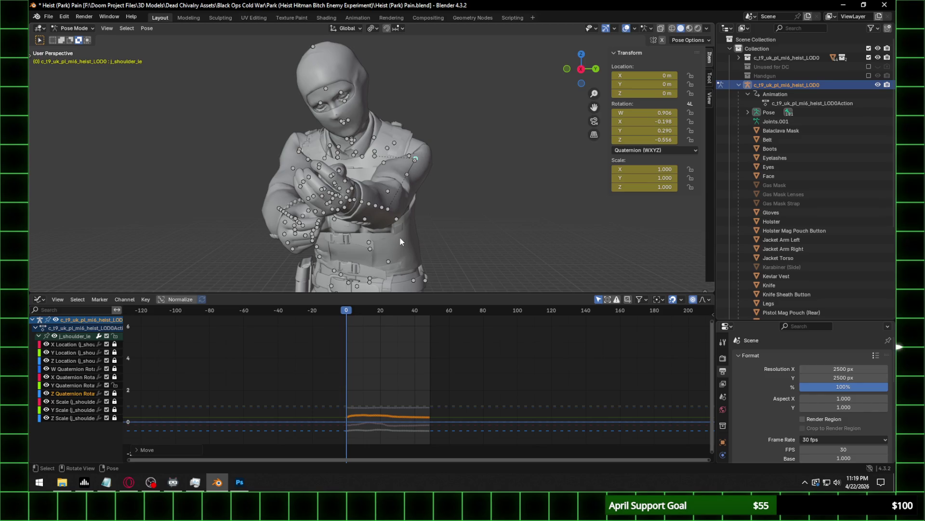
# Clear the pose to rest and switch the bottom area to the Timeline.
pyautogui.press('a')
pyautogui.hotkey('alt', 'r')
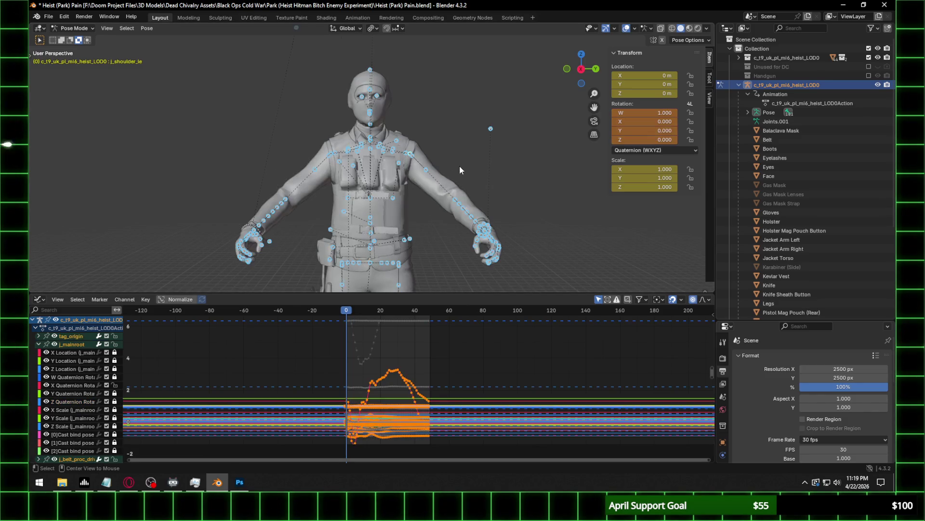
pyautogui.scroll(-5, 426, 175)
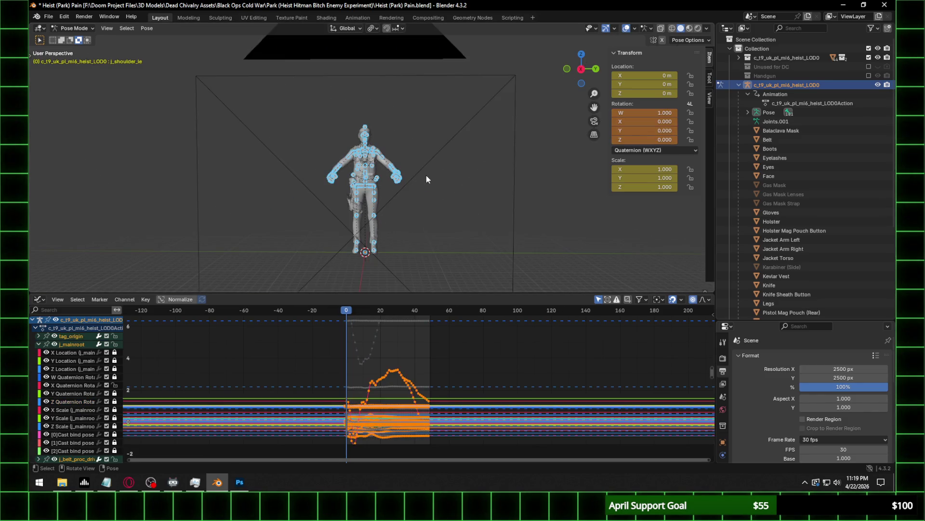
pyautogui.click(38, 299)
pyautogui.click(185, 338)
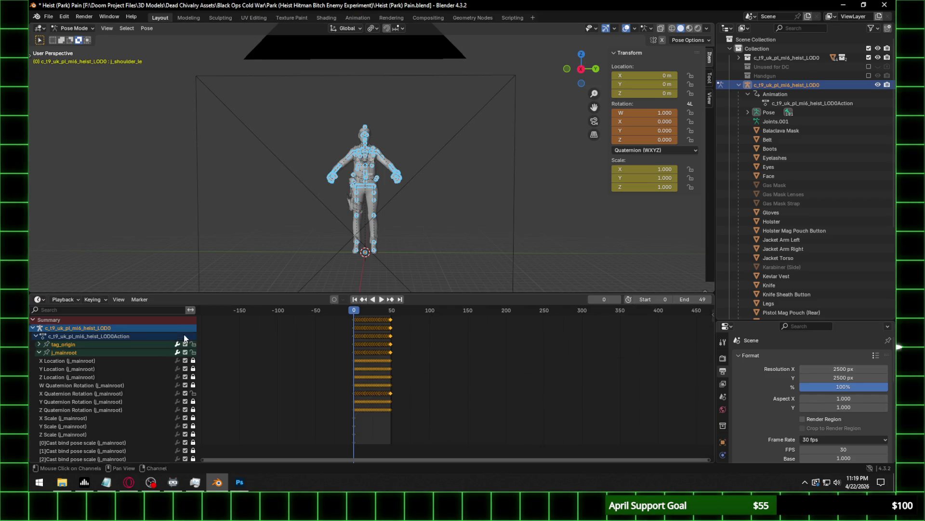
pyautogui.click(398, 346)
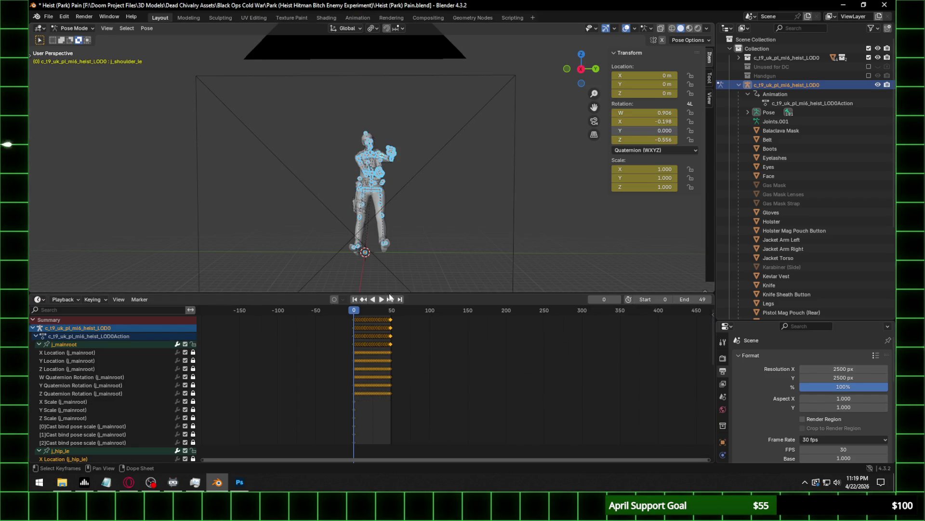
pyautogui.scroll(3, 399, 177)
# Toggle channel editability so only j_mainroot is editable, and delete its keyframes.
pyautogui.rightClick(189, 345)
pyautogui.click(183, 350)
pyautogui.rightClick(192, 351)
pyautogui.click(193, 352)
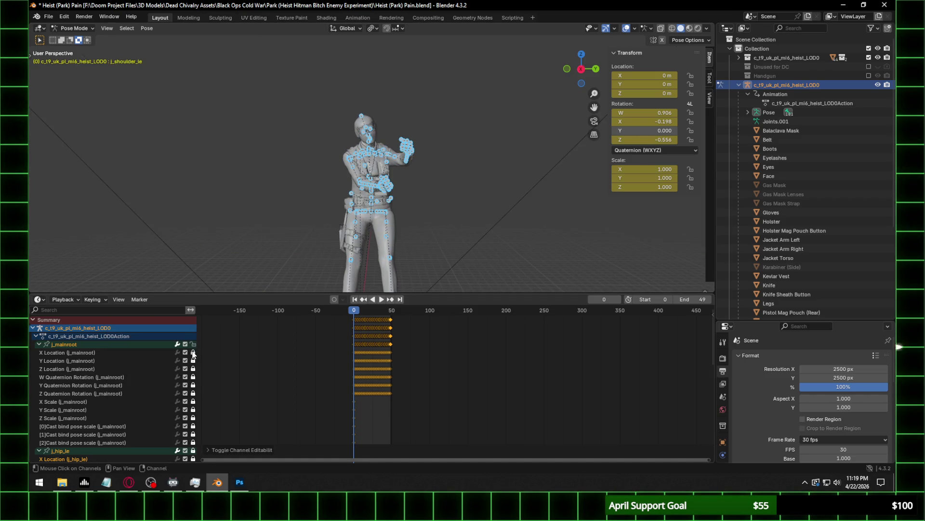
pyautogui.rightClick(193, 354)
pyautogui.click(193, 355)
pyautogui.rightClick(143, 361)
pyautogui.click(140, 360)
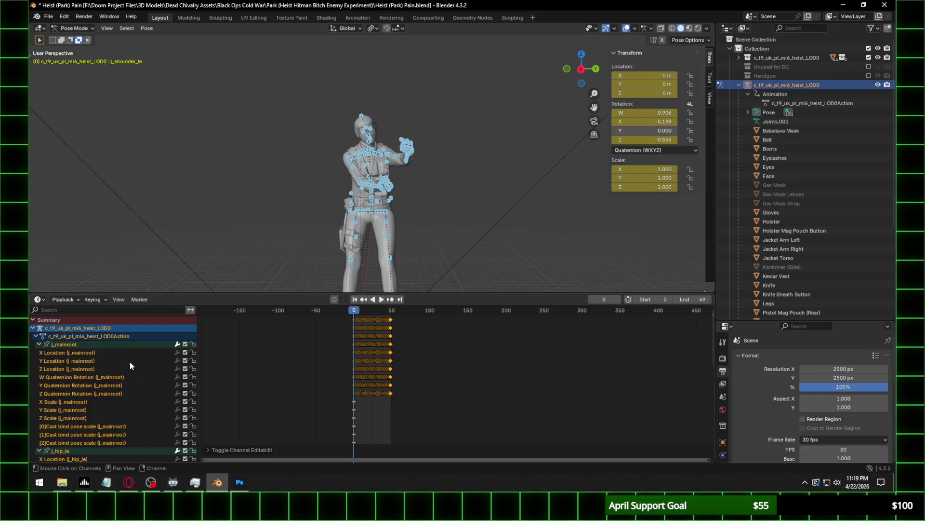
pyautogui.press('Delete')
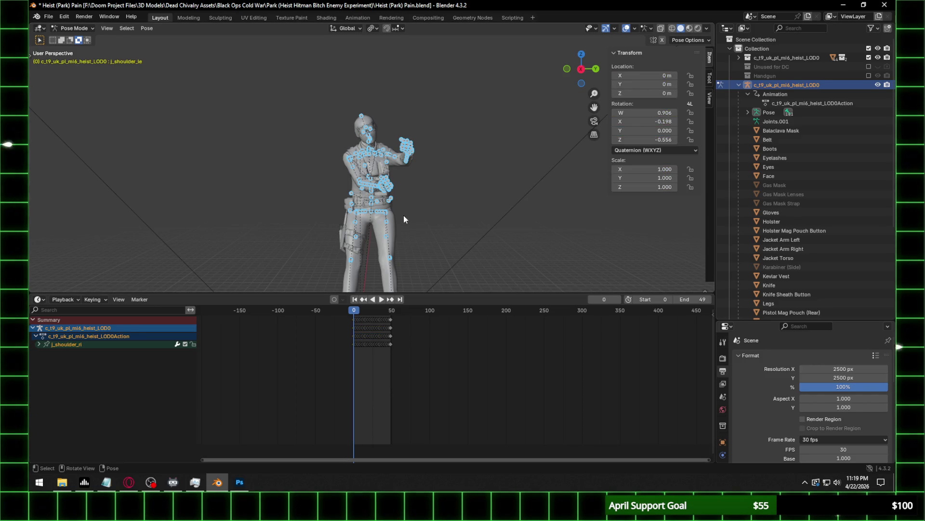
# Delete the j_shoulder_ri keyframes, reset to rest pose, and save Heist (Park) Pain.blend.
pyautogui.click(39, 343)
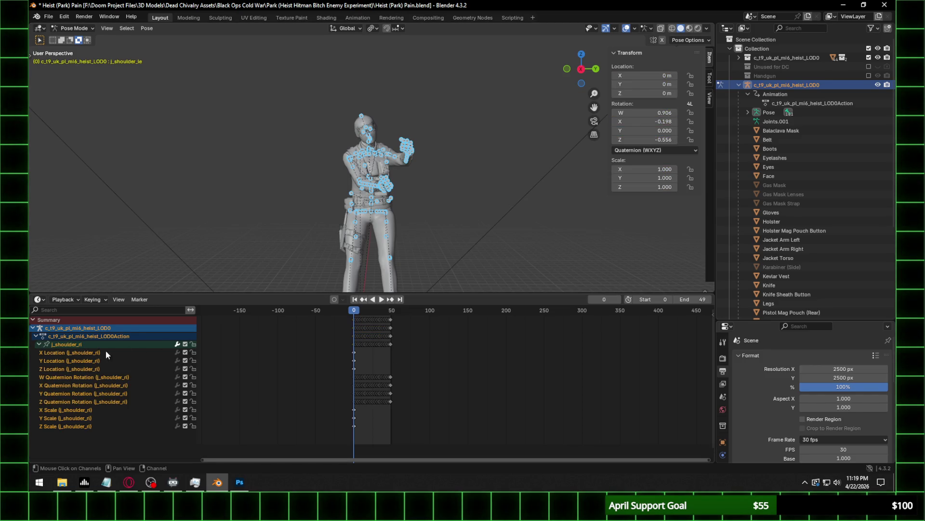
pyautogui.press('a')
pyautogui.press('Delete')
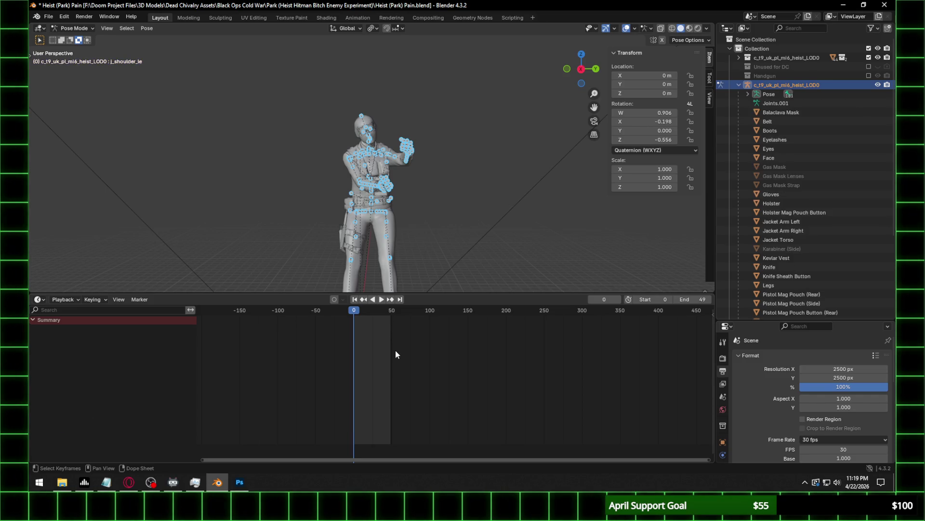
pyautogui.hotkey('alt', 'r')
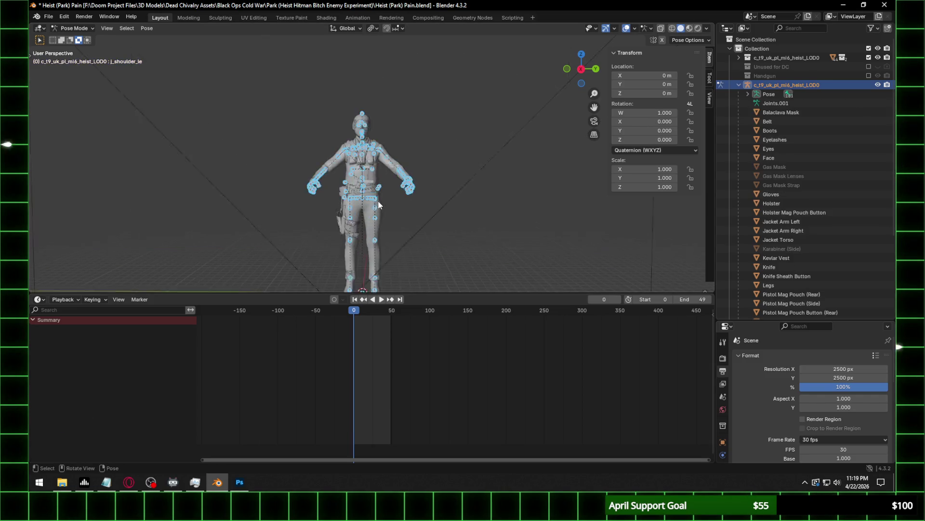
pyautogui.hotkey('ctrl', 's')
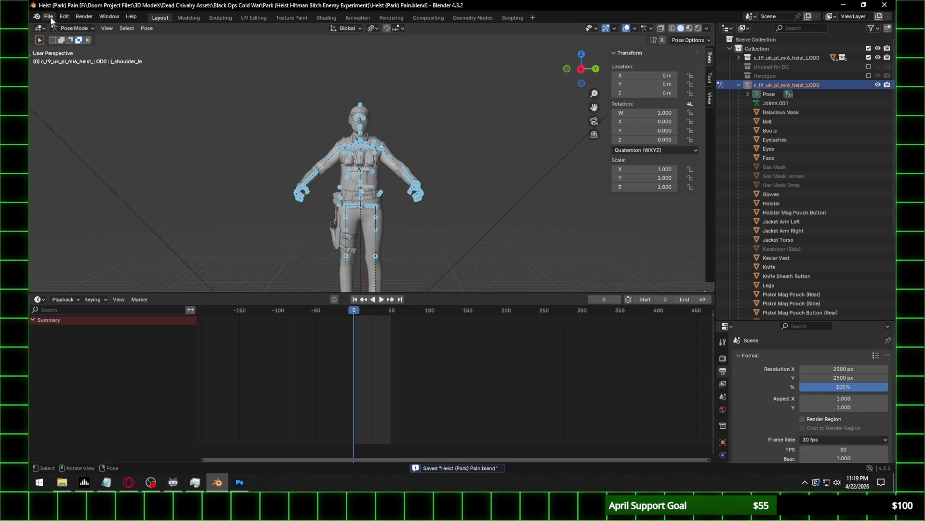
pyautogui.click(51, 17)
# Open Rust Spetznaz Assault.blend, show the Spetsnaz armature and select all its bones.
pyautogui.moveTo(87, 43)
pyautogui.click(230, 59)
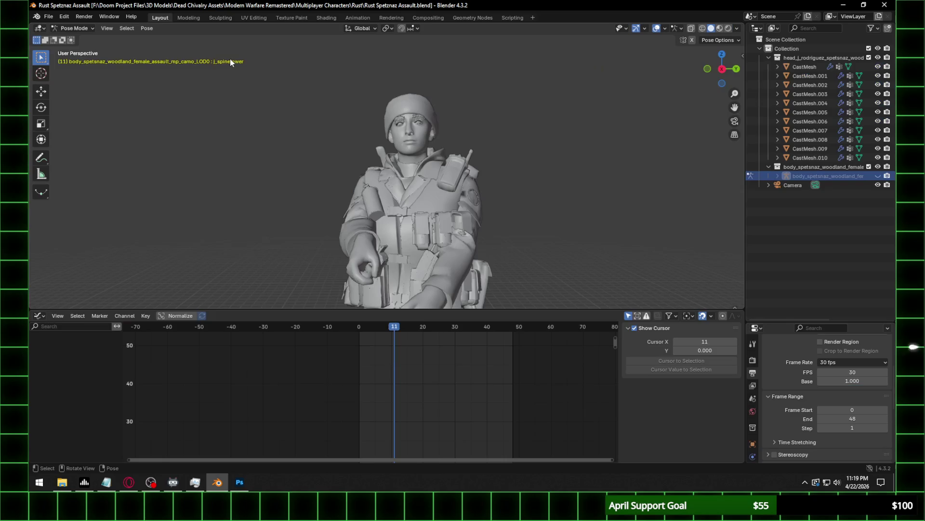
pyautogui.scroll(-3, 389, 229)
pyautogui.moveTo(389, 335)
pyautogui.mouseDown()
pyautogui.moveTo(418, 332)
pyautogui.moveTo(358, 328)
pyautogui.mouseUp()
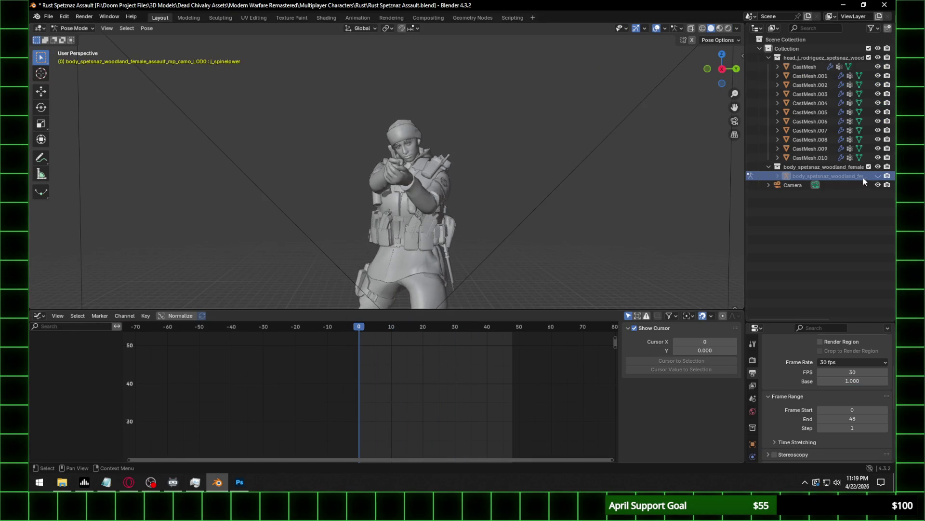
pyautogui.click(878, 176)
pyautogui.click(447, 175)
pyautogui.press('a')
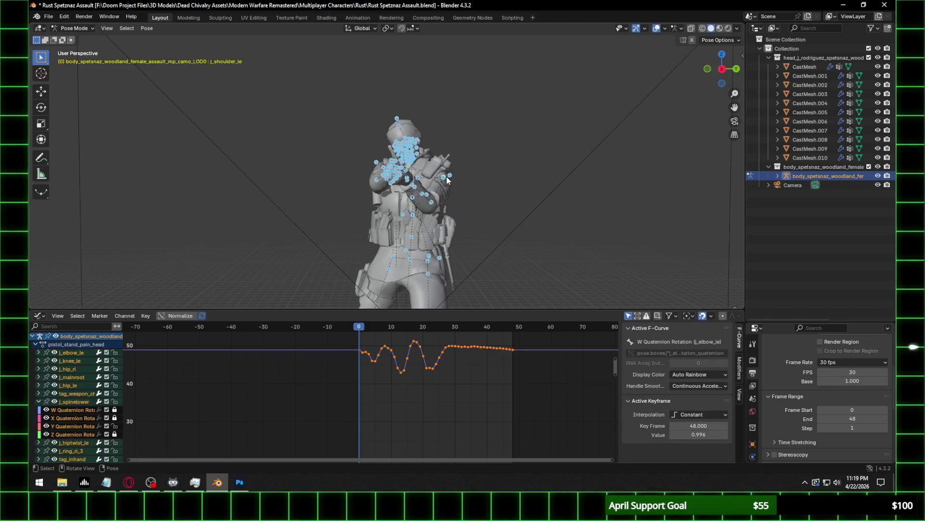
# Switch the bottom area to the Timeline and expand the j_ring_ri_3 channel.
pyautogui.click(38, 315)
pyautogui.click(158, 350)
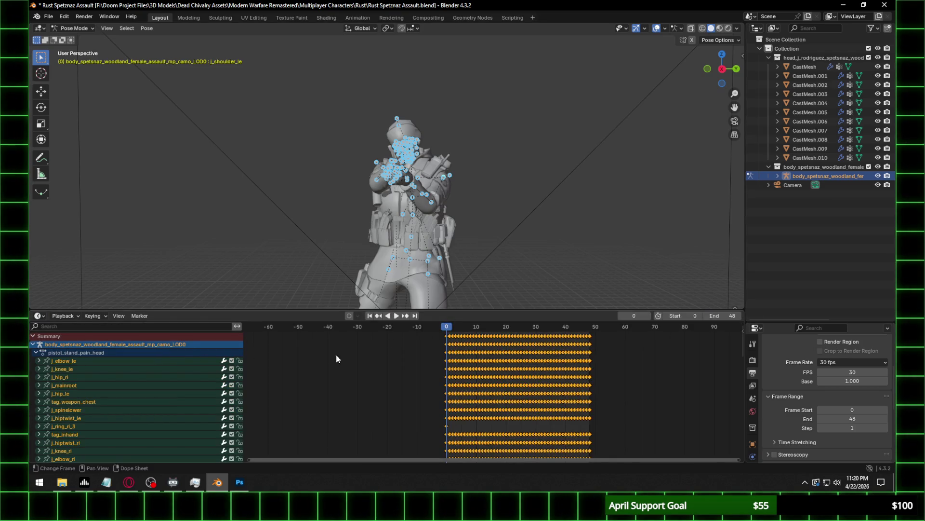
pyautogui.click(39, 426)
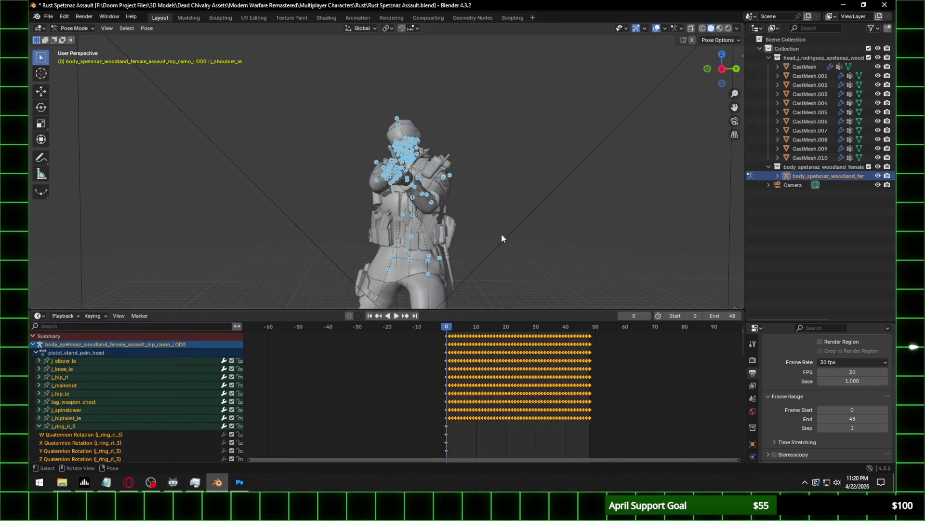
pyautogui.hotkey('alt', 'a')
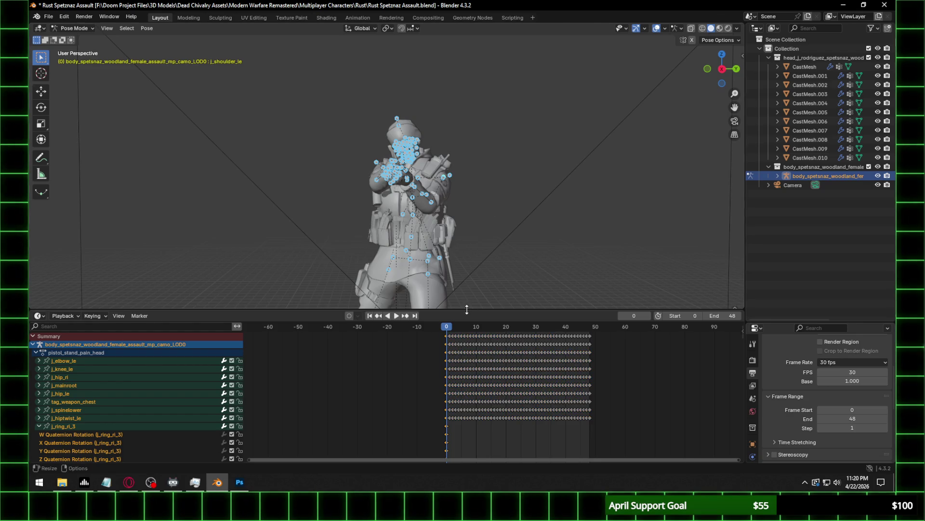
# Key j_ring_ri_3 at frames 5, 10, 15, 20, 25, 30, 35, 40 and 45.
pyautogui.click(461, 328)
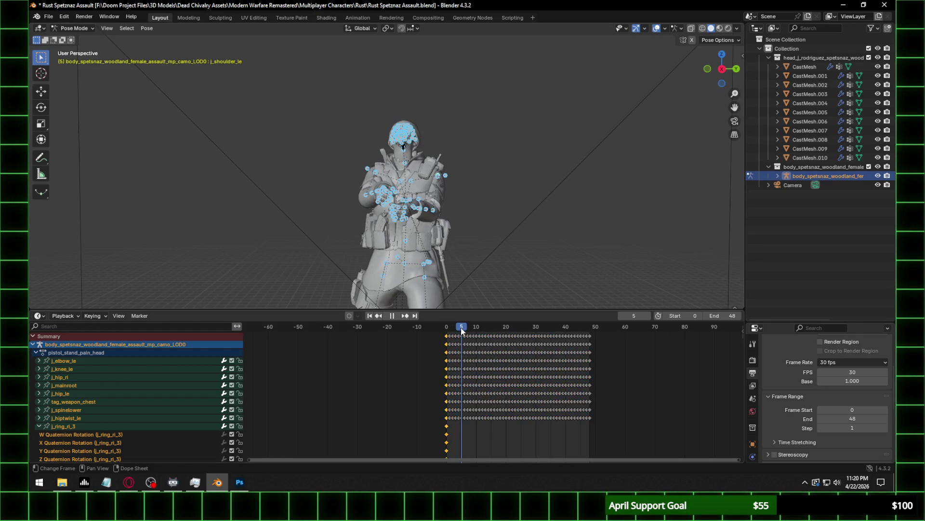
pyautogui.press('i')
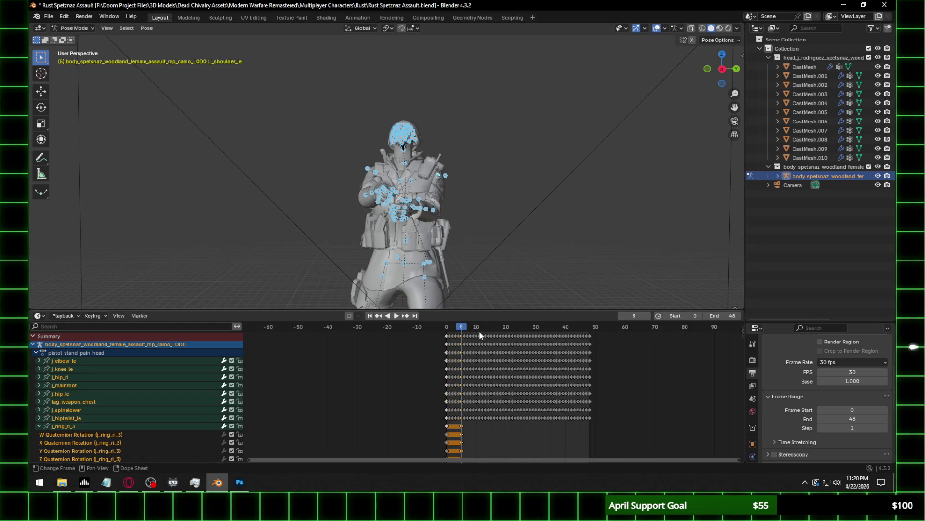
pyautogui.click(477, 329)
pyautogui.press('i')
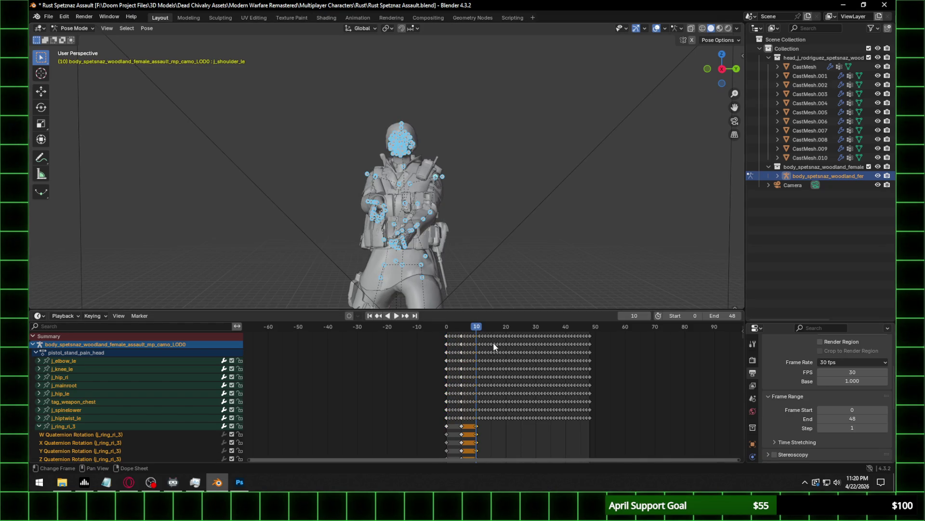
pyautogui.click(492, 328)
pyautogui.press('space')
pyautogui.press('i')
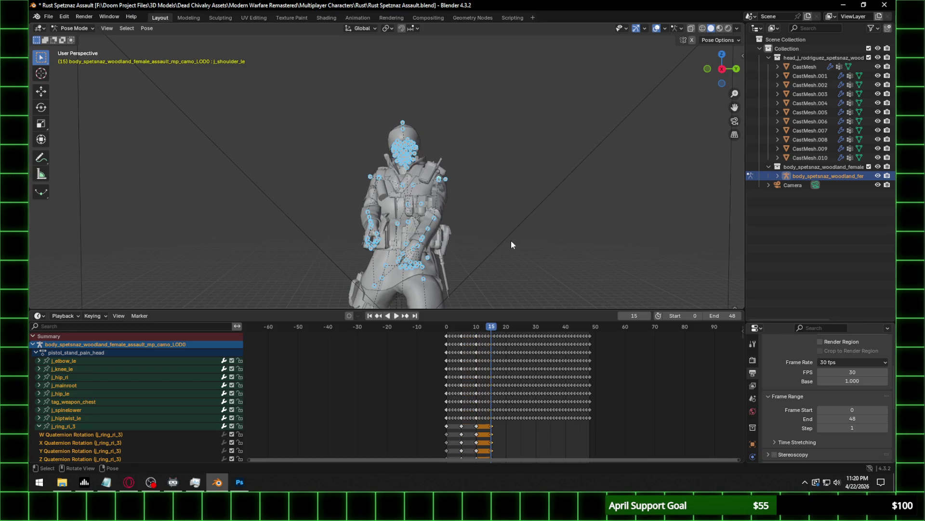
pyautogui.click(506, 328)
pyautogui.press('i')
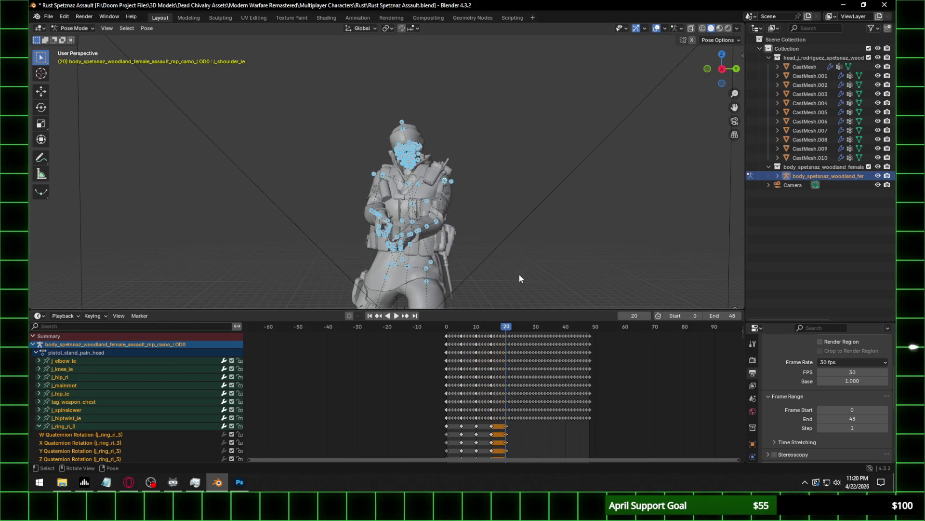
pyautogui.click(521, 327)
pyautogui.press('i')
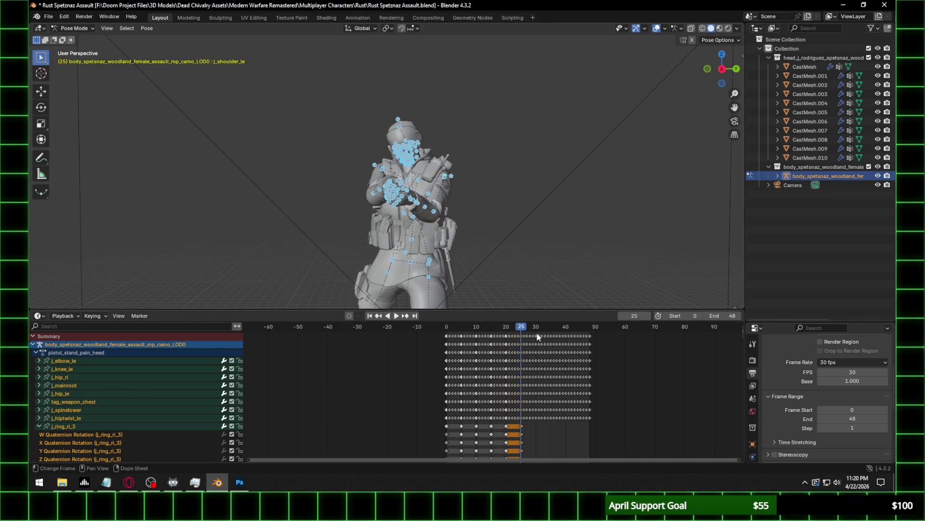
pyautogui.click(537, 327)
pyautogui.press('i')
pyautogui.click(552, 328)
pyautogui.press('i')
pyautogui.click(566, 330)
pyautogui.press('i')
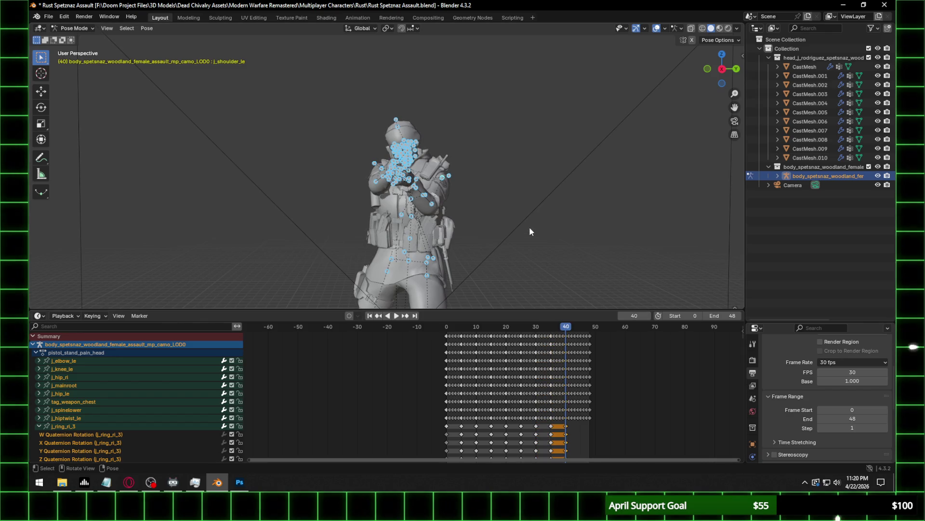
pyautogui.click(579, 327)
pyautogui.press('space')
pyautogui.press('space')
pyautogui.press('i')
pyautogui.press('i')
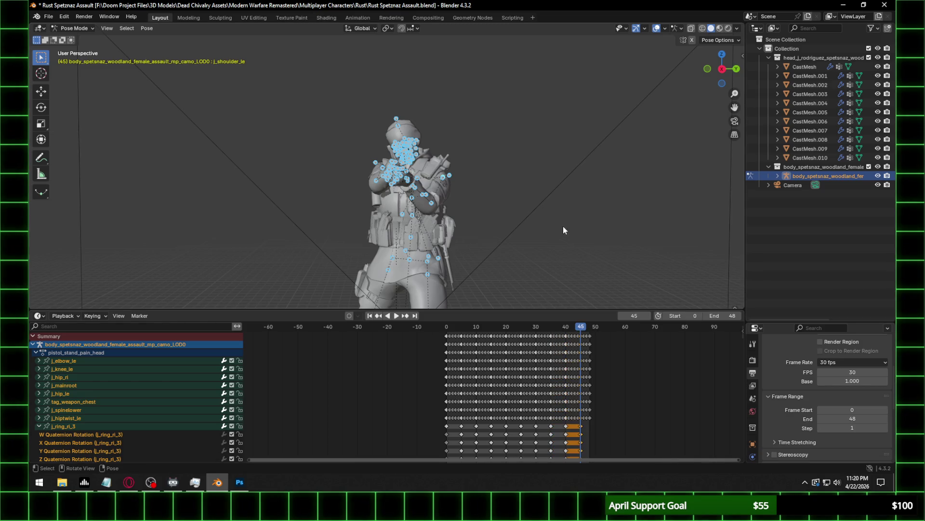
# Copy the frame-0 keyframes and save Rust Spetznaz Assault.blend.
pyautogui.click(446, 336)
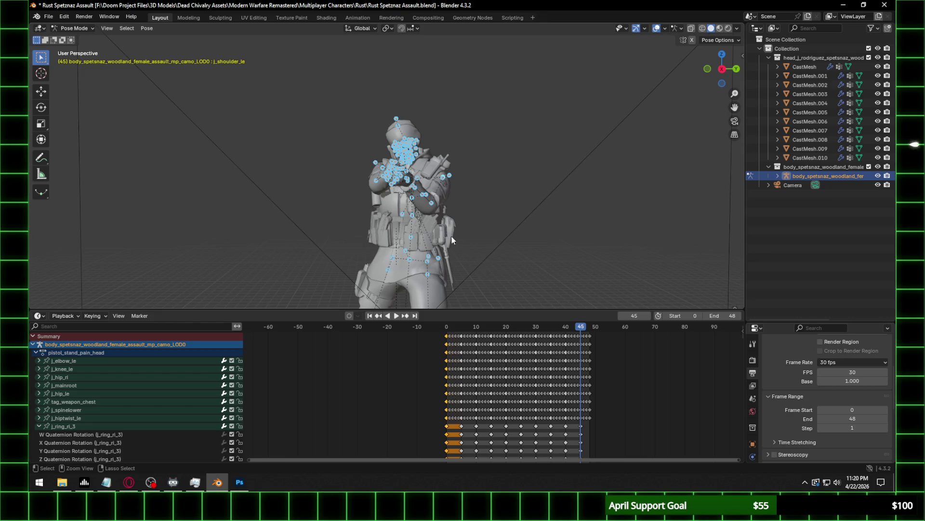
pyautogui.hotkey('ctrl', 'c')
pyautogui.hotkey('ctrl', 's')
pyautogui.click(49, 17)
# Open Heist (Park) Pain.blend and paste the copied keyframes onto the Heist rig.
pyautogui.moveTo(71, 45)
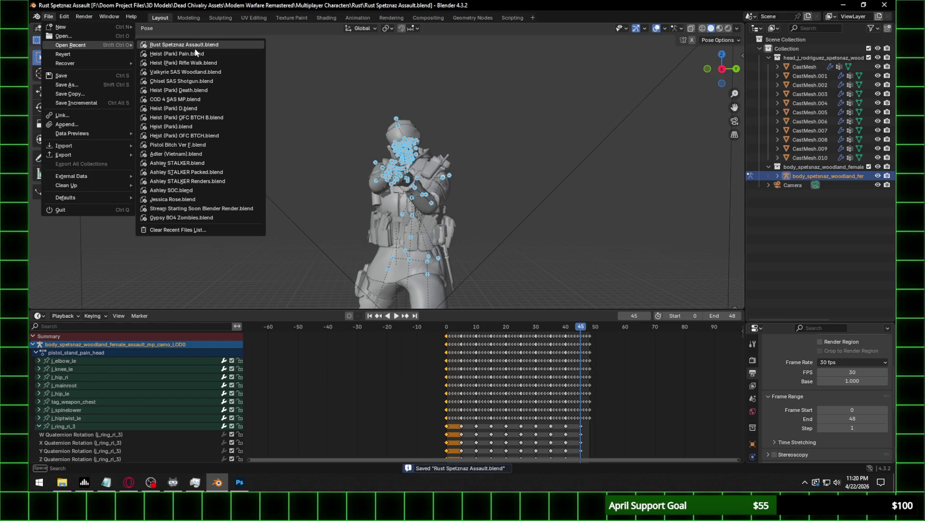
pyautogui.click(171, 54)
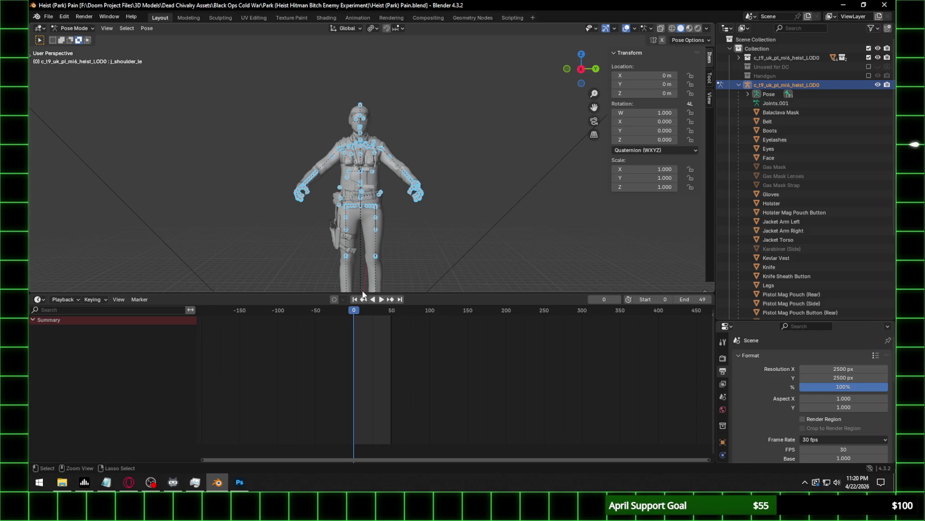
pyautogui.hotkey('ctrl', 'v')
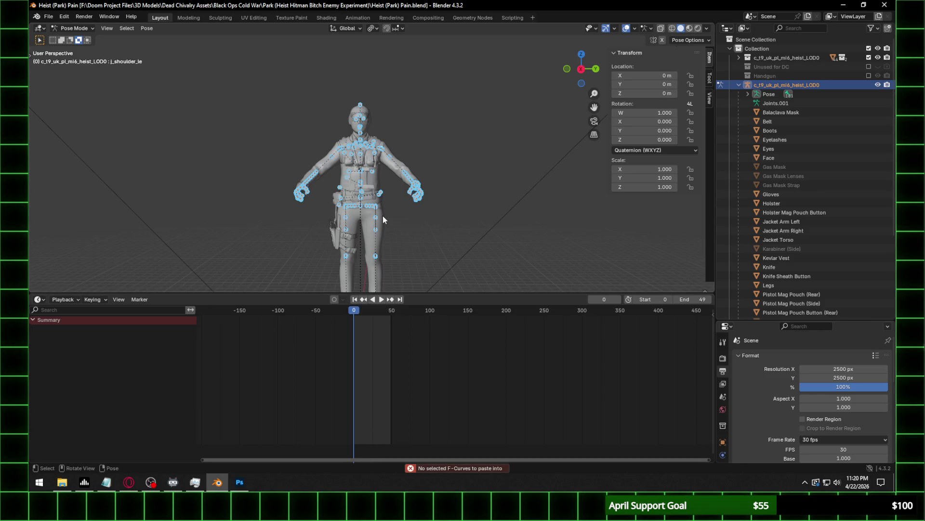
pyautogui.press('i')
pyautogui.hotkey('ctrl', 'v')
# Play the pasted animation, then reset the rig to rest pose and delete its animation.
pyautogui.moveTo(374, 207)
pyautogui.mouseDown(button='middle')
pyautogui.moveTo(368, 167)
pyautogui.moveTo(114, 196)
pyautogui.moveTo(377, 61)
pyautogui.moveTo(500, 177)
pyautogui.moveTo(79, 171)
pyautogui.moveTo(373, 170)
pyautogui.moveTo(153, 160)
pyautogui.mouseUp(button='middle')
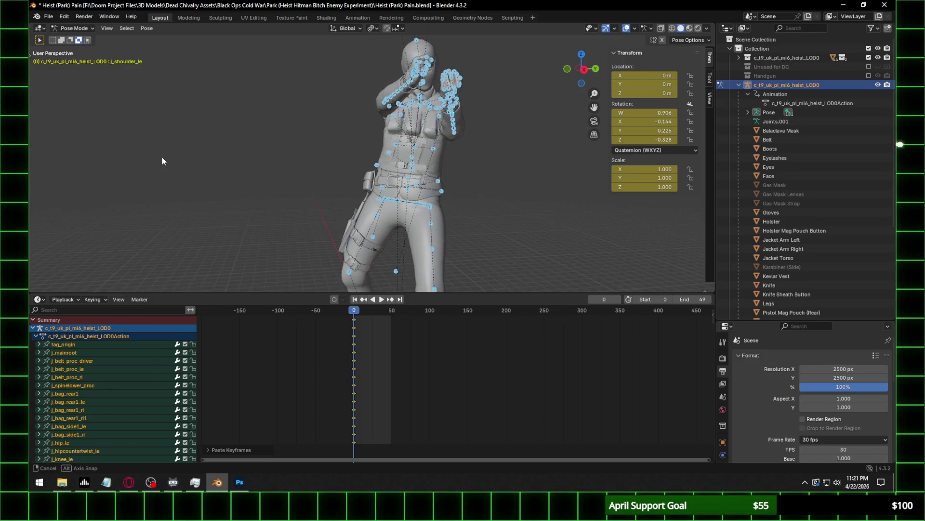
pyautogui.moveTo(153, 161); pyautogui.dragTo(158, 159, button='middle')
pyautogui.press('space')
pyautogui.press('Escape')
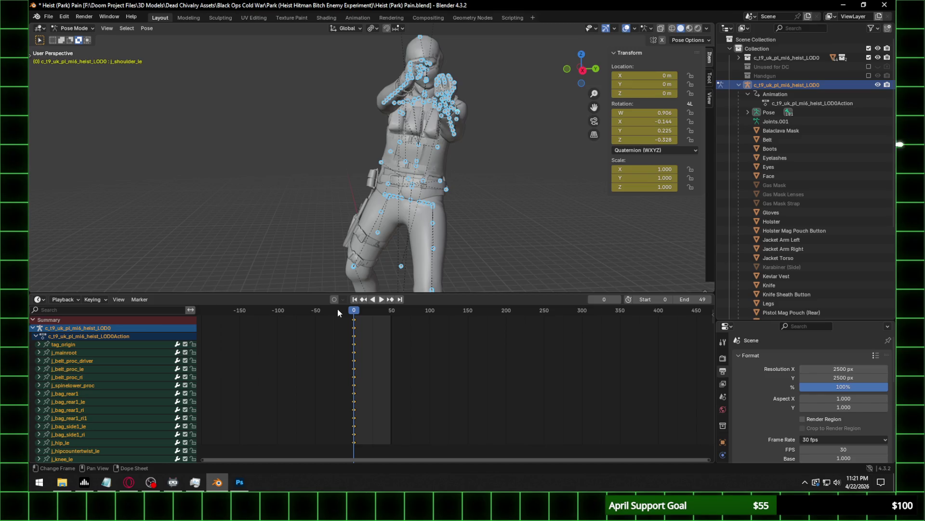
pyautogui.moveTo(252, 221)
pyautogui.mouseDown(button='middle')
pyautogui.moveTo(522, 193)
pyautogui.moveTo(343, 168)
pyautogui.moveTo(59, 172)
pyautogui.moveTo(561, 168)
pyautogui.moveTo(655, 157)
pyautogui.moveTo(472, 170)
pyautogui.mouseUp(button='middle')
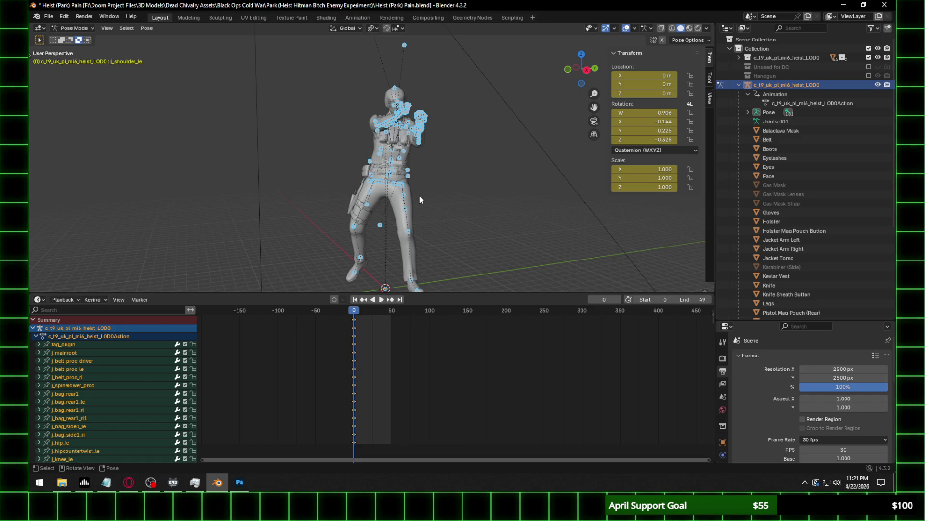
pyautogui.hotkey('alt', 'r')
pyautogui.press('Delete')
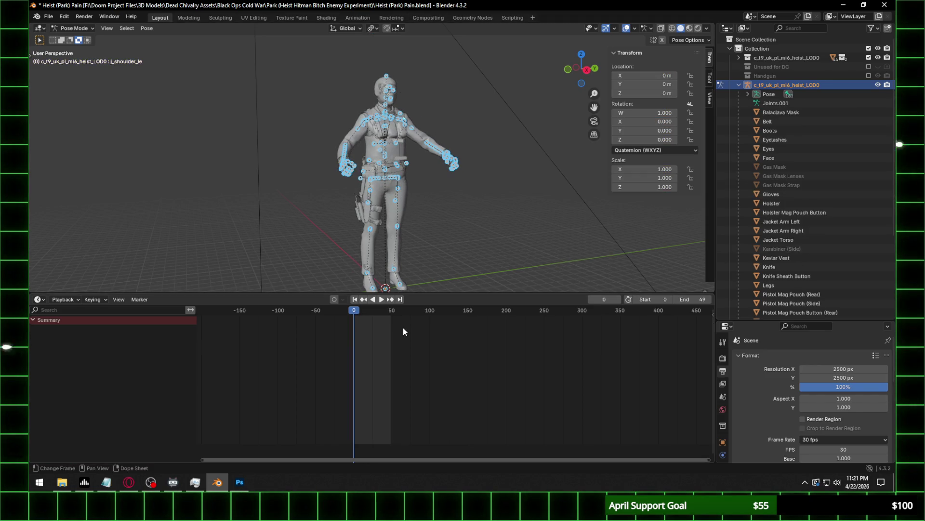
# Frame the character in the view and save Heist (Park) Pain.blend.
pyautogui.moveTo(404, 207); pyautogui.dragTo(457, 152, button='middle')
pyautogui.press('KP_Decimal')
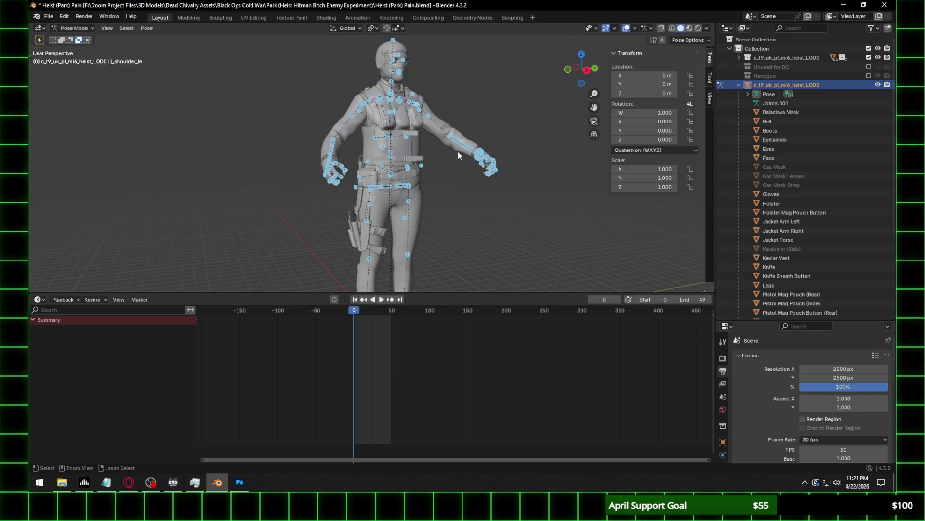
pyautogui.hotkey('ctrl', 's')
pyautogui.click(47, 16)
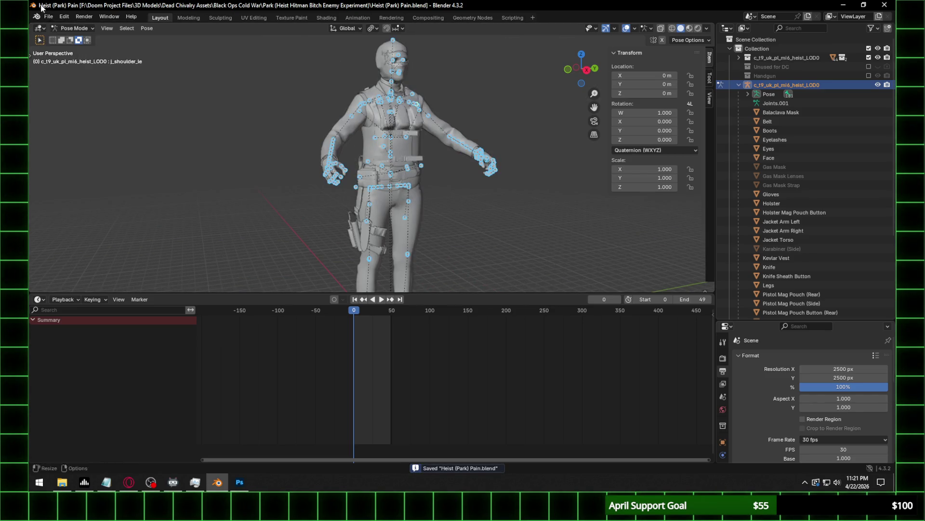
pyautogui.click(48, 18)
# Reopen Rust Spetznaz Assault.blend in Object Mode and copy the character's 23 objects.
pyautogui.moveTo(103, 43)
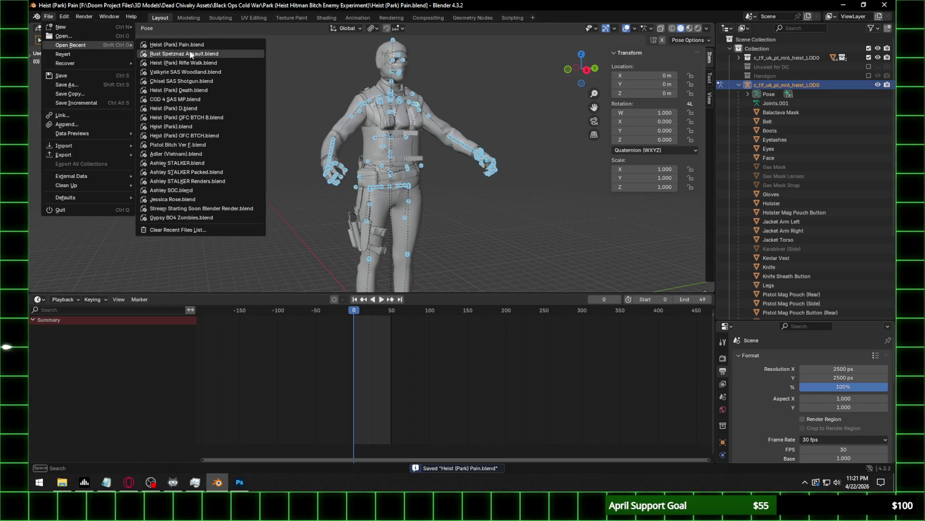
pyautogui.click(192, 55)
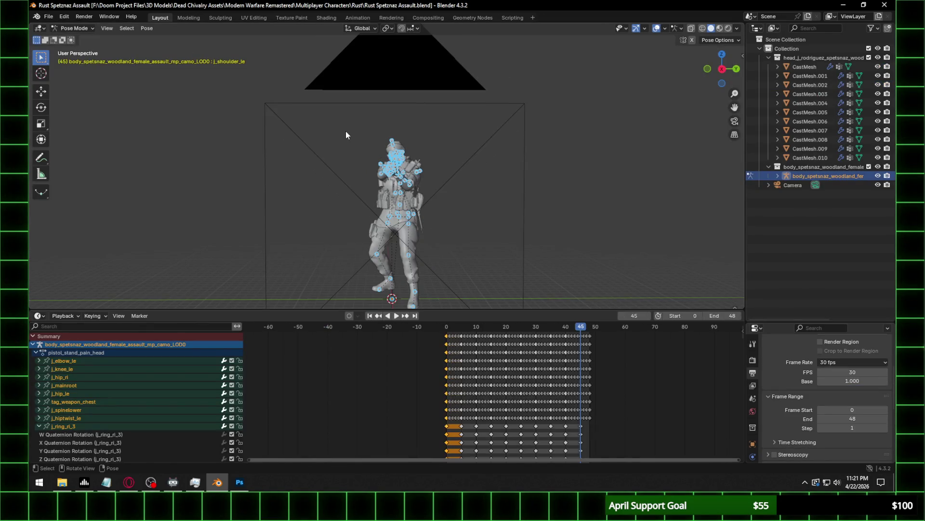
pyautogui.click(72, 28)
pyautogui.click(73, 35)
pyautogui.moveTo(432, 174)
pyautogui.mouseDown(button='middle')
pyautogui.moveTo(504, 193)
pyautogui.moveTo(270, 144)
pyautogui.mouseUp(button='middle')
pyautogui.moveTo(247, 112); pyautogui.dragTo(403, 285)
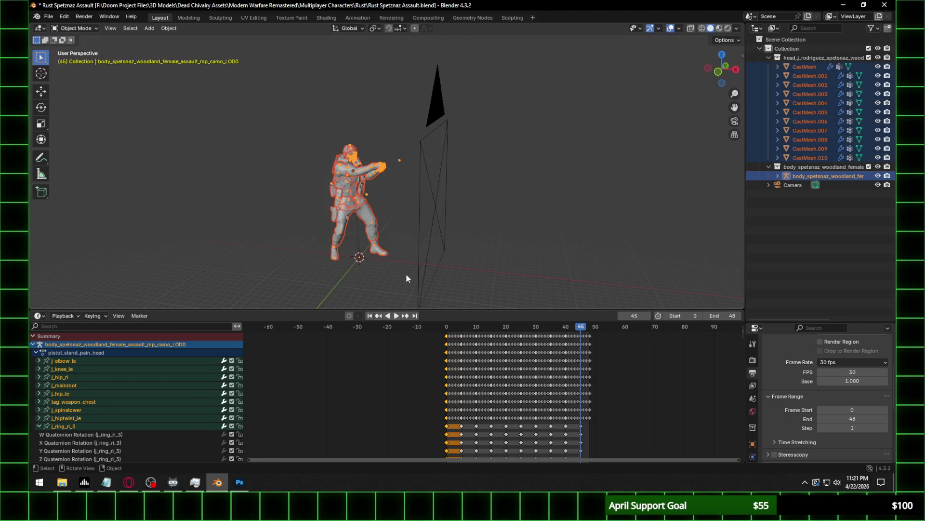
pyautogui.scroll(2, 390, 244)
pyautogui.hotkey('ctrl', 'c')
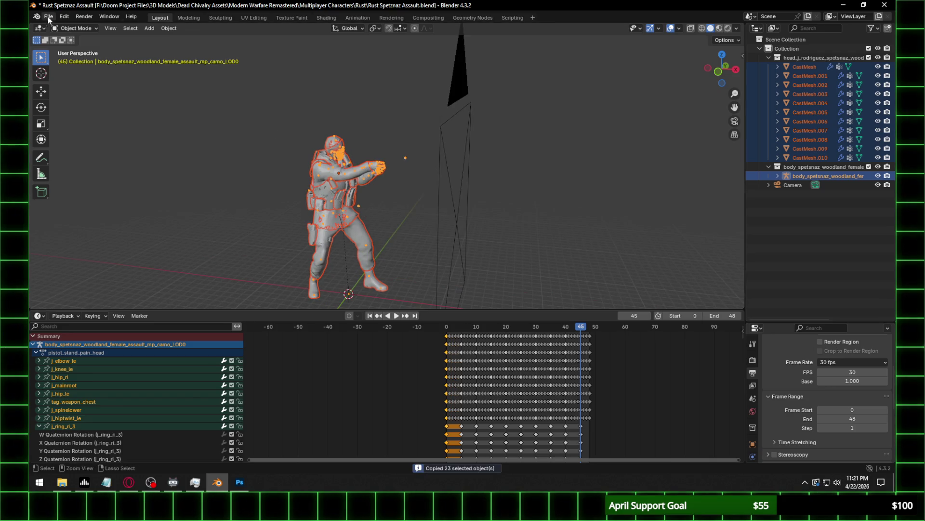
pyautogui.click(49, 16)
# Open Heist (Park) Pain.blend without saving and paste the 23 Spetsnaz objects in Object Mode.
pyautogui.moveTo(99, 46)
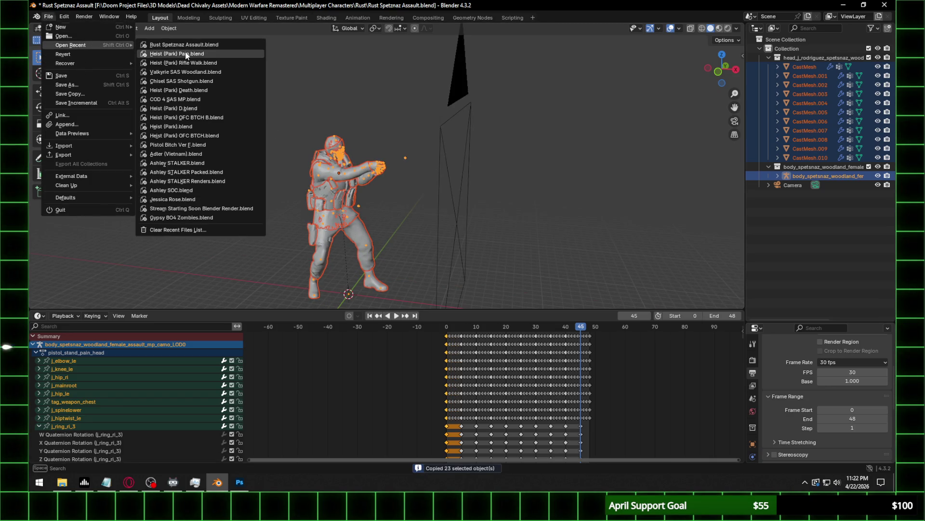
pyautogui.click(186, 54)
pyautogui.click(479, 258)
pyautogui.scroll(-3, 468, 241)
pyautogui.click(75, 28)
pyautogui.click(72, 37)
pyautogui.click(474, 170)
pyautogui.moveTo(424, 203); pyautogui.dragTo(451, 223)
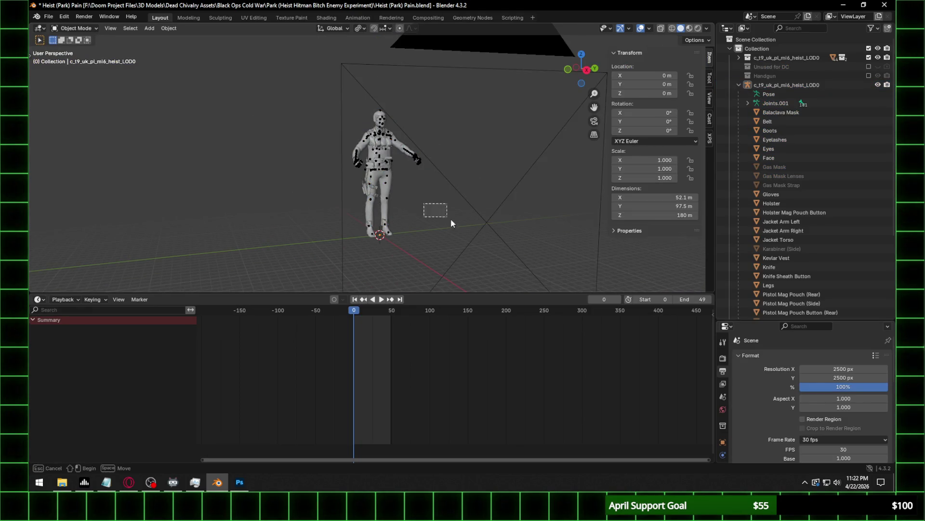
pyautogui.hotkey('ctrl', 'v')
pyautogui.scroll(5, 421, 210)
pyautogui.moveTo(421, 210)
pyautogui.mouseDown(button='middle')
pyautogui.moveTo(463, 140)
pyautogui.moveTo(479, 143)
pyautogui.moveTo(205, 152)
pyautogui.moveTo(509, 136)
pyautogui.moveTo(453, 150)
pyautogui.moveTo(557, 85)
pyautogui.mouseUp(button='middle')
pyautogui.scroll(5, 380, 145)
# In Right Ortho view, scale the Spetsnaz character to 1.067 to match the Heist rig's height.
pyautogui.click(452, 153)
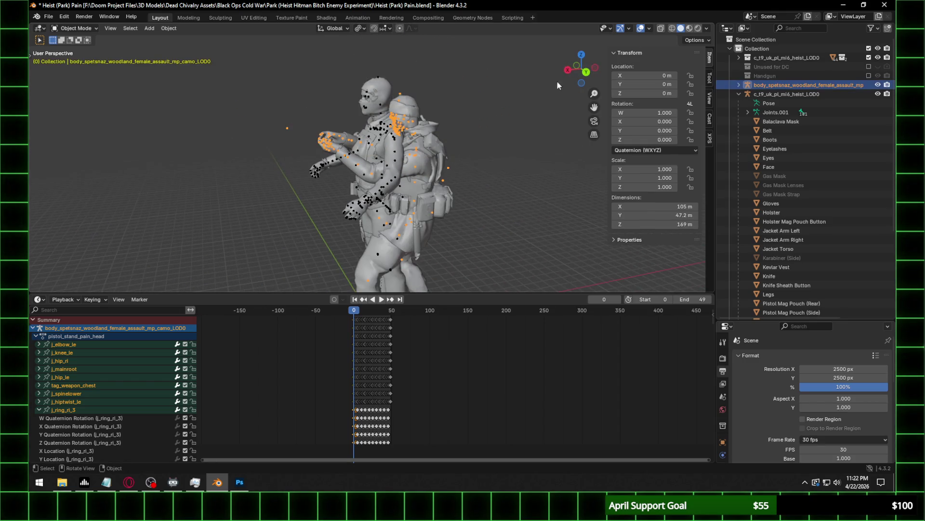
pyautogui.click(569, 70)
pyautogui.press('s')
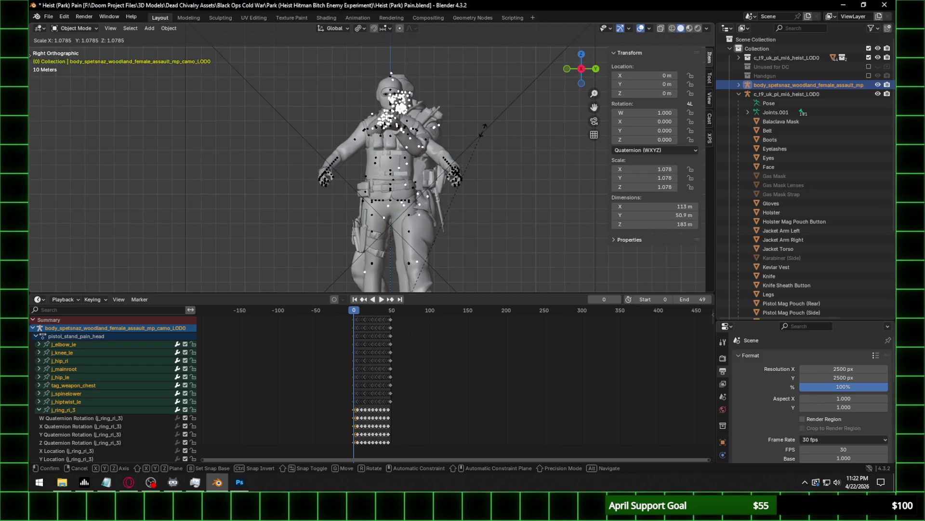
pyautogui.click(473, 129)
pyautogui.moveTo(473, 128)
pyautogui.mouseDown(button='middle')
pyautogui.moveTo(361, 146)
pyautogui.moveTo(41, 143)
pyautogui.mouseUp(button='middle')
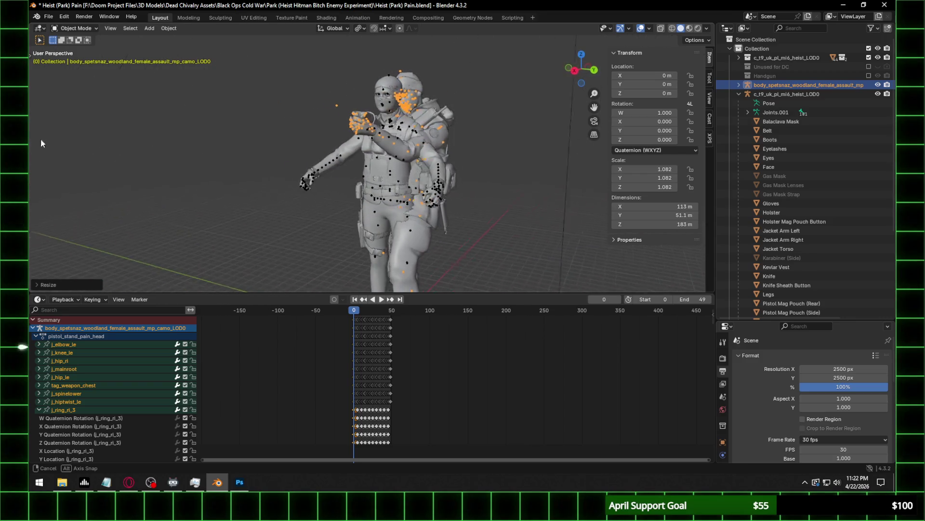
pyautogui.click(574, 70)
pyautogui.press('s')
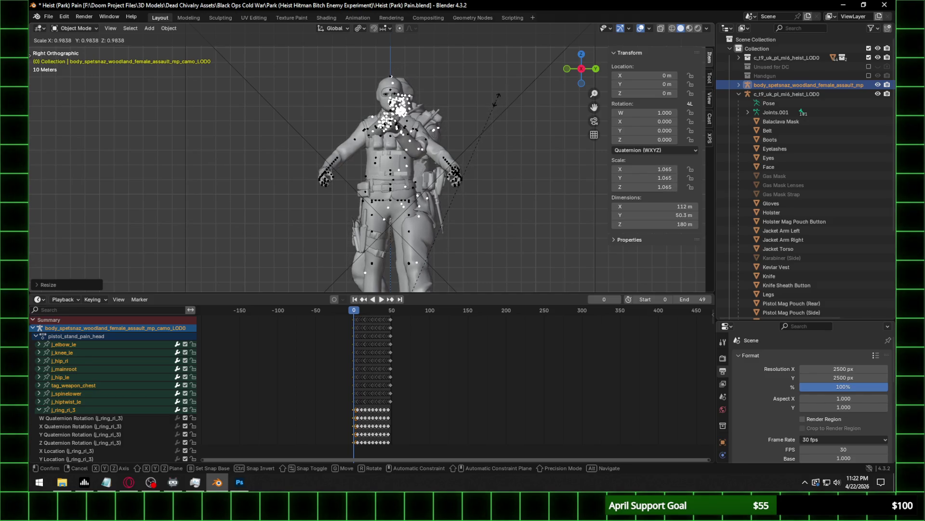
pyautogui.click(499, 98)
pyautogui.moveTo(484, 123)
pyautogui.mouseDown(button='middle')
pyautogui.moveTo(552, 155)
pyautogui.moveTo(562, 147)
pyautogui.moveTo(446, 126)
pyautogui.moveTo(463, 118)
pyautogui.mouseUp(button='middle')
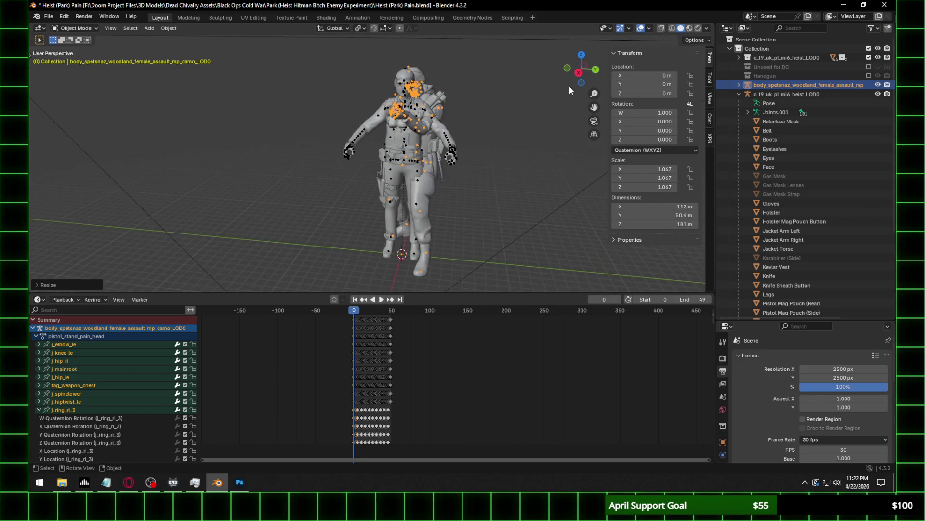
pyautogui.scroll(2, 469, 112)
pyautogui.scroll(3, 468, 112)
pyautogui.keyDown('shift'); pyautogui.moveTo(508, 84); pyautogui.dragTo(399, 185, button='middle'); pyautogui.keyUp('shift')
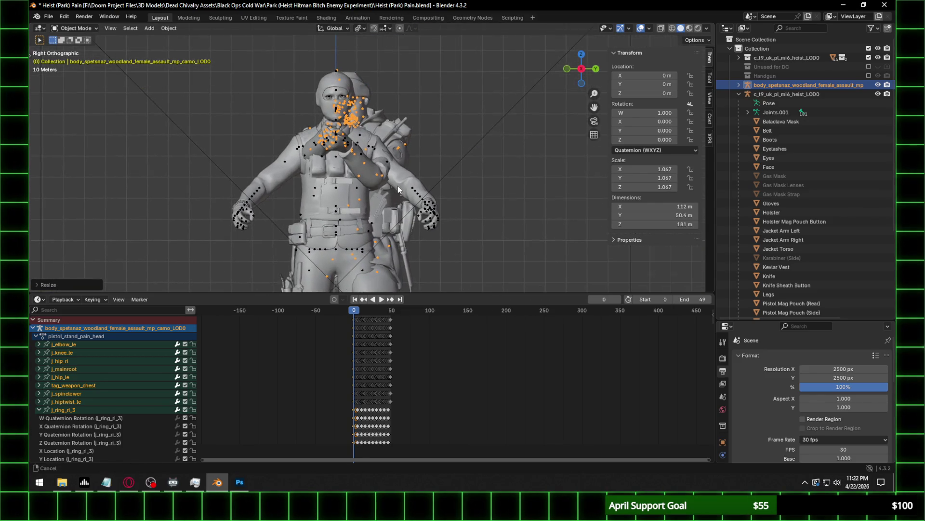
pyautogui.click(738, 94)
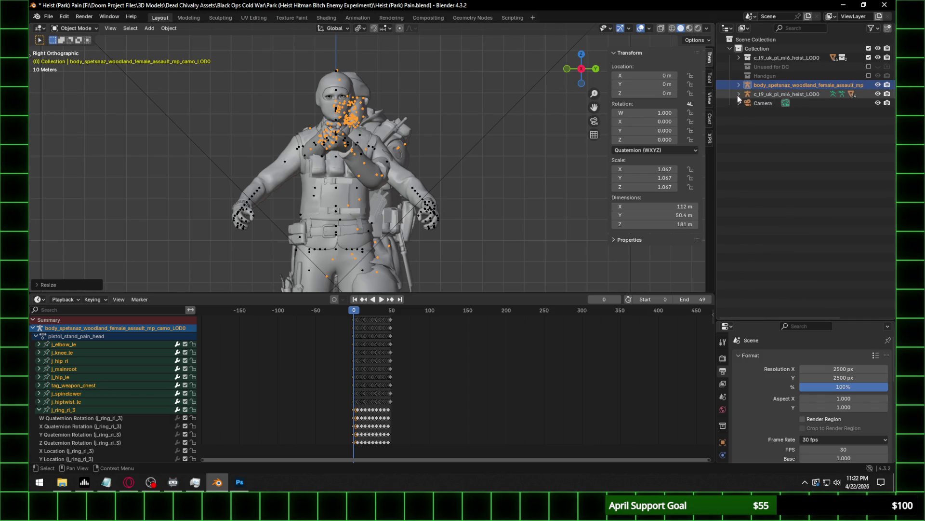
# Hide the Spetsnaz armature and add a new collection named MWR.
pyautogui.click(878, 85)
pyautogui.click(756, 47)
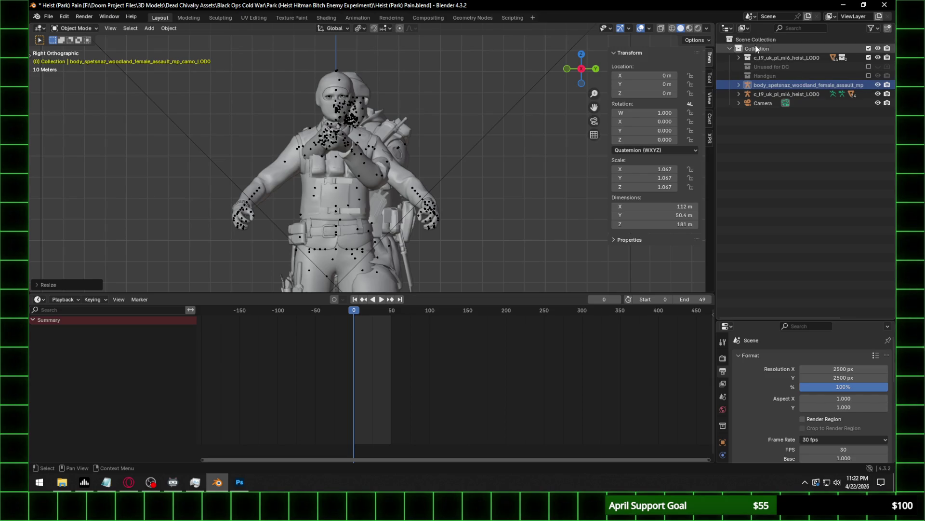
pyautogui.rightClick(756, 47)
pyautogui.click(686, 45)
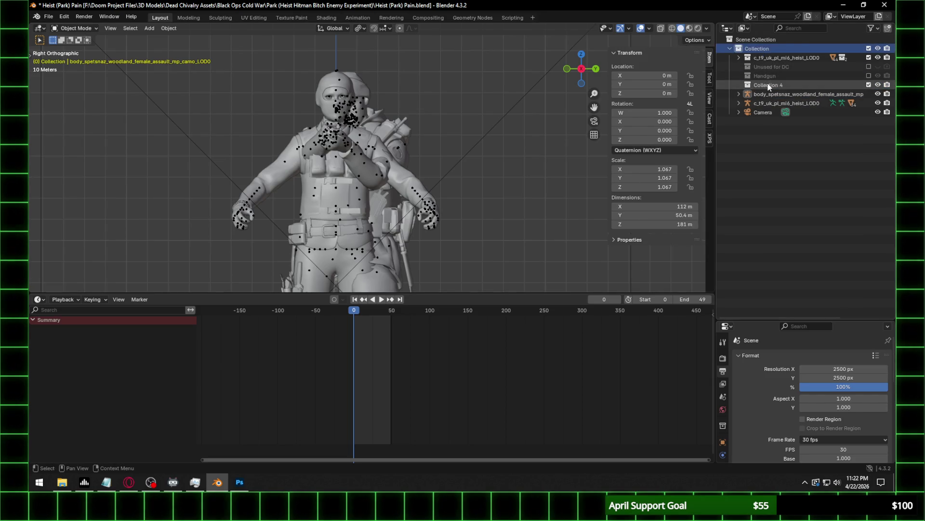
pyautogui.doubleClick(772, 85)
pyautogui.write('MWR')
pyautogui.press('Return')
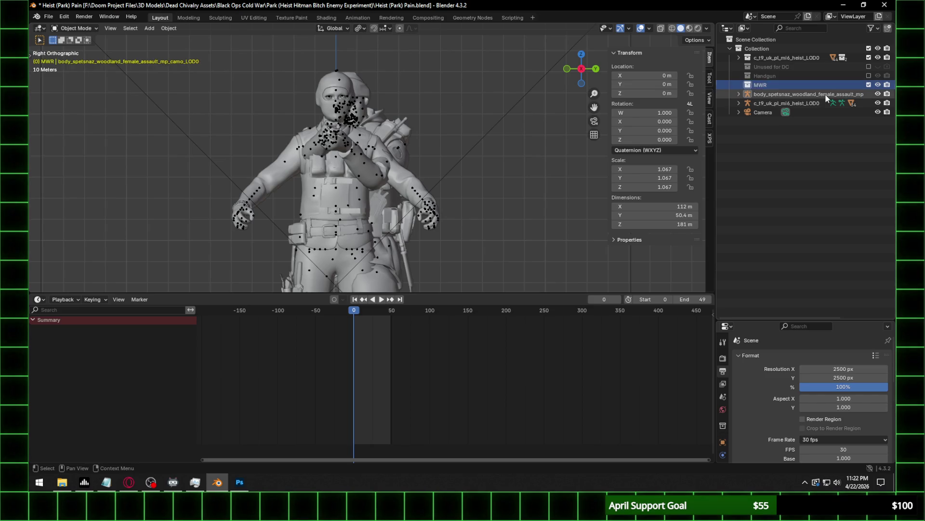
# Move body_spetsnaz and every CastMesh object into the MWR collection.
pyautogui.moveTo(827, 95); pyautogui.dragTo(762, 85)
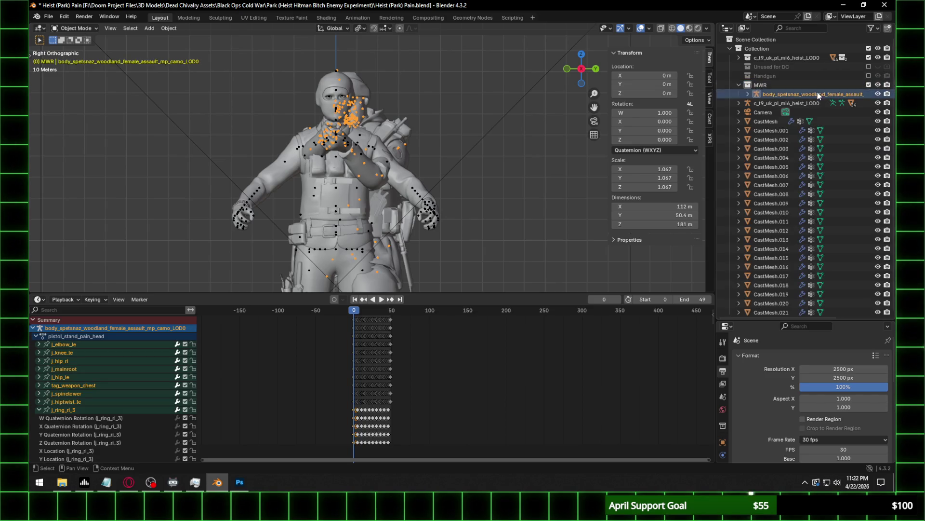
pyautogui.click(766, 121)
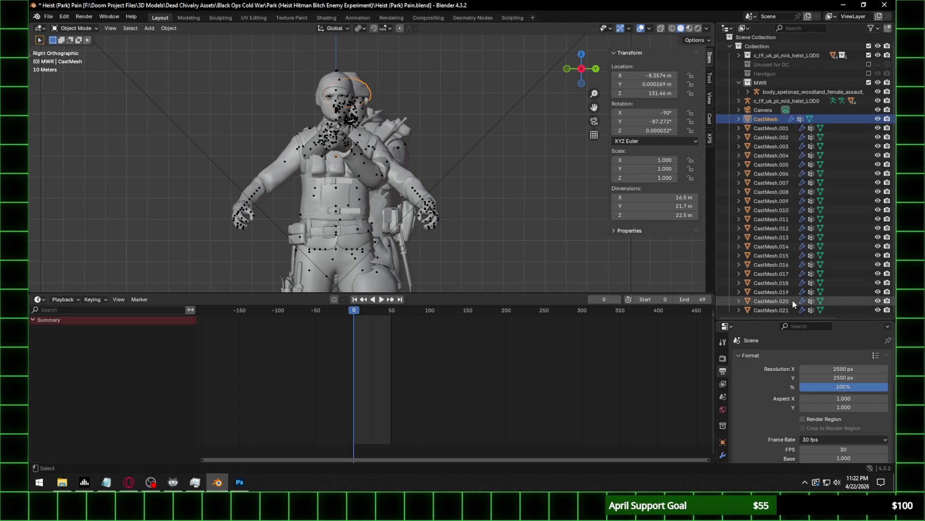
pyautogui.keyDown('shift'); pyautogui.click(776, 290); pyautogui.keyUp('shift')
pyautogui.moveTo(767, 120); pyautogui.dragTo(770, 86)
pyautogui.click(738, 85)
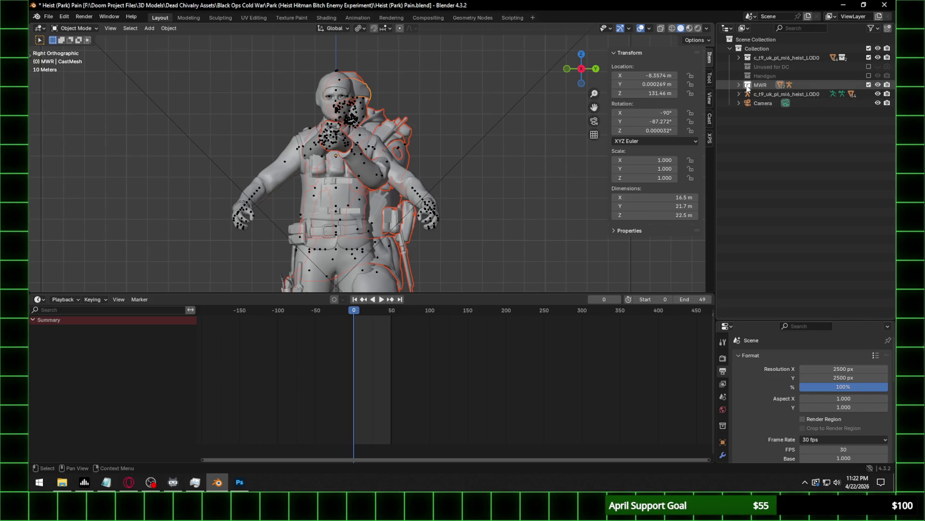
pyautogui.click(869, 84)
pyautogui.click(869, 85)
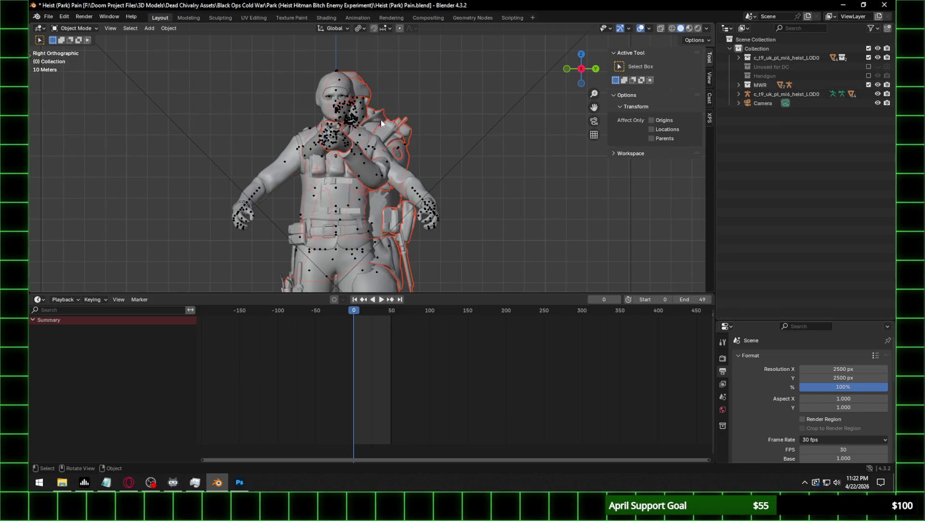
# Switch the viewport to wireframe shading and select the Spetsnaz model.
pyautogui.scroll(2, 381, 120)
pyautogui.click(672, 29)
pyautogui.moveTo(451, 94)
pyautogui.mouseDown(button='middle')
pyautogui.moveTo(389, 129)
pyautogui.moveTo(352, 111)
pyautogui.mouseUp(button='middle')
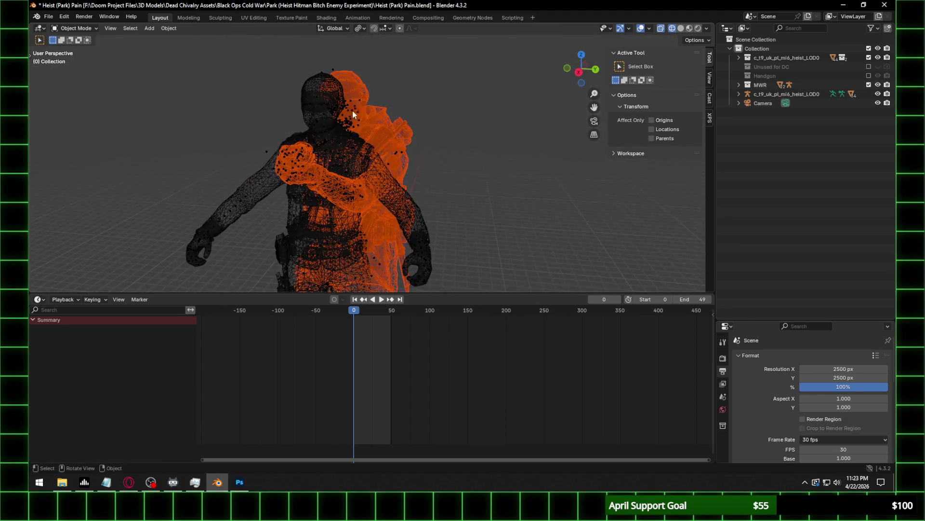
pyautogui.click(346, 120)
pyautogui.scroll(2, 378, 344)
pyautogui.scroll(2, 506, 351)
pyautogui.scroll(2, 538, 363)
pyautogui.scroll(2, 456, 347)
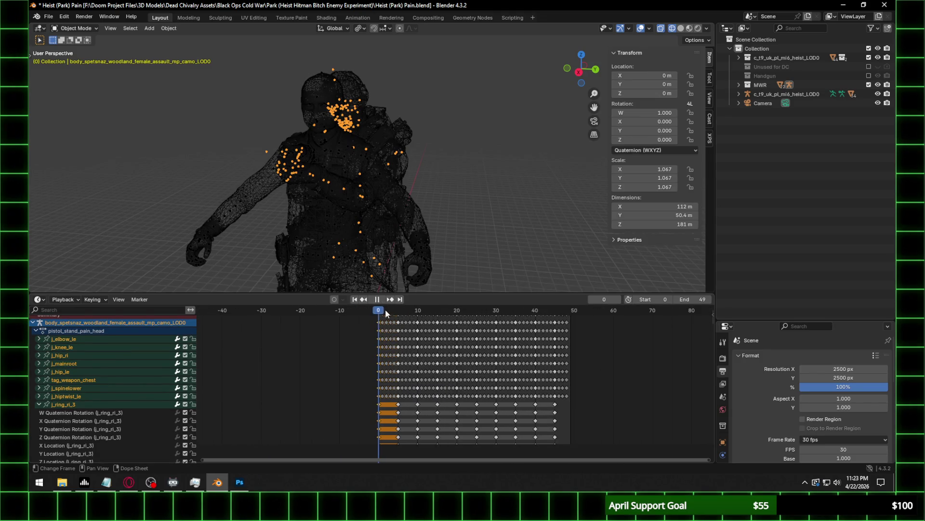
pyautogui.press('Escape')
# Put the Heist armature in Pose Mode, select all bones, and try pasting the keyframes.
pyautogui.click(247, 194)
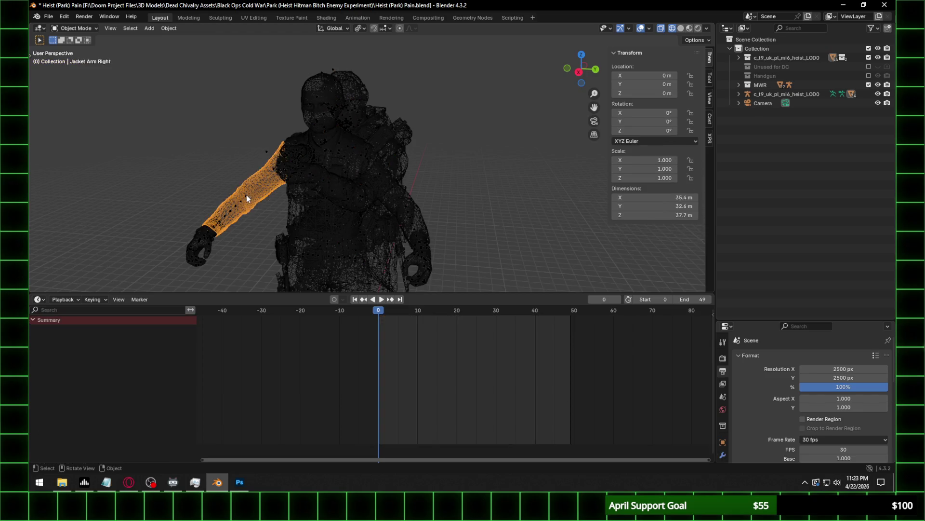
pyautogui.click(246, 195)
pyautogui.click(74, 28)
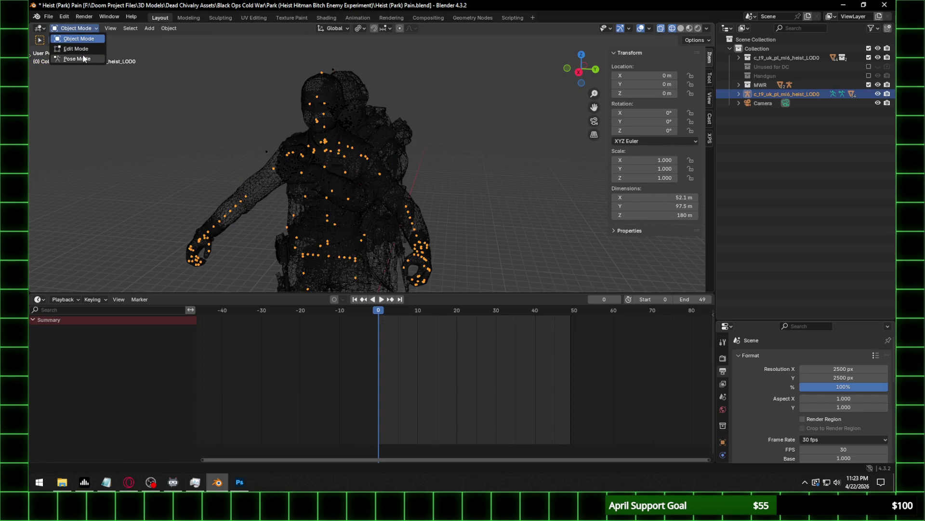
pyautogui.click(83, 58)
pyautogui.press('a')
pyautogui.hotkey('ctrl', 'v')
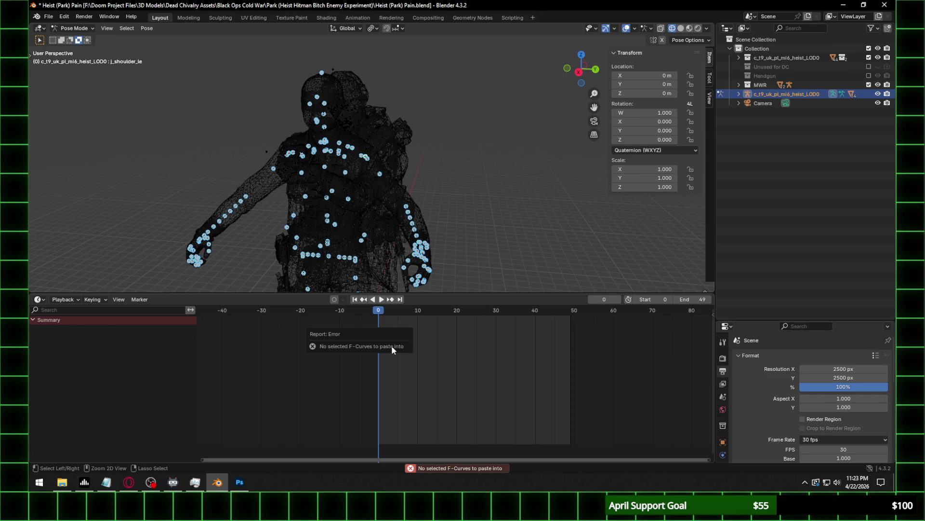
# Key every Heist bone at frame 0, paste the Spetsnaz pose, and exclude the MWR collection.
pyautogui.press('i')
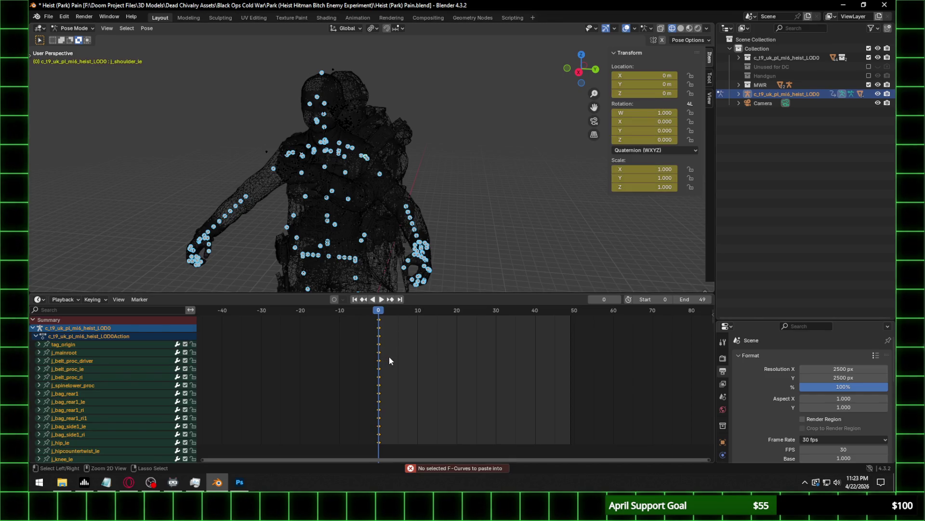
pyautogui.hotkey('ctrl', 'v')
pyautogui.moveTo(410, 183)
pyautogui.mouseDown(button='middle')
pyautogui.moveTo(273, 175)
pyautogui.moveTo(629, 172)
pyautogui.moveTo(92, 169)
pyautogui.mouseUp(button='middle')
pyautogui.moveTo(297, 167); pyautogui.dragTo(434, 169, button='middle')
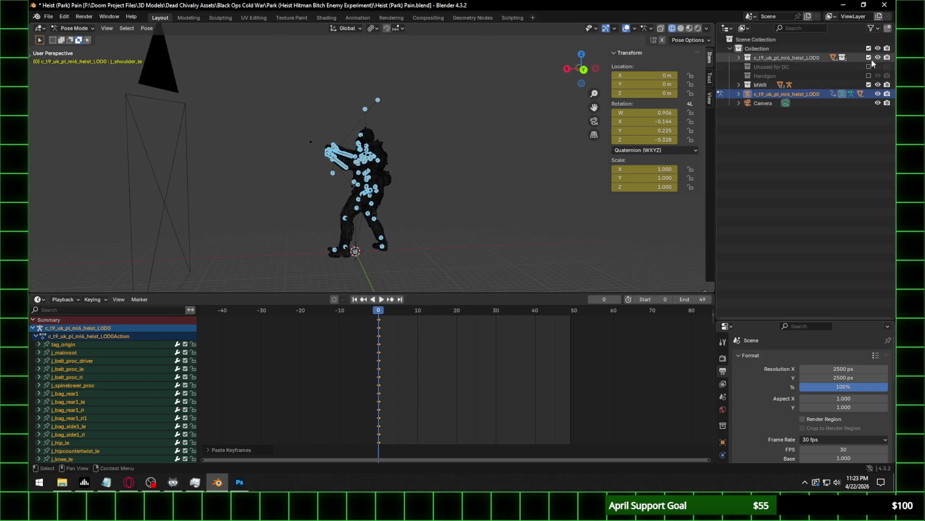
pyautogui.click(868, 85)
# Orbit and zoom around the posed Heist rig, ending in Right Orthographic view.
pyautogui.scroll(5, 395, 151)
pyautogui.moveTo(394, 151)
pyautogui.mouseDown(button='middle')
pyautogui.moveTo(427, 183)
pyautogui.moveTo(430, 170)
pyautogui.mouseUp(button='middle')
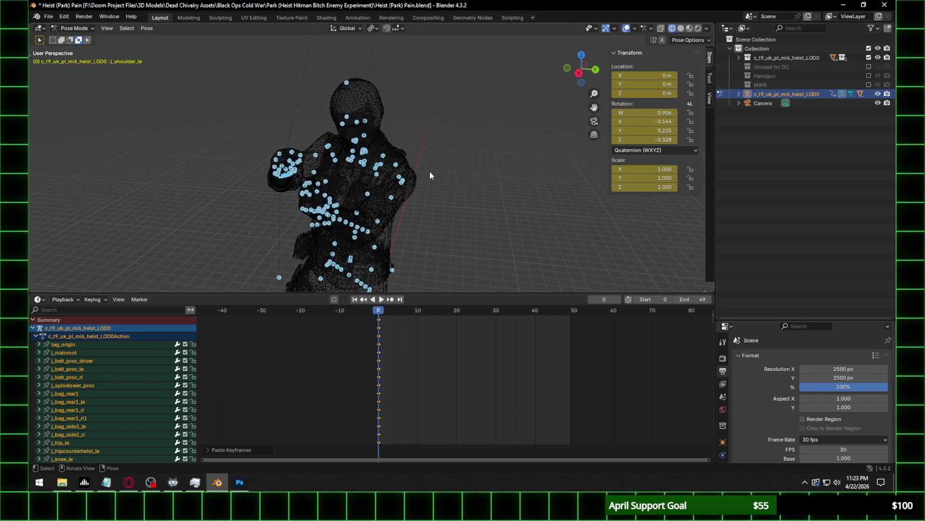
pyautogui.scroll(6, 291, 162)
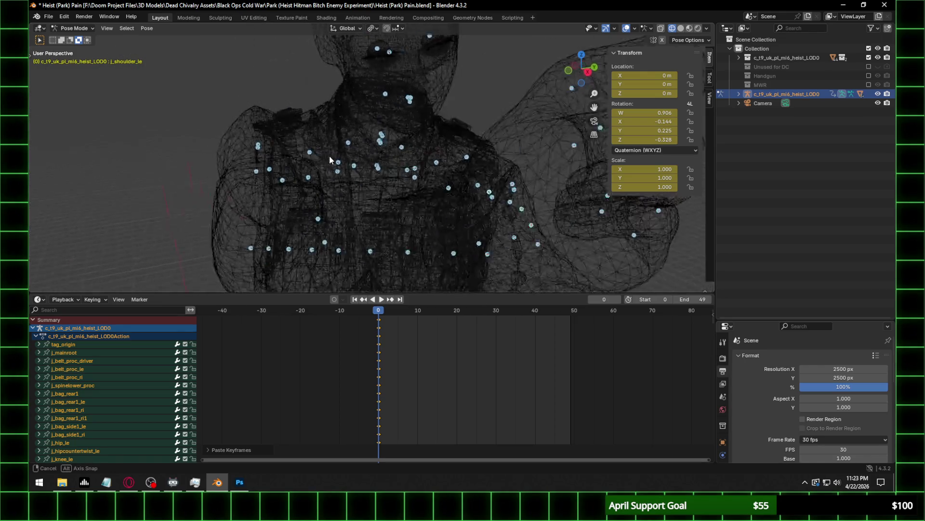
pyautogui.moveTo(291, 161); pyautogui.dragTo(288, 150, button='middle')
pyautogui.scroll(-3, 288, 151)
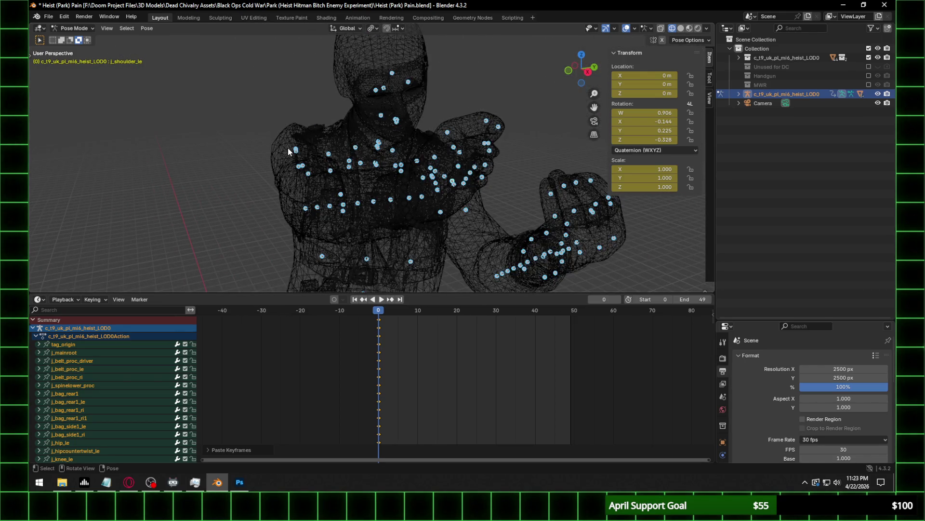
pyautogui.scroll(-2, 289, 151)
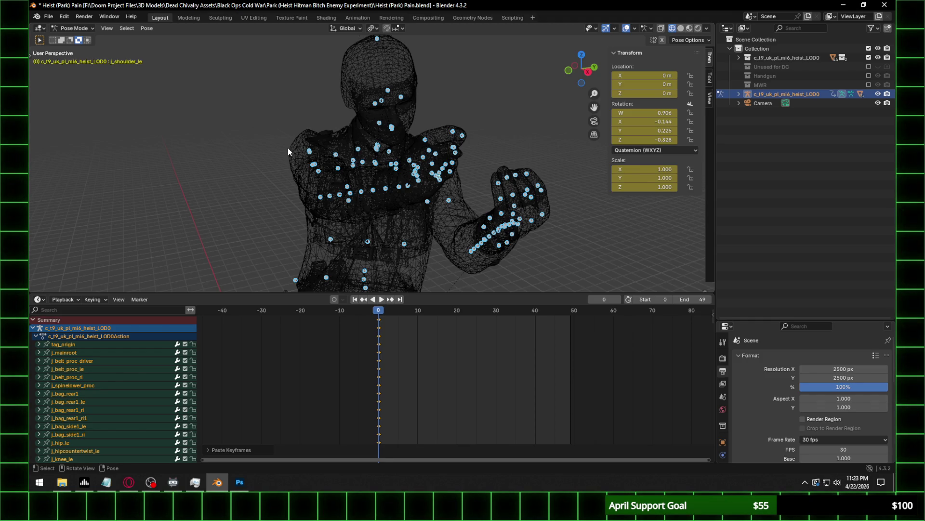
pyautogui.moveTo(288, 149); pyautogui.dragTo(372, 164, button='middle')
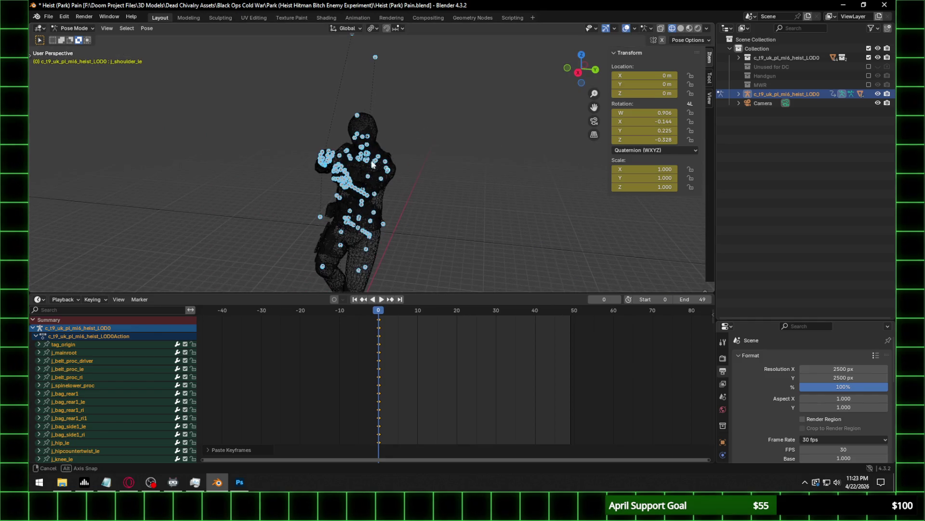
pyautogui.click(579, 73)
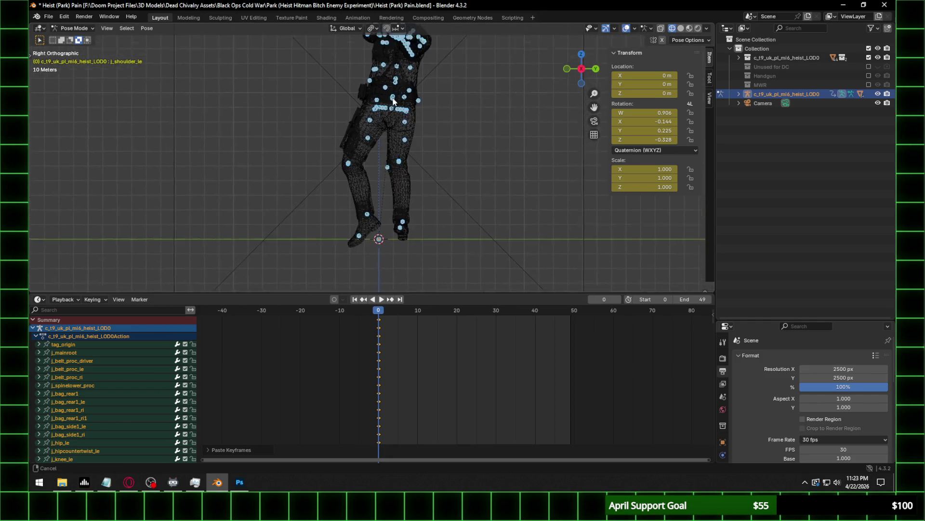
# Rotate the tag_origin bone slightly (X 0.048) to tilt the whole rig.
pyautogui.click(391, 134)
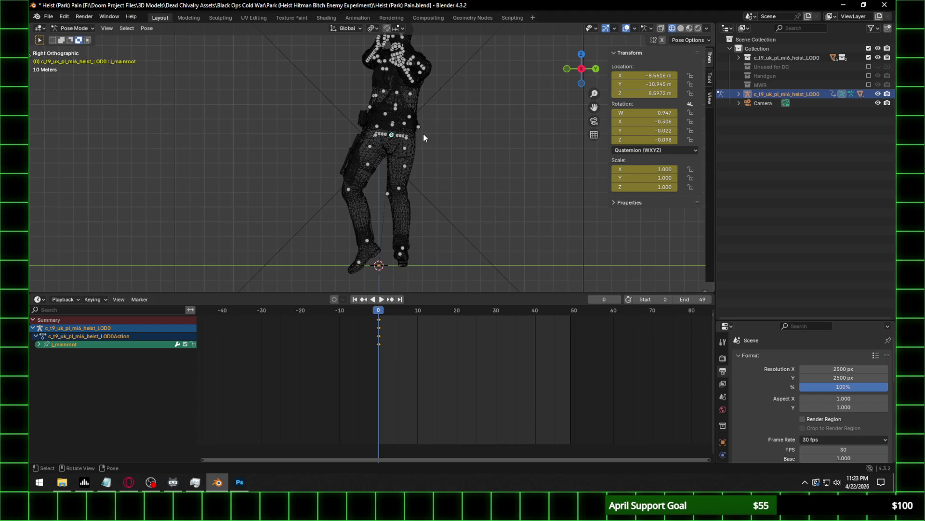
pyautogui.click(382, 266)
pyautogui.click(381, 268)
pyautogui.click(380, 269)
pyautogui.press('r')
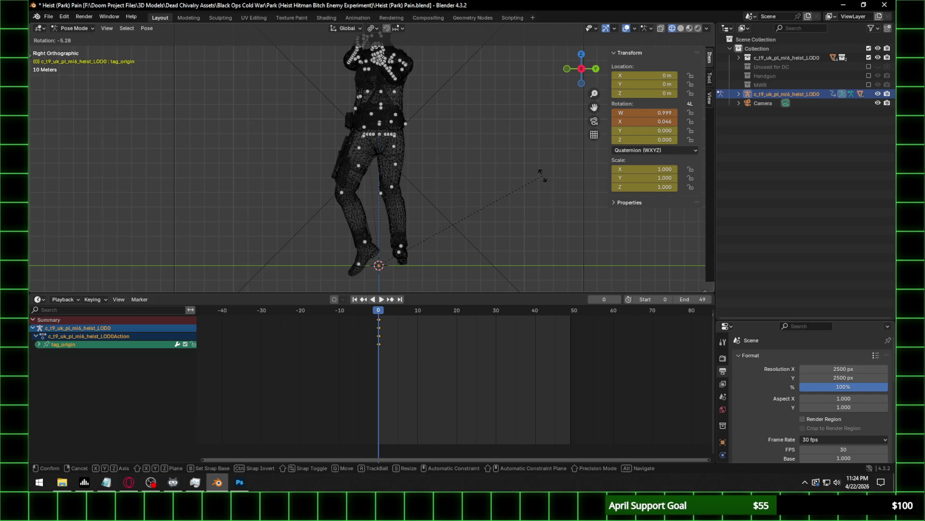
pyautogui.click(544, 178)
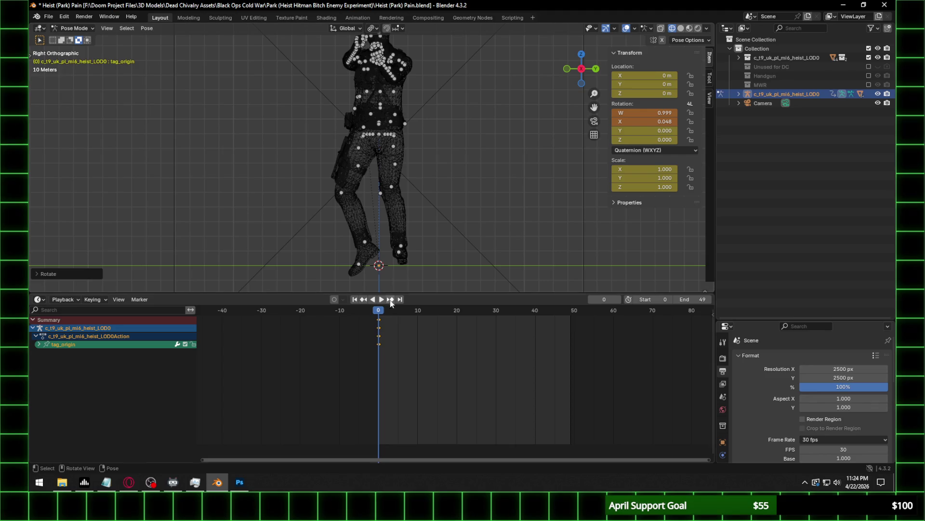
# Select j_hip_ri and replace the timeline with the Graph Editor.
pyautogui.scroll(5, 391, 134)
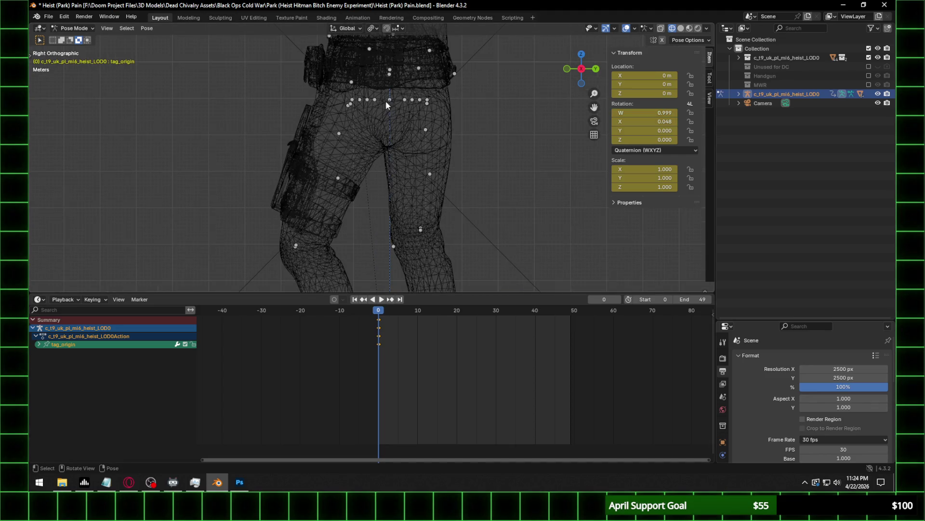
pyautogui.click(353, 100)
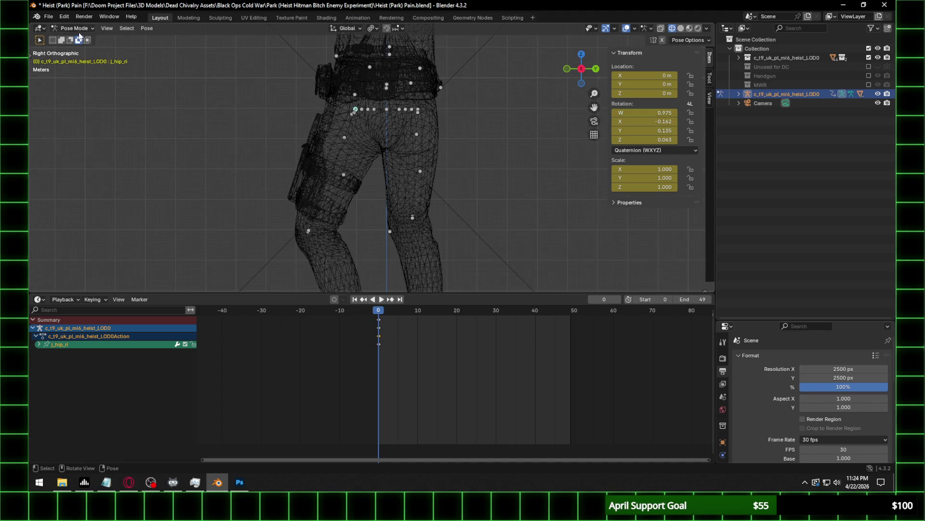
pyautogui.click(39, 299)
pyautogui.click(169, 343)
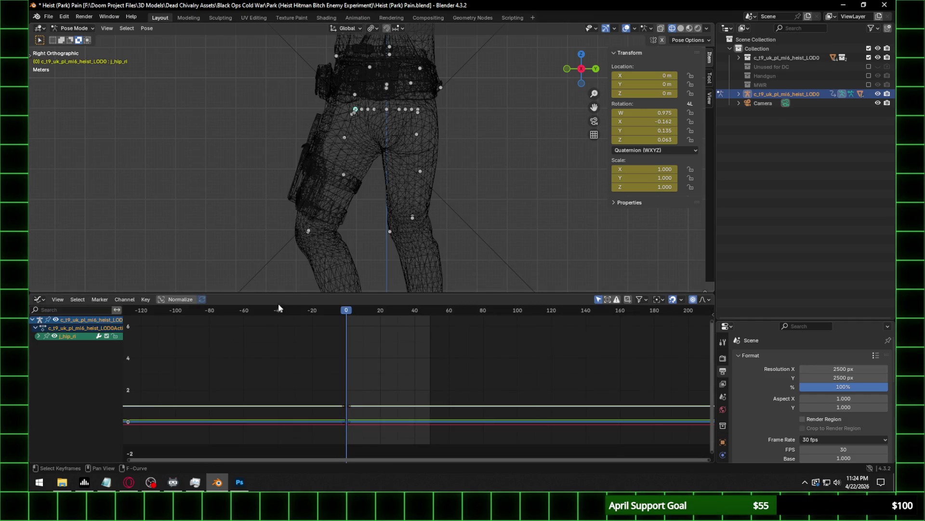
# Re-include MWR so the Spetsnaz model overlays the Heist legs, frame the feet and select j_ankle_ri.
pyautogui.scroll(-3, 367, 266)
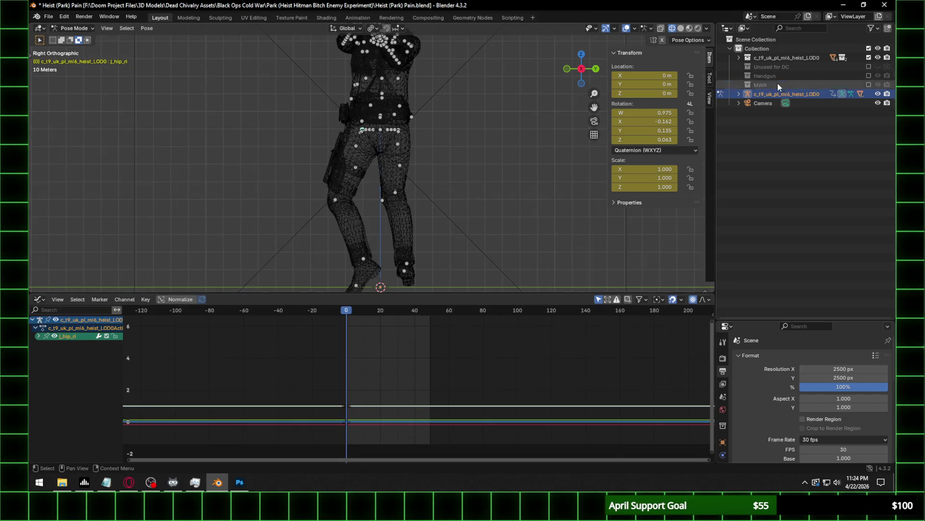
pyautogui.click(870, 84)
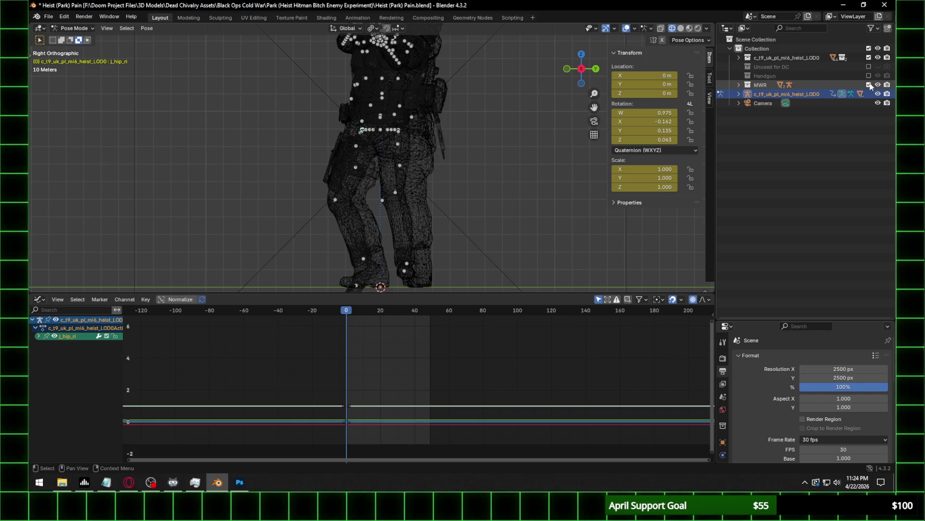
pyautogui.keyDown('shift'); pyautogui.moveTo(397, 170); pyautogui.dragTo(404, 129, button='middle'); pyautogui.keyUp('shift')
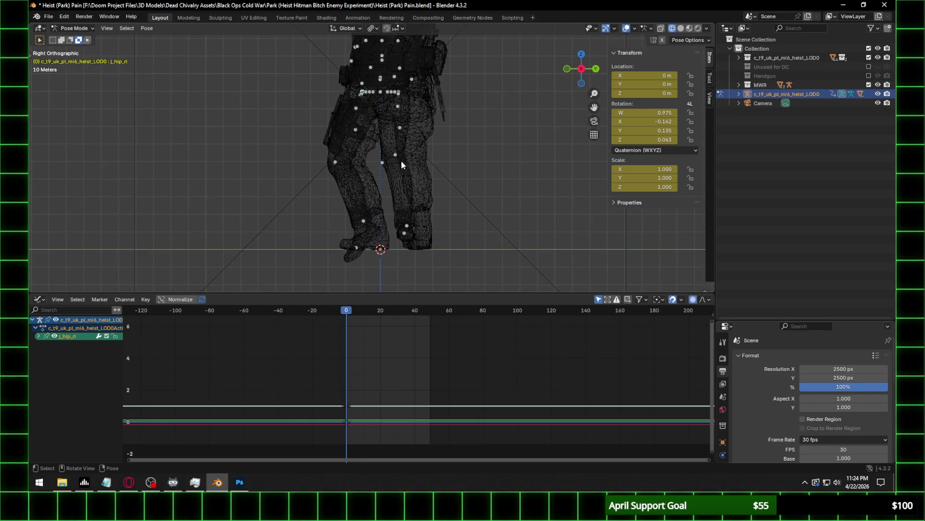
pyautogui.scroll(1, 353, 210)
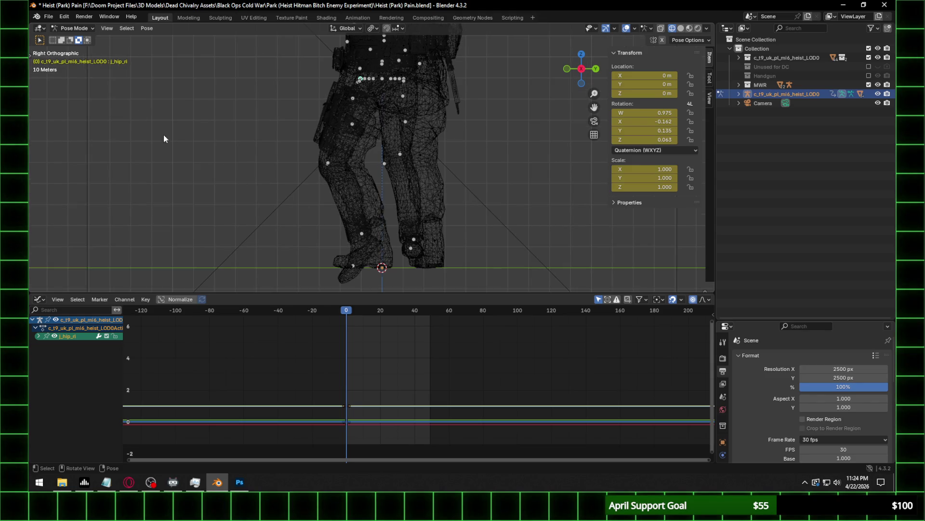
pyautogui.click(72, 28)
pyautogui.moveTo(357, 86)
pyautogui.mouseDown(button='middle')
pyautogui.moveTo(462, 108)
pyautogui.moveTo(398, 90)
pyautogui.moveTo(508, 102)
pyautogui.moveTo(369, 94)
pyautogui.mouseUp(button='middle')
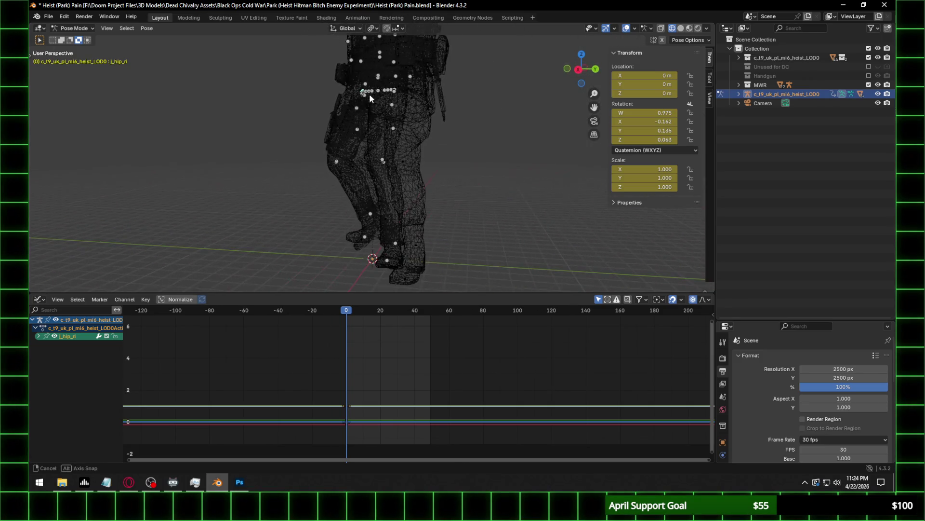
pyautogui.click(369, 215)
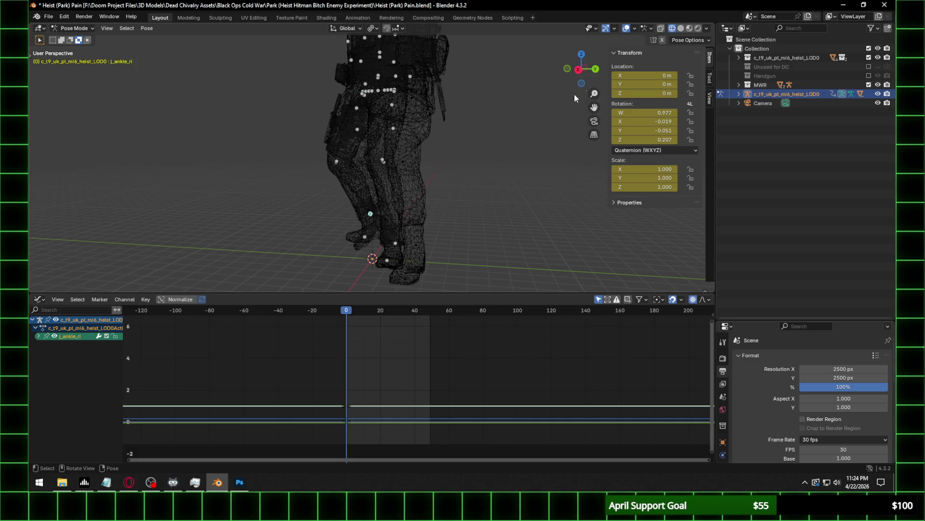
# Lock all j_ankle_ri channels except the Z rotation curve and shift its key in the Graph Editor.
pyautogui.click(578, 69)
pyautogui.scroll(3, 479, 137)
pyautogui.keyDown('shift'); pyautogui.moveTo(366, 211); pyautogui.dragTo(411, 68, button='middle'); pyautogui.keyUp('shift')
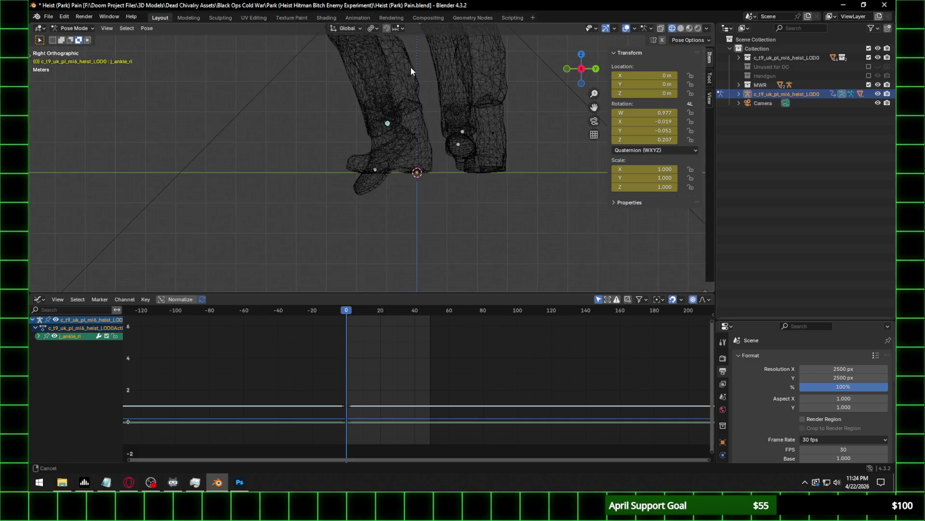
pyautogui.scroll(2, 407, 112)
pyautogui.click(38, 336)
pyautogui.click(117, 339)
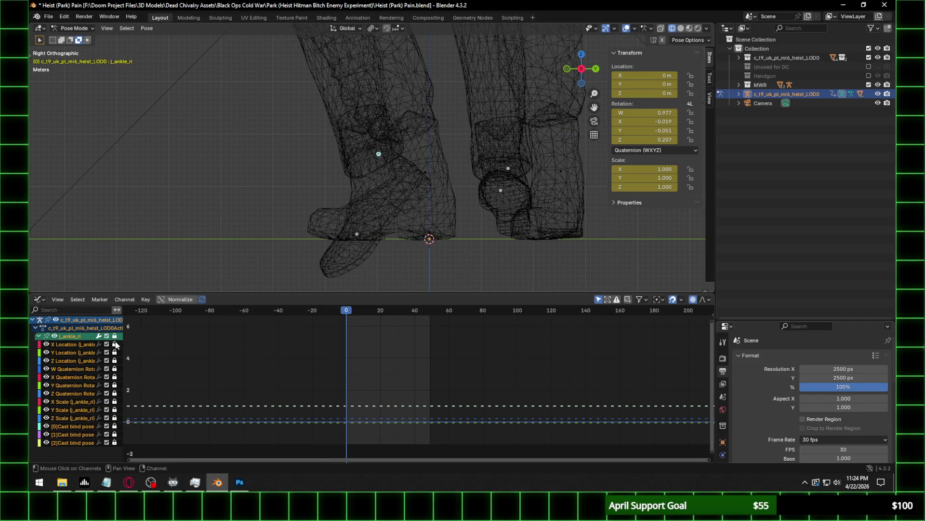
pyautogui.click(114, 393)
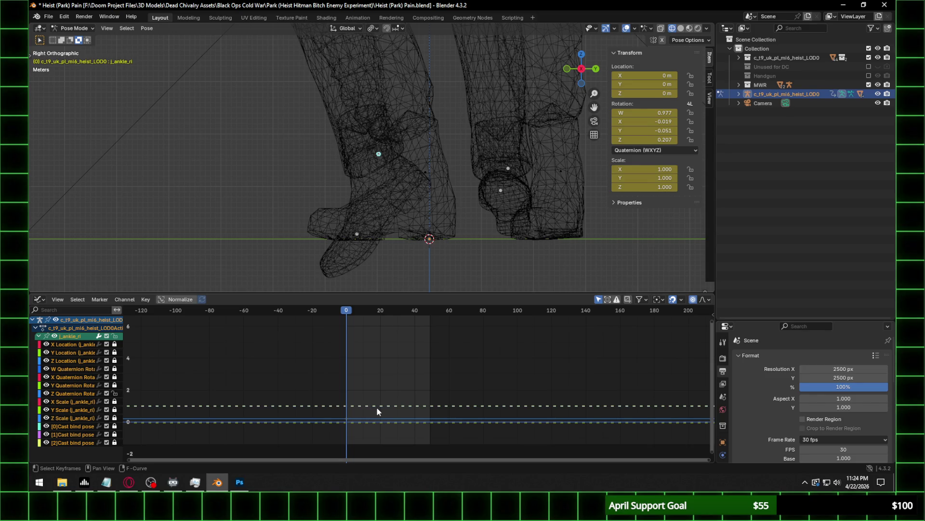
pyautogui.press('g')
pyautogui.press('y')
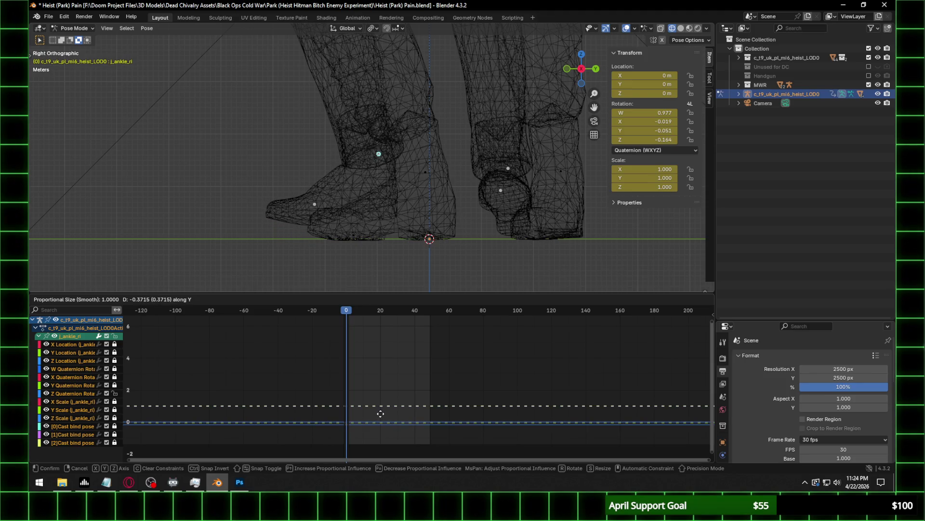
pyautogui.click(378, 414)
# Set the right ankle's Y rotation to 0.086 while checking the boot from the side.
pyautogui.moveTo(414, 227); pyautogui.dragTo(450, 230, button='middle')
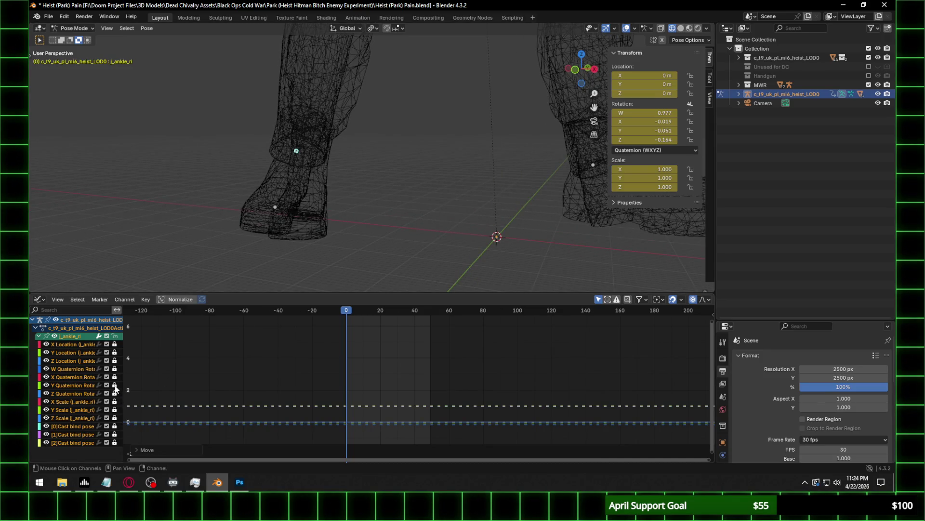
pyautogui.scroll(-3, 352, 404)
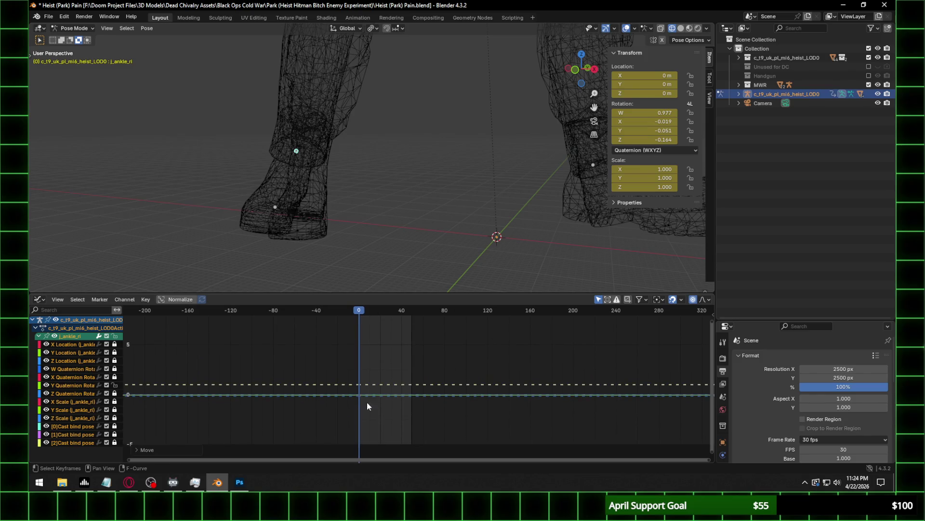
pyautogui.click(129, 482)
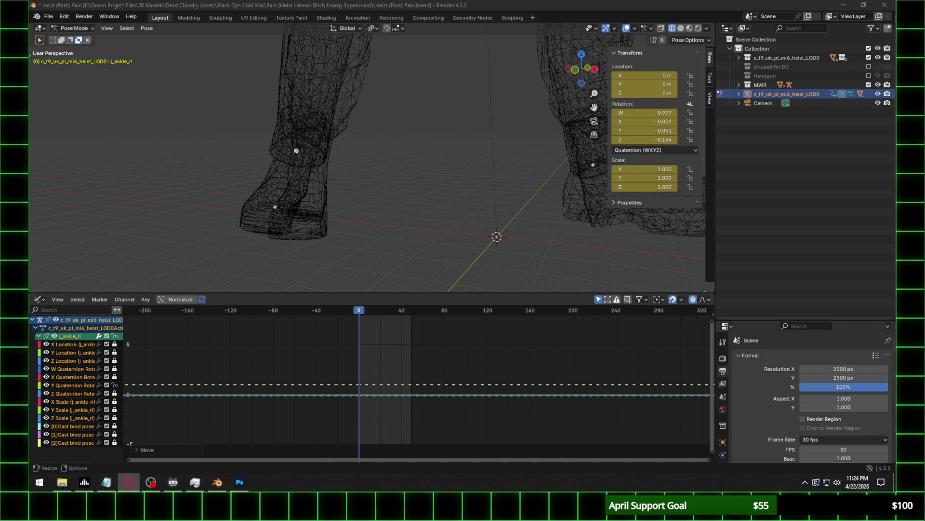
pyautogui.click(595, 71)
pyautogui.press('g')
pyautogui.press('y')
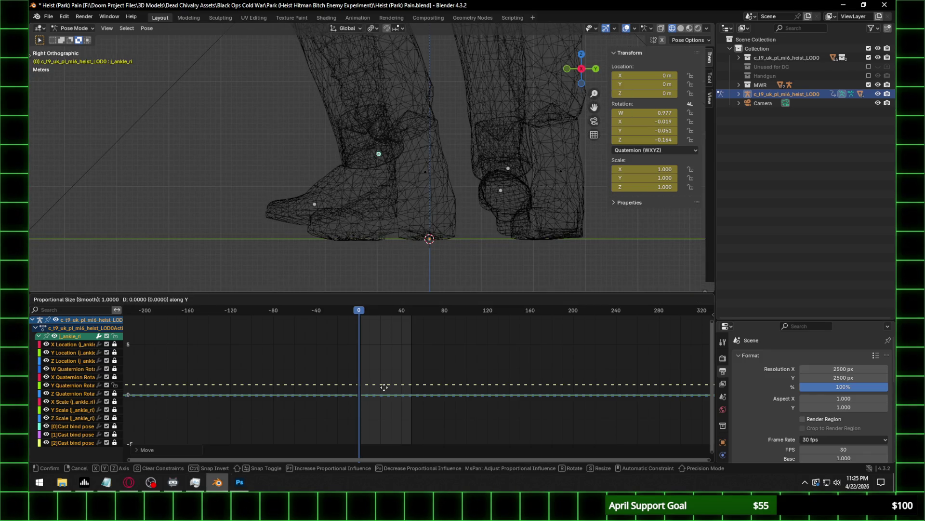
pyautogui.press('Escape')
pyautogui.moveTo(359, 231); pyautogui.dragTo(422, 236, button='middle')
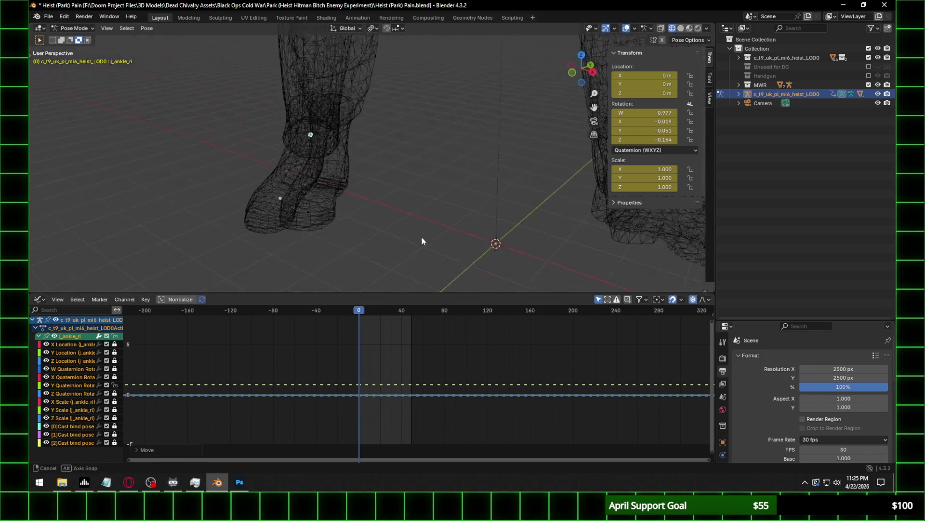
pyautogui.press('g')
pyautogui.press('y')
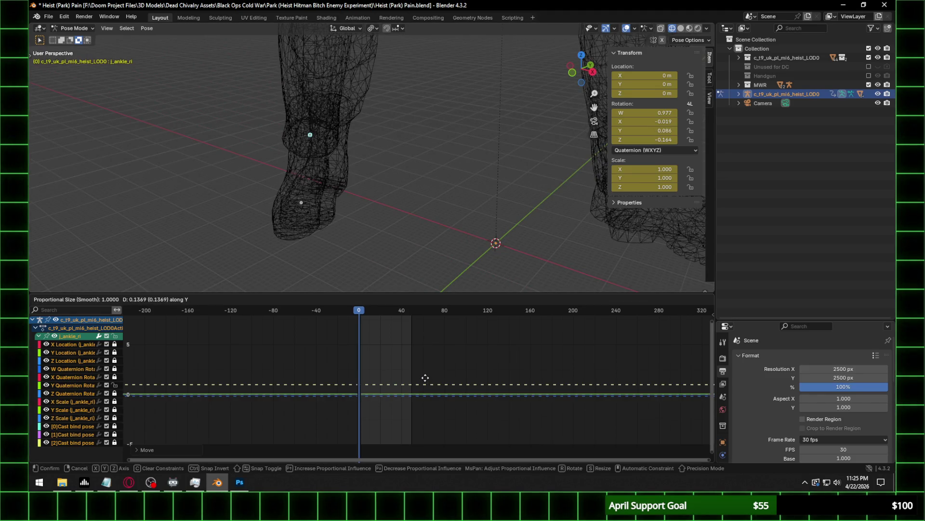
pyautogui.click(425, 377)
# Set the right ankle's Z rotation to -0.210, then select the left ankle bone.
pyautogui.click(585, 82)
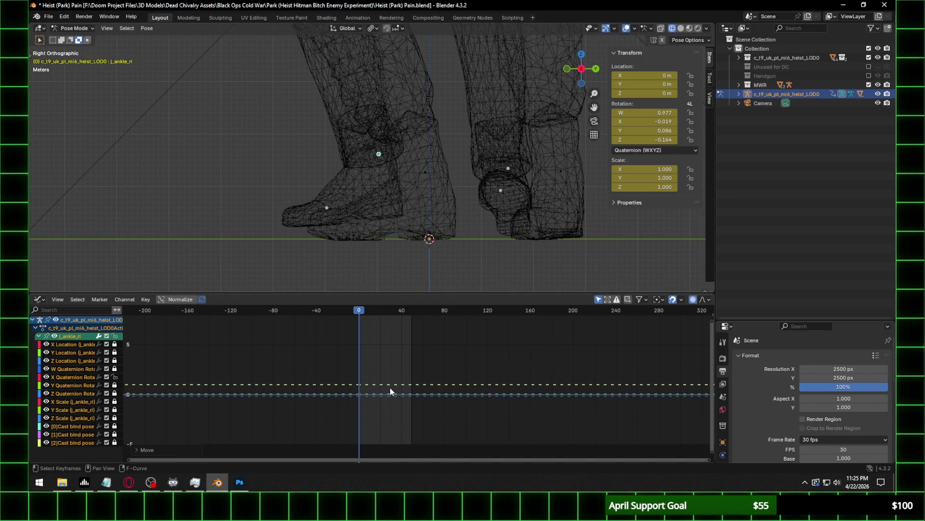
pyautogui.press('g')
pyautogui.press('y')
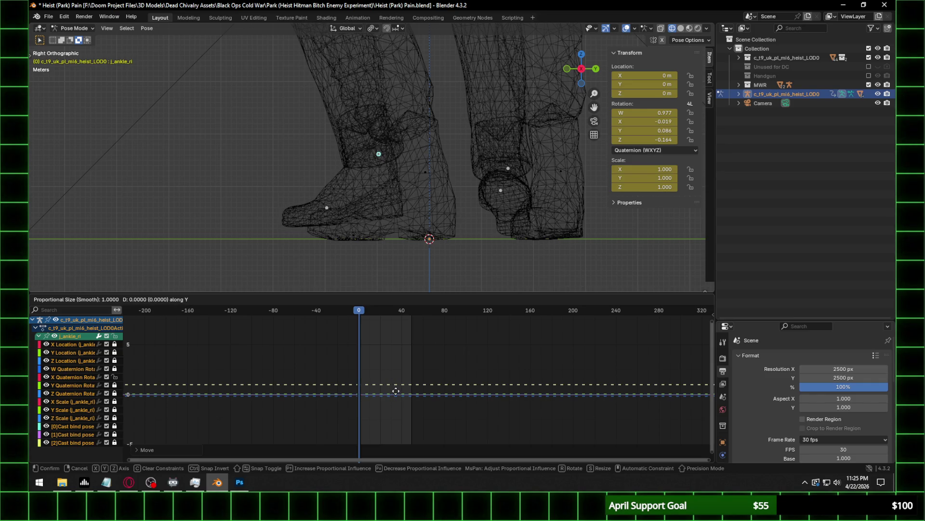
pyautogui.click(395, 391)
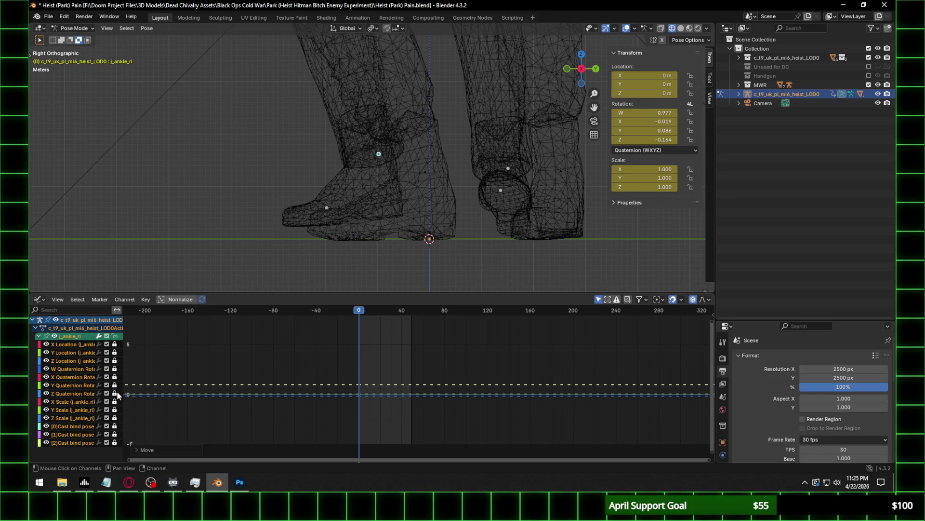
pyautogui.press('g')
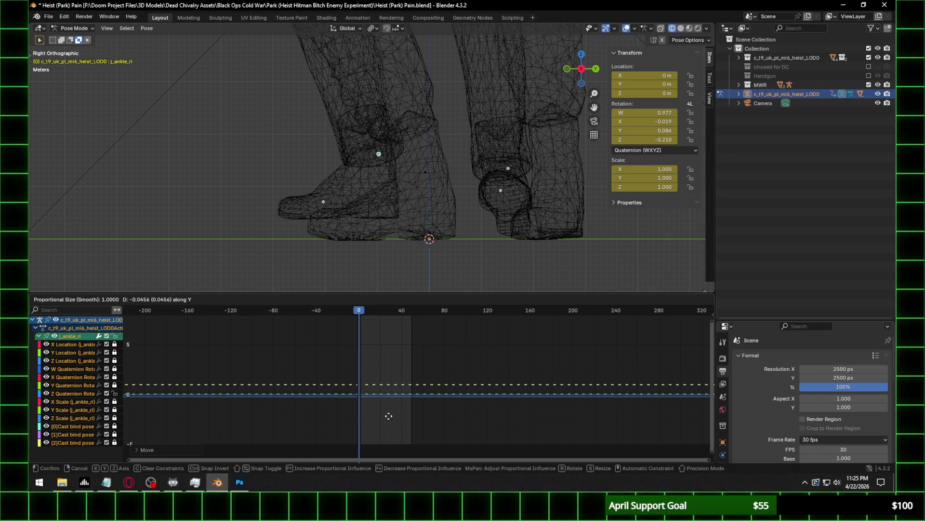
pyautogui.click(388, 416)
pyautogui.moveTo(380, 163)
pyautogui.mouseDown(button='middle')
pyautogui.moveTo(514, 160)
pyautogui.moveTo(318, 183)
pyautogui.mouseUp(button='middle')
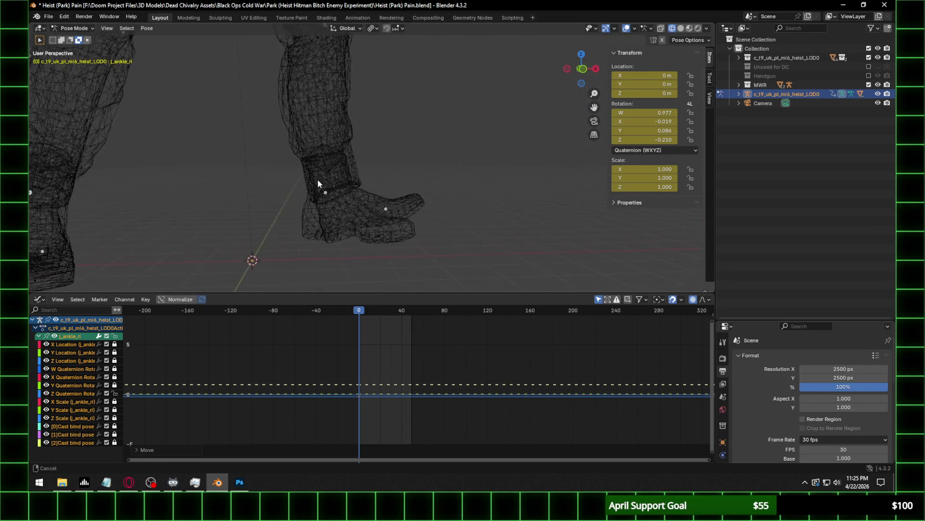
pyautogui.click(327, 190)
pyautogui.moveTo(387, 195)
pyautogui.mouseDown(button='middle')
pyautogui.moveTo(299, 195)
pyautogui.moveTo(527, 91)
pyautogui.mouseUp(button='middle')
# In right side view, set the left ankle's Z rotation key to 0.100.
pyautogui.click(584, 68)
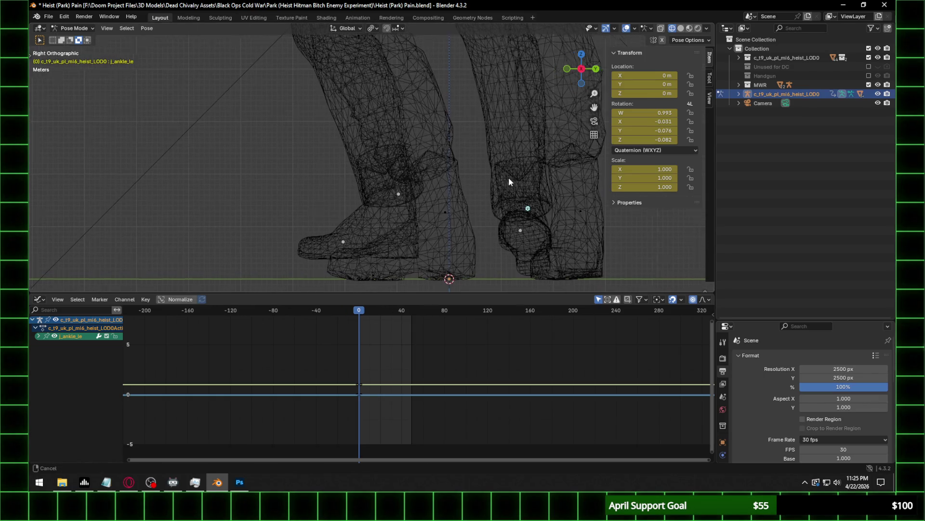
pyautogui.keyDown('shift'); pyautogui.moveTo(509, 181); pyautogui.dragTo(493, 184, button='middle'); pyautogui.keyUp('shift')
pyautogui.click(38, 336)
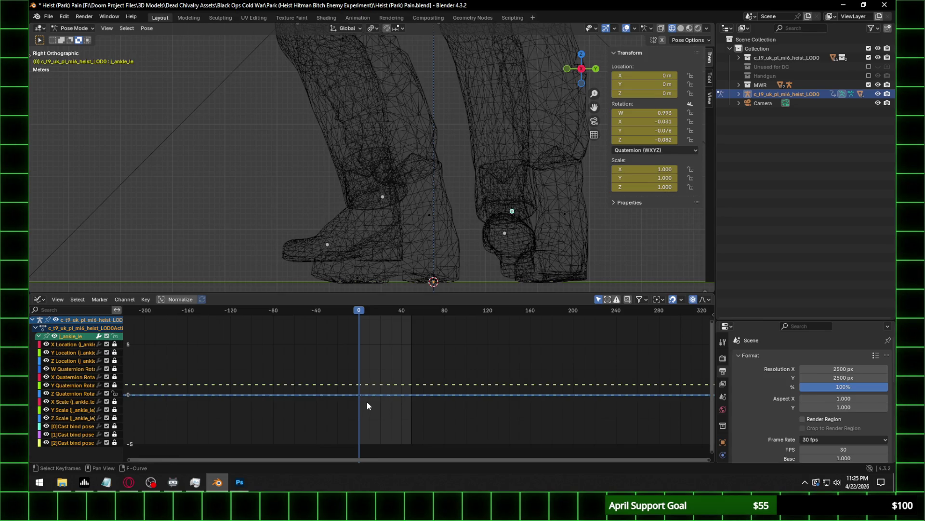
pyautogui.press('g')
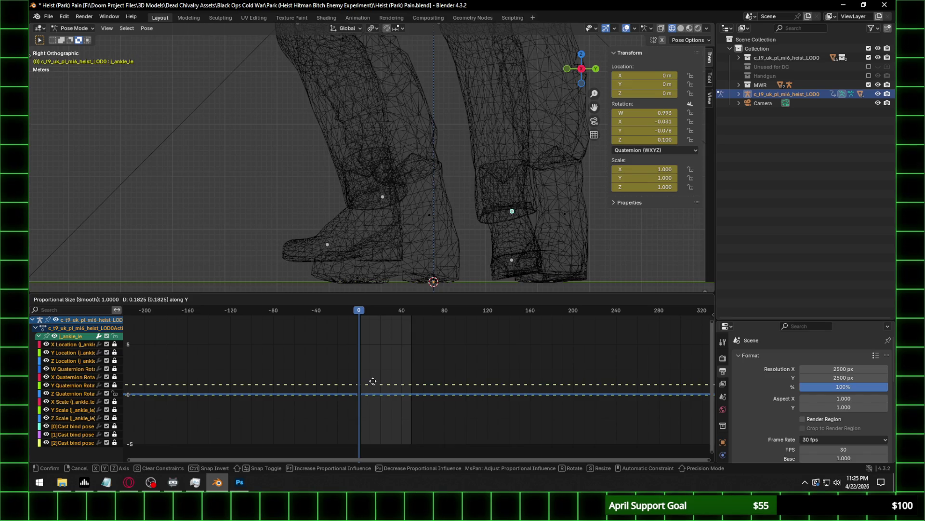
pyautogui.click(373, 381)
# Unlock only the left ankle's X rotation curve and set it to -0.122.
pyautogui.click(115, 385)
pyautogui.press('g')
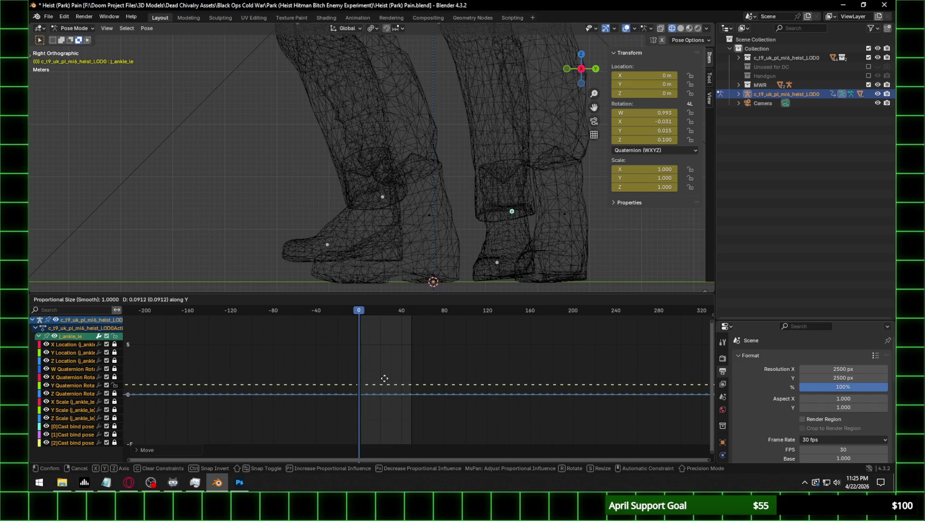
pyautogui.click(379, 382)
pyautogui.click(115, 384)
pyautogui.click(115, 376)
pyautogui.press('g')
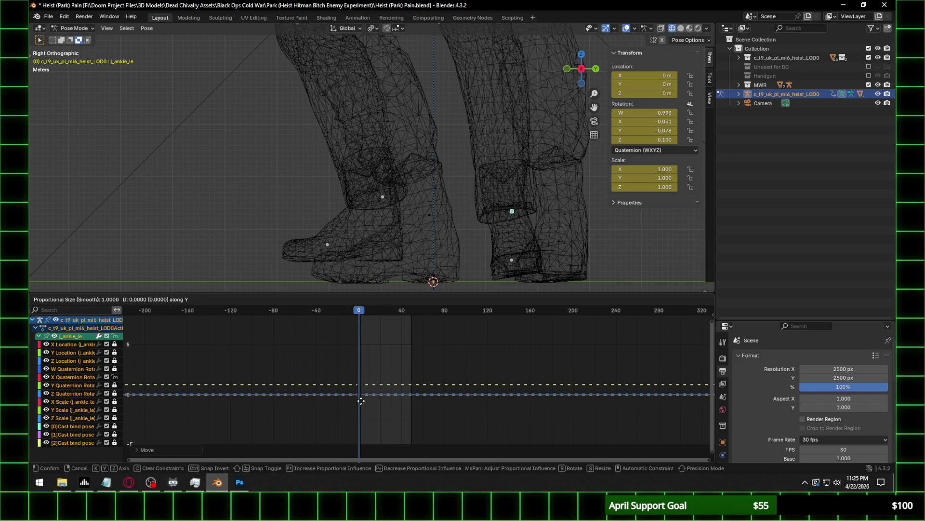
pyautogui.click(225, 414)
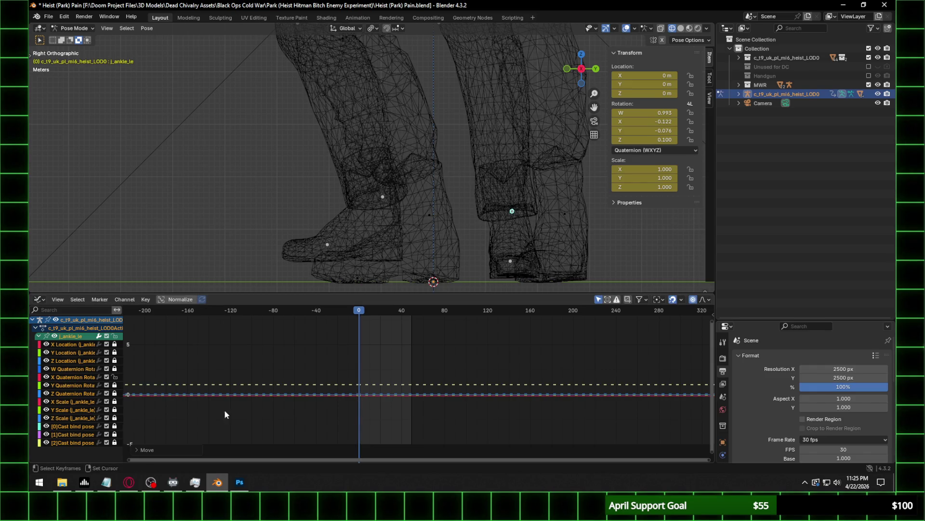
pyautogui.click(115, 394)
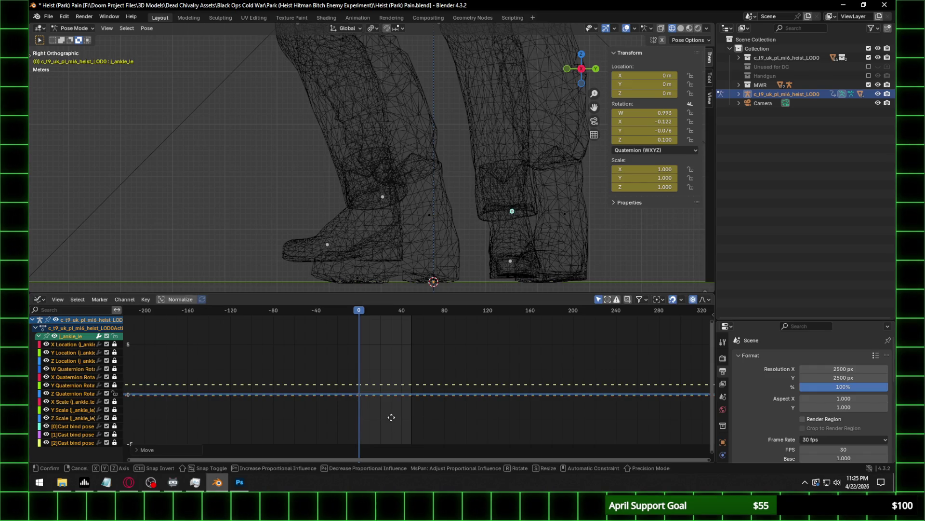
pyautogui.press('g')
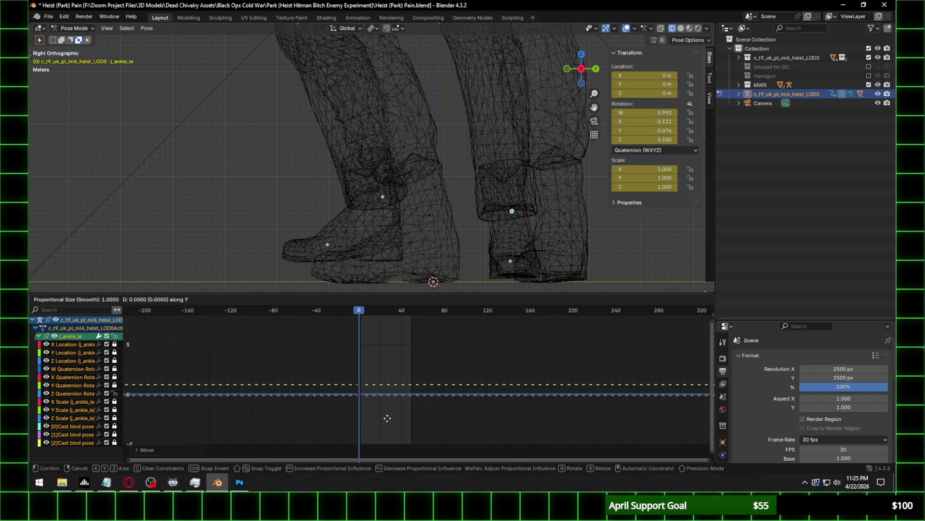
pyautogui.rightClick(387, 417)
pyautogui.scroll(-5, 375, 186)
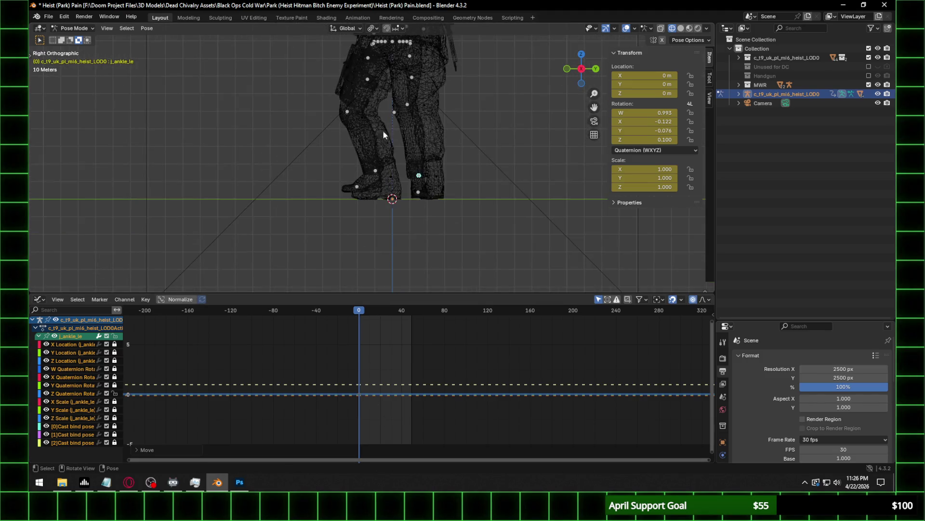
# Select the right hip bone and frame the legs and ground in right orthographic view.
pyautogui.scroll(1, 408, 179)
pyautogui.scroll(2, 412, 212)
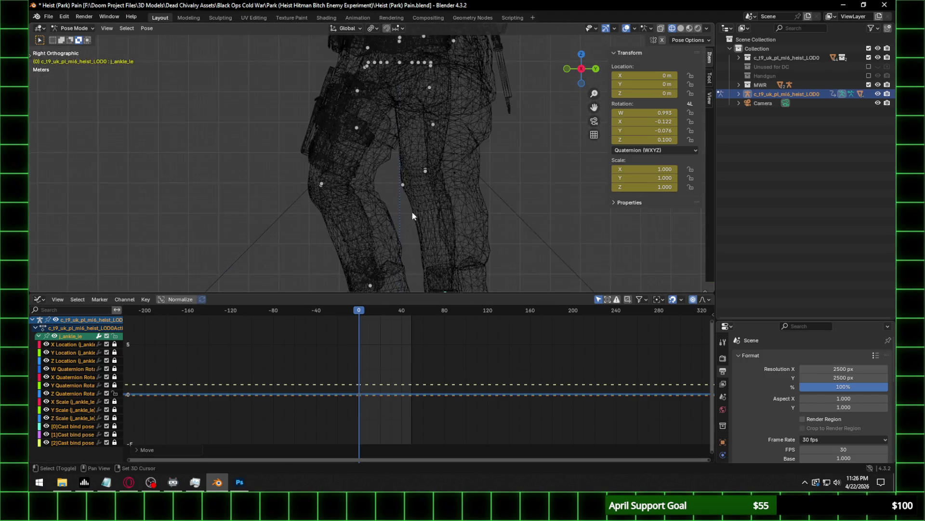
pyautogui.scroll(1, 392, 130)
pyautogui.moveTo(348, 100)
pyautogui.mouseDown(button='middle')
pyautogui.moveTo(455, 153)
pyautogui.moveTo(385, 111)
pyautogui.mouseUp(button='middle')
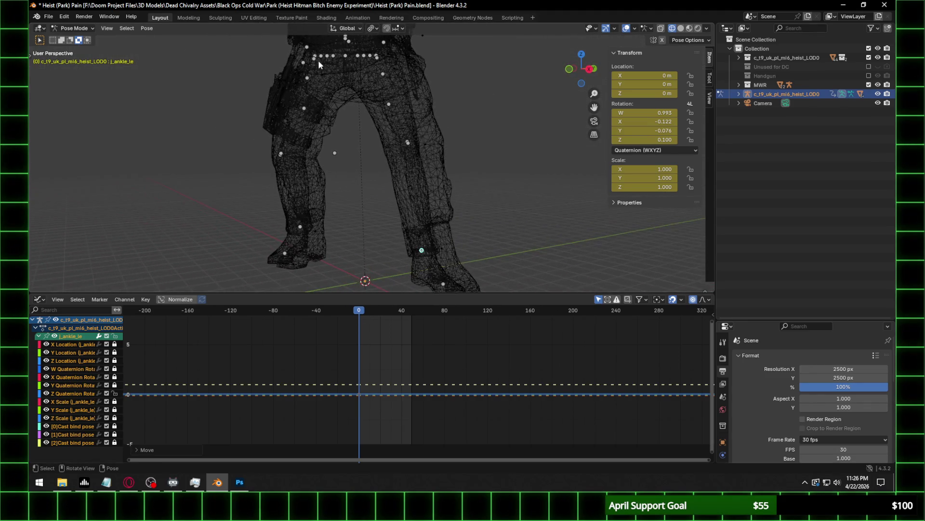
pyautogui.click(316, 58)
pyautogui.moveTo(398, 172); pyautogui.dragTo(386, 165, button='middle')
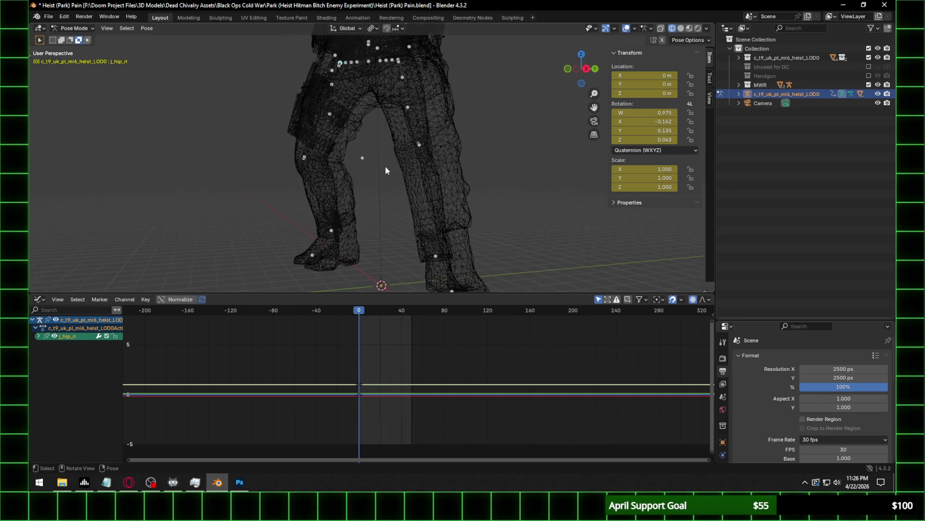
pyautogui.click(584, 69)
pyautogui.keyDown('shift'); pyautogui.moveTo(553, 118); pyautogui.dragTo(433, 153, button='middle'); pyautogui.keyUp('shift')
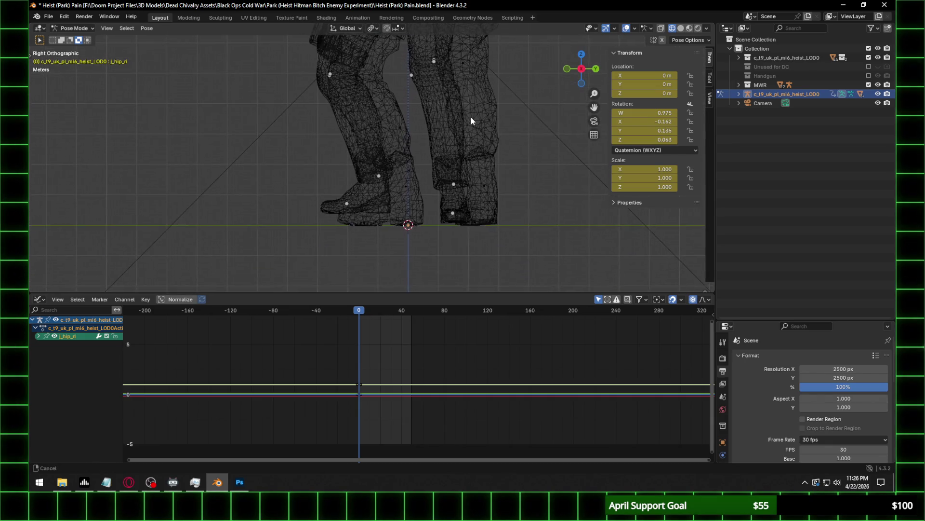
# Lock j_hip_ri's channels except Y rotation and lower that key from 0.135 to 0.089.
pyautogui.click(38, 336)
pyautogui.click(115, 336)
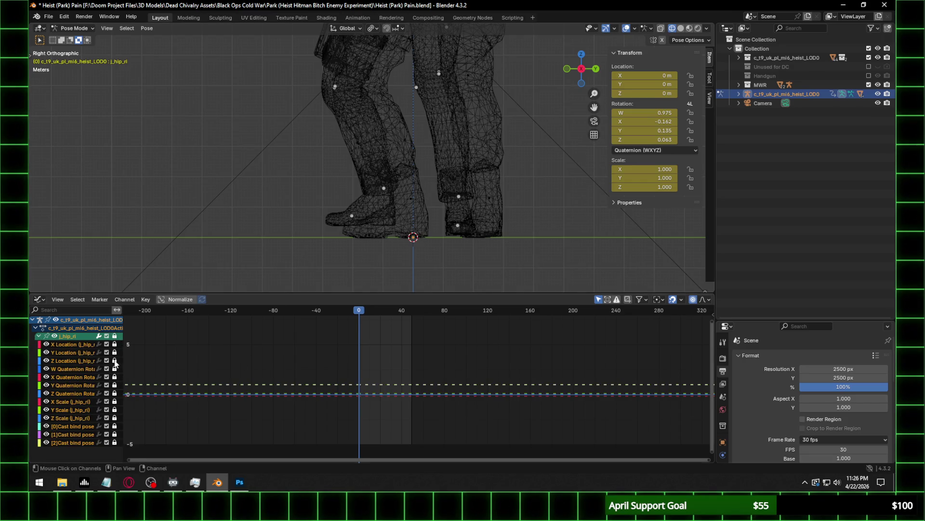
pyautogui.click(114, 385)
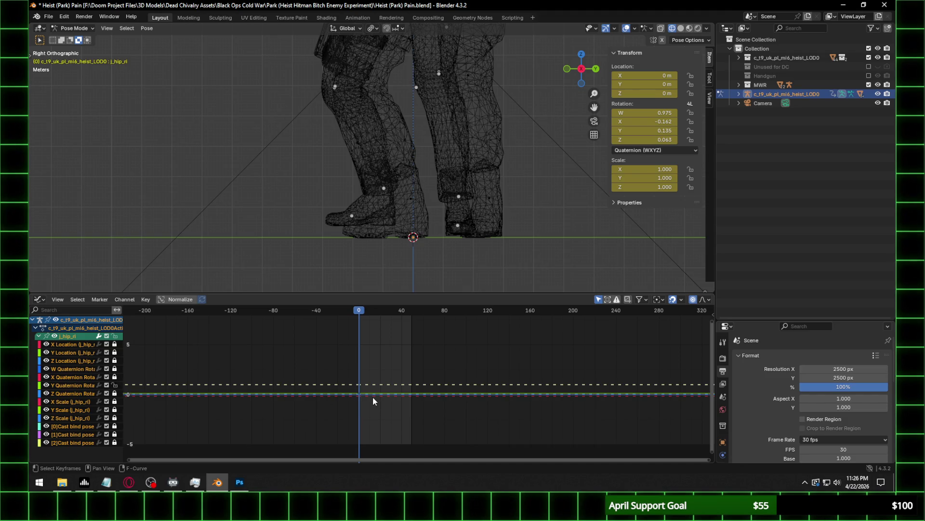
pyautogui.press('g')
pyautogui.press('y')
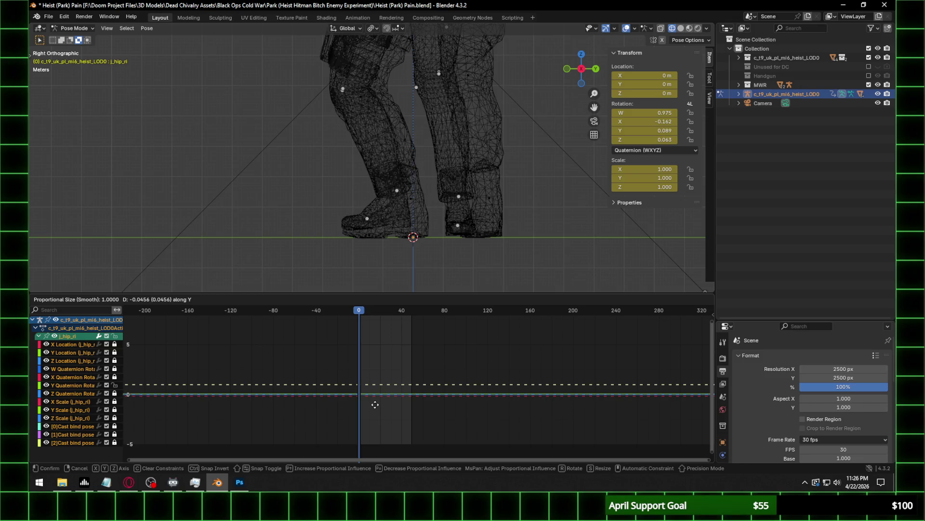
pyautogui.click(374, 403)
pyautogui.click(351, 92)
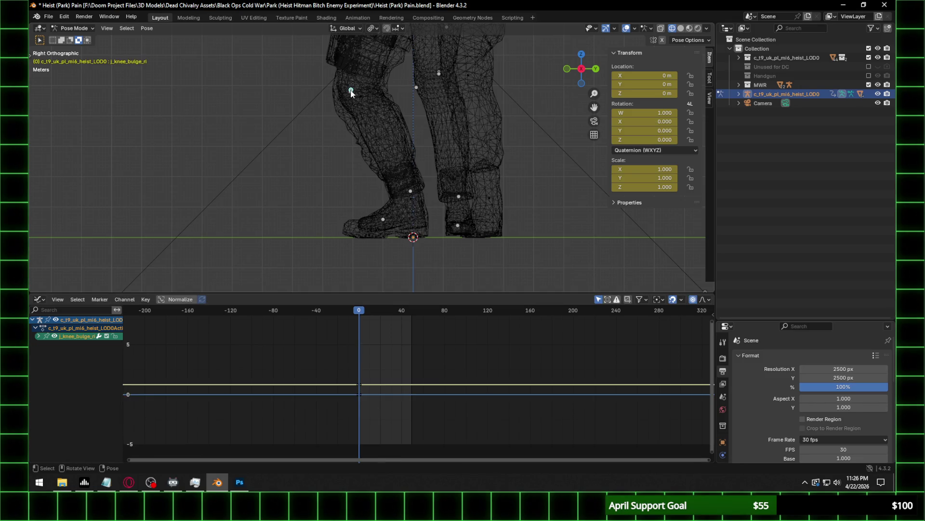
# Select j_knee_ri and raise its Z rotation key from -0.377 to about -0.331.
pyautogui.click(352, 89)
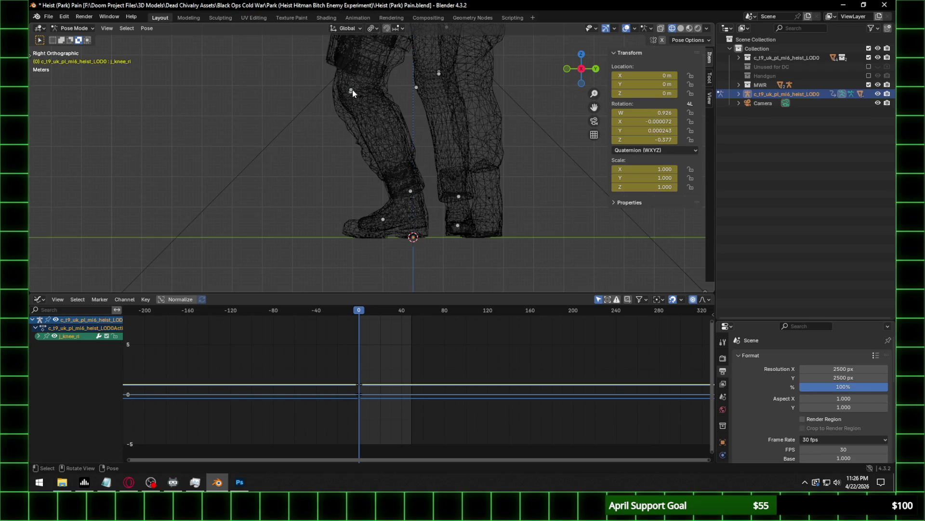
pyautogui.moveTo(352, 92); pyautogui.dragTo(264, 97, button='middle')
pyautogui.click(265, 93)
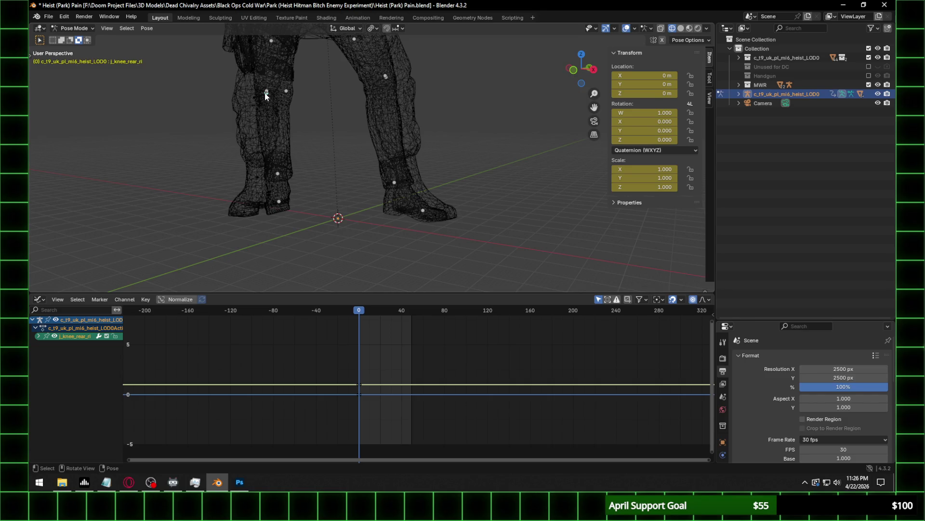
pyautogui.click(265, 94)
pyautogui.click(265, 94)
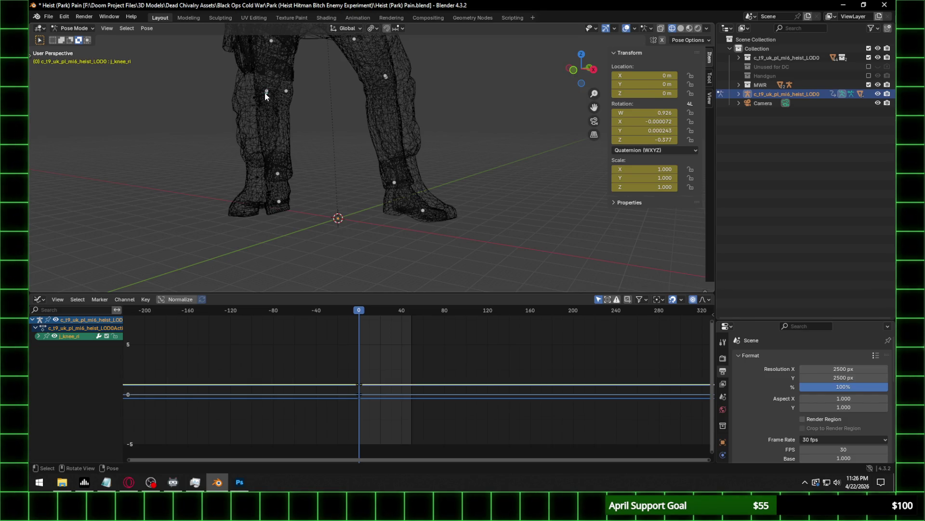
pyautogui.click(39, 336)
pyautogui.click(593, 69)
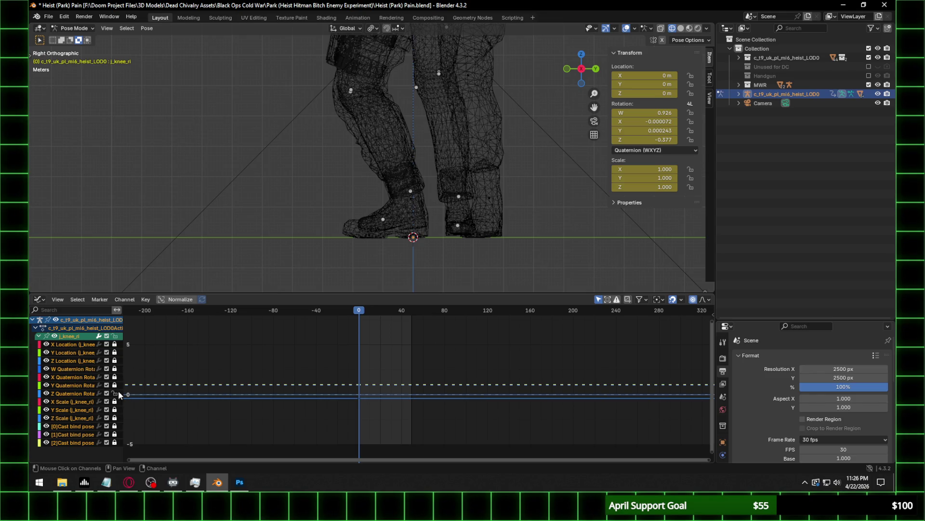
pyautogui.press('g')
pyautogui.press('y')
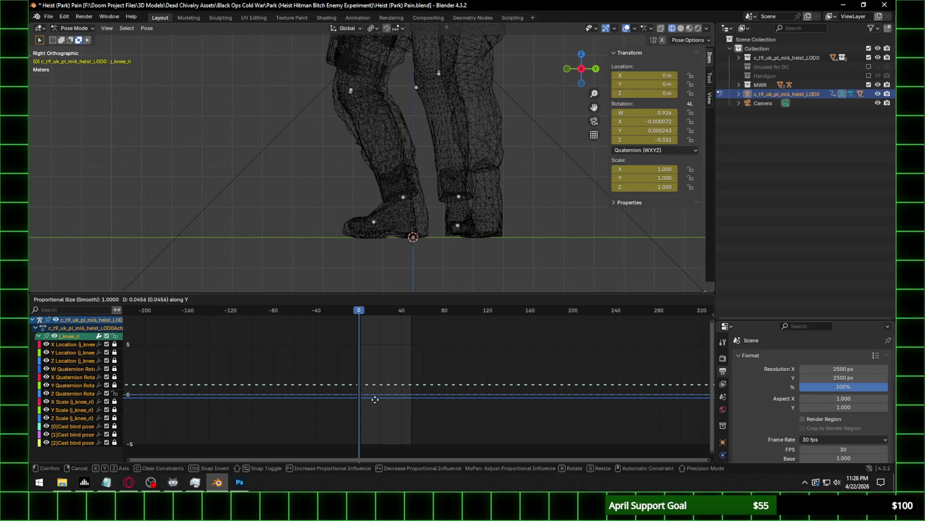
pyautogui.click(375, 400)
pyautogui.click(402, 197)
pyautogui.scroll(3, 404, 219)
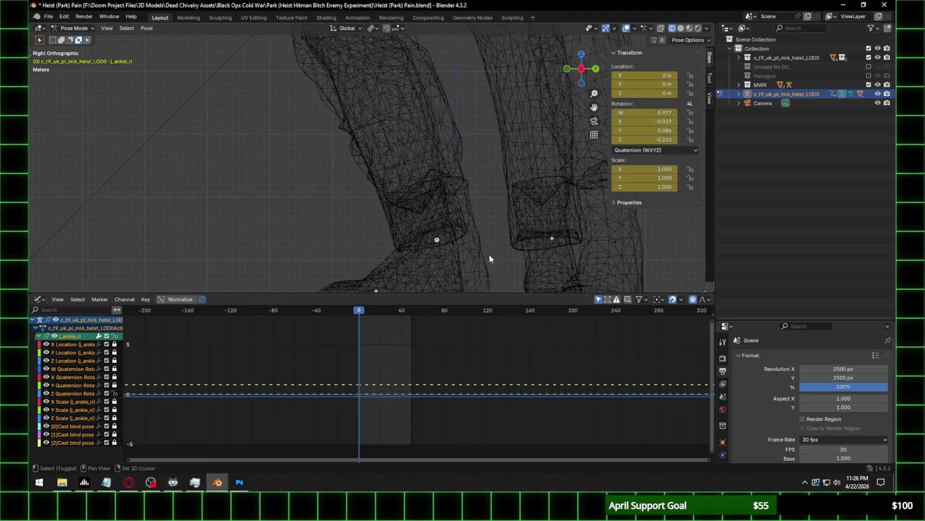
# Keep the right ankle's Z rotation at -0.210 and set its Y rotation to -0.005.
pyautogui.keyDown('shift'); pyautogui.moveTo(490, 255); pyautogui.dragTo(427, 174, button='middle'); pyautogui.keyUp('shift')
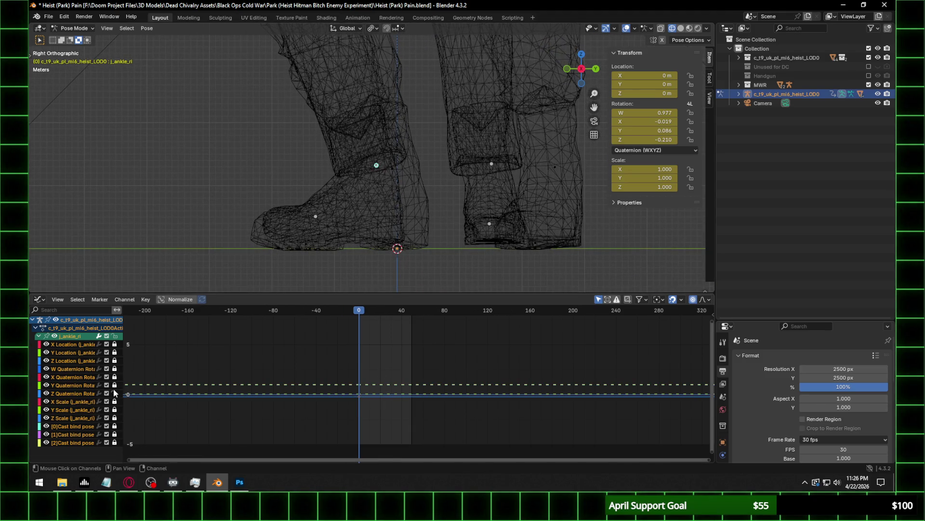
pyautogui.press('g')
pyautogui.press('y')
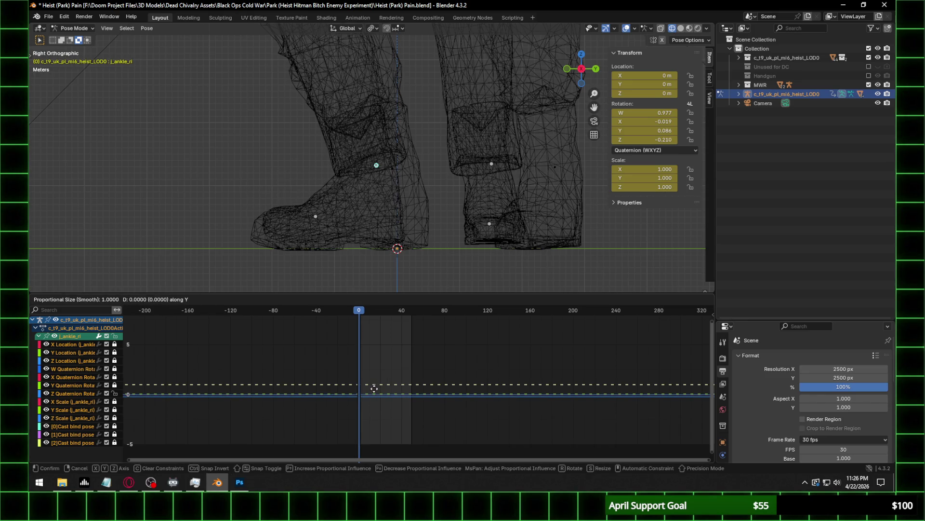
pyautogui.click(372, 389)
pyautogui.moveTo(368, 189); pyautogui.dragTo(430, 189, button='middle')
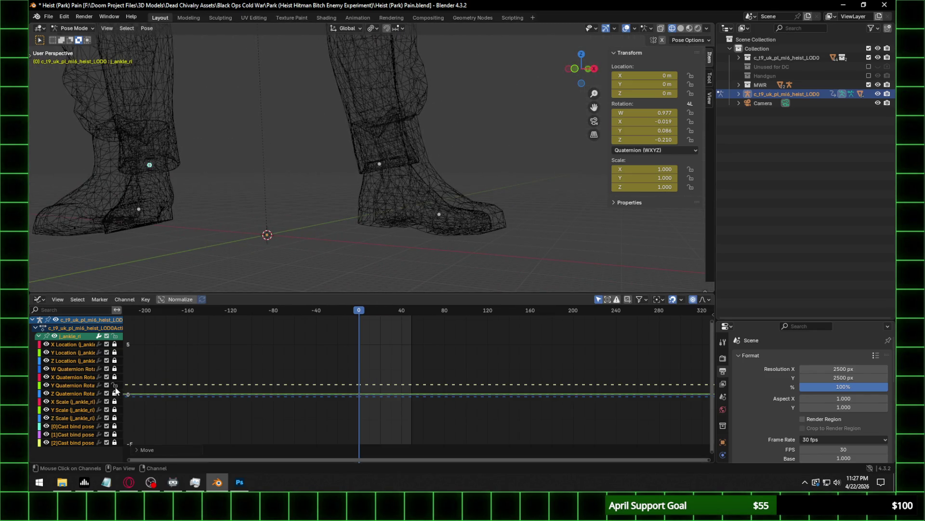
pyautogui.press('g')
pyautogui.press('y')
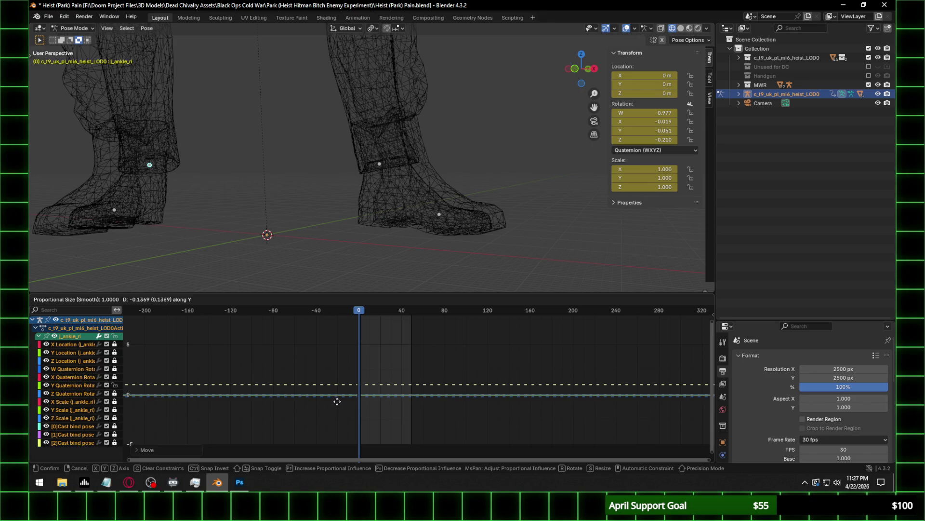
pyautogui.click(339, 399)
# Unlock the right ankle's X rotation channel and set it to 0.027.
pyautogui.click(596, 71)
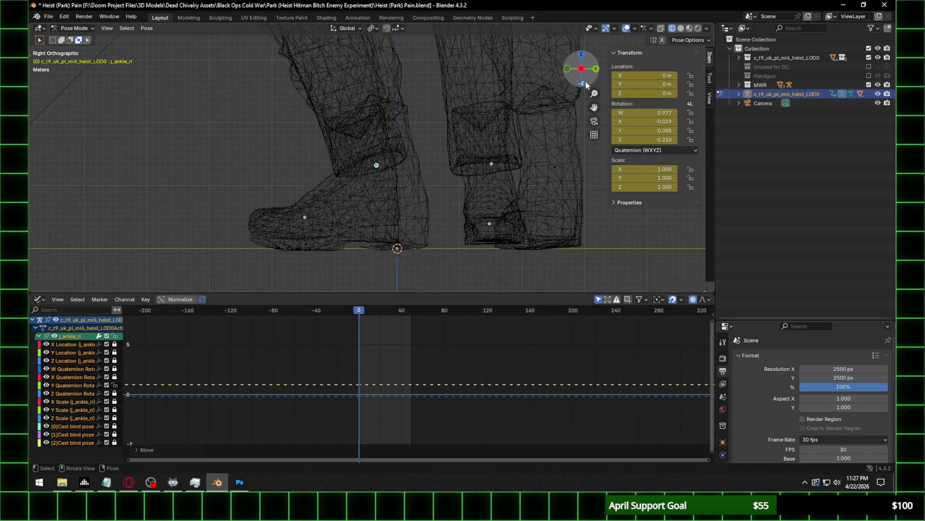
pyautogui.press('g')
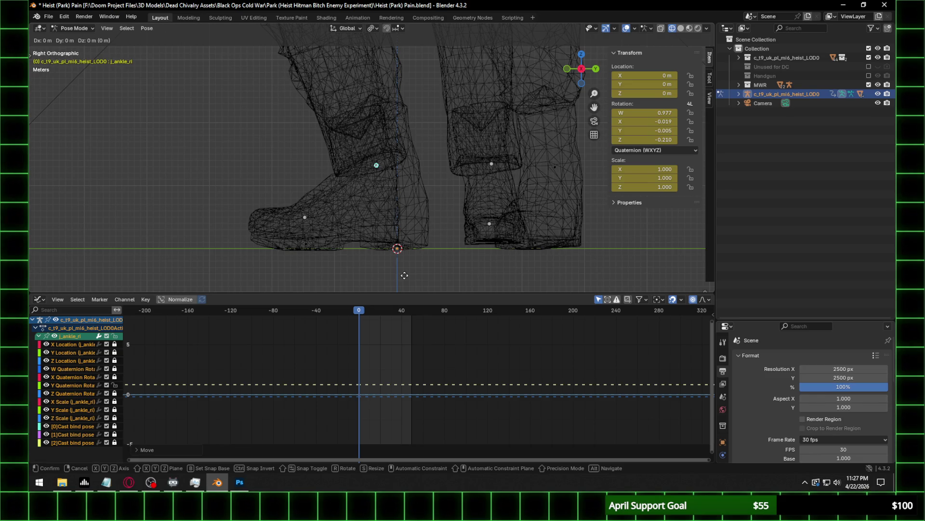
pyautogui.press('Escape')
pyautogui.press('g')
pyautogui.press('y')
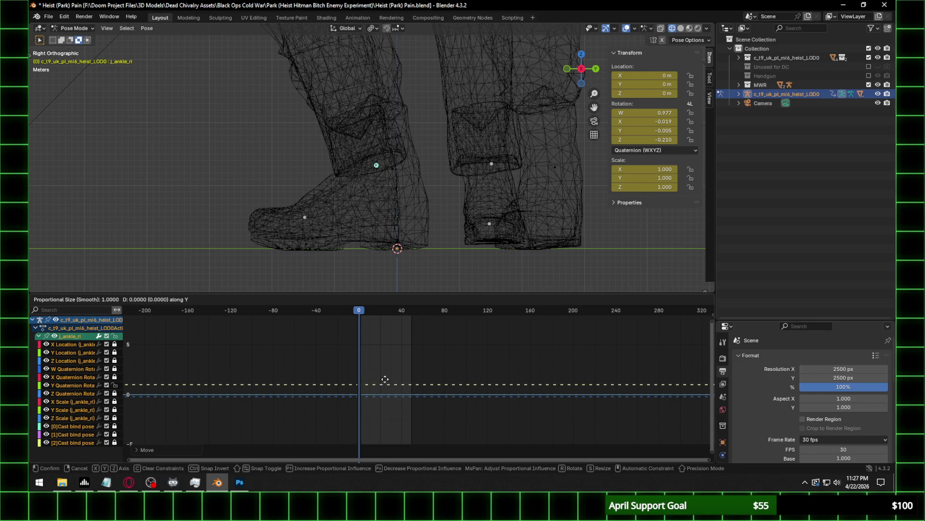
pyautogui.press('Escape')
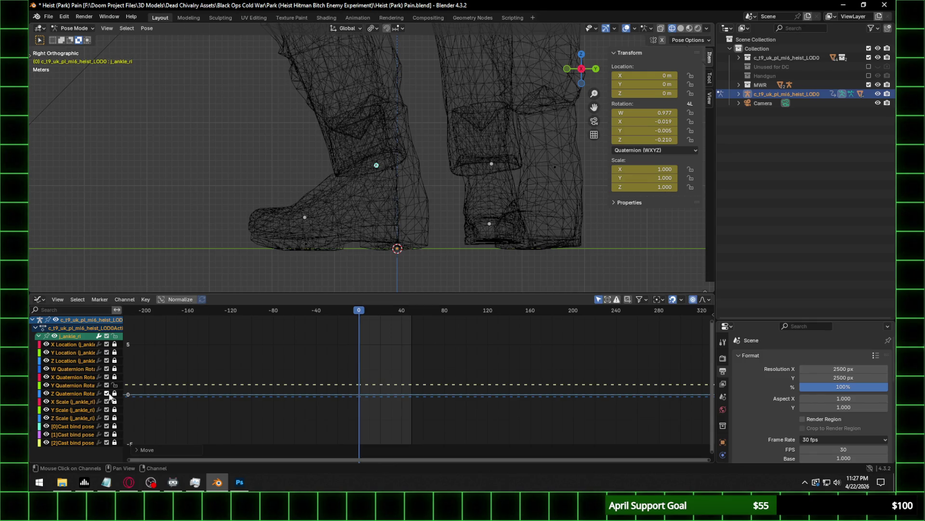
pyautogui.click(114, 376)
pyautogui.press('g')
pyautogui.press('y')
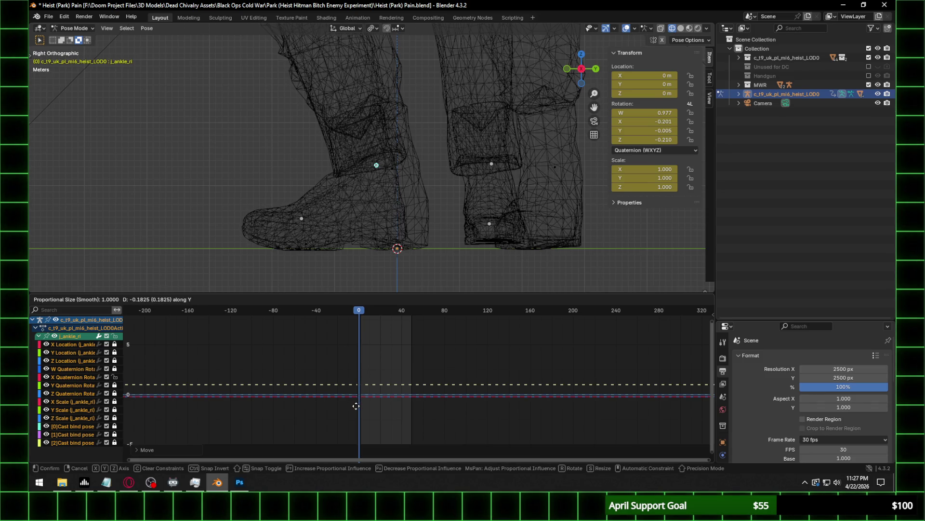
pyautogui.press('Escape')
pyautogui.moveTo(343, 195); pyautogui.dragTo(296, 214, button='middle')
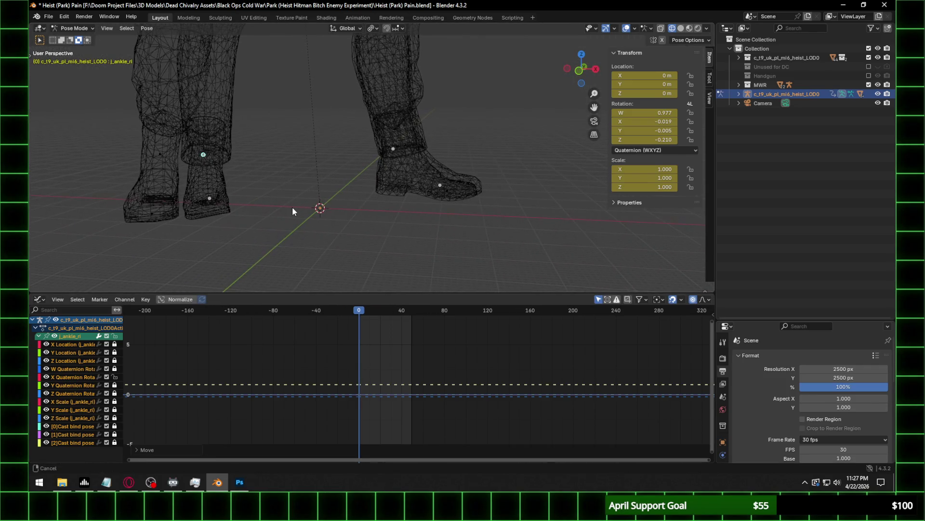
pyautogui.press('g')
pyautogui.press('y')
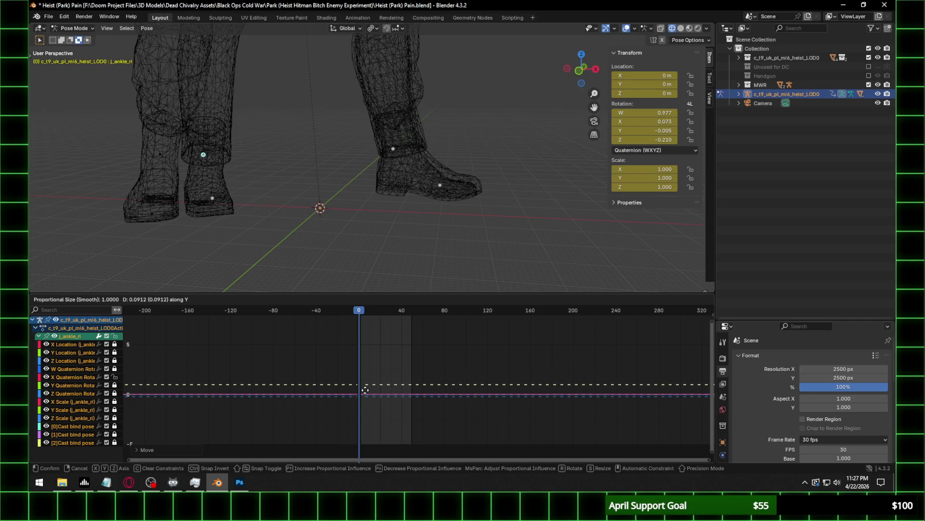
pyautogui.click(364, 388)
# Unlock the Z rotation channel and set the right ankle's Z rotation to -0.164.
pyautogui.click(116, 384)
pyautogui.press('g')
pyautogui.press('y')
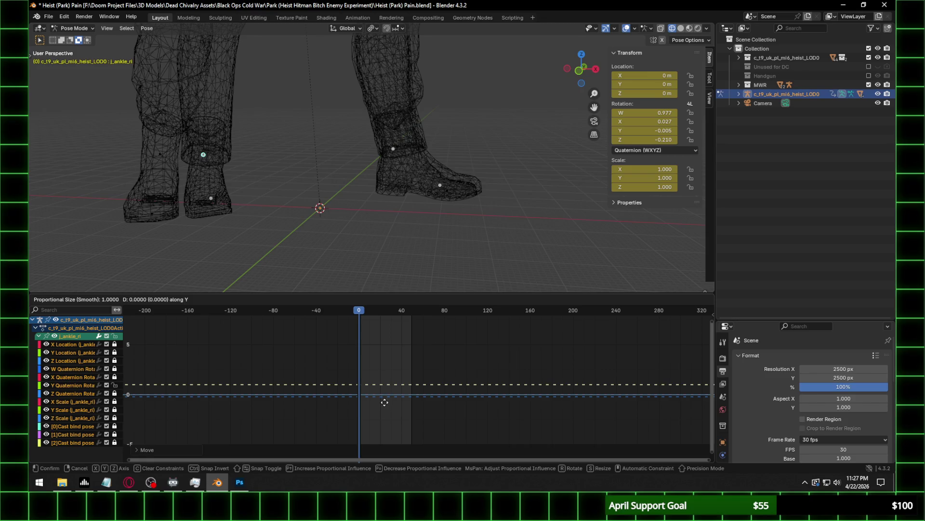
pyautogui.click(264, 402)
pyautogui.click(115, 393)
pyautogui.press('g')
pyautogui.press('y')
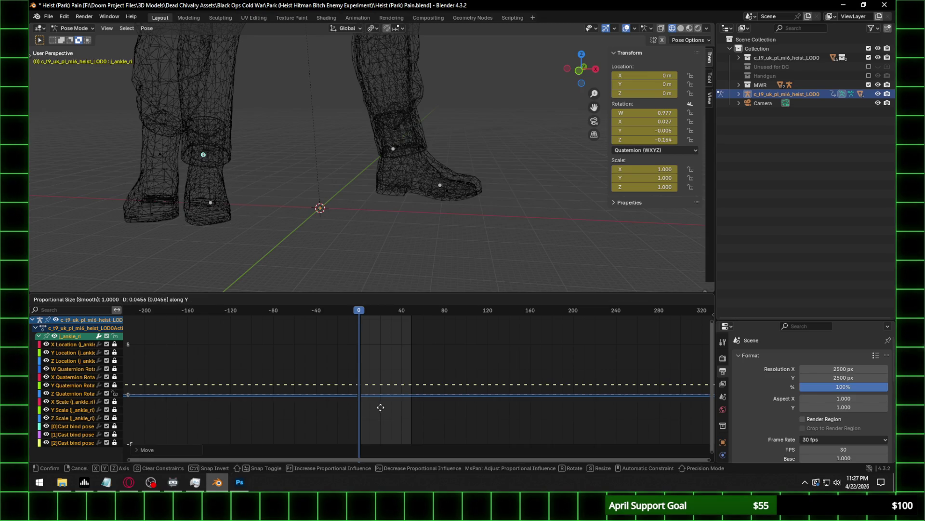
pyautogui.click(379, 413)
pyautogui.click(596, 69)
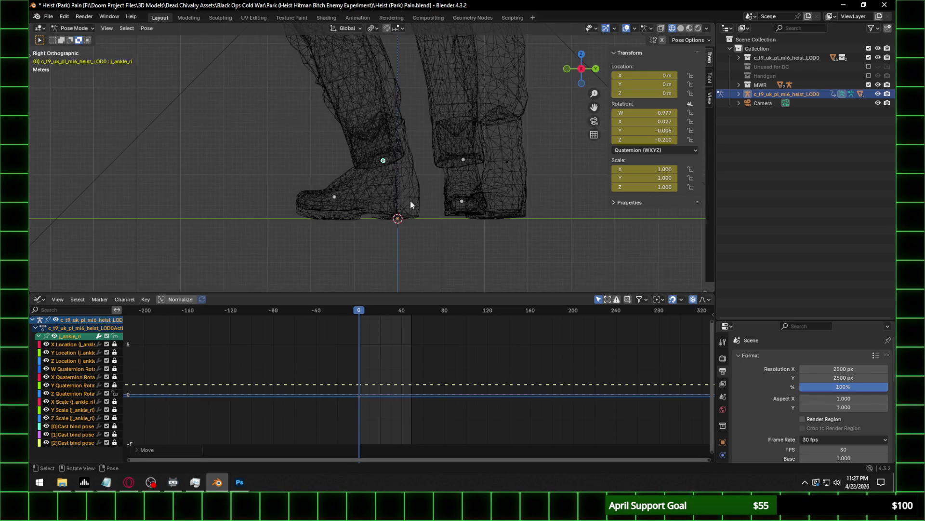
pyautogui.press('g')
pyautogui.press('y')
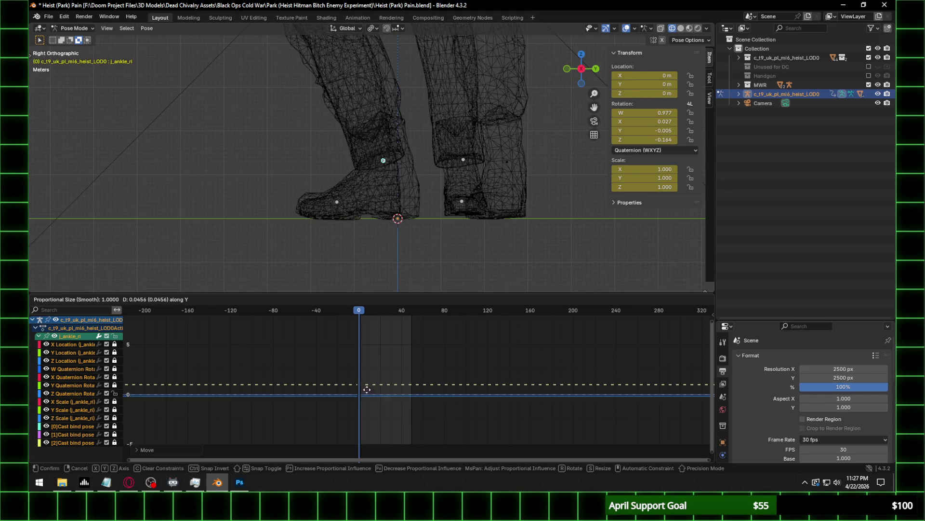
pyautogui.click(366, 391)
pyautogui.scroll(-6, 440, 207)
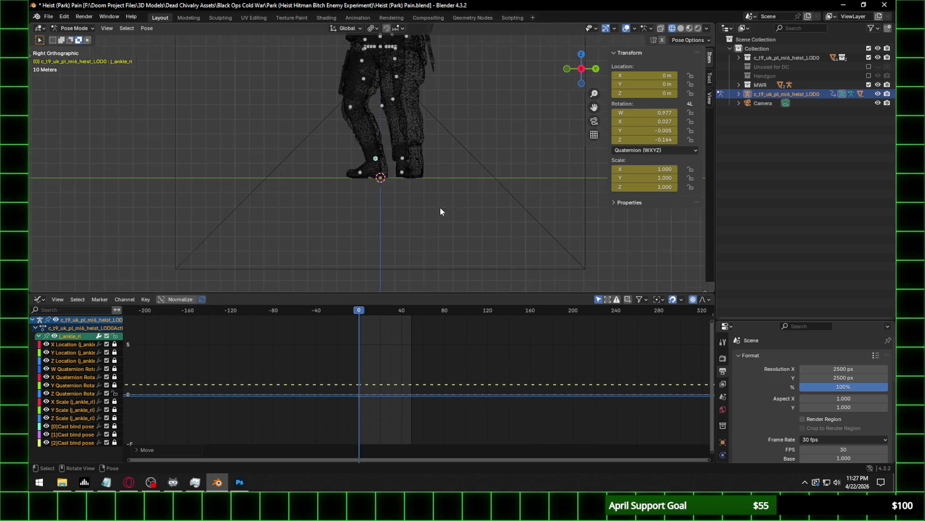
# Uncheck MWR, inspect the posed Heist character in Rendered shading, and save with Ctrl+S.
pyautogui.click(868, 84)
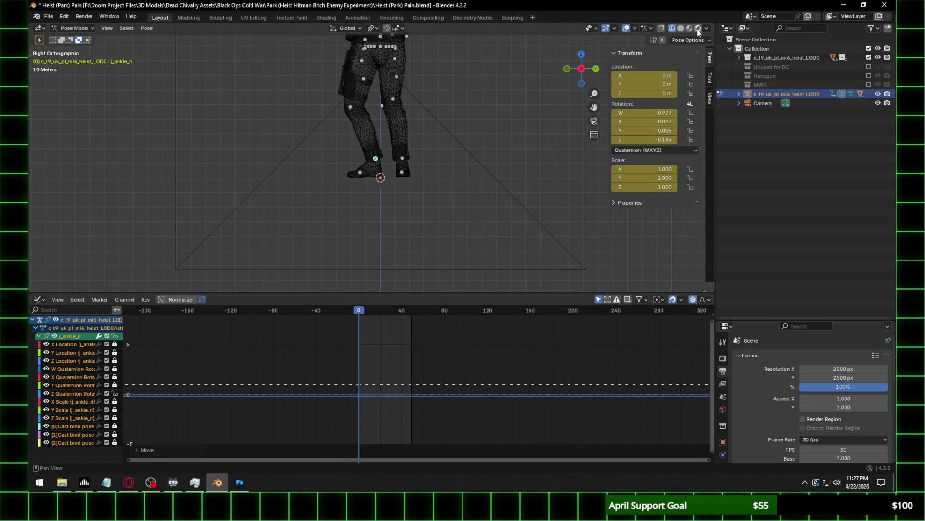
pyautogui.click(698, 28)
pyautogui.scroll(5, 451, 128)
pyautogui.scroll(-2, 458, 94)
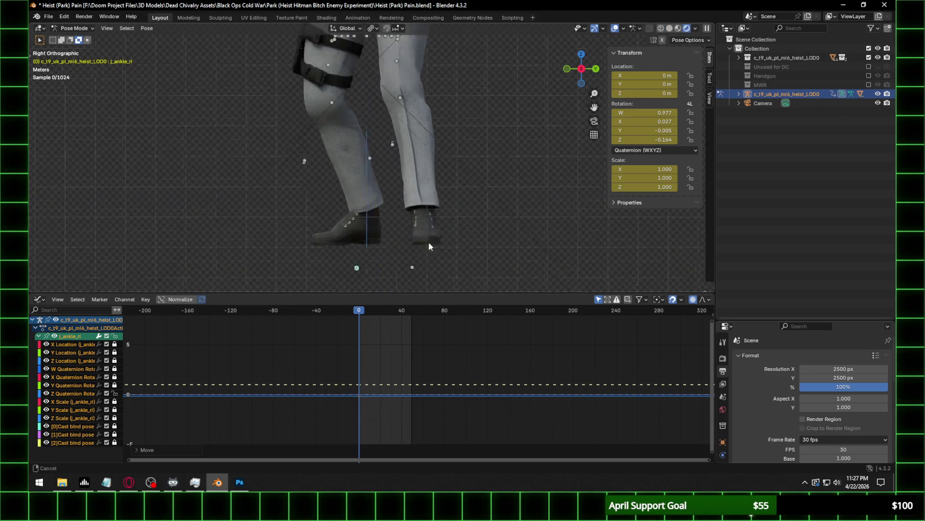
pyautogui.scroll(-2, 425, 56)
pyautogui.scroll(-1, 441, 96)
pyautogui.scroll(-1, 439, 94)
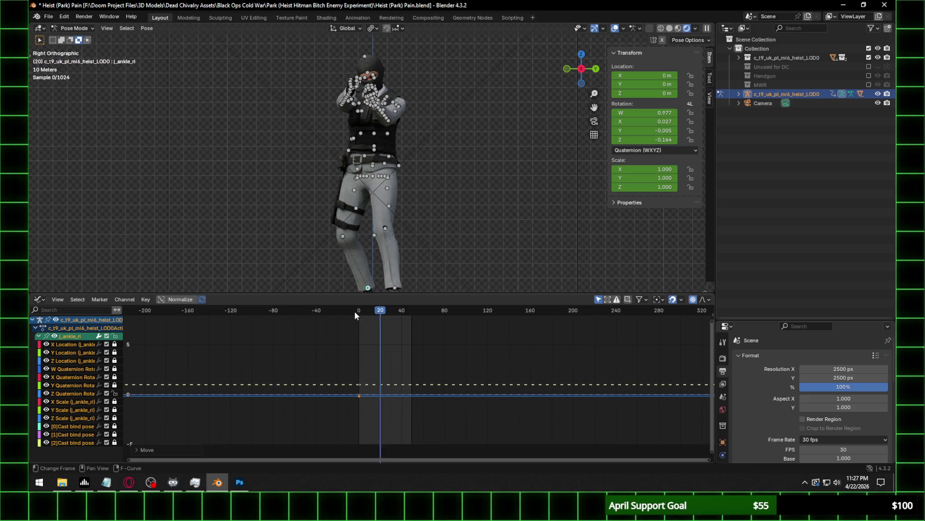
pyautogui.moveTo(367, 217)
pyautogui.mouseDown(button='middle')
pyautogui.moveTo(371, 198)
pyautogui.moveTo(470, 165)
pyautogui.moveTo(472, 210)
pyautogui.mouseUp(button='middle')
pyautogui.scroll(-5, 463, 256)
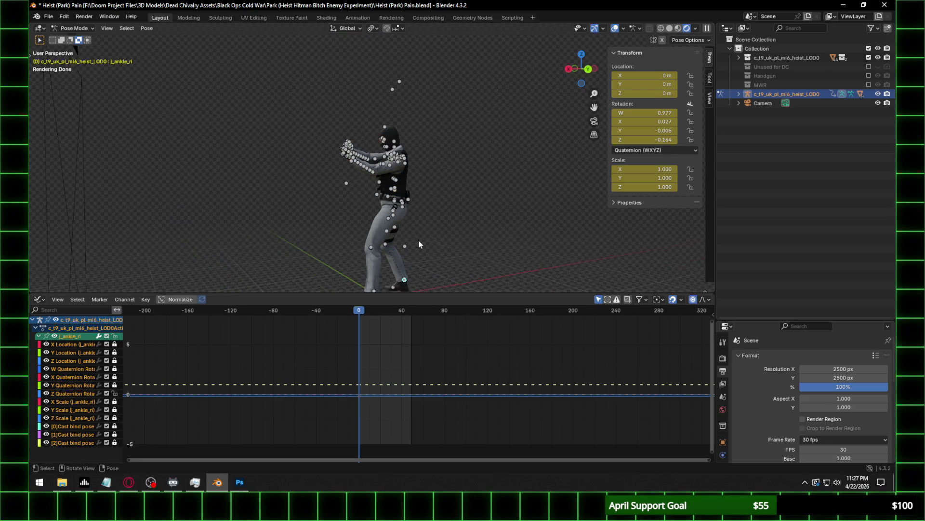
pyautogui.hotkey('ctrl', 's')
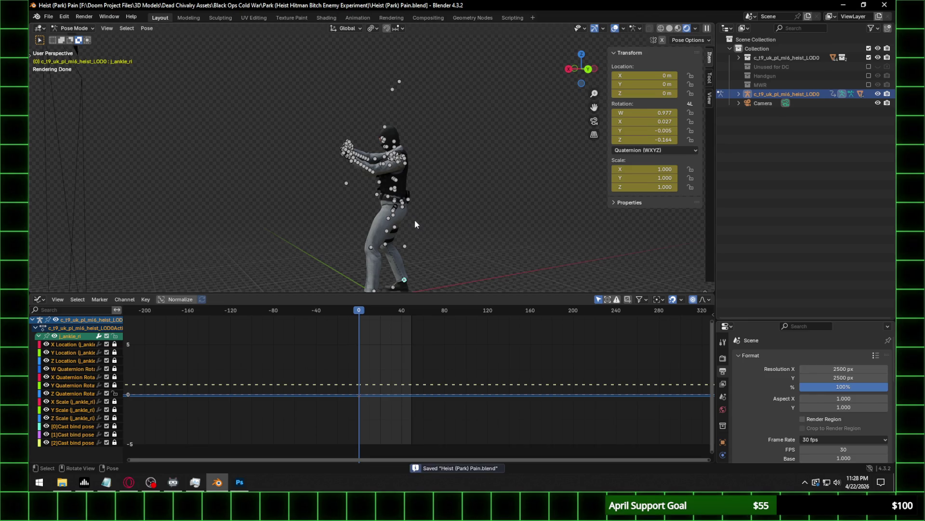
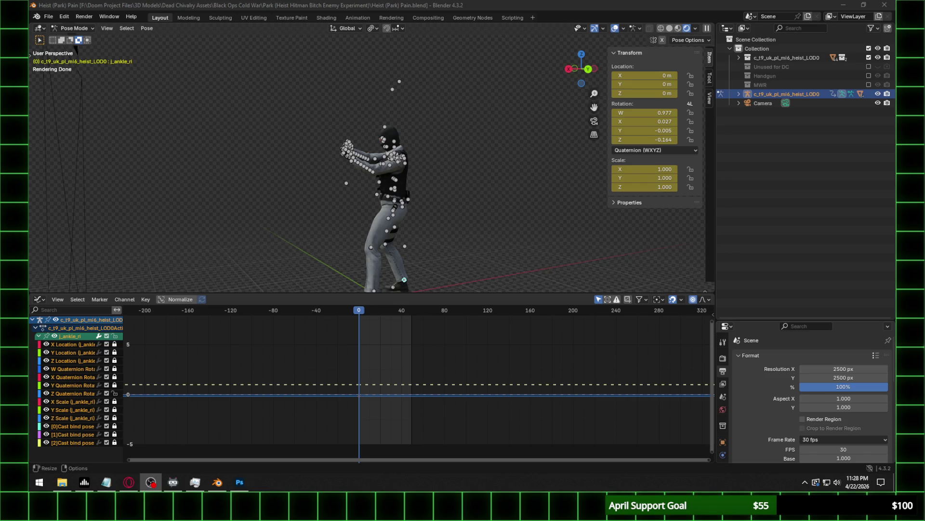
# Orbit and zoom around the character to inspect its legs and torso.
pyautogui.click(581, 72)
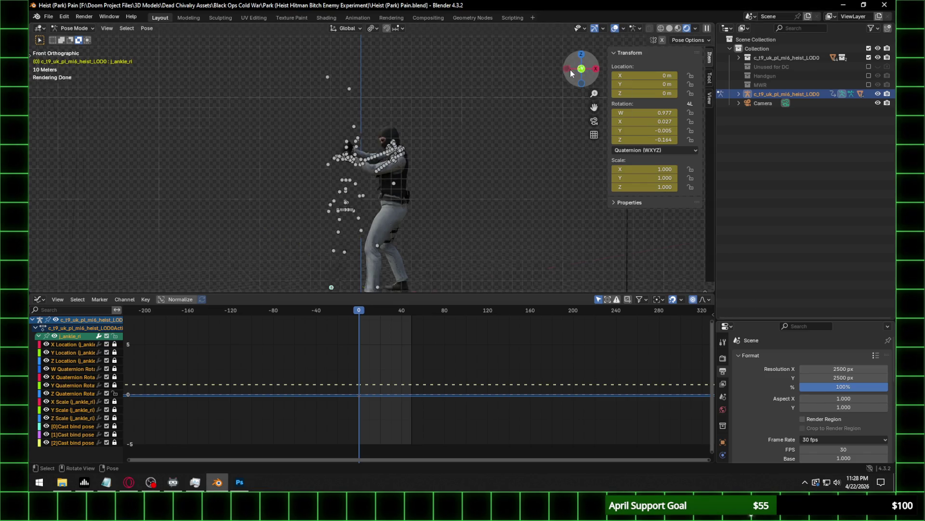
pyautogui.click(597, 69)
pyautogui.scroll(5, 422, 181)
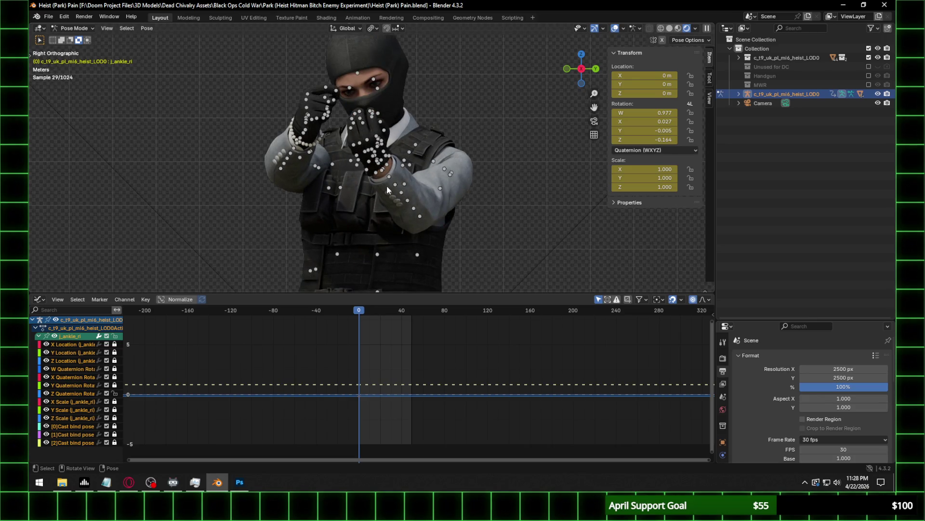
pyautogui.scroll(-5, 389, 190)
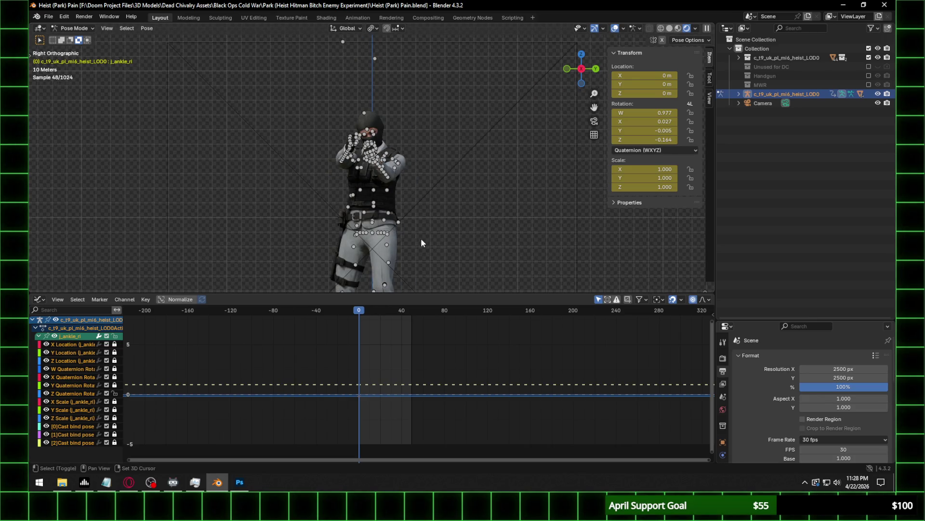
pyautogui.scroll(3, 421, 238)
pyautogui.keyDown('shift'); pyautogui.scroll(-5, 433, 76); pyautogui.keyUp('shift')
pyautogui.keyDown('shift'); pyautogui.moveTo(433, 115); pyautogui.dragTo(402, 154, button='middle'); pyautogui.keyUp('shift')
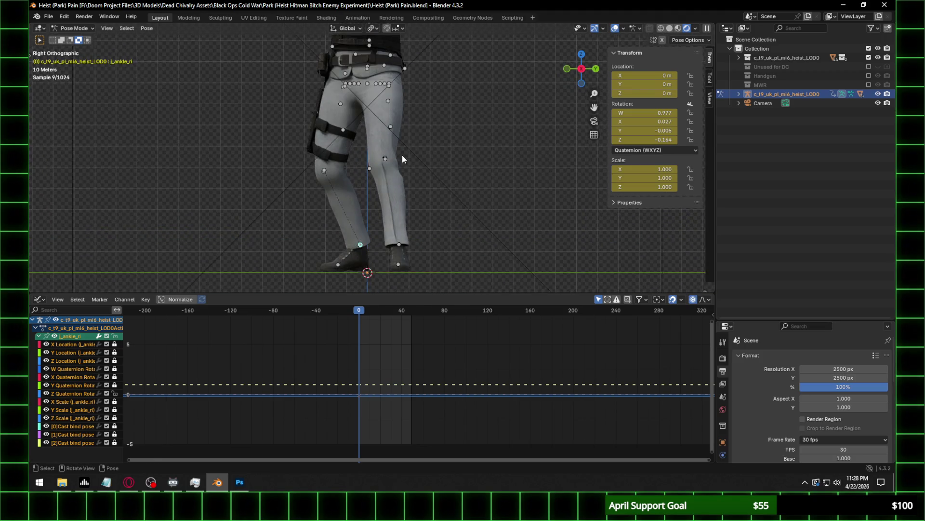
pyautogui.scroll(2, 385, 152)
pyautogui.scroll(2, 393, 149)
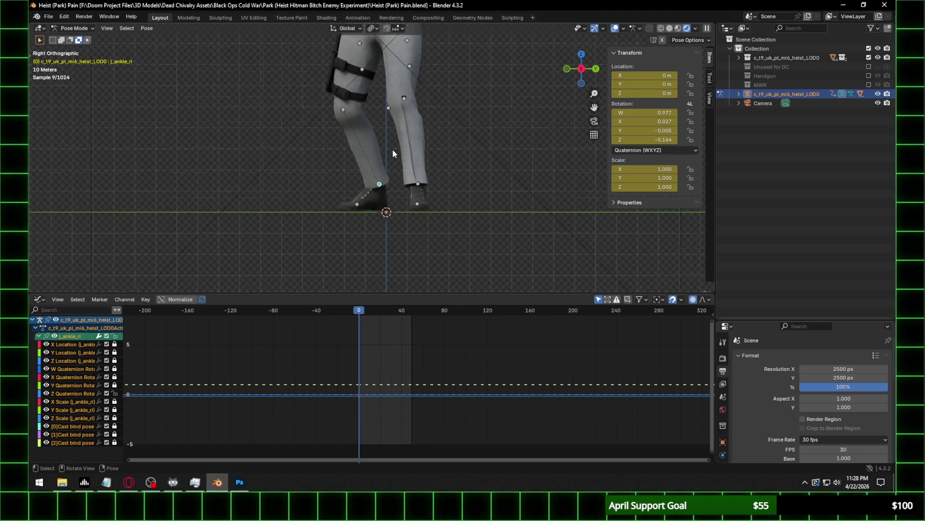
pyautogui.scroll(1, 393, 149)
pyautogui.moveTo(409, 161)
pyautogui.mouseDown(button='middle')
pyautogui.moveTo(377, 165)
pyautogui.moveTo(401, 167)
pyautogui.mouseUp(button='middle')
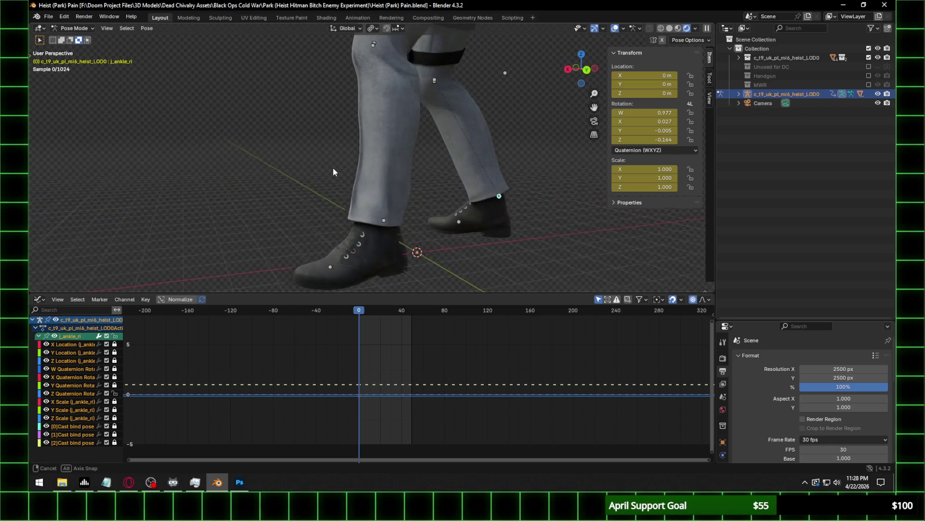
pyautogui.scroll(-3, 401, 167)
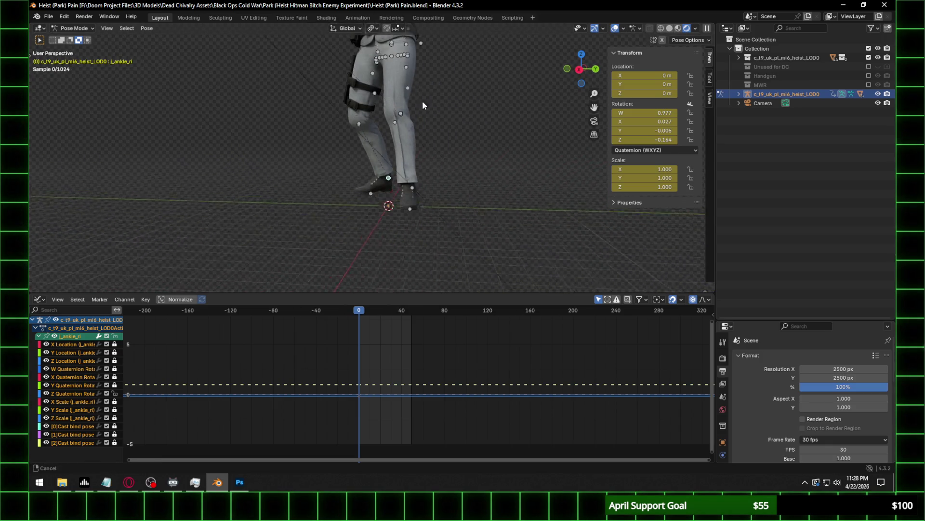
pyautogui.keyDown('shift'); pyautogui.moveTo(422, 100); pyautogui.dragTo(418, 230, button='middle'); pyautogui.keyUp('shift')
pyautogui.scroll(3, 405, 160)
pyautogui.moveTo(405, 192)
pyautogui.mouseDown(button='middle')
pyautogui.moveTo(491, 196)
pyautogui.moveTo(337, 254)
pyautogui.mouseUp(button='middle')
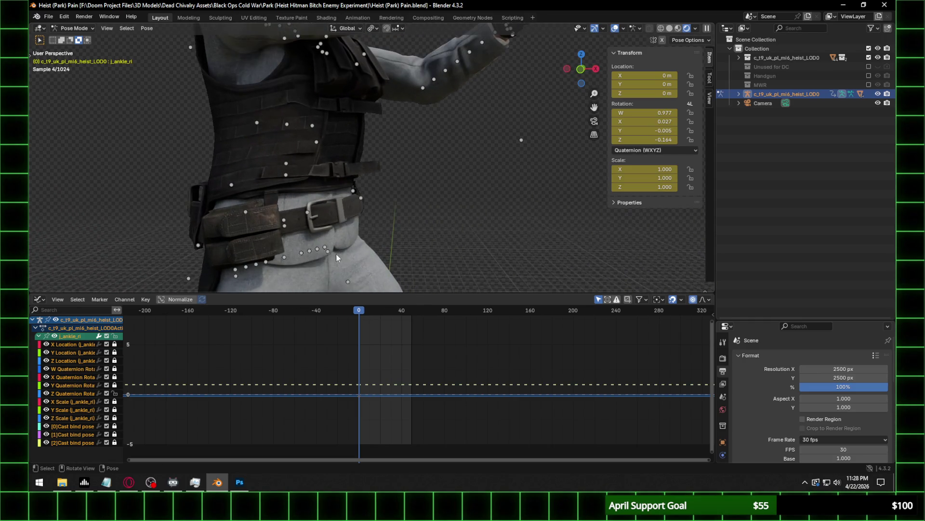
# Lower j_spinelower's W Quaternion keys from 6.329 to 3.911 in the Graph Editor.
pyautogui.click(284, 255)
pyautogui.click(284, 227)
pyautogui.scroll(-6, 396, 195)
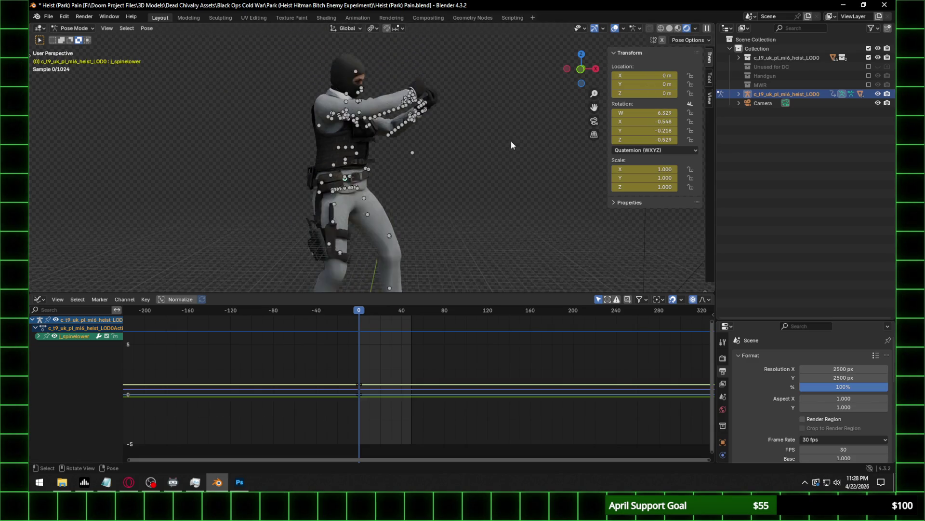
pyautogui.click(581, 70)
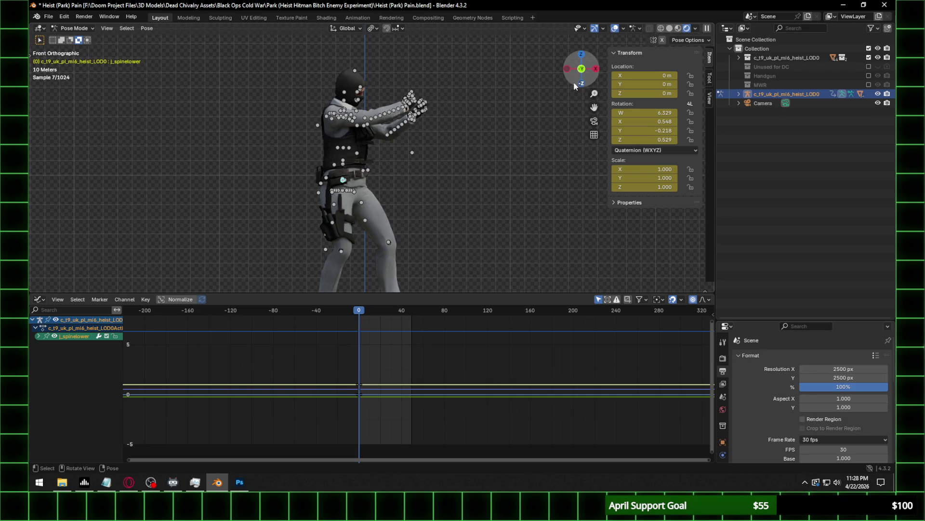
pyautogui.click(38, 336)
pyautogui.click(115, 336)
pyautogui.click(115, 370)
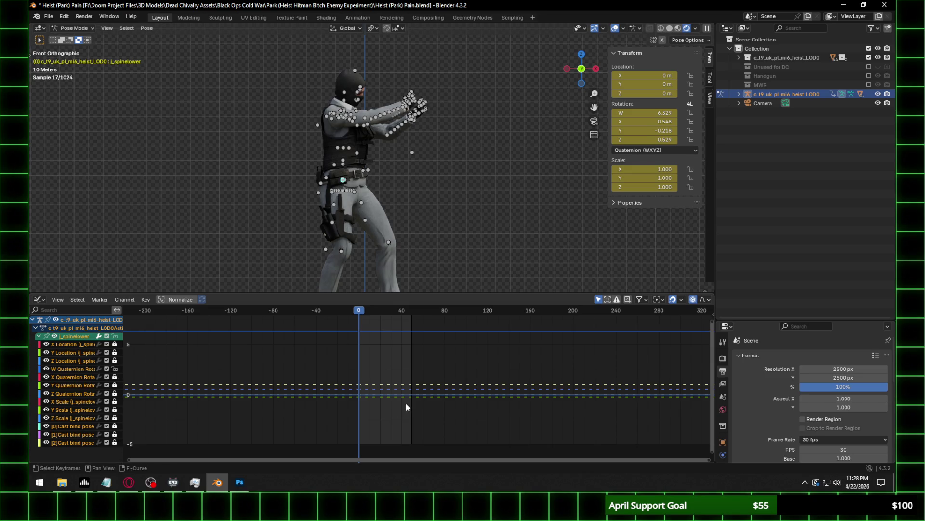
pyautogui.press('g')
pyautogui.press('y')
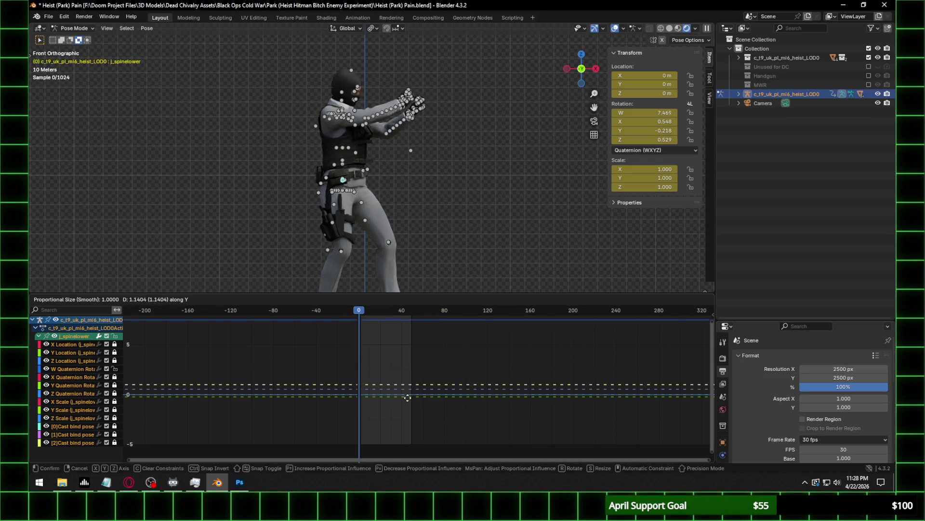
pyautogui.click(406, 426)
pyautogui.scroll(5, 418, 158)
pyautogui.moveTo(418, 158)
pyautogui.mouseDown(button='middle')
pyautogui.moveTo(275, 162)
pyautogui.moveTo(332, 162)
pyautogui.moveTo(326, 150)
pyautogui.mouseUp(button='middle')
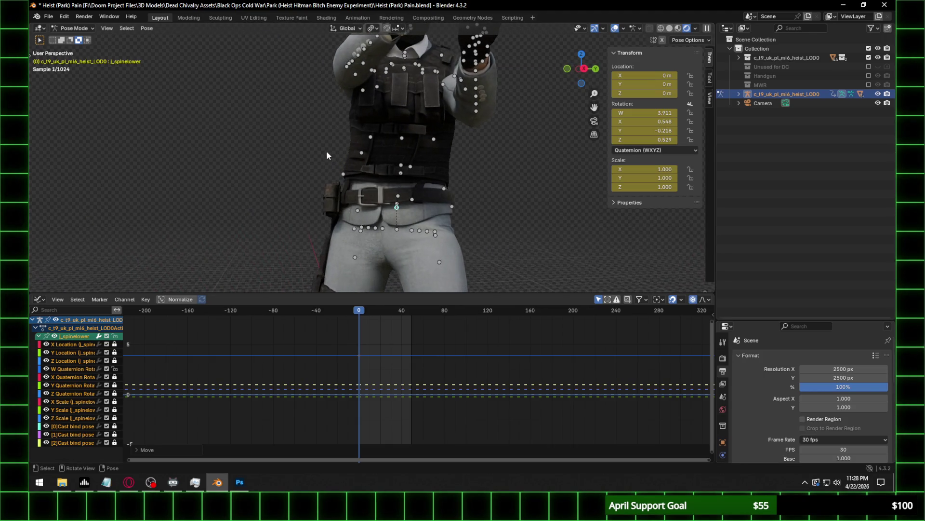
# Raise j_spinelower's Y Quaternion keys from -0.218 to 0.010.
pyautogui.click(400, 135)
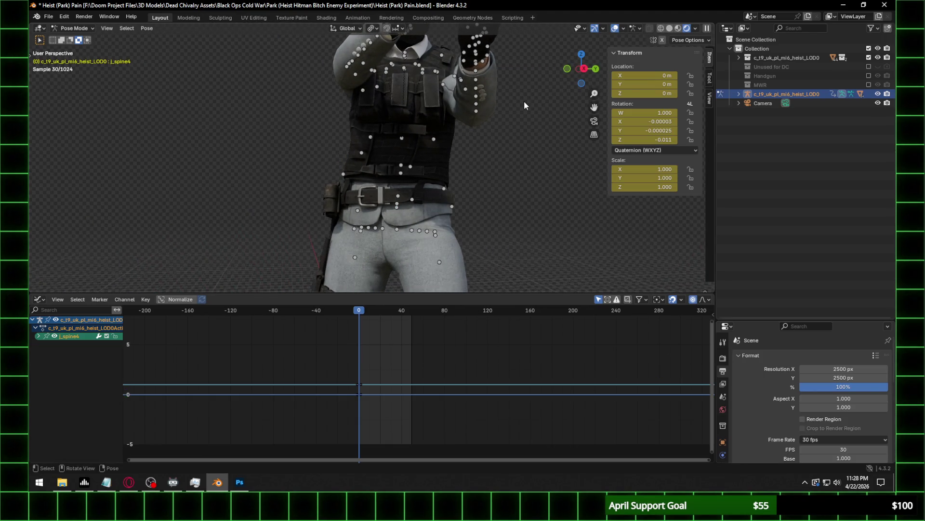
pyautogui.click(584, 69)
pyautogui.click(414, 214)
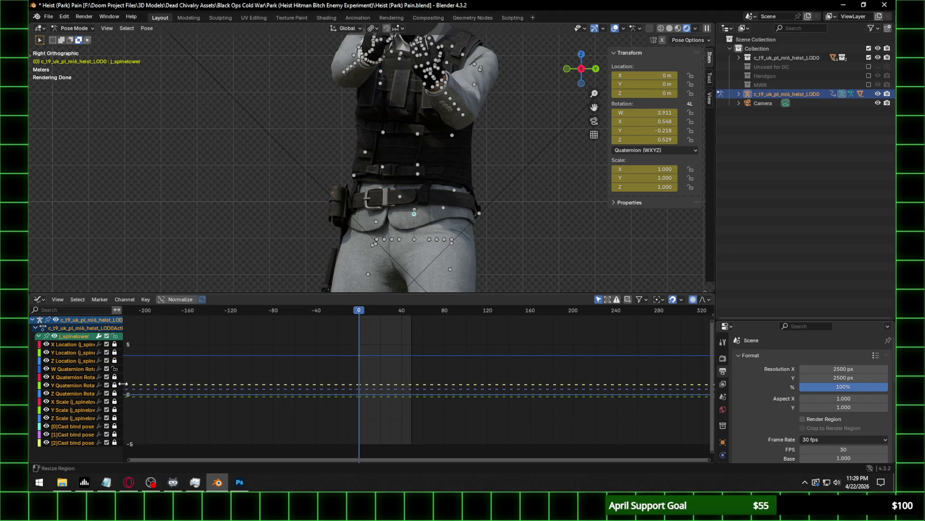
pyautogui.click(115, 368)
pyautogui.click(114, 385)
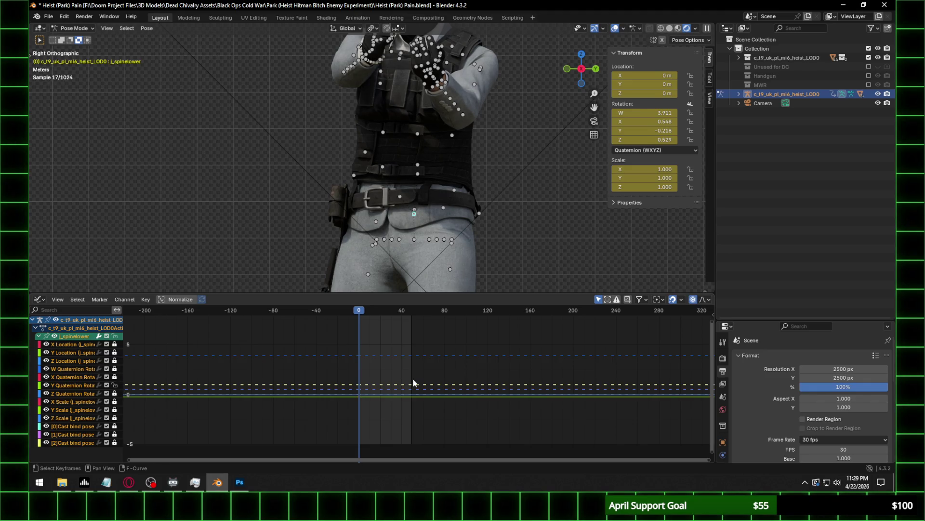
pyautogui.press('g')
pyautogui.press('y')
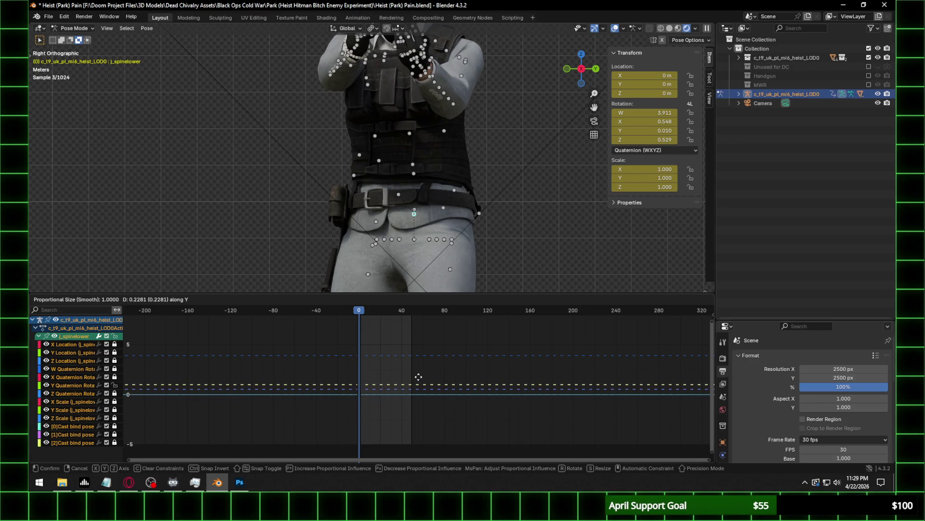
pyautogui.click(418, 376)
pyautogui.scroll(-1, 416, 134)
pyautogui.scroll(-2, 418, 121)
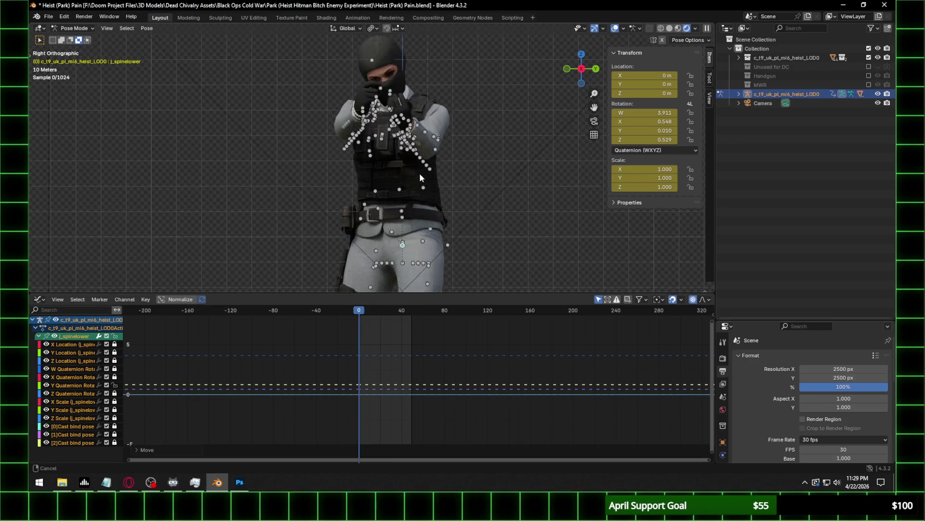
pyautogui.moveTo(444, 165); pyautogui.dragTo(307, 174, button='middle')
pyautogui.press(']')
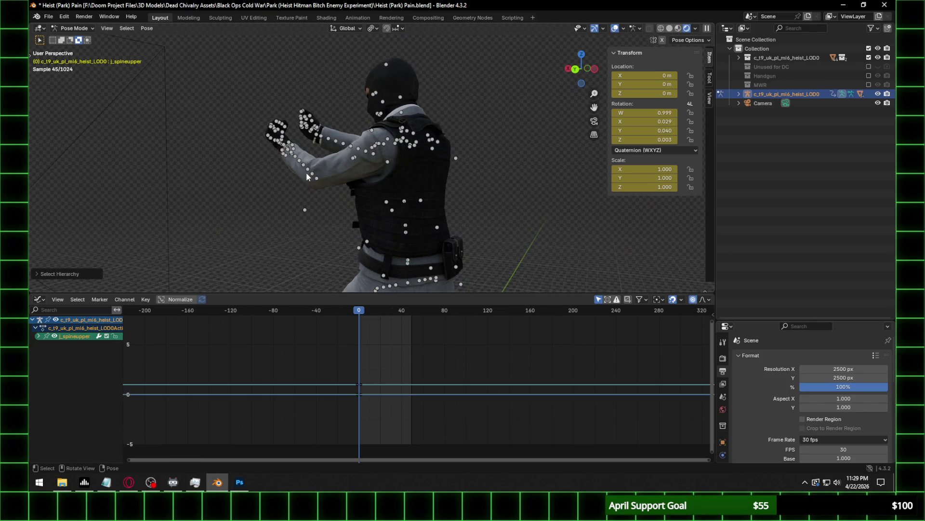
pyautogui.click(38, 336)
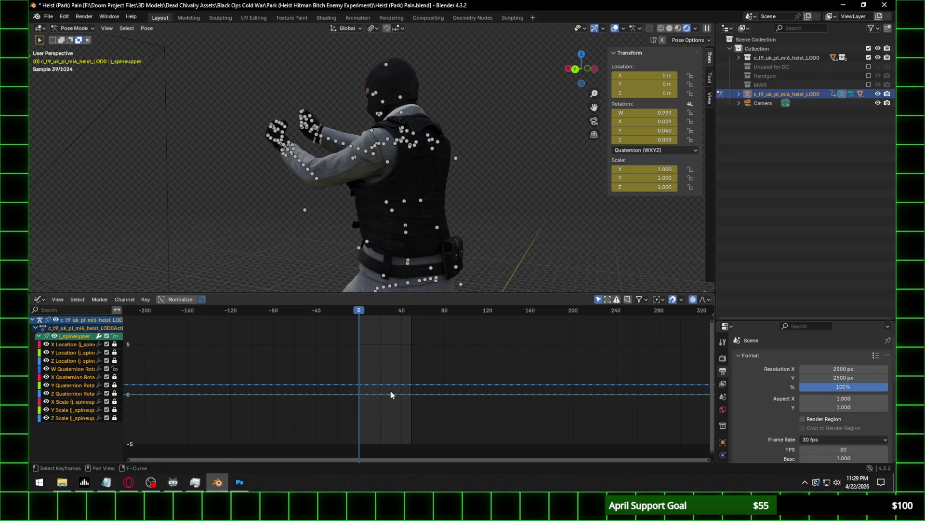
pyautogui.press('g')
pyautogui.press('y')
pyautogui.press('Escape')
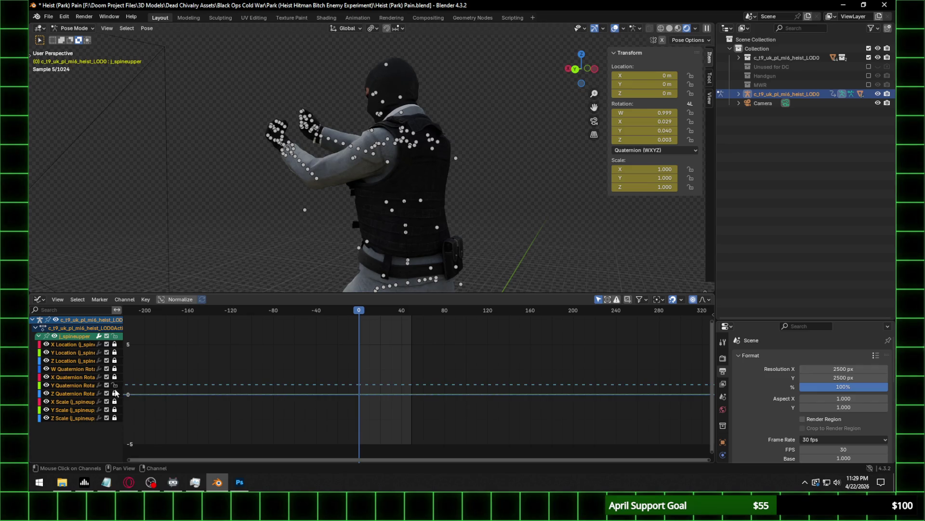
pyautogui.moveTo(381, 381); pyautogui.dragTo(439, 383, button='middle')
pyautogui.moveTo(424, 183); pyautogui.dragTo(486, 179, button='middle')
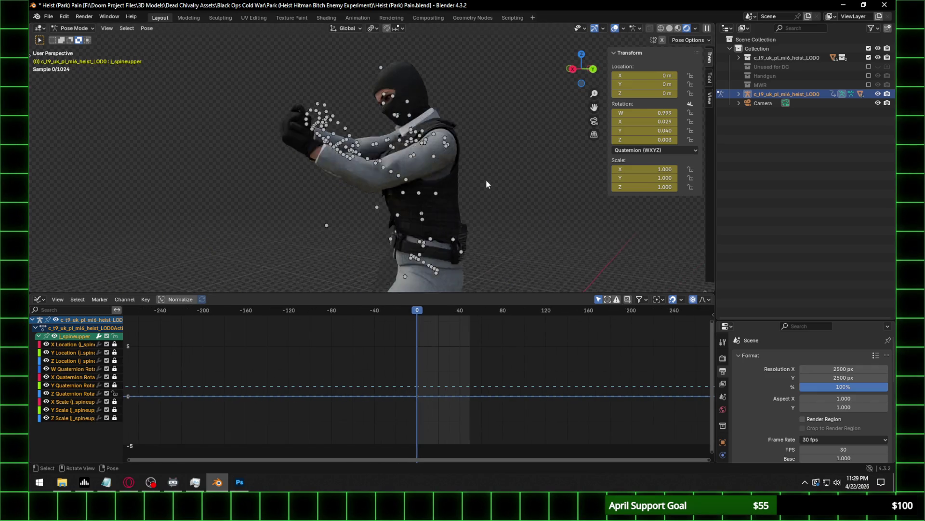
pyautogui.press('g')
pyautogui.press('y')
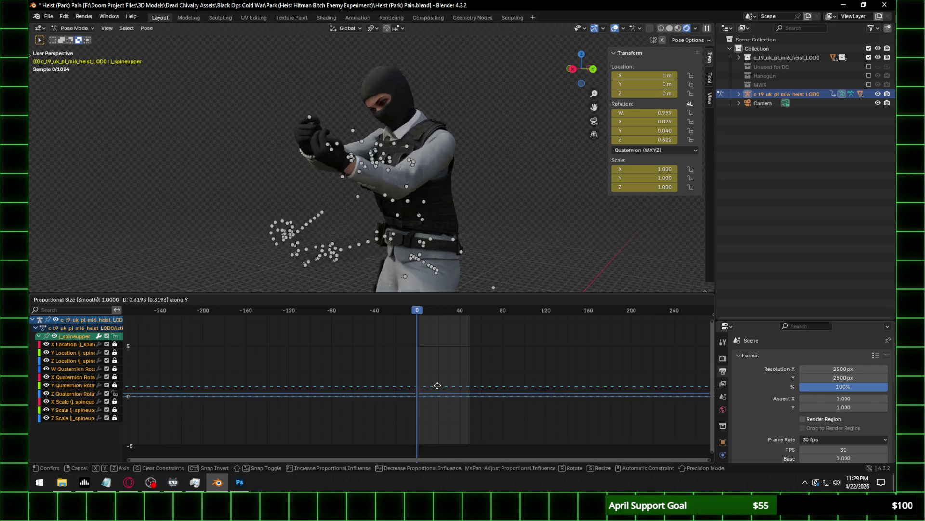
pyautogui.press('Escape')
pyautogui.press('ctrl+KP_1')
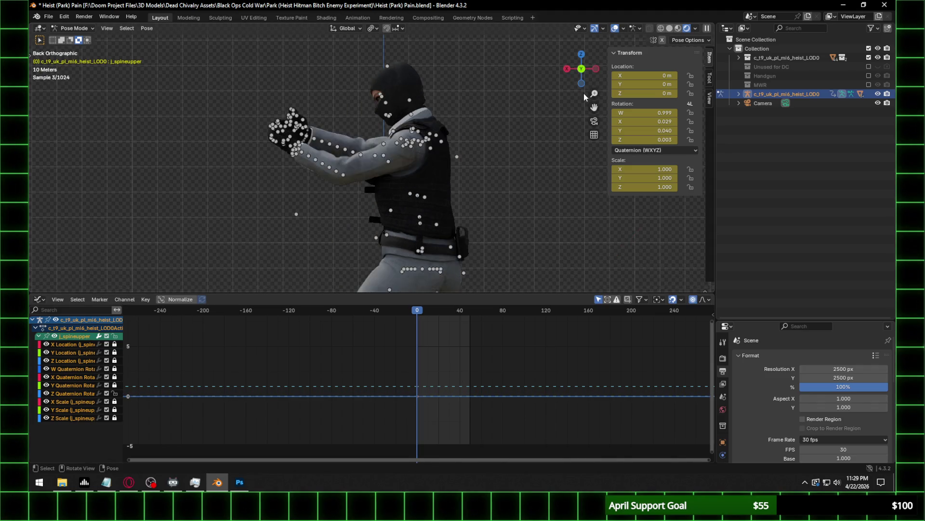
pyautogui.press('g')
pyautogui.press('y')
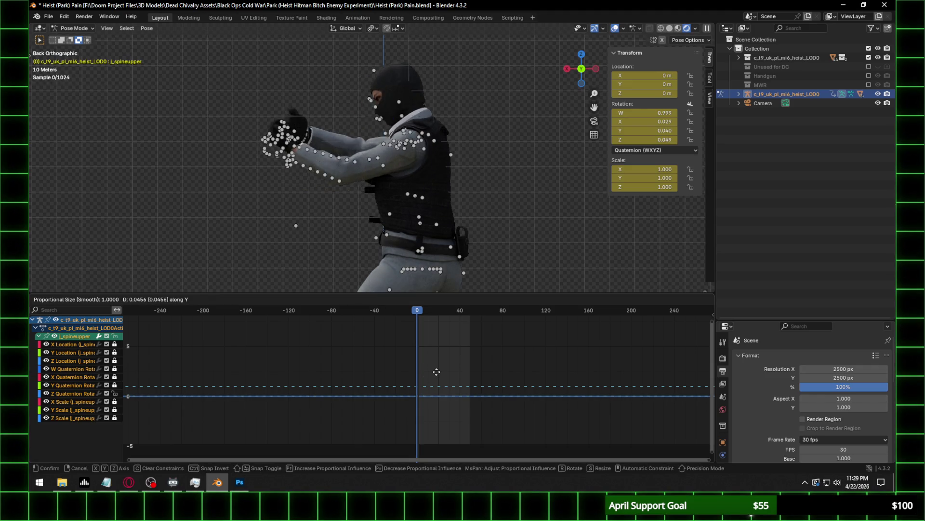
pyautogui.press('Escape')
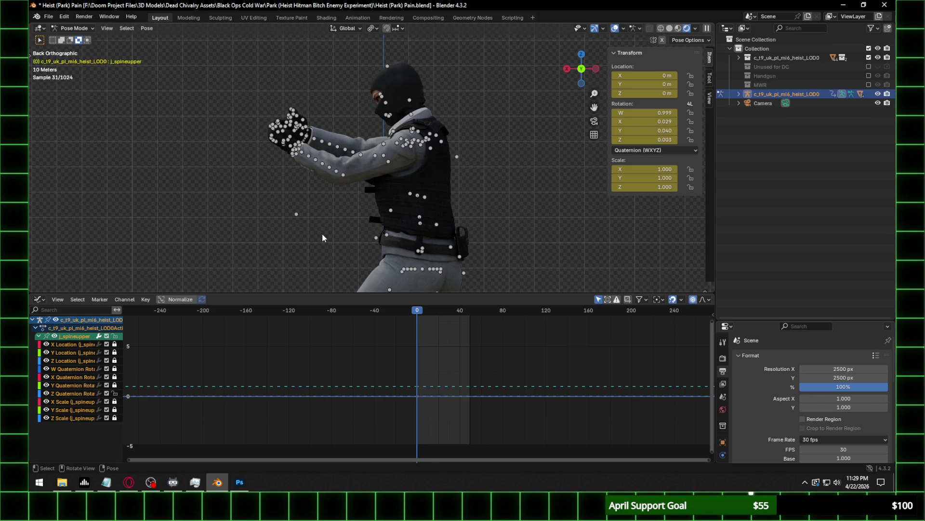
pyautogui.press(']')
pyautogui.press(']')
pyautogui.press(']')
pyautogui.press('[')
pyautogui.press('[')
pyautogui.press(']')
pyautogui.press(']')
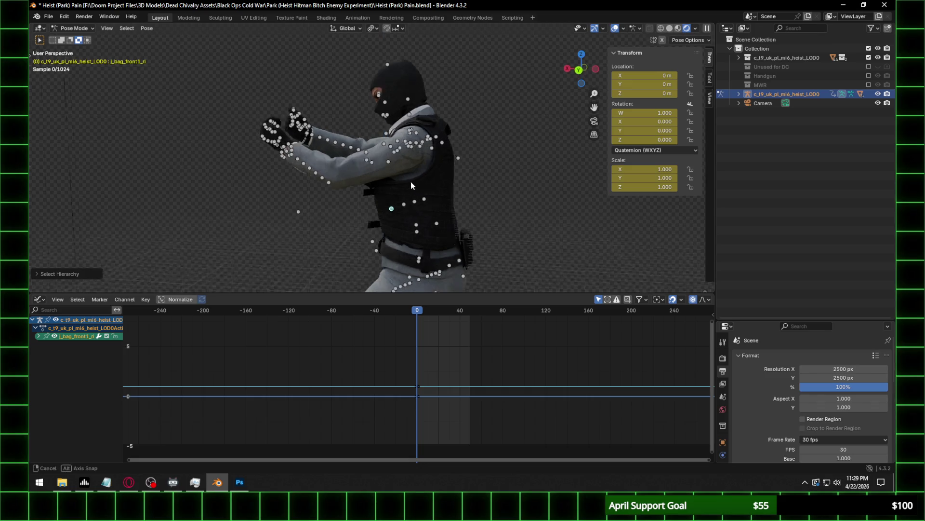
# Move the j_spine4 bone's Z Quaternion key from -0.011 to 0.080.
pyautogui.moveTo(336, 210); pyautogui.dragTo(419, 199, button='middle')
pyautogui.click(413, 205)
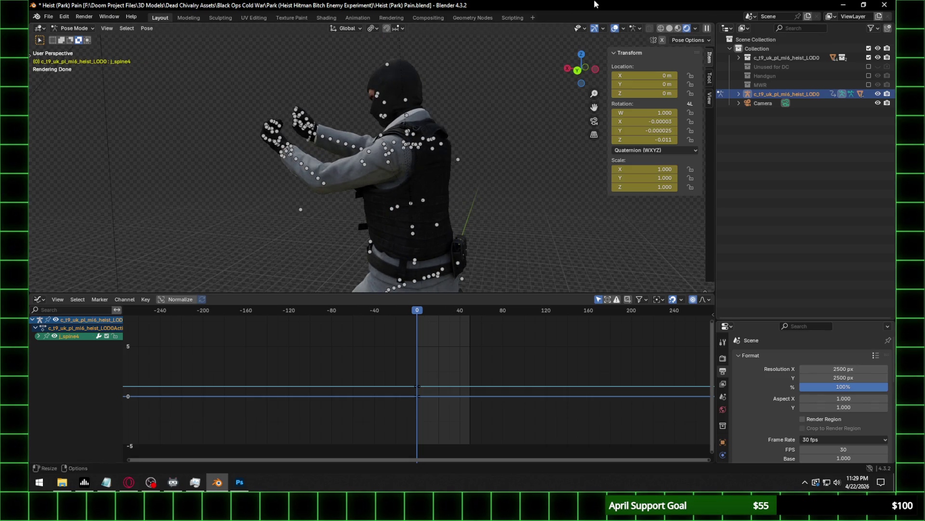
pyautogui.click(577, 70)
pyautogui.click(39, 336)
pyautogui.click(115, 368)
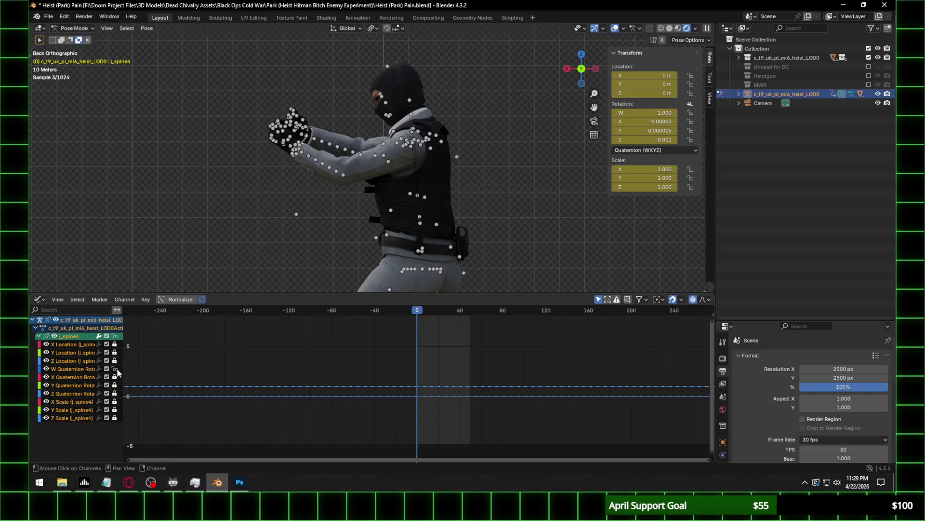
pyautogui.press('g')
pyautogui.press('y')
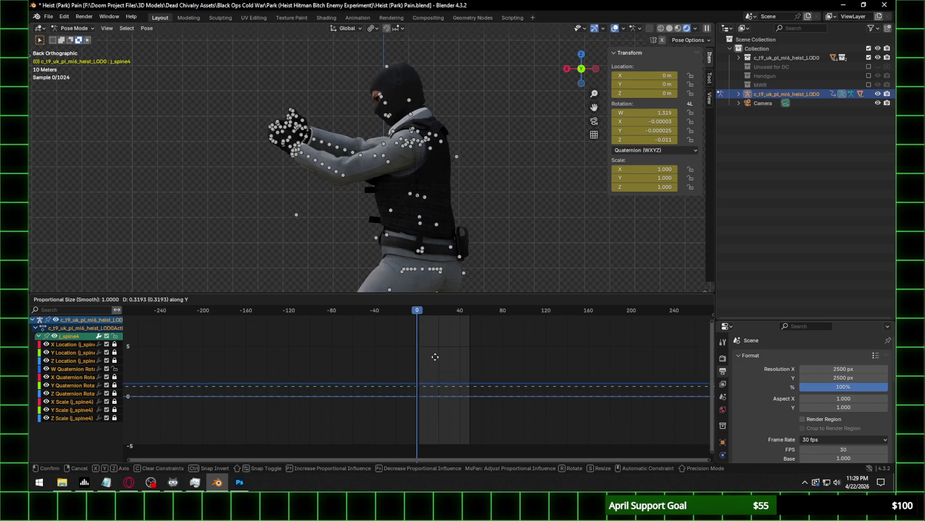
pyautogui.press('Escape')
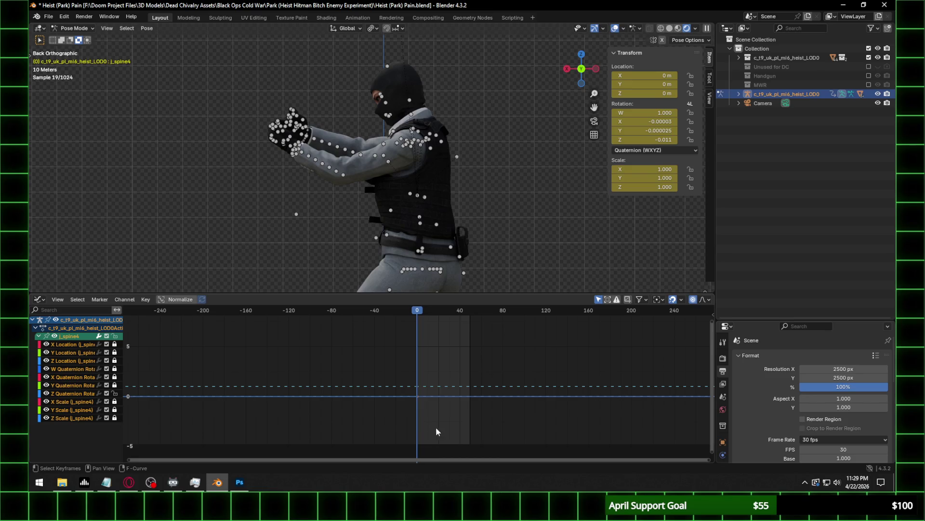
pyautogui.press('g')
pyautogui.press('y')
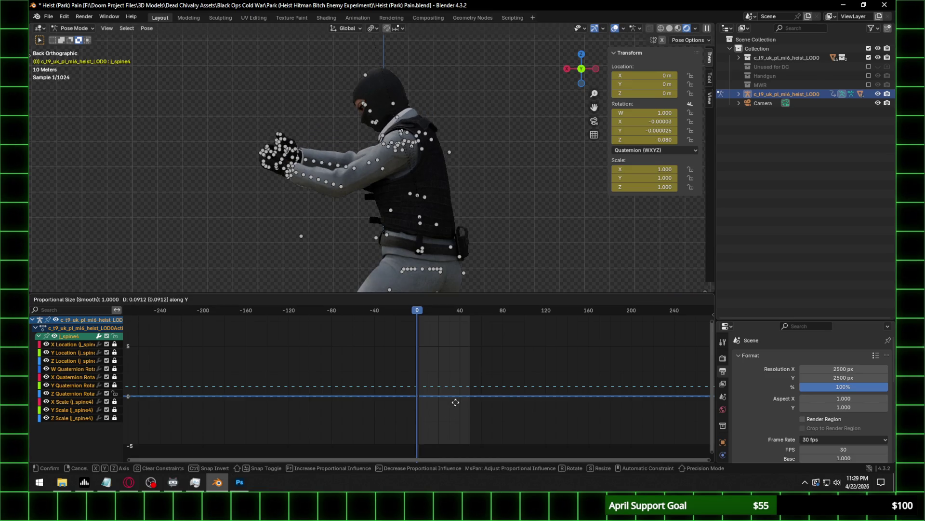
pyautogui.click(455, 402)
pyautogui.moveTo(400, 143)
pyautogui.mouseDown(button='middle')
pyautogui.moveTo(500, 148)
pyautogui.moveTo(342, 117)
pyautogui.moveTo(464, 158)
pyautogui.mouseUp(button='middle')
pyautogui.click(339, 116)
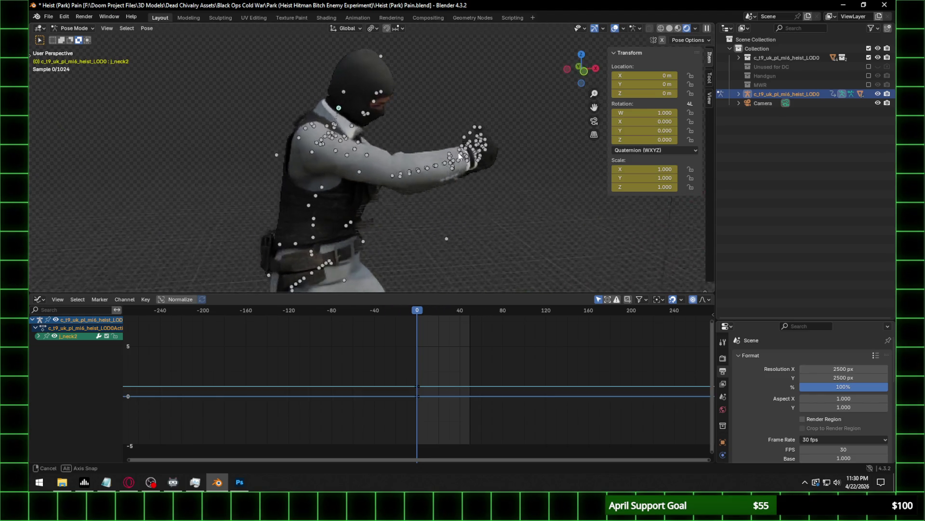
# Isolate j_neck2's Z Quaternion channel and move its key to -0.137.
pyautogui.moveTo(412, 144); pyautogui.dragTo(467, 155, button='middle')
pyautogui.click(39, 336)
pyautogui.click(114, 336)
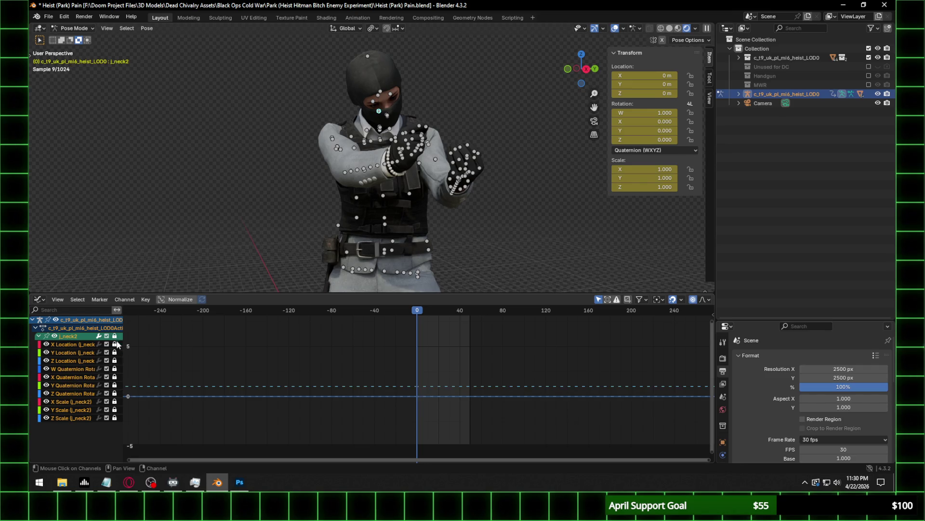
pyautogui.click(114, 368)
pyautogui.press('g')
pyautogui.press('y')
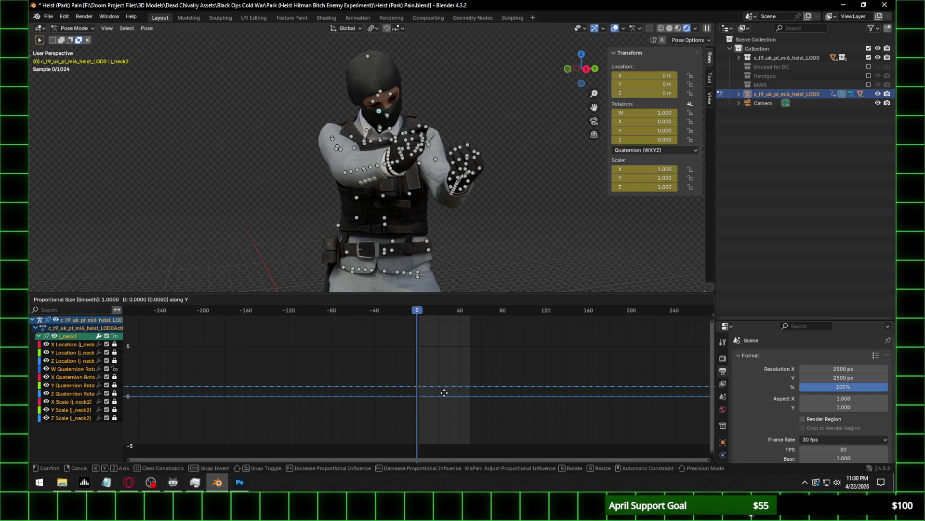
pyautogui.press('Escape')
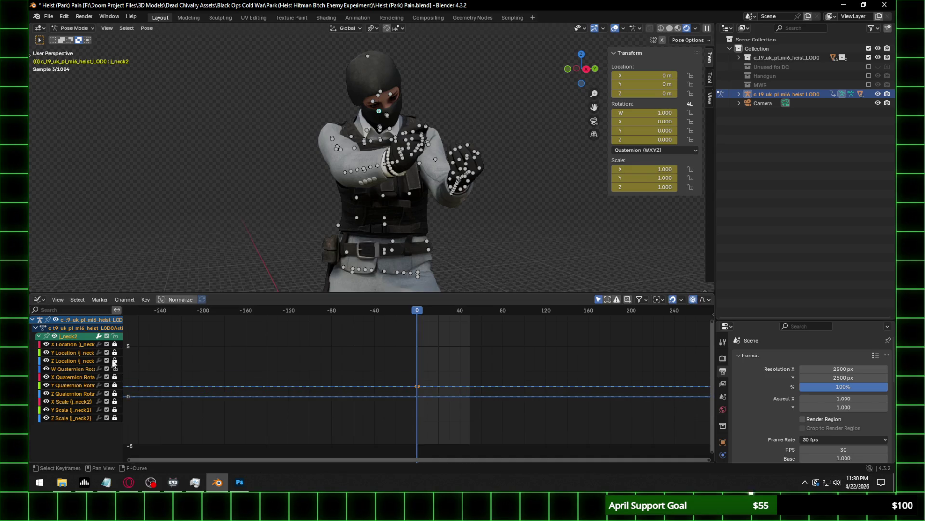
pyautogui.click(114, 368)
pyautogui.click(114, 392)
pyautogui.press('g')
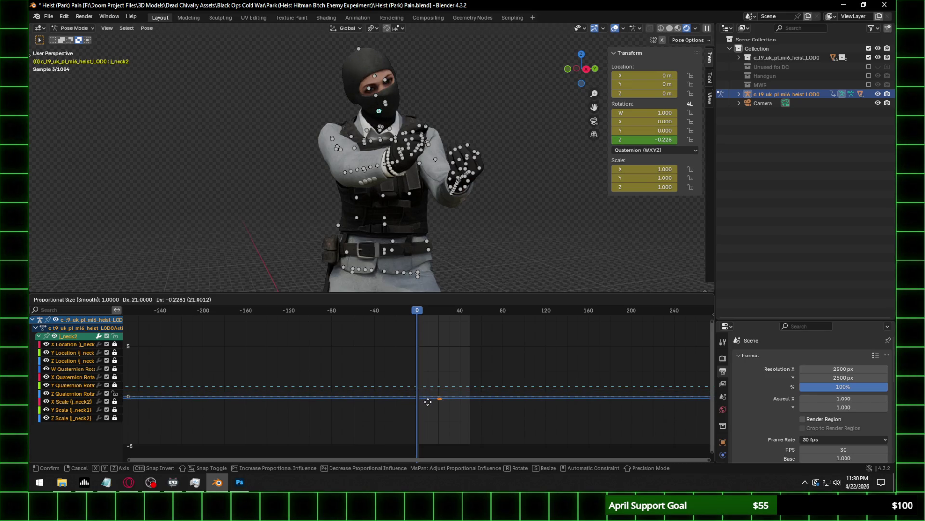
pyautogui.press('Escape')
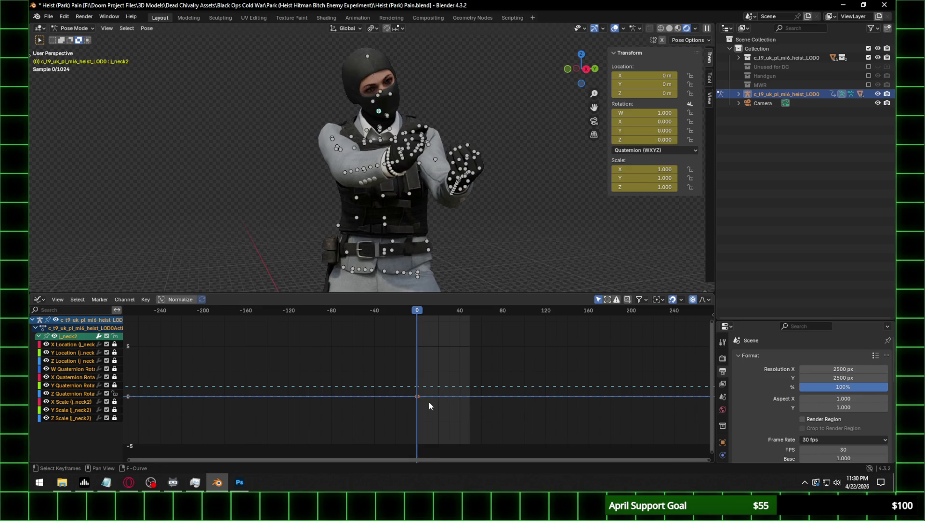
pyautogui.press('g')
pyautogui.press('y')
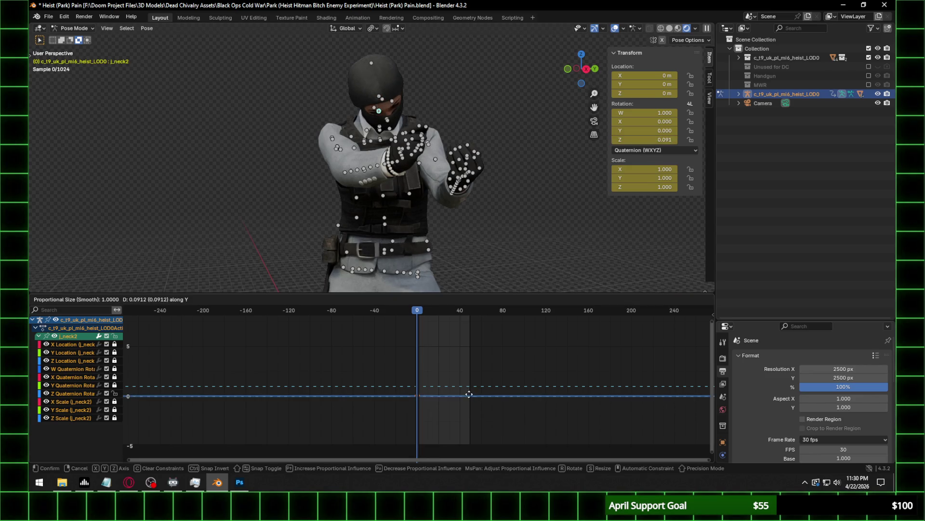
pyautogui.click(469, 423)
# Lower the neck's Z rotation key further to -0.274.
pyautogui.click(586, 69)
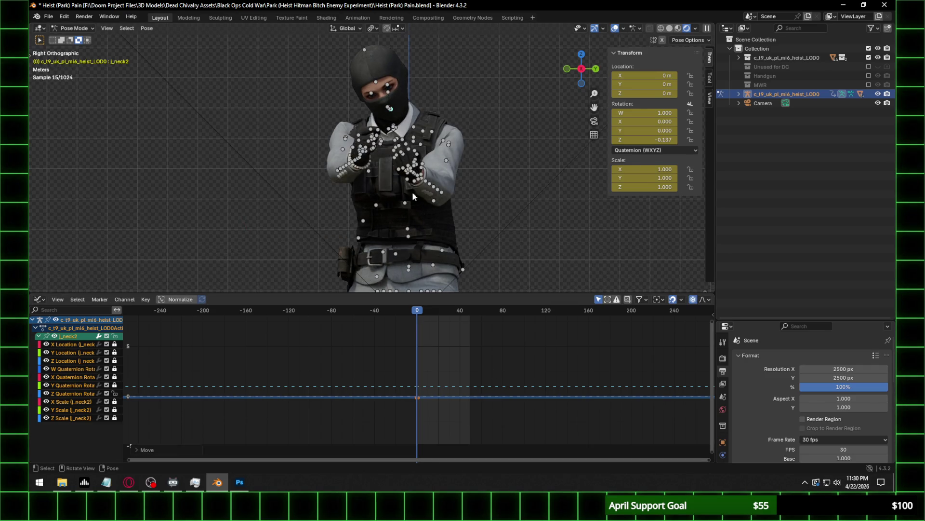
pyautogui.press('g')
pyautogui.press('y')
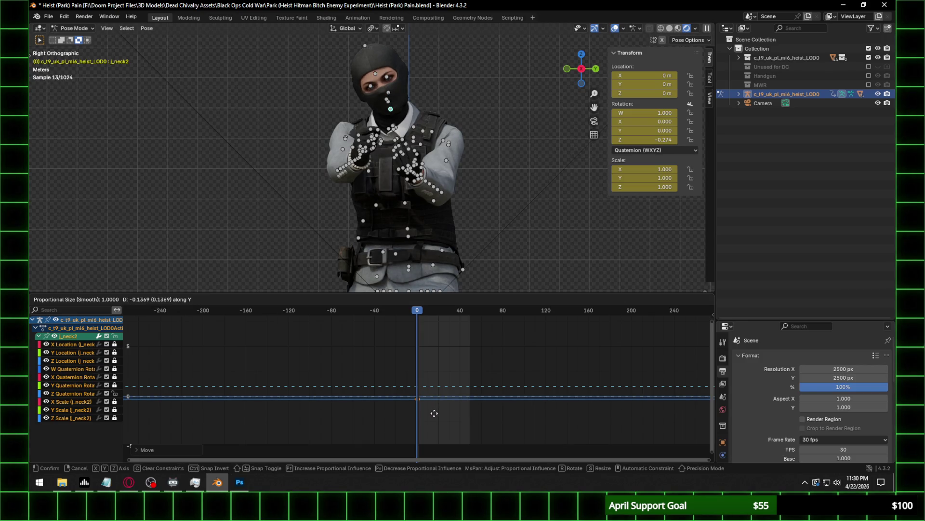
pyautogui.press('ctrl')
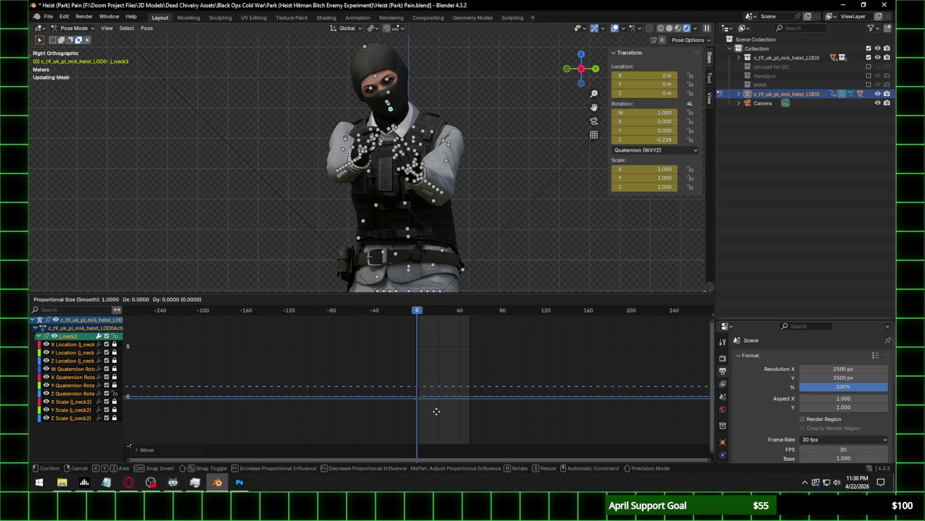
pyautogui.click(434, 418)
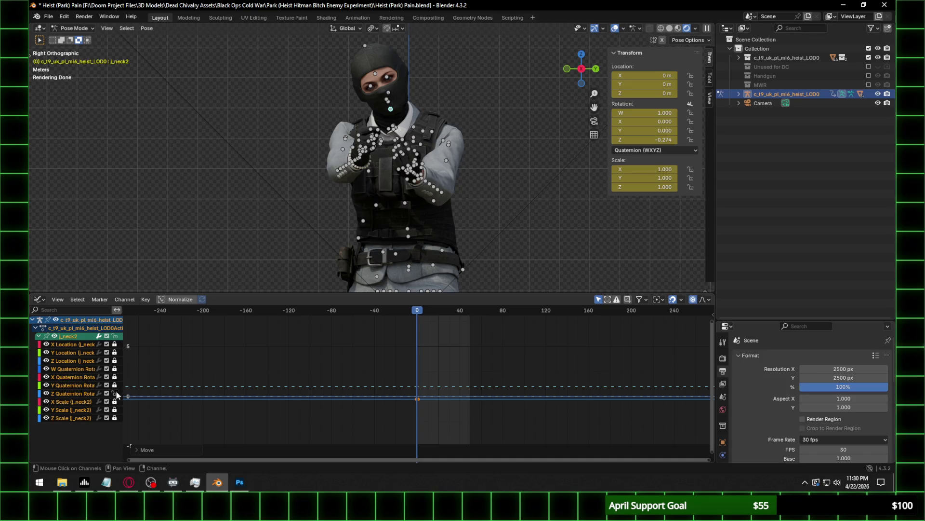
# Move the neck's Y Quaternion key to -0.091.
pyautogui.press('g')
pyautogui.press('y')
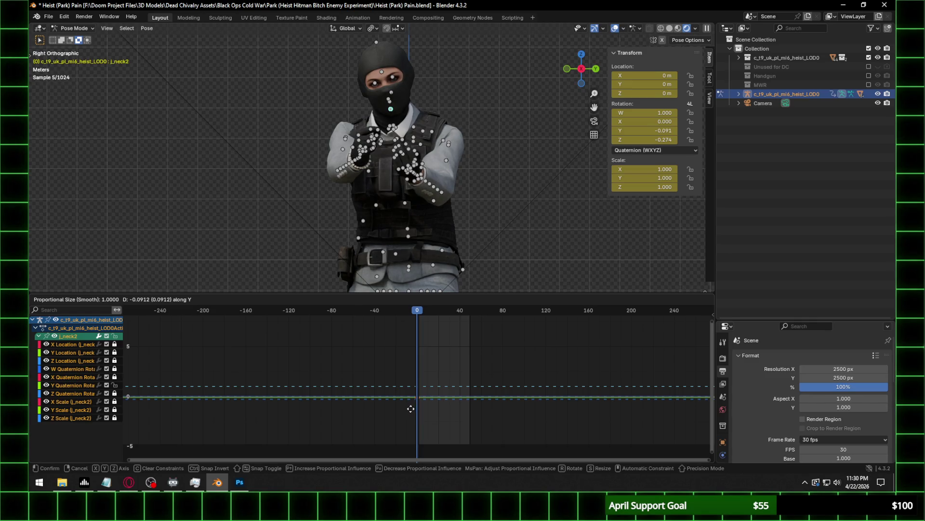
pyautogui.click(412, 408)
pyautogui.moveTo(434, 159)
pyautogui.mouseDown(button='middle')
pyautogui.moveTo(464, 153)
pyautogui.moveTo(426, 328)
pyautogui.mouseUp(button='middle')
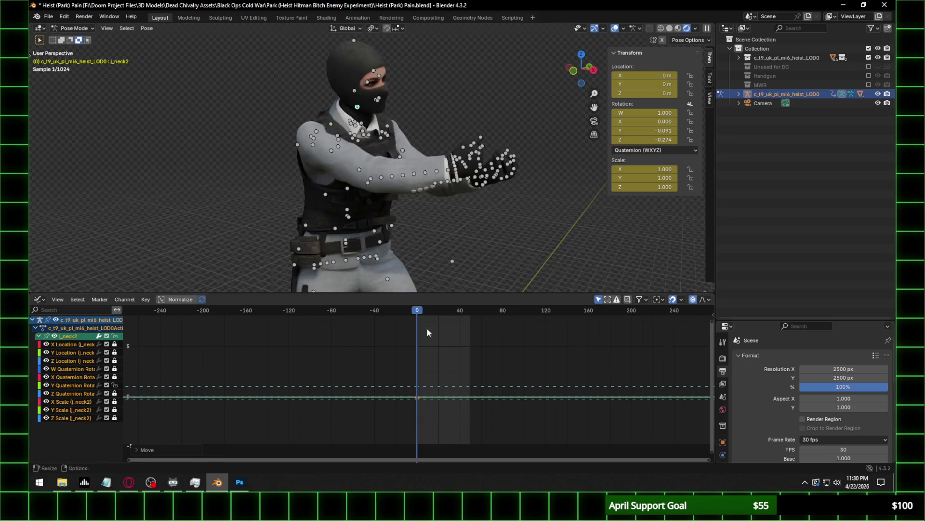
pyautogui.moveTo(418, 311); pyautogui.dragTo(417, 313)
pyautogui.moveTo(423, 155); pyautogui.dragTo(341, 160, button='middle')
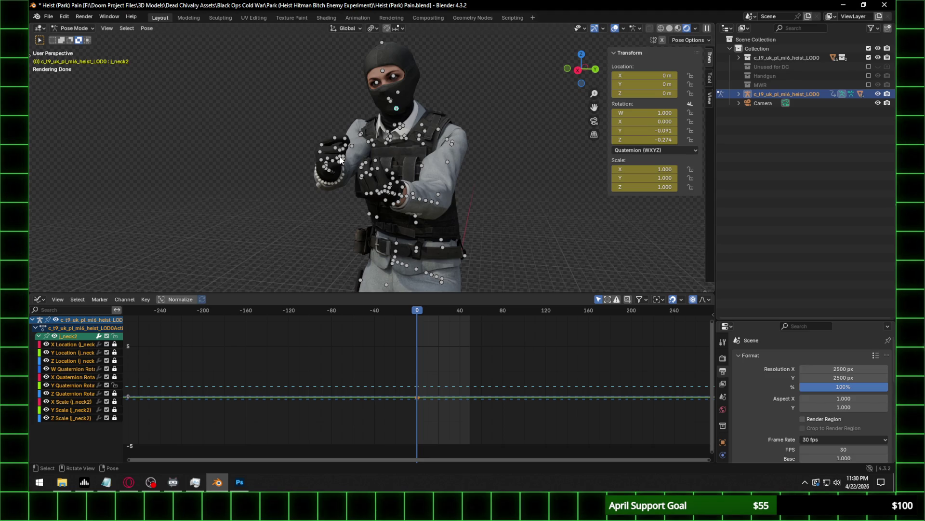
pyautogui.moveTo(341, 160)
pyautogui.mouseDown(button='middle')
pyautogui.moveTo(417, 226)
pyautogui.moveTo(502, 216)
pyautogui.moveTo(268, 210)
pyautogui.mouseUp(button='middle')
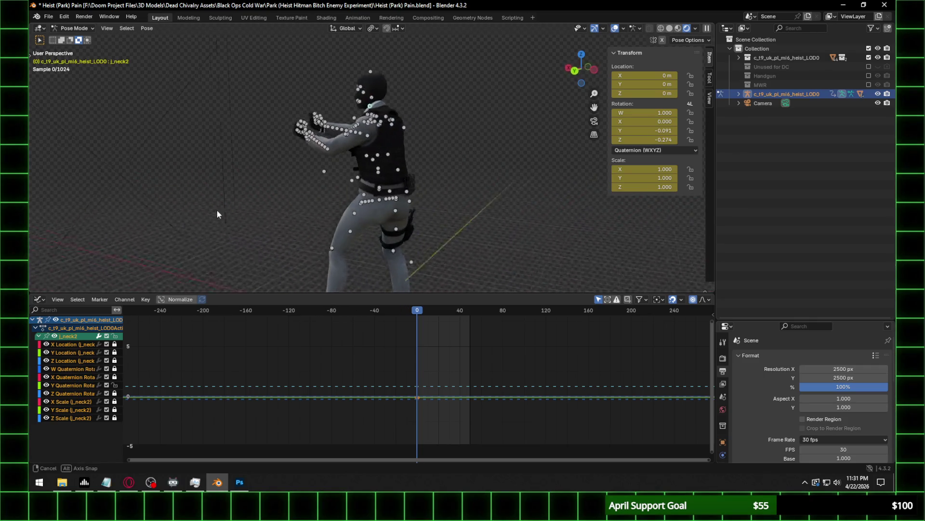
pyautogui.moveTo(269, 215); pyautogui.dragTo(380, 158, button='middle')
pyautogui.click(583, 71)
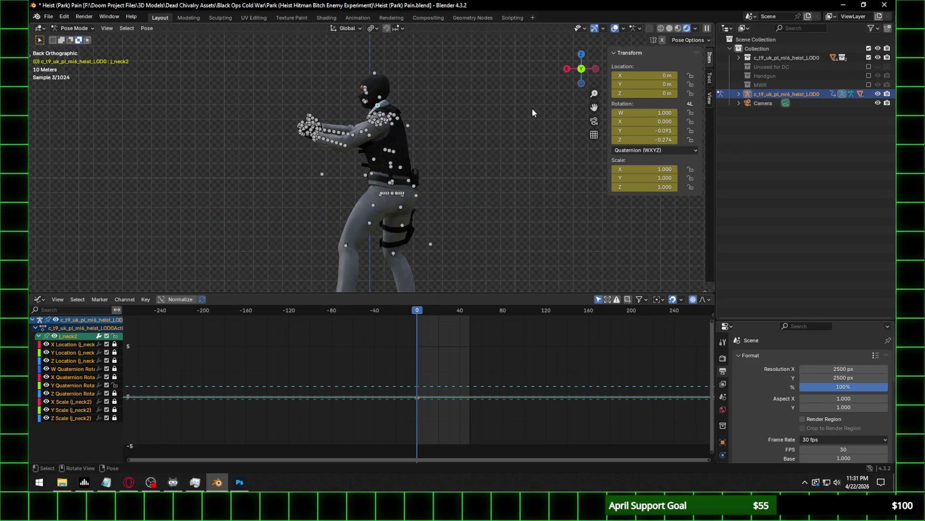
pyautogui.scroll(3, 412, 165)
pyautogui.scroll(3, 386, 163)
pyautogui.moveTo(379, 158); pyautogui.dragTo(340, 186, button='middle')
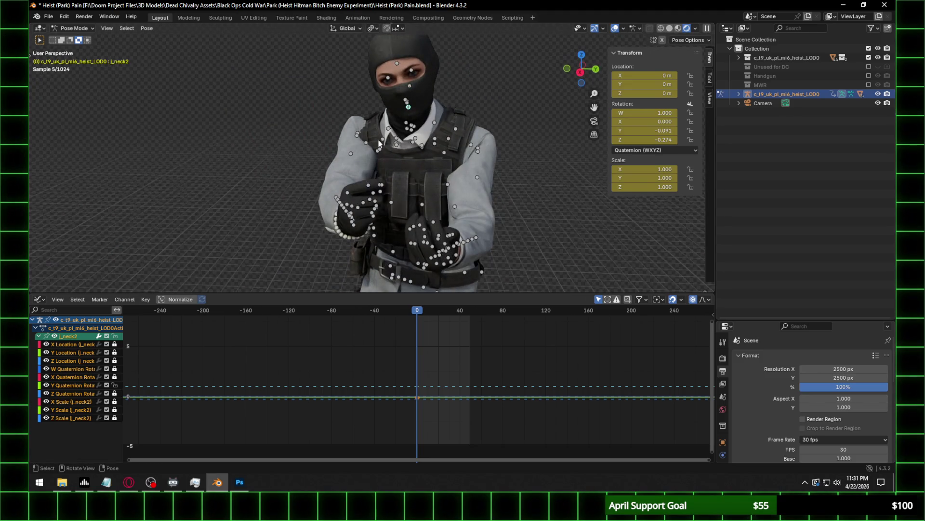
pyautogui.click(392, 146)
pyautogui.click(396, 144)
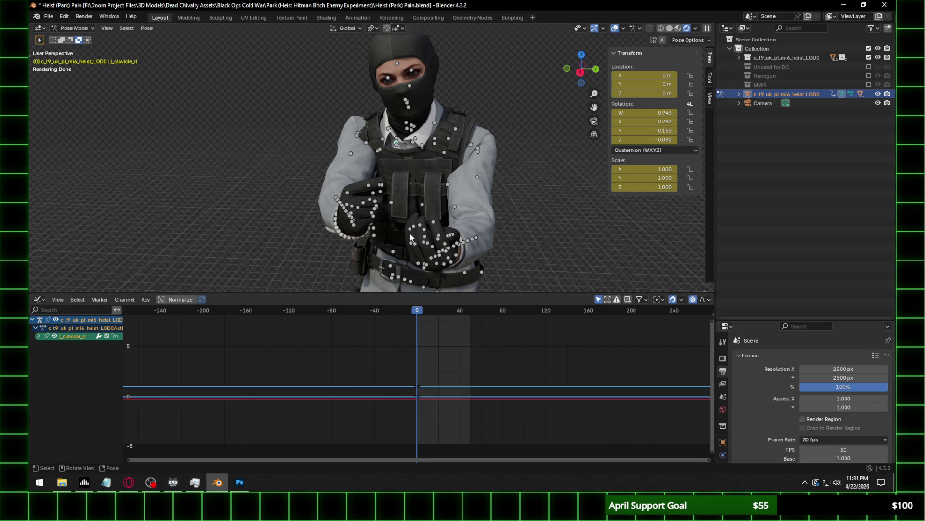
# Rotate the right clavicle bone j_clavicle_ri slightly.
pyautogui.moveTo(417, 211); pyautogui.dragTo(439, 189, button='middle')
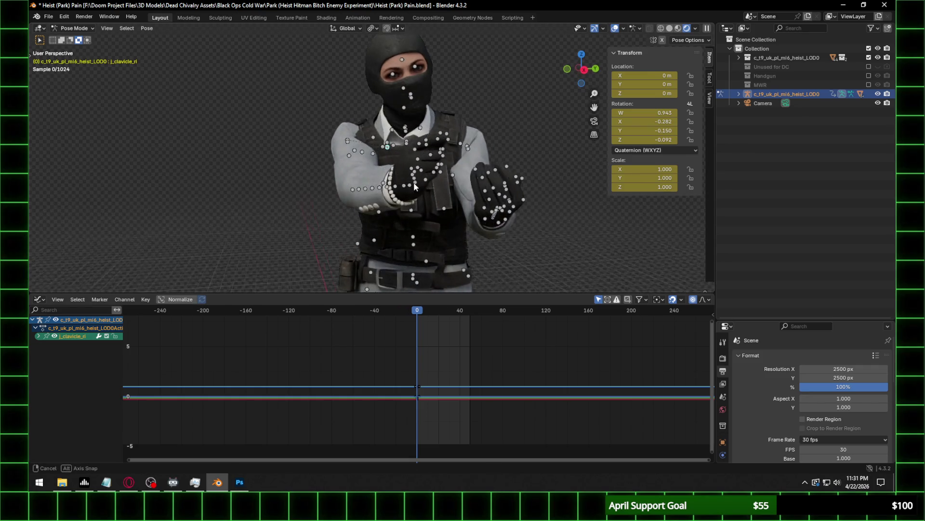
pyautogui.moveTo(438, 186); pyautogui.dragTo(402, 180, button='middle')
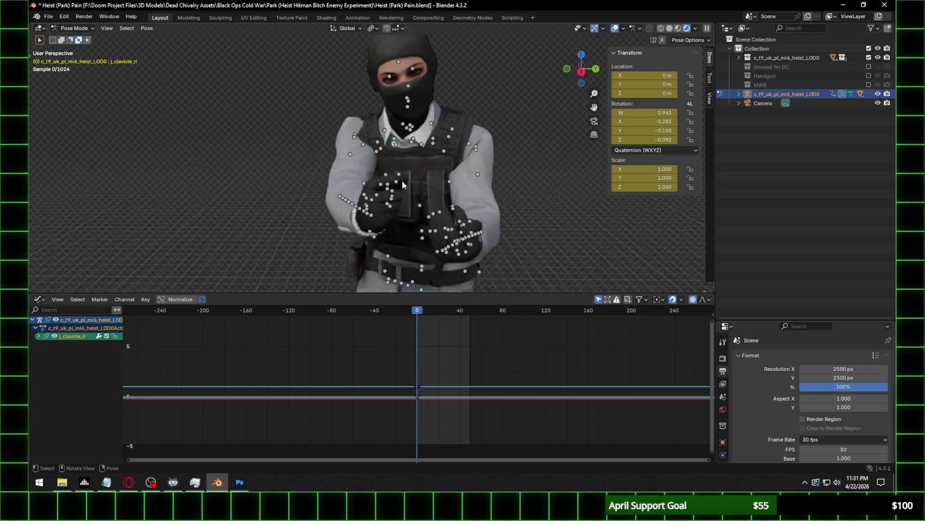
pyautogui.press('r')
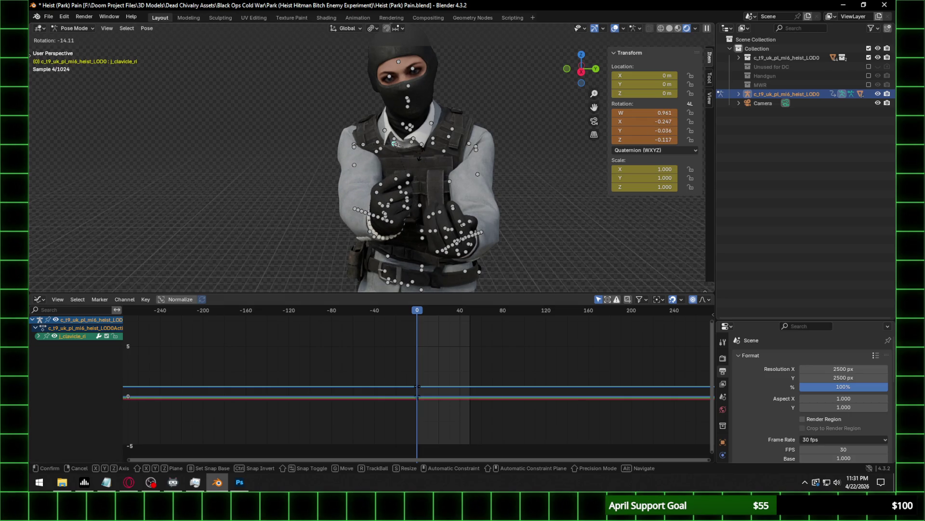
pyautogui.click(402, 172)
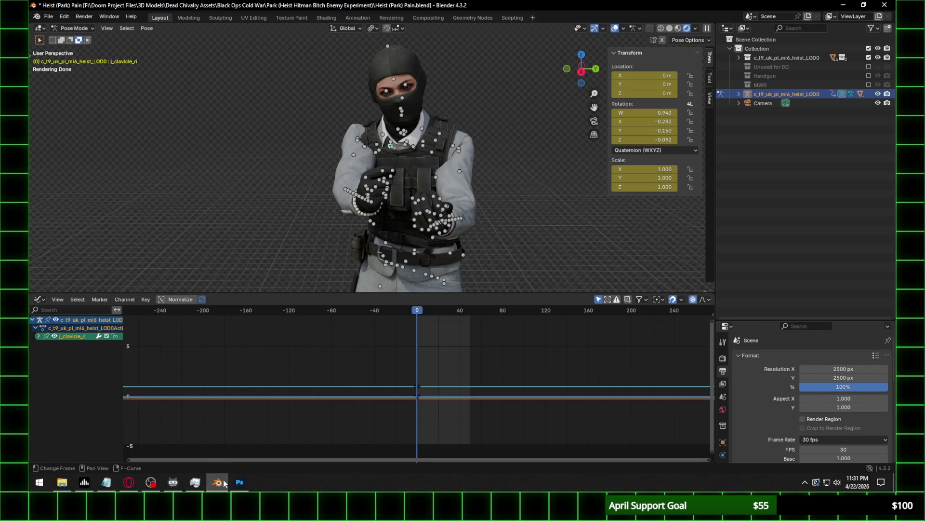
# Save the posed character to Heist (Park) Pain.blend.
pyautogui.click(243, 489)
pyautogui.click(243, 489)
pyautogui.hotkey('ctrl', 's')
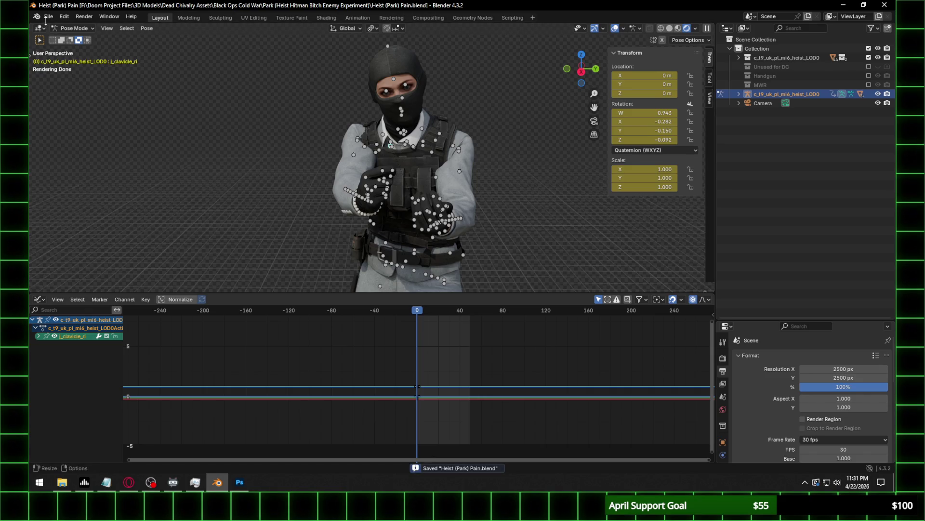
# Start a new General scene and delete its default camera, cube and light.
pyautogui.click(48, 17)
pyautogui.click(48, 19)
pyautogui.click(48, 18)
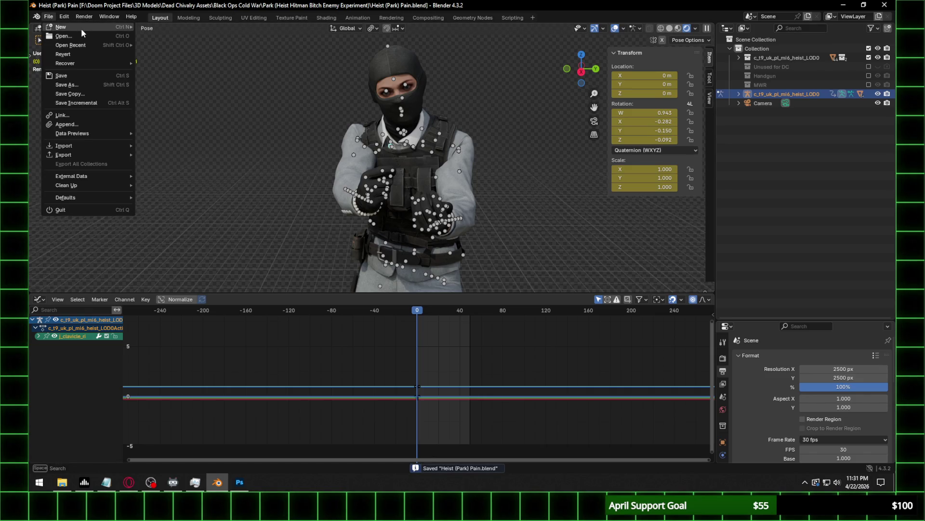
pyautogui.moveTo(81, 28)
pyautogui.click(157, 30)
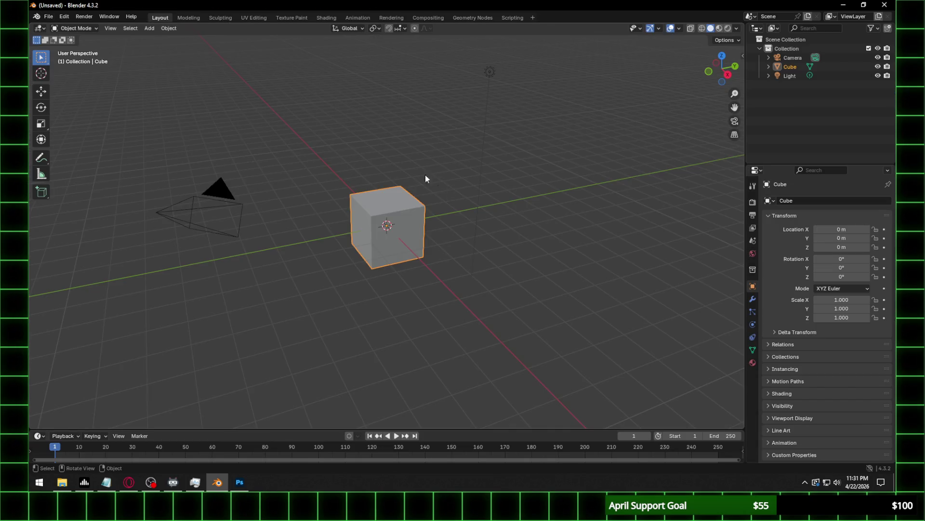
pyautogui.moveTo(227, 138); pyautogui.dragTo(329, 200)
pyautogui.press('Delete')
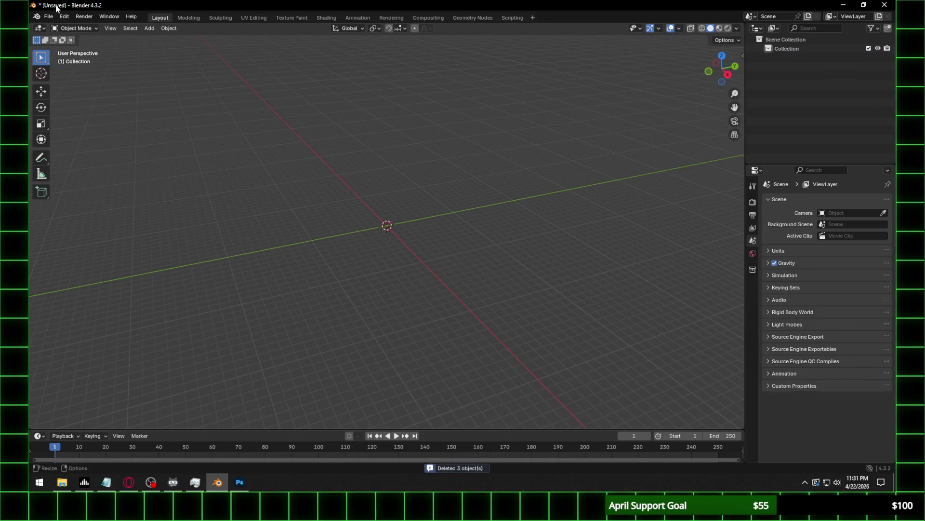
# Open the Cast (.cast) import file browser, then dismiss it.
pyautogui.click(48, 16)
pyautogui.moveTo(82, 146)
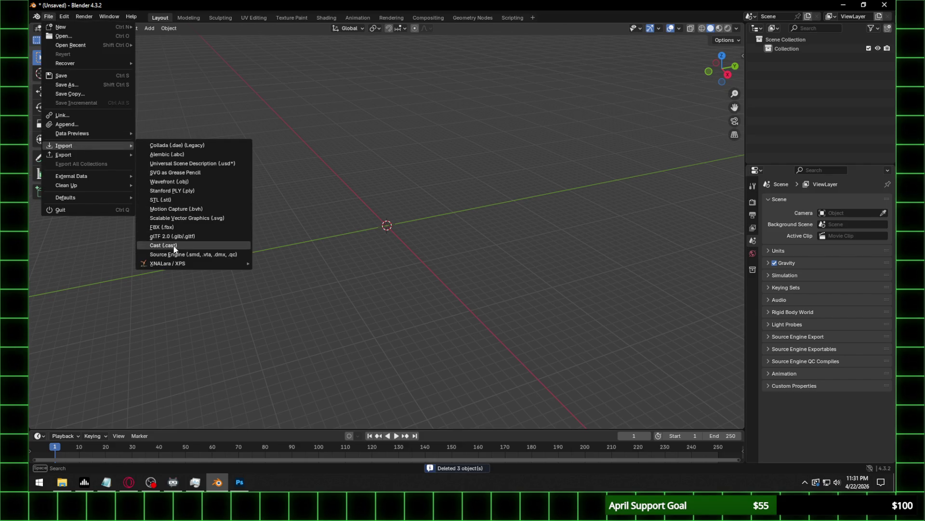
pyautogui.click(175, 249)
pyautogui.moveTo(562, 78); pyautogui.dragTo(609, 82)
pyautogui.press('Escape')
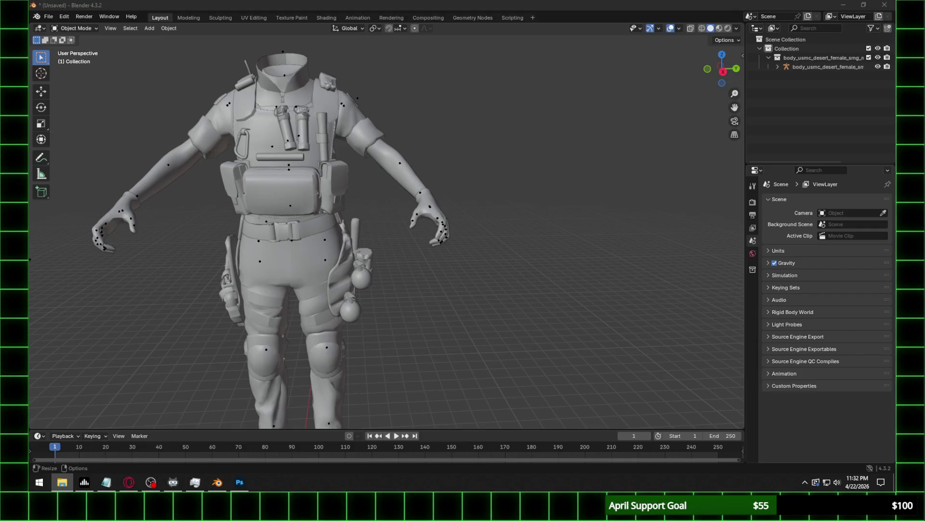
# Open the Cast importer and browse up to the xmodels folder.
pyautogui.click(48, 16)
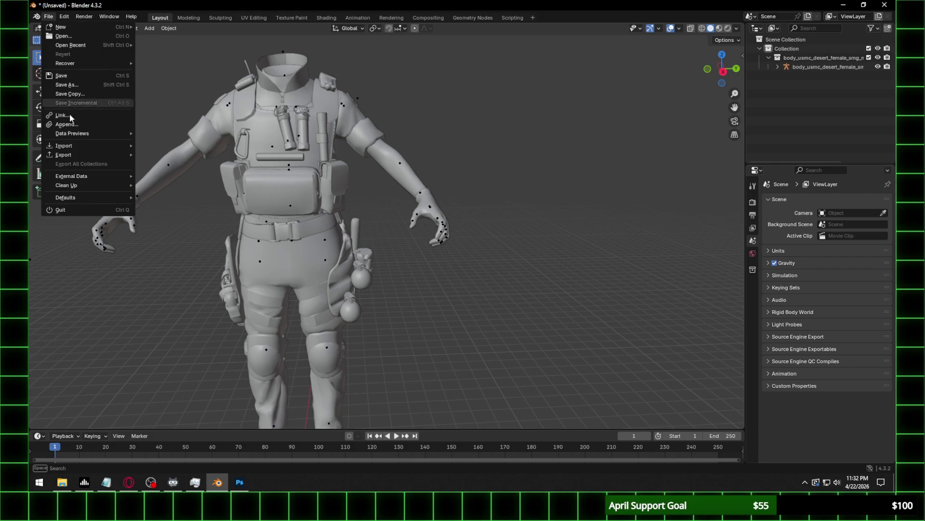
pyautogui.moveTo(79, 143)
pyautogui.click(176, 247)
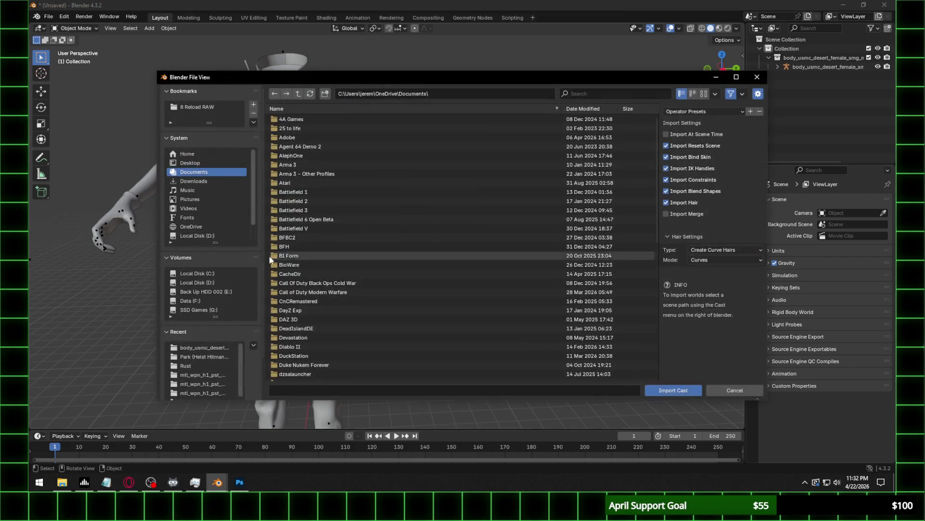
pyautogui.click(201, 346)
pyautogui.click(298, 95)
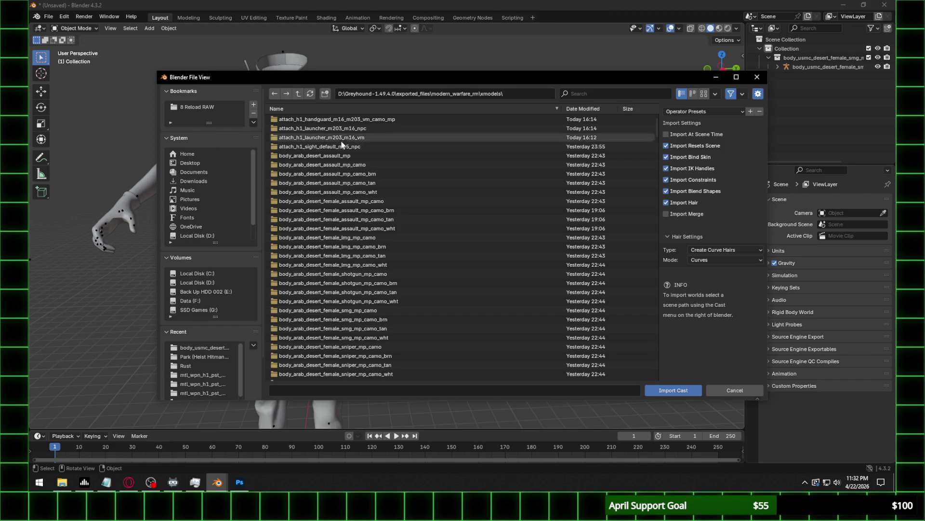
pyautogui.scroll(5, 427, 167)
pyautogui.moveTo(655, 154); pyautogui.dragTo(639, 347)
pyautogui.scroll(-2, 380, 308)
pyautogui.scroll(-2, 378, 297)
pyautogui.scroll(-2, 377, 293)
pyautogui.scroll(-2, 379, 293)
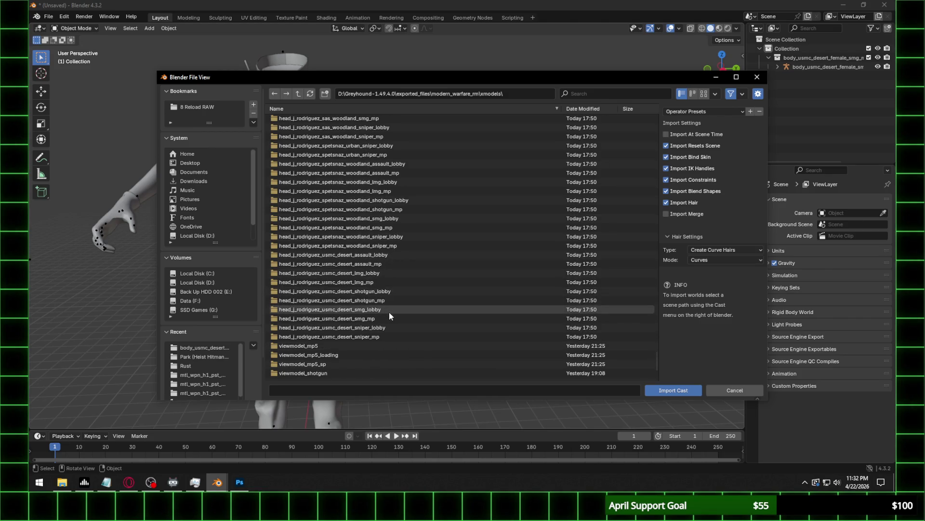
# Import the LOD0 .cast file from head_j_rodriguez_usmc_desert_smg_lobby.
pyautogui.click(383, 309)
pyautogui.doubleClick(383, 309)
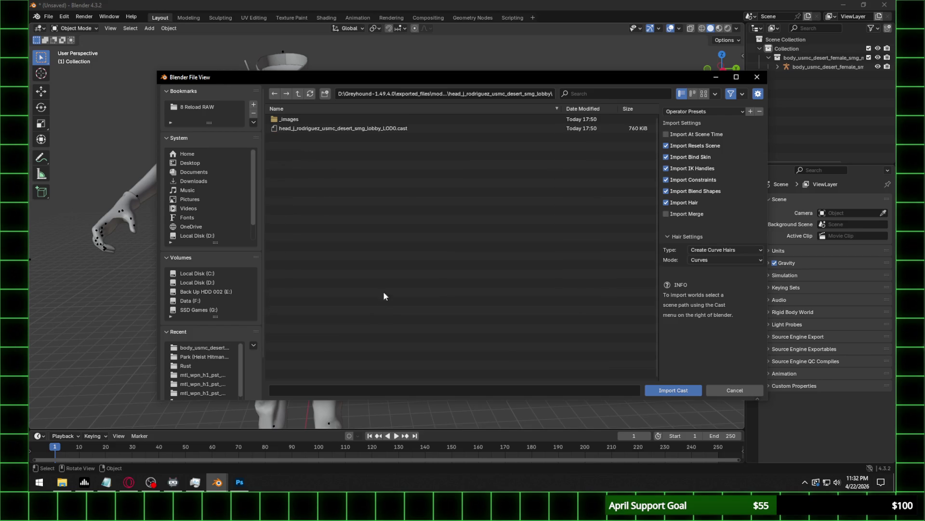
pyautogui.doubleClick(338, 127)
pyautogui.scroll(-6, 339, 192)
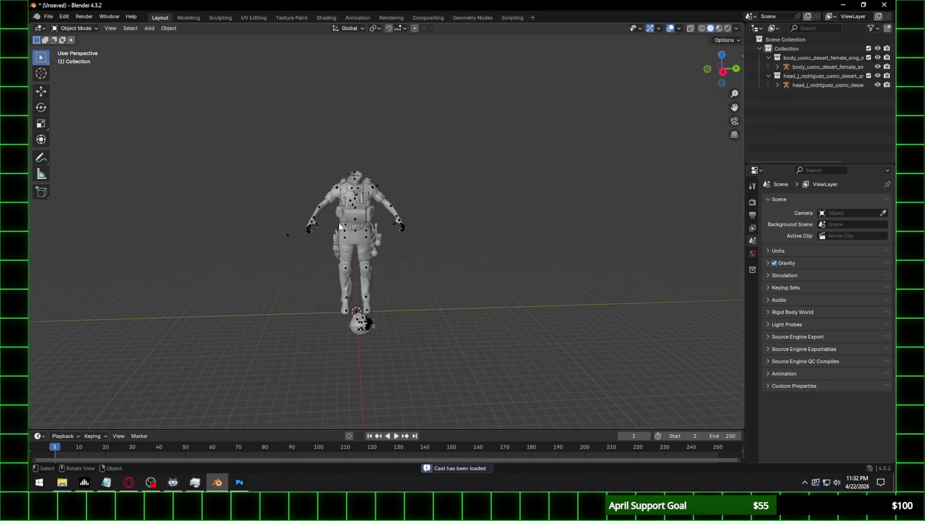
# Rotate the imported head armature 90° about Y, then 90° about Z.
pyautogui.scroll(5, 389, 322)
pyautogui.moveTo(407, 236); pyautogui.dragTo(362, 235, button='middle')
pyautogui.scroll(4, 349, 285)
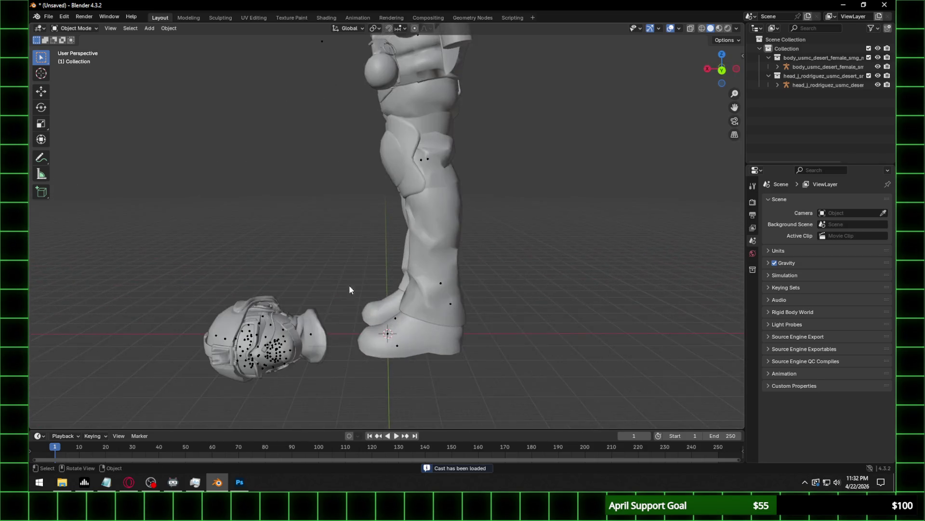
pyautogui.click(365, 267)
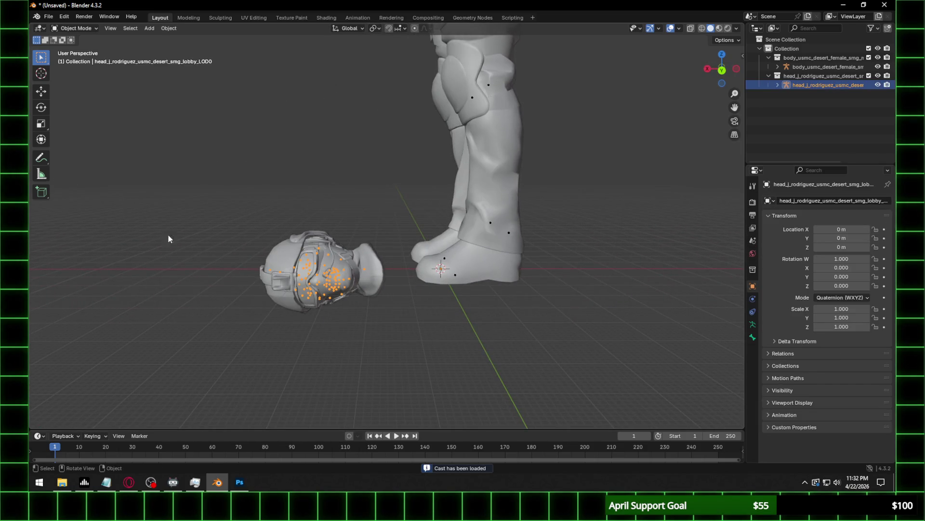
pyautogui.click(78, 28)
pyautogui.write('r')
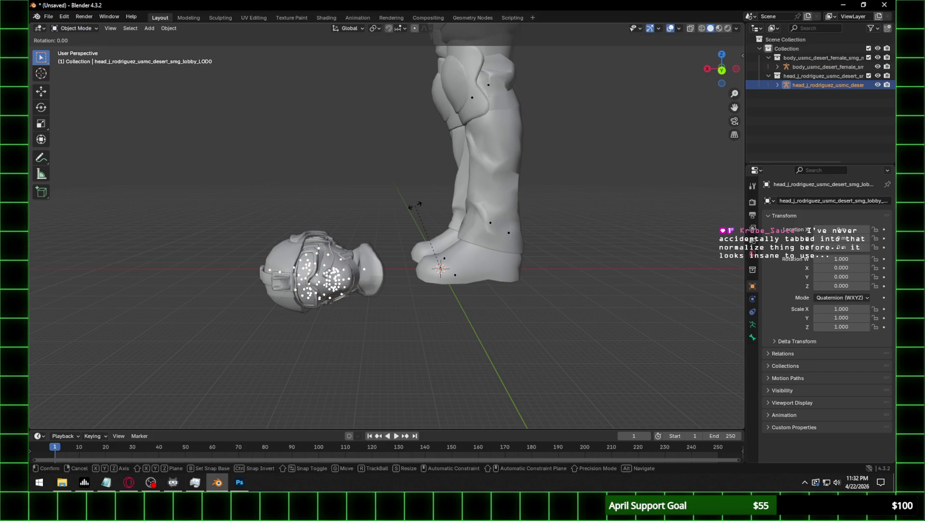
pyautogui.write('90')
pyautogui.press('Return')
pyautogui.write('rz')
pyautogui.write('90')
pyautogui.press('Return')
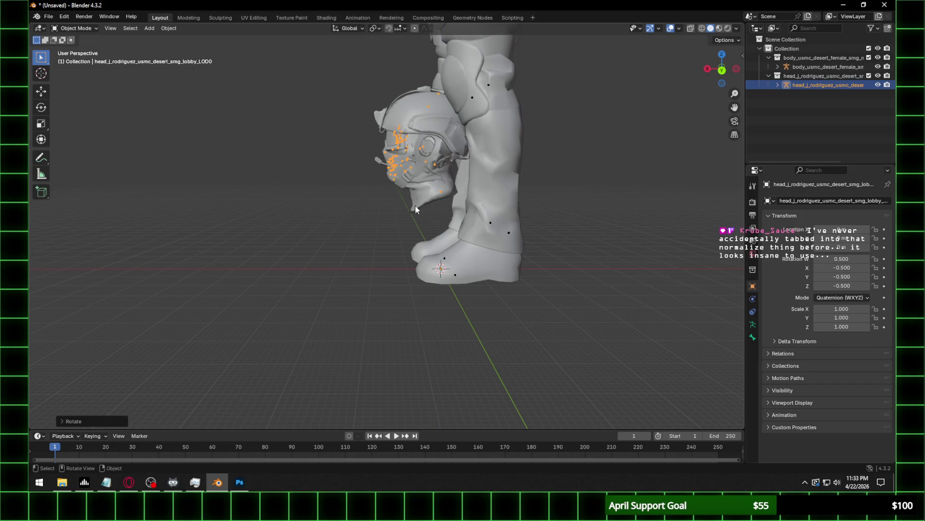
pyautogui.moveTo(415, 205)
pyautogui.mouseDown(button='middle')
pyautogui.moveTo(567, 194)
pyautogui.moveTo(464, 202)
pyautogui.mouseUp(button='middle')
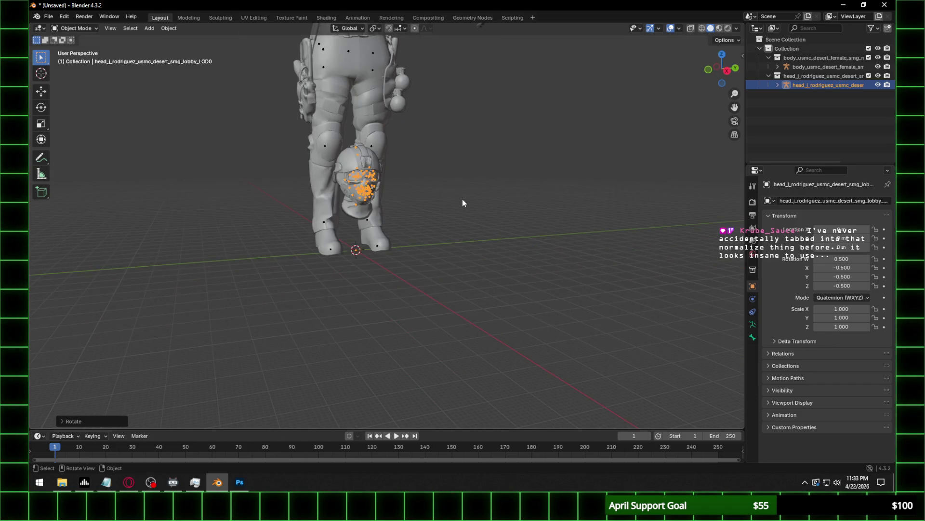
# Check the upright head from the Right Orthographic view.
pyautogui.hotkey('alt', 'Tab')
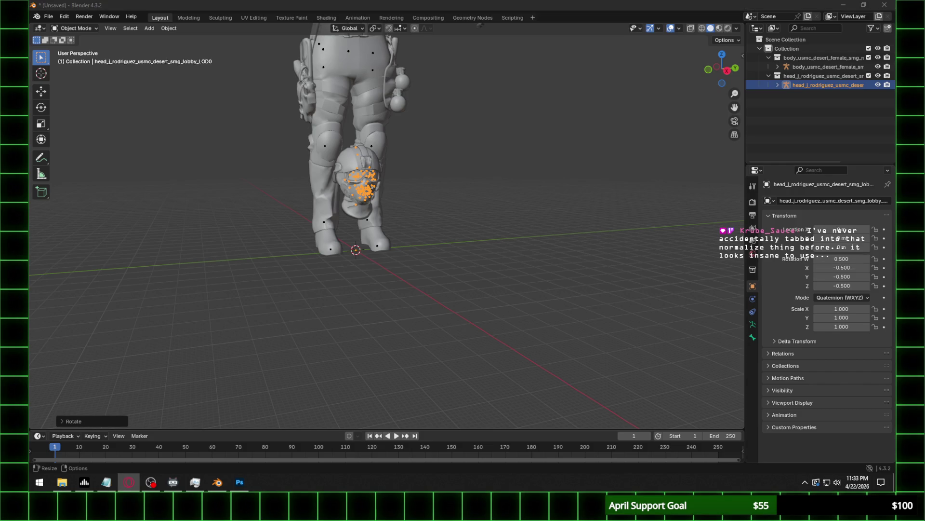
pyautogui.hotkey('alt', 'Tab')
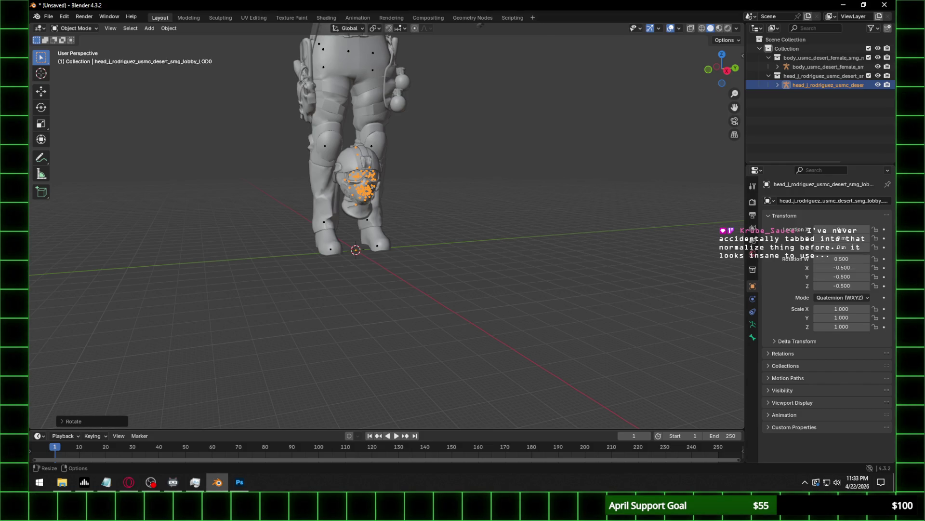
pyautogui.hotkey('alt', 'Tab')
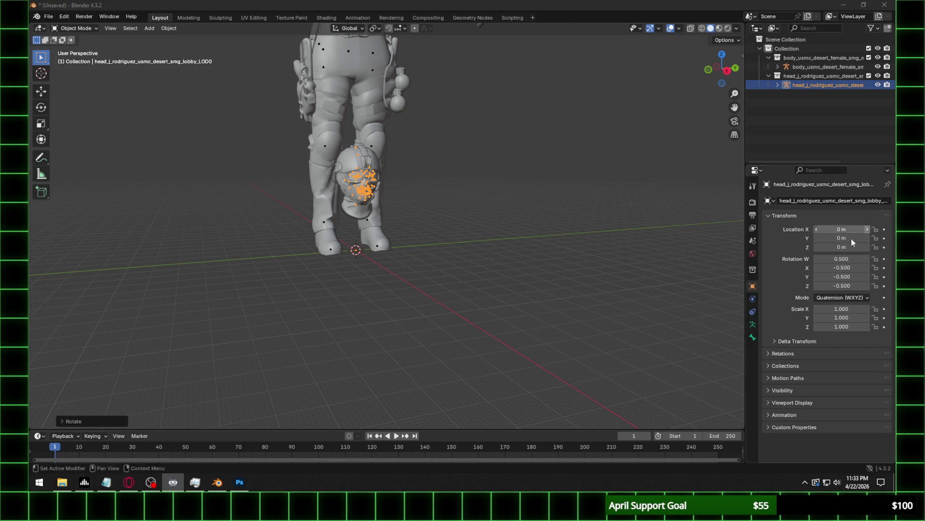
pyautogui.moveTo(500, 237); pyautogui.dragTo(455, 189, button='middle')
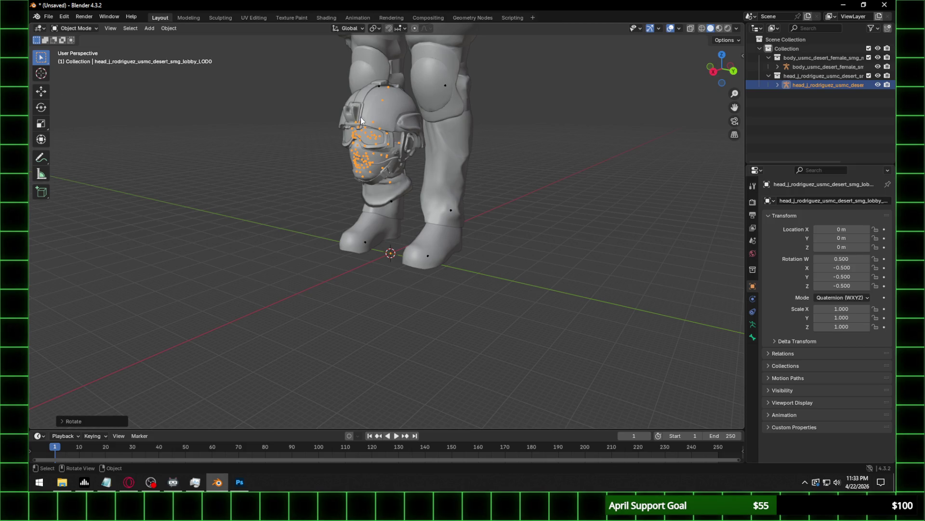
pyautogui.click(713, 72)
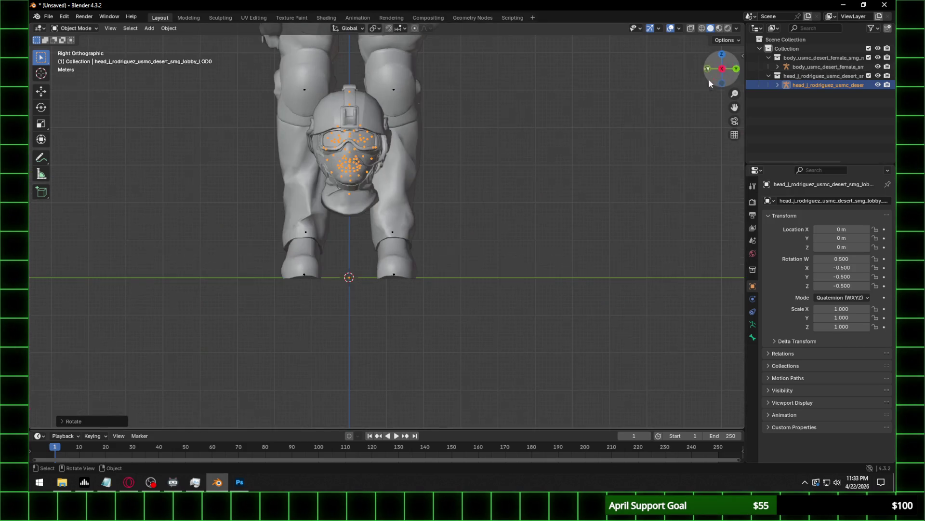
# Put the body armature in Pose Mode and snap the 3D cursor to an upper-chest bone.
pyautogui.keyDown('shift'); pyautogui.moveTo(472, 148); pyautogui.dragTo(528, 224, button='middle'); pyautogui.keyUp('shift')
pyautogui.scroll(-2, 487, 226)
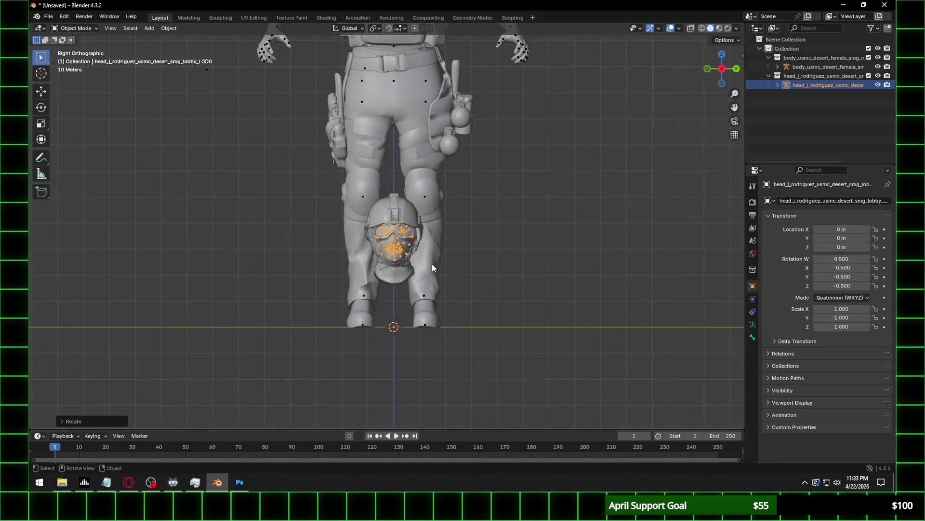
pyautogui.keyDown('shift'); pyautogui.moveTo(422, 129); pyautogui.dragTo(409, 326, button='middle'); pyautogui.keyUp('shift')
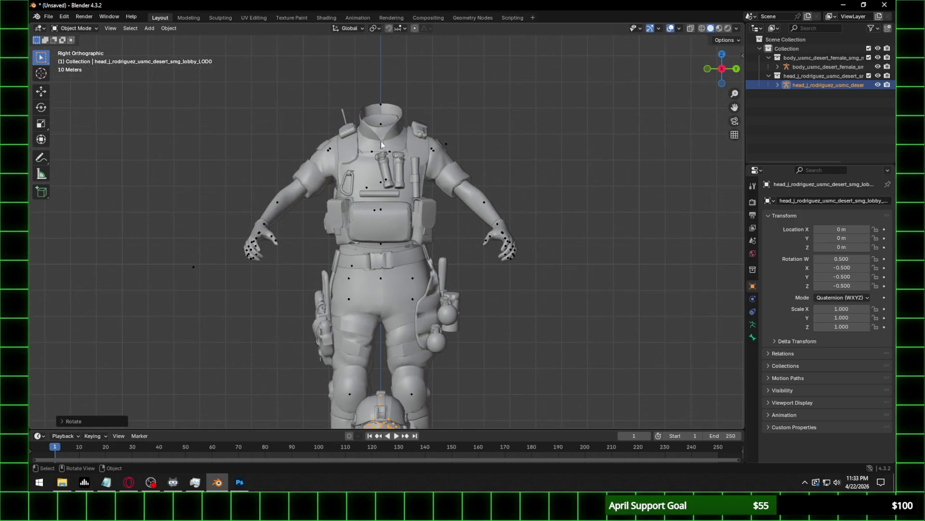
pyautogui.click(383, 126)
pyautogui.click(75, 28)
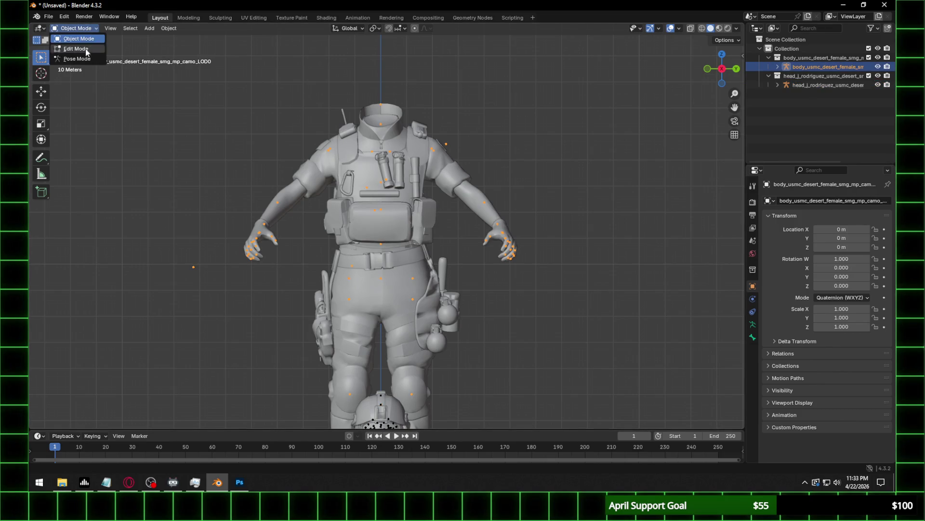
pyautogui.click(72, 56)
pyautogui.moveTo(189, 89); pyautogui.dragTo(364, 158, button='middle')
pyautogui.click(356, 140)
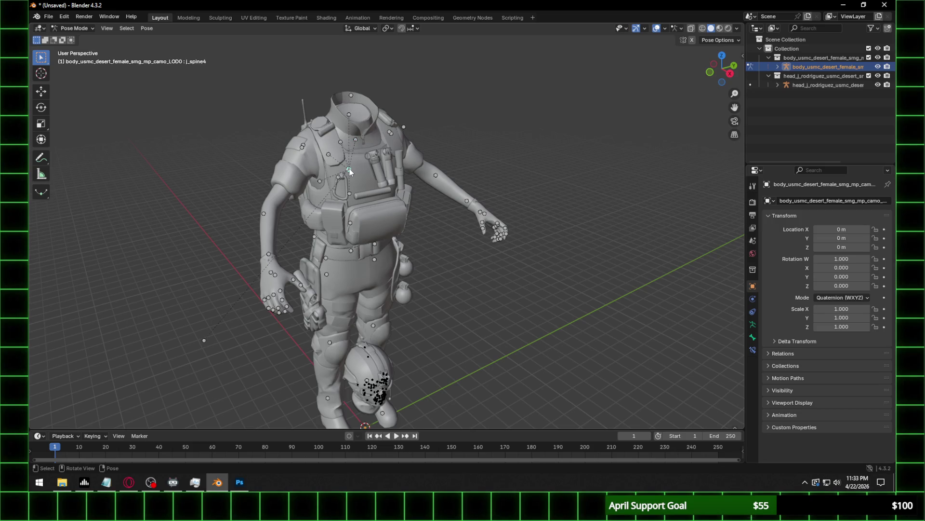
pyautogui.scroll(2, 380, 165)
pyautogui.click(146, 28)
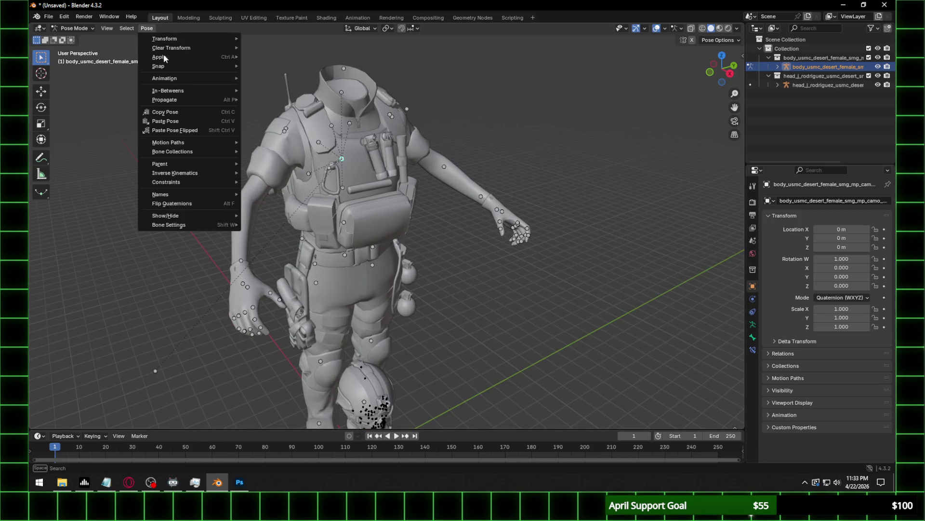
pyautogui.moveTo(193, 70)
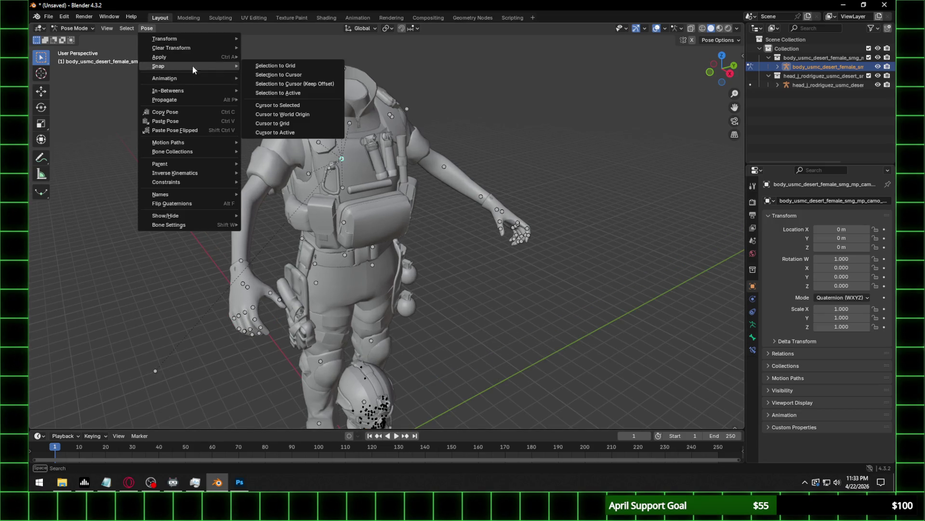
pyautogui.click(299, 105)
# Back in Object Mode, snap the head onto the 3D cursor at the neck.
pyautogui.moveTo(299, 111); pyautogui.dragTo(261, 116, button='middle')
pyautogui.click(72, 28)
pyautogui.click(73, 39)
pyautogui.scroll(-4, 432, 198)
pyautogui.click(388, 337)
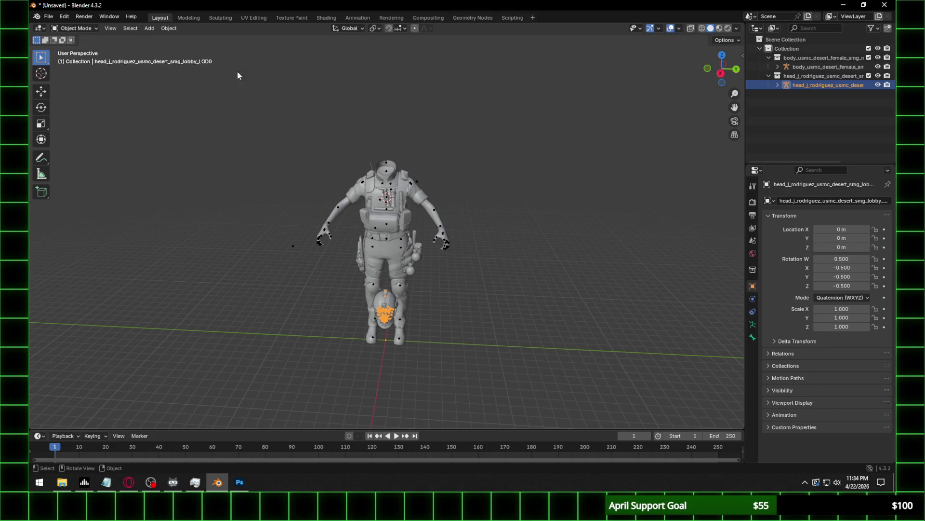
pyautogui.rightClick(401, 306)
pyautogui.moveTo(399, 301)
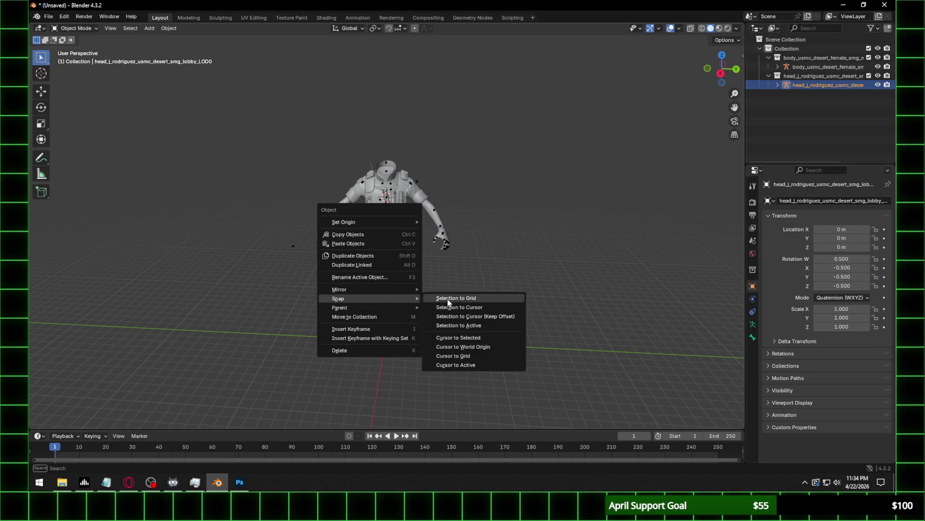
pyautogui.click(485, 307)
# Switch the viewport to Material Preview to show the soldier's textures, then view Render properties.
pyautogui.scroll(3, 409, 184)
pyautogui.scroll(4, 487, 140)
pyautogui.click(728, 28)
pyautogui.scroll(1, 431, 129)
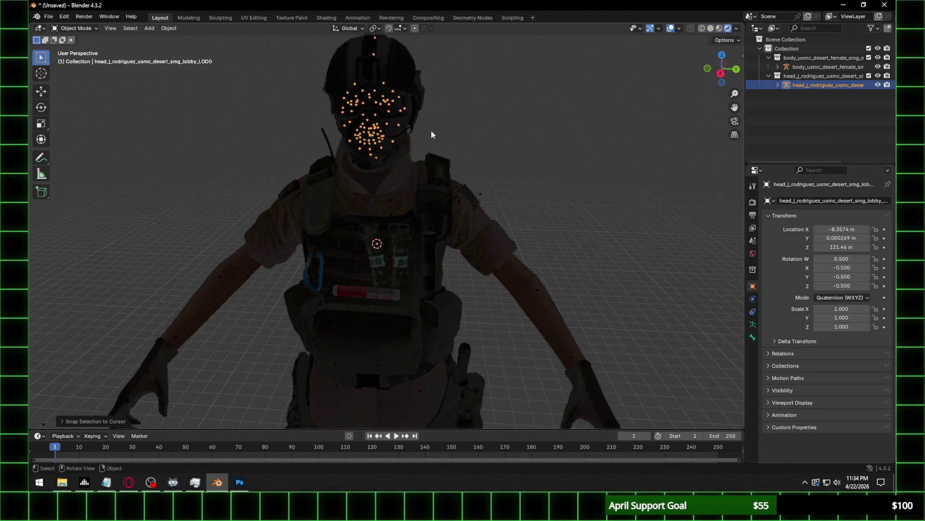
pyautogui.moveTo(431, 129); pyautogui.dragTo(524, 120, button='middle')
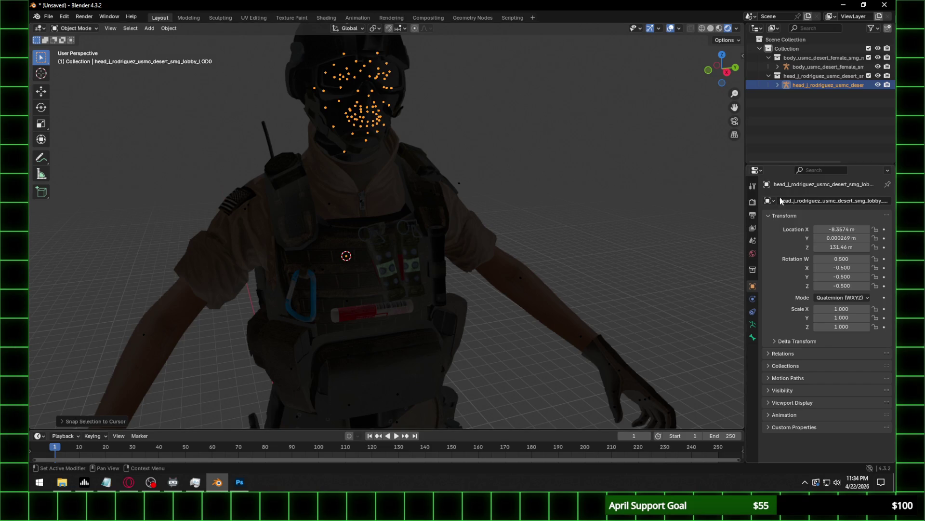
pyautogui.click(752, 202)
# Set the render engine to Cycles with GPU Compute and brighten the viewport preview lighting.
pyautogui.click(854, 202)
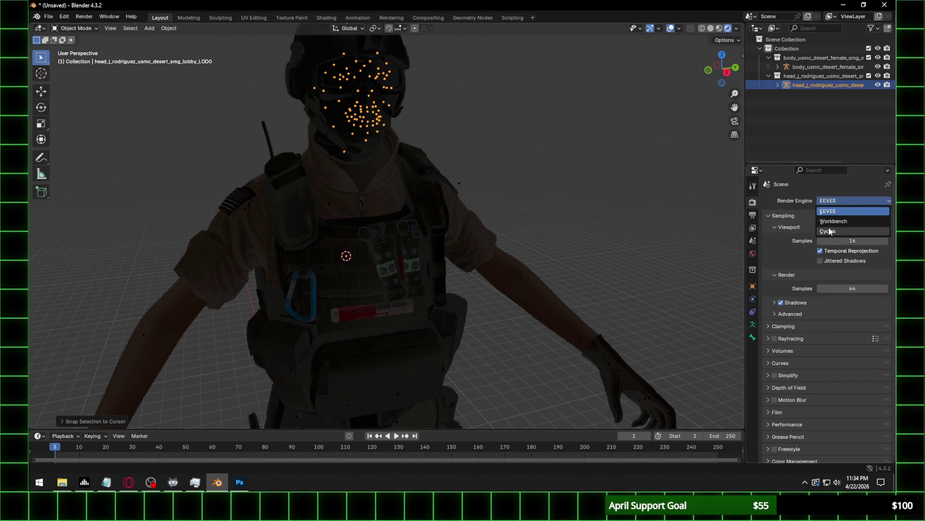
pyautogui.click(829, 231)
pyautogui.click(834, 223)
pyautogui.click(826, 247)
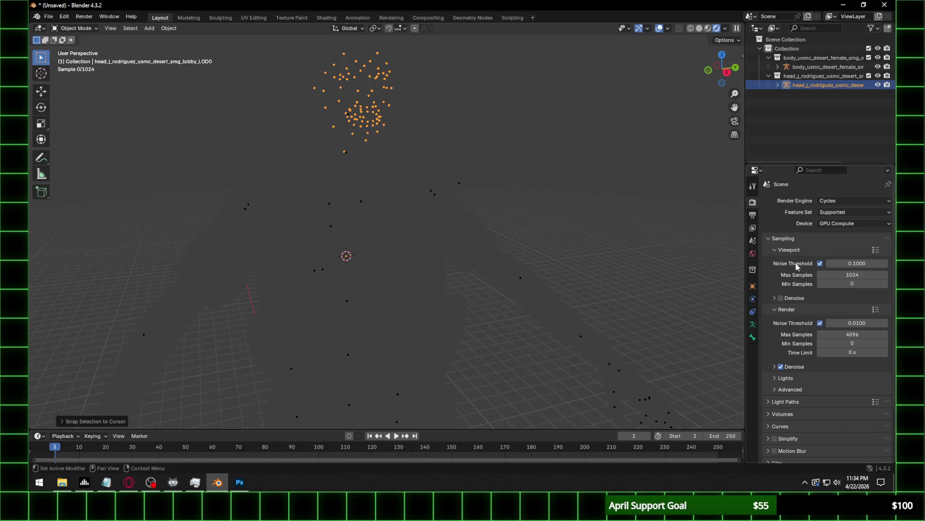
pyautogui.click(725, 28)
pyautogui.click(697, 110)
# Zoom in on the head, select the goggles and show their material settings.
pyautogui.moveTo(422, 131)
pyautogui.mouseDown(button='middle')
pyautogui.moveTo(537, 218)
pyautogui.moveTo(428, 238)
pyautogui.mouseUp(button='middle')
pyautogui.scroll(-5, 536, 214)
pyautogui.scroll(5, 543, 236)
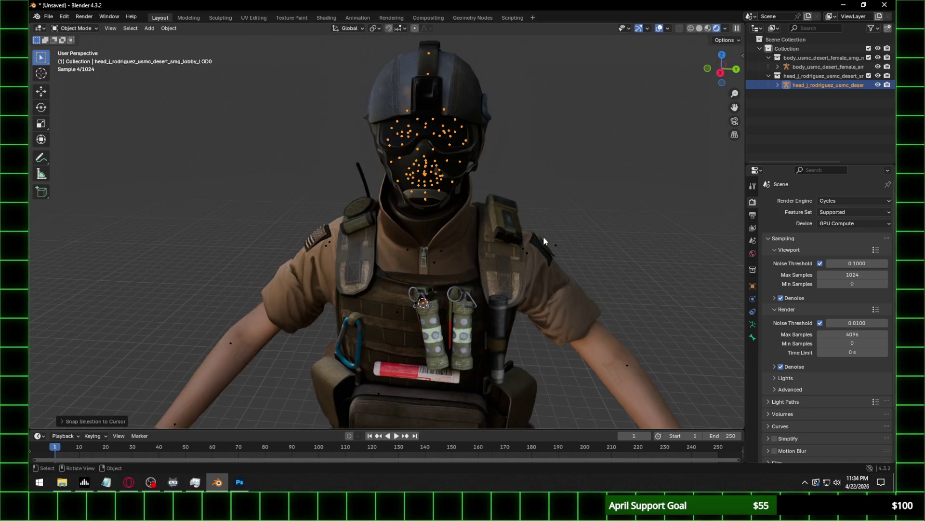
pyautogui.moveTo(543, 236); pyautogui.dragTo(490, 223, button='middle')
pyautogui.scroll(-2, 472, 293)
pyautogui.moveTo(473, 294)
pyautogui.keyDown('shift'); pyautogui.mouseDown(button='middle')
pyautogui.moveTo(487, 224)
pyautogui.moveTo(479, 245)
pyautogui.moveTo(500, 252)
pyautogui.mouseUp(button='middle'); pyautogui.keyUp('shift')
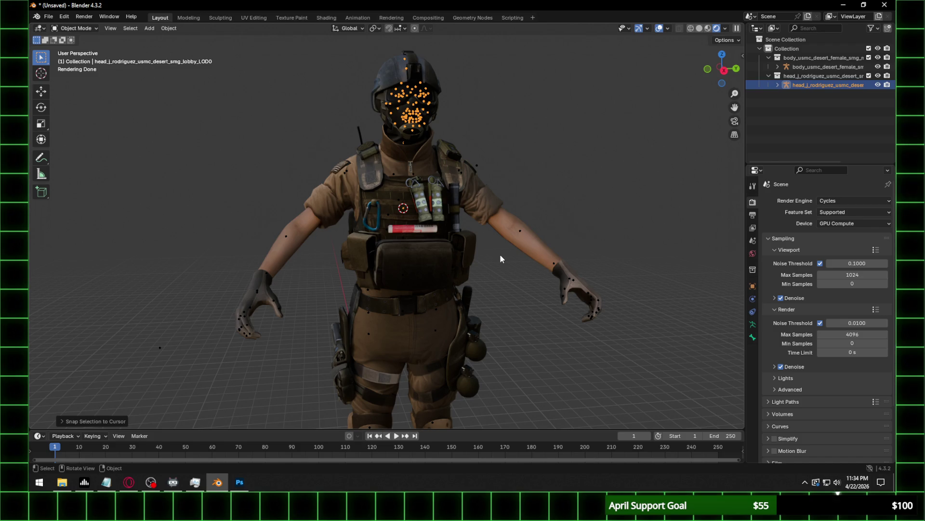
pyautogui.keyDown('ctrl'); pyautogui.moveTo(500, 253); pyautogui.dragTo(485, 230, button='middle'); pyautogui.keyUp('ctrl')
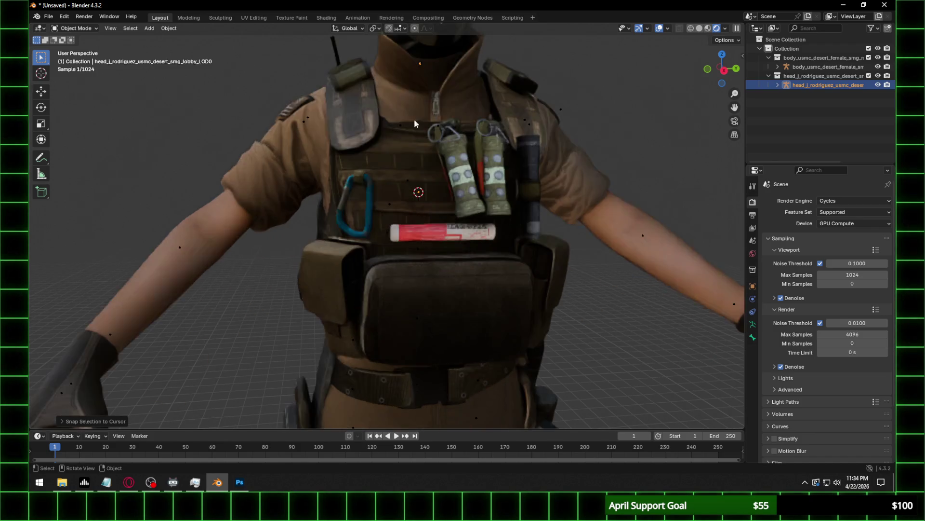
pyautogui.keyDown('shift'); pyautogui.scroll(5, 466, 227); pyautogui.keyUp('shift')
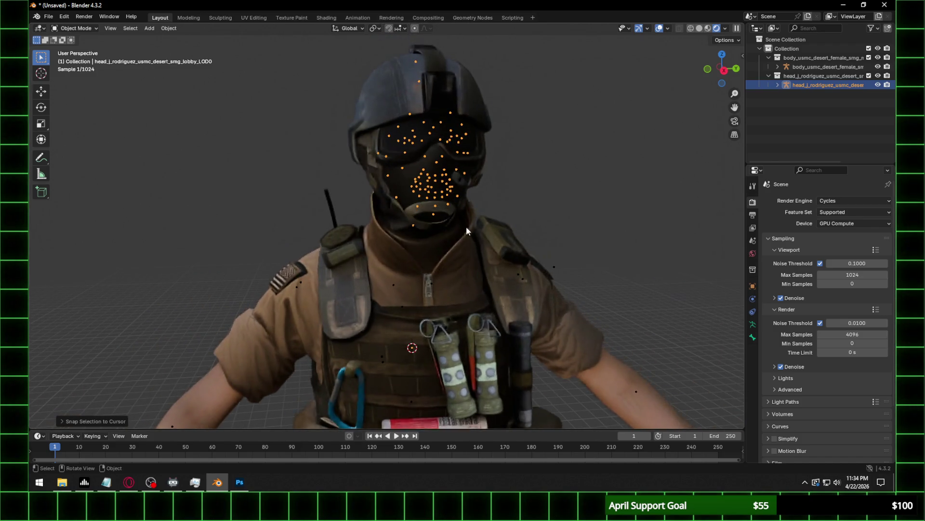
pyautogui.click(392, 145)
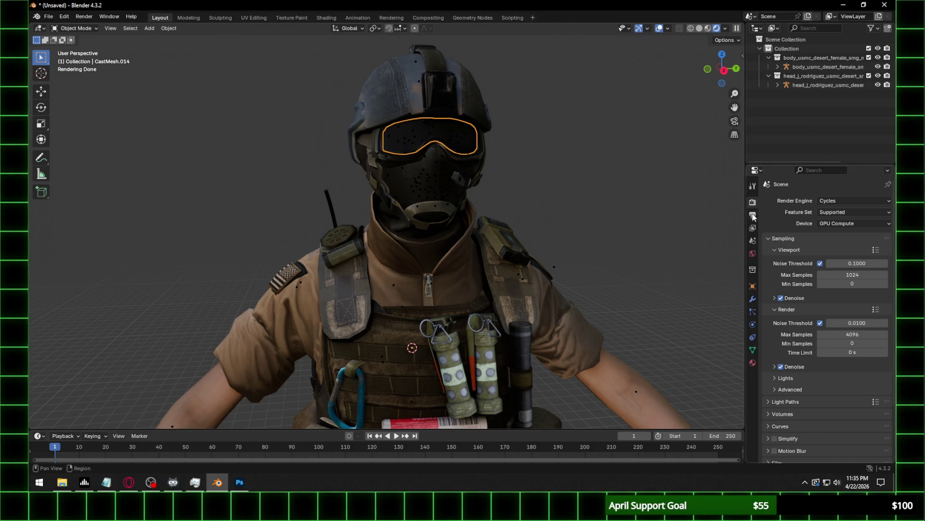
pyautogui.click(753, 363)
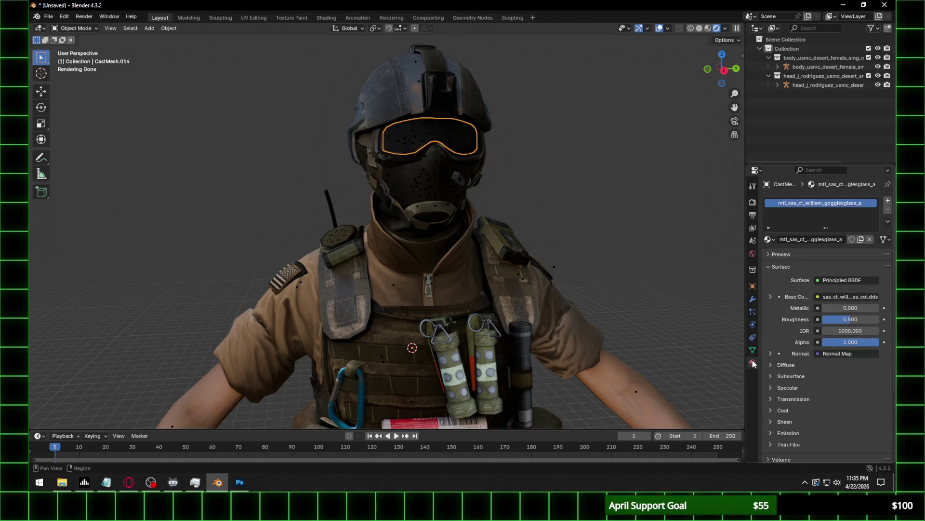
# Switch to the Shading workspace and show the Rendered view lit by the HDRI environment.
pyautogui.click(324, 18)
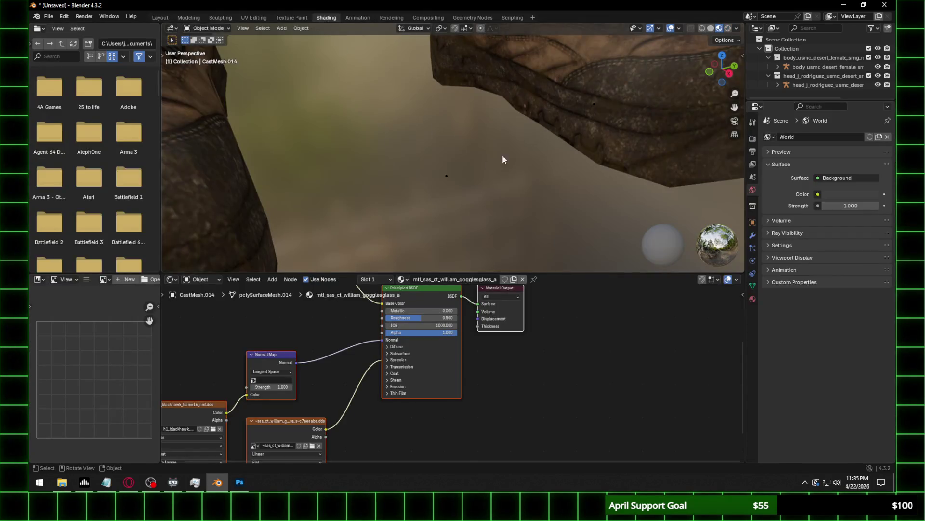
pyautogui.scroll(-3, 496, 164)
pyautogui.scroll(-2, 496, 162)
pyautogui.scroll(-2, 496, 106)
pyautogui.keyDown('shift'); pyautogui.moveTo(511, 84); pyautogui.dragTo(456, 148, button='middle'); pyautogui.keyUp('shift')
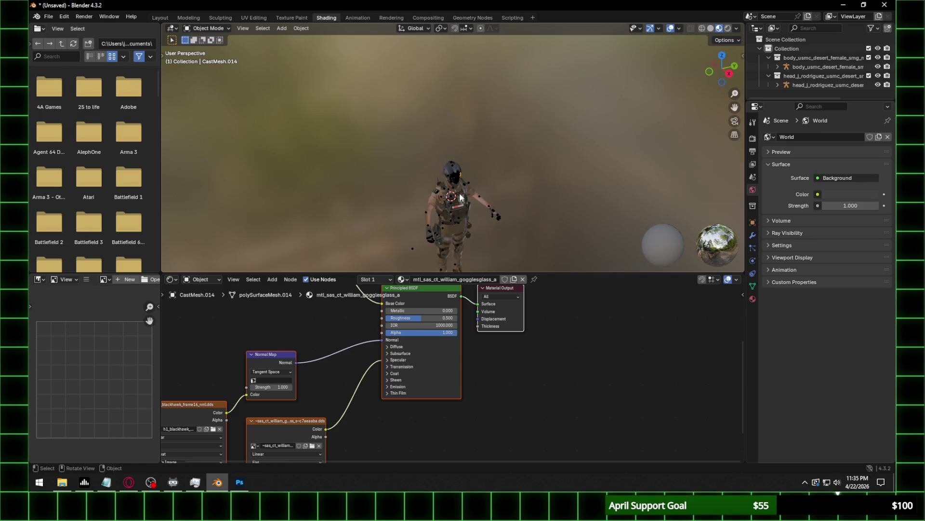
pyautogui.scroll(2, 456, 148)
pyautogui.scroll(4, 458, 144)
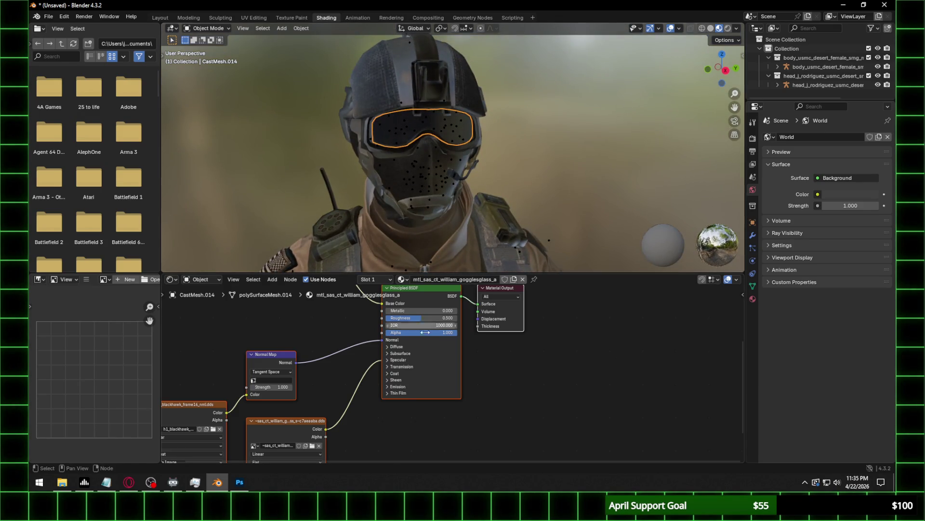
pyautogui.click(728, 29)
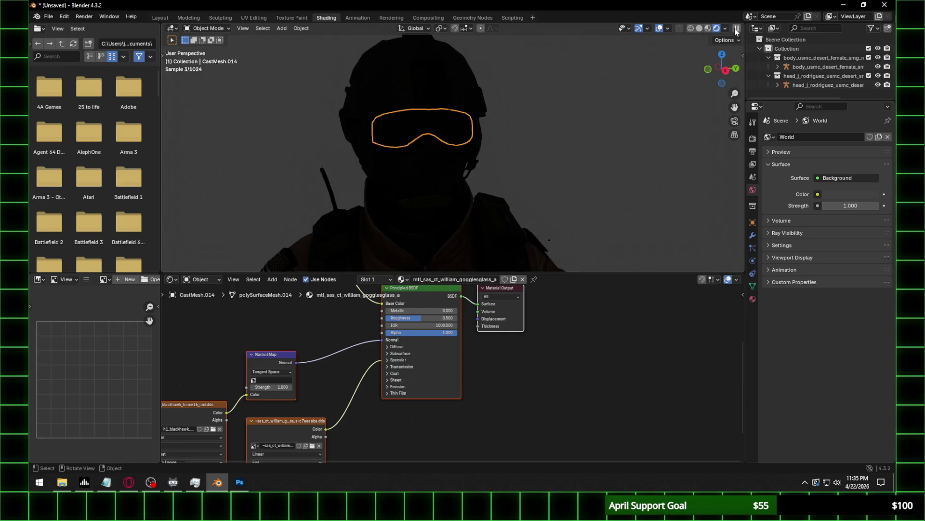
pyautogui.click(725, 29)
pyautogui.moveTo(687, 103); pyautogui.dragTo(689, 120)
# Set the goggle material's Alpha to 0.5 and expand its Specular settings.
pyautogui.click(425, 333)
pyautogui.write('0.5')
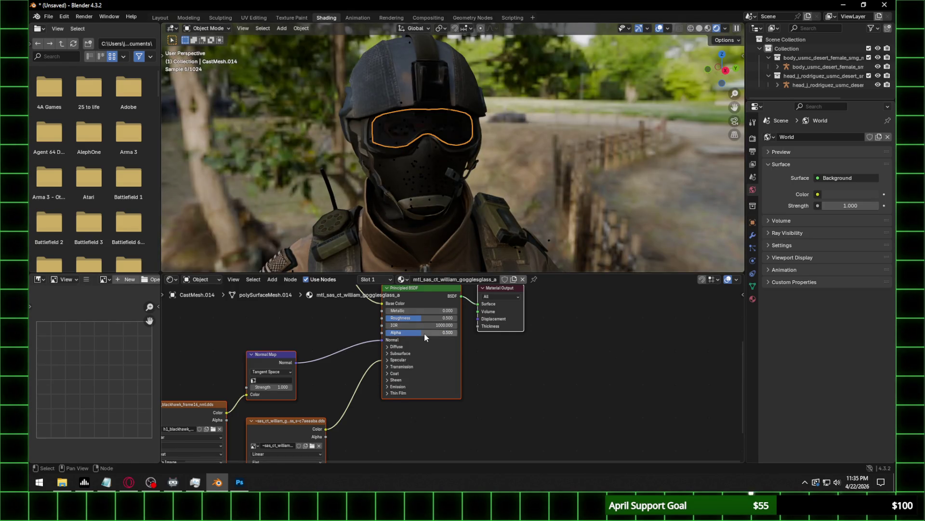
pyautogui.press('Return')
pyautogui.scroll(3, 381, 130)
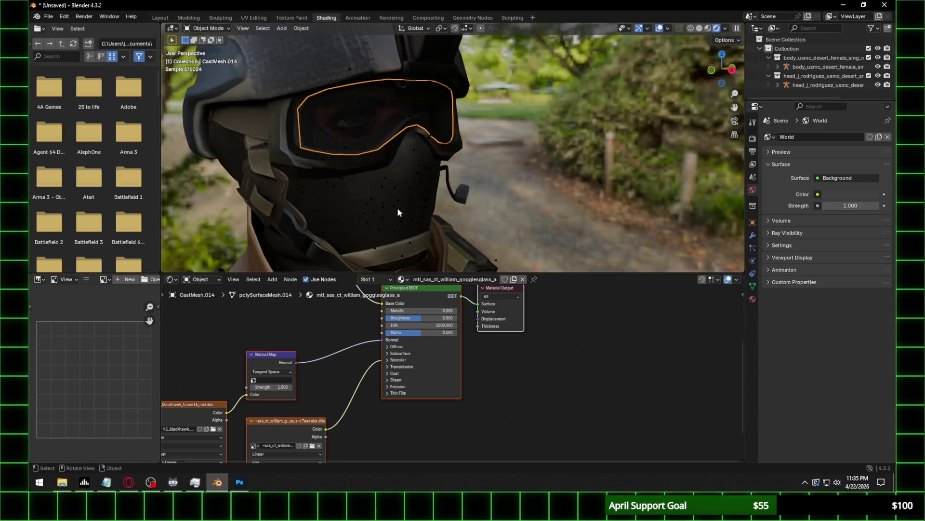
pyautogui.click(393, 360)
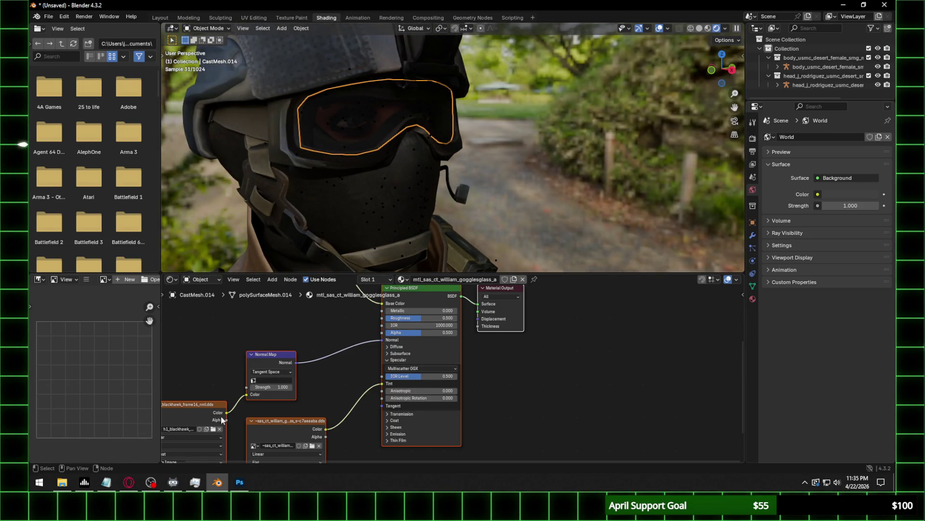
# Select the helmet and browse for its normal map image, editing the folder path.
pyautogui.click(213, 428)
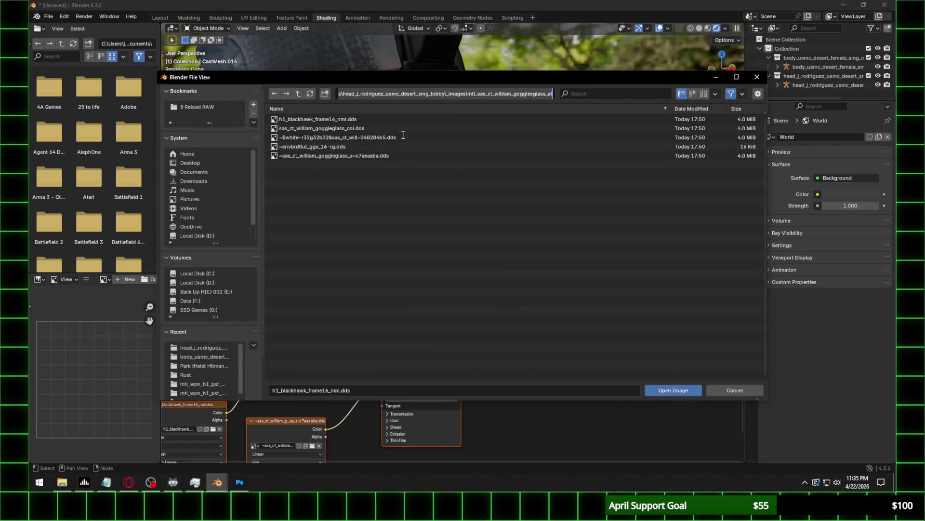
pyautogui.press('Escape')
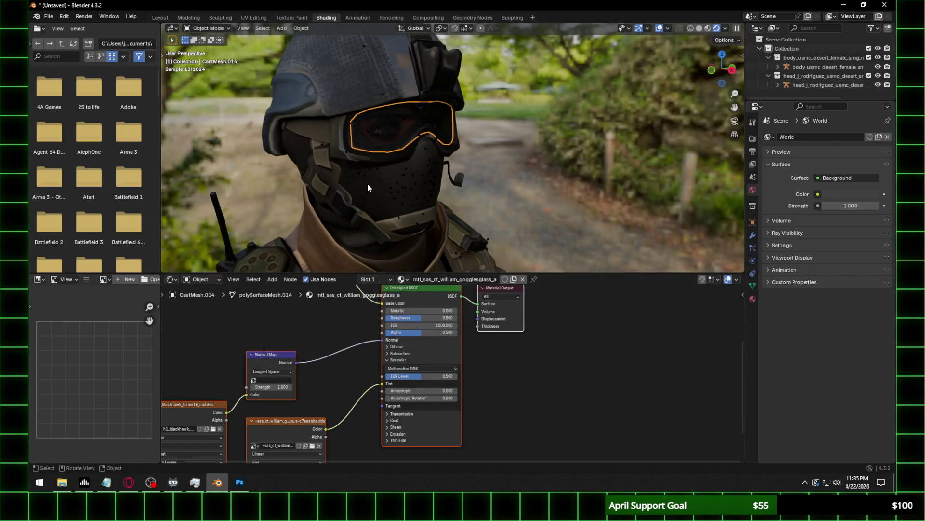
pyautogui.click(368, 187)
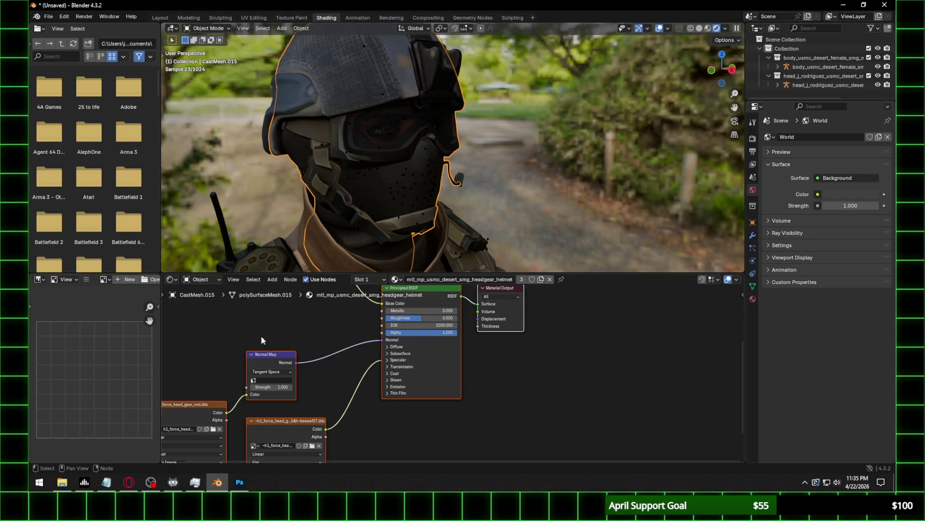
pyautogui.click(213, 429)
pyautogui.click(402, 93)
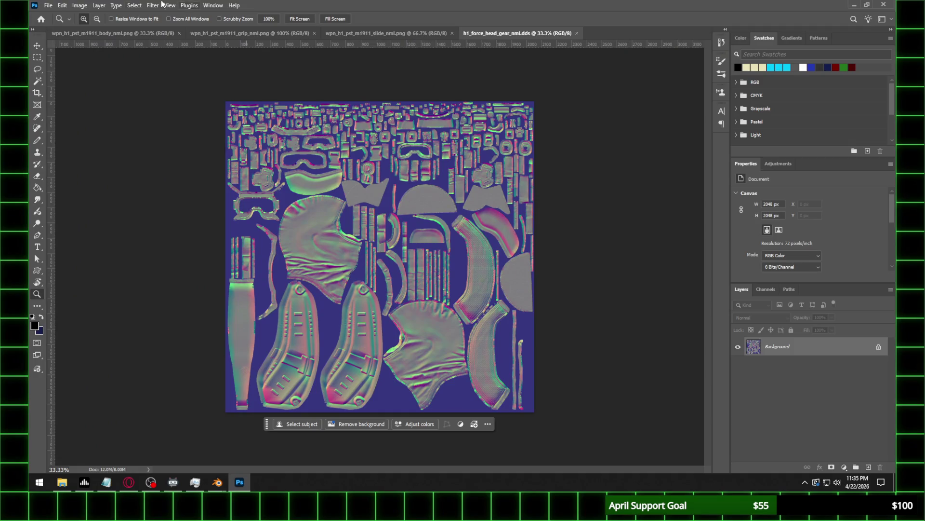
# Save the helmet normal map h1_force_head_gear_nml as a PNG copy with default PNG options.
pyautogui.click(46, 4)
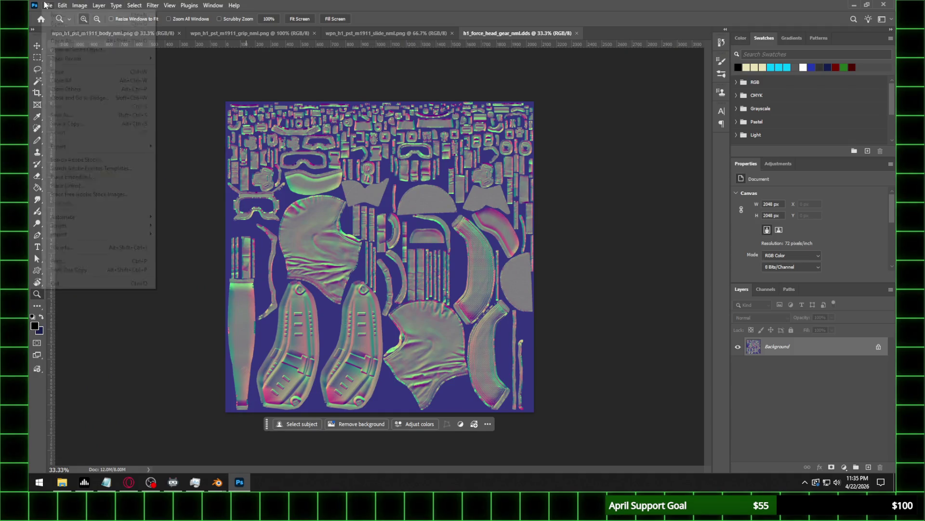
pyautogui.click(72, 115)
pyautogui.click(198, 371)
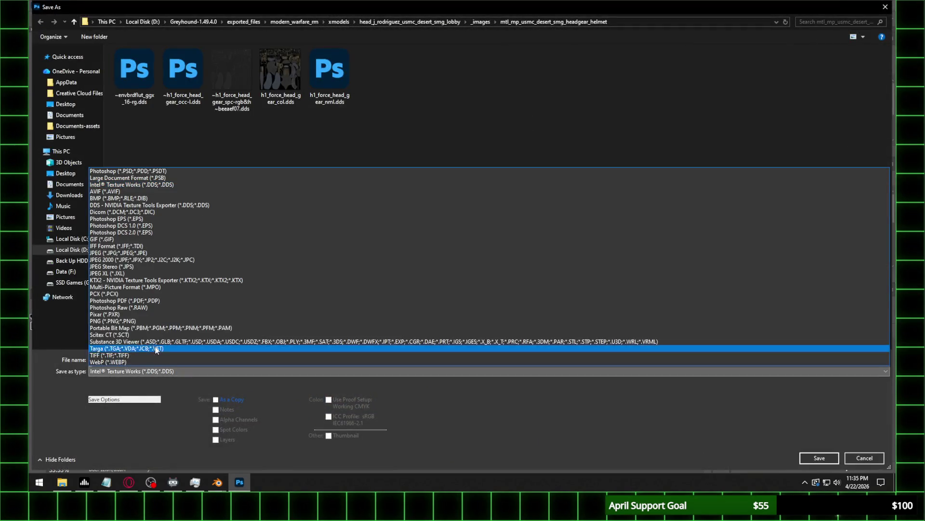
pyautogui.click(120, 321)
pyautogui.click(819, 456)
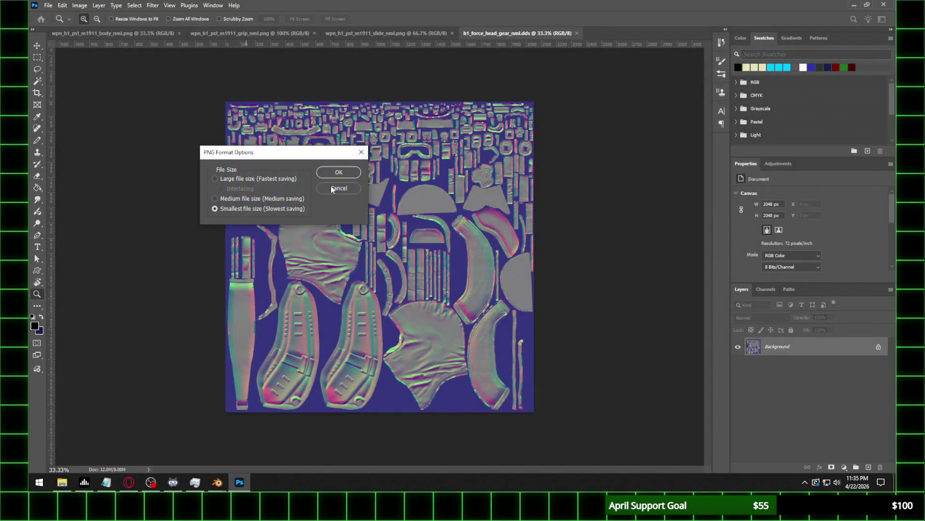
pyautogui.click(339, 172)
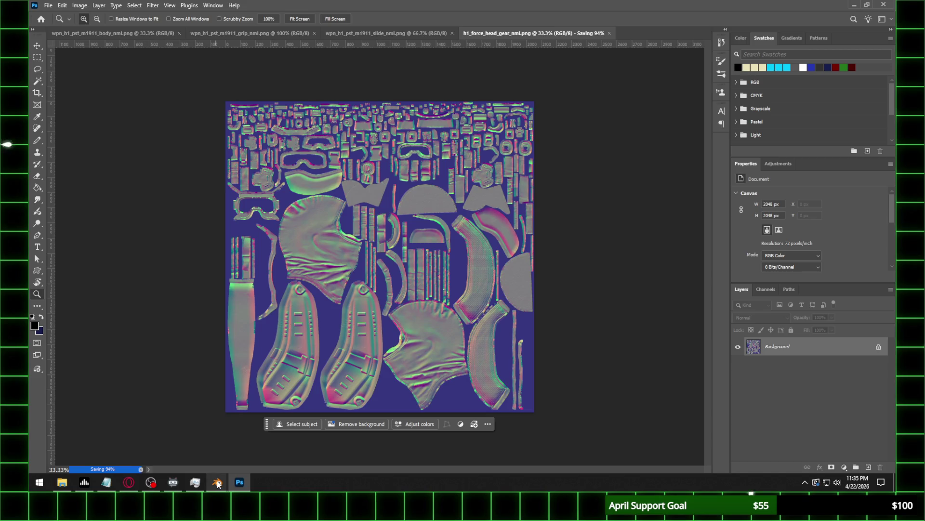
pyautogui.moveTo(218, 483)
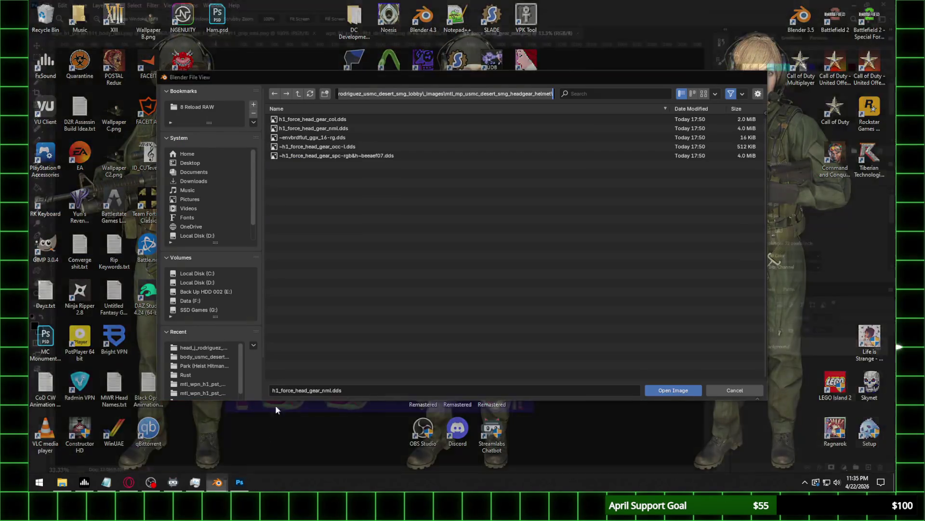
# Load h1_force_head_gear_nml.png into the helmet's image texture node.
pyautogui.click(267, 438)
pyautogui.click(310, 94)
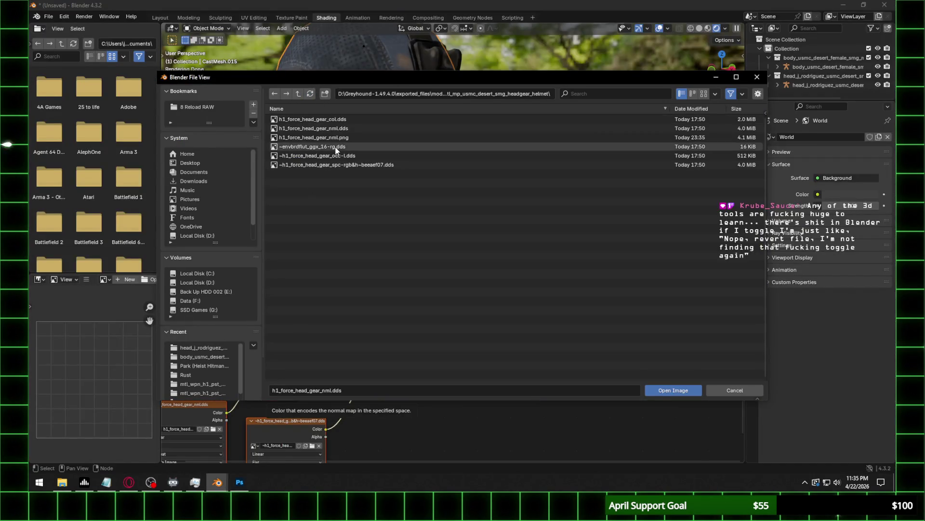
pyautogui.doubleClick(345, 139)
# Set the Normal Map node to UVMap with a strength of 0.5.
pyautogui.click(273, 381)
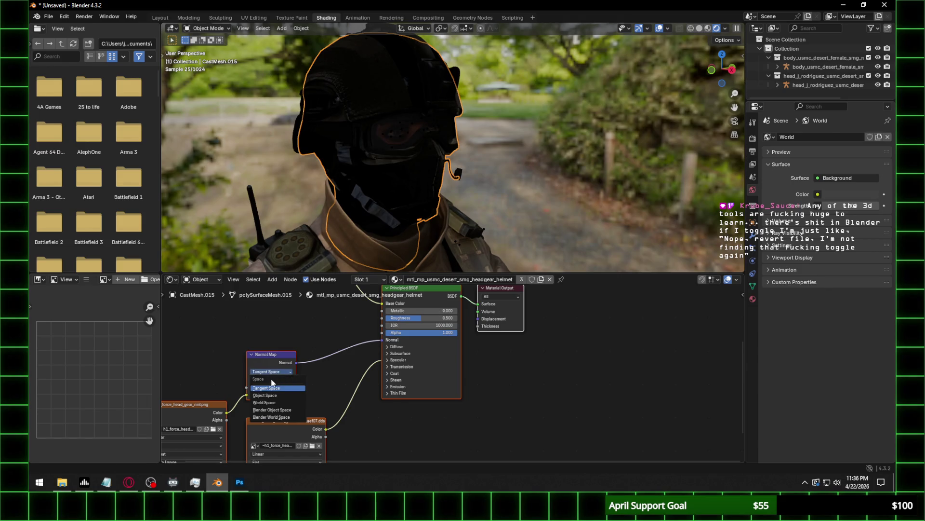
pyautogui.click(273, 381)
pyautogui.click(273, 389)
pyautogui.click(273, 387)
pyautogui.write('0.500')
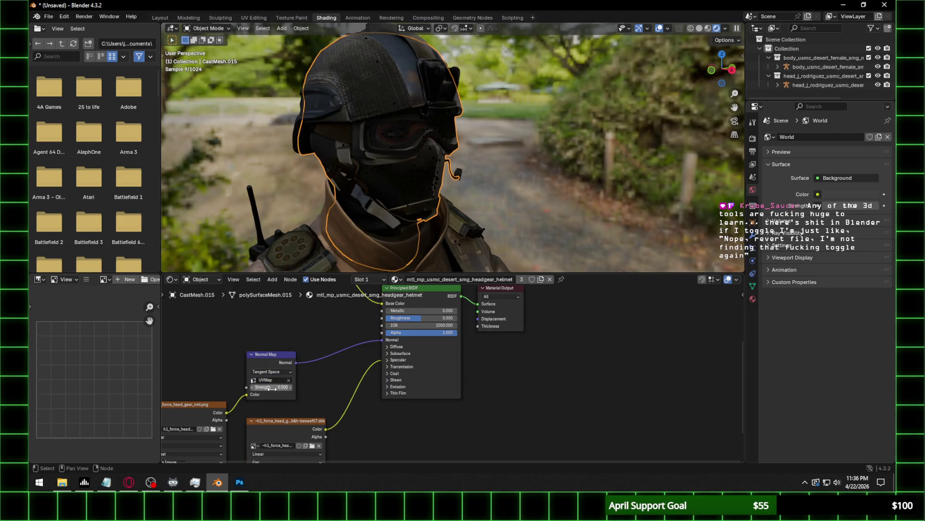
pyautogui.press('Return')
pyautogui.moveTo(393, 227)
pyautogui.keyDown('ctrl'); pyautogui.mouseDown(button='middle')
pyautogui.moveTo(384, 207)
pyautogui.moveTo(447, 188)
pyautogui.mouseUp(button='middle'); pyautogui.keyUp('ctrl')
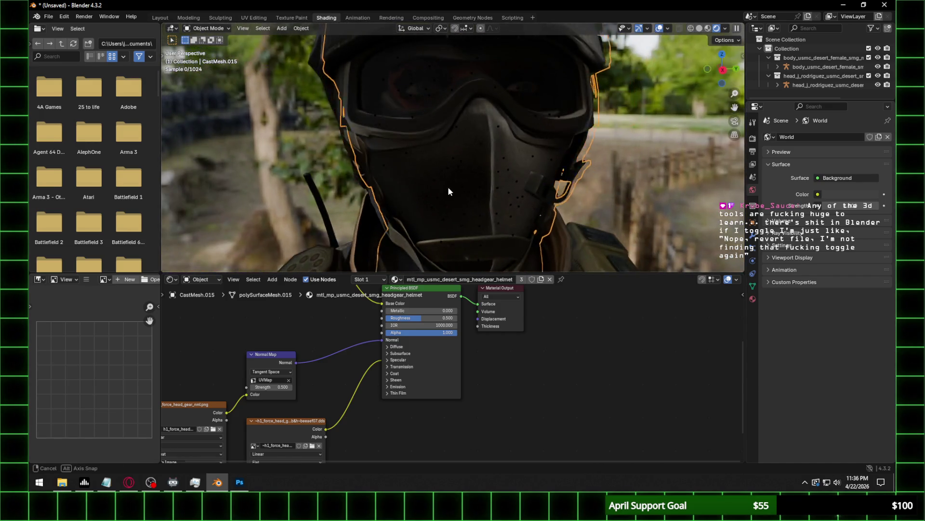
# Set the normal map image to Non-Color, keeping the normal map strength at 0.5.
pyautogui.click(266, 387)
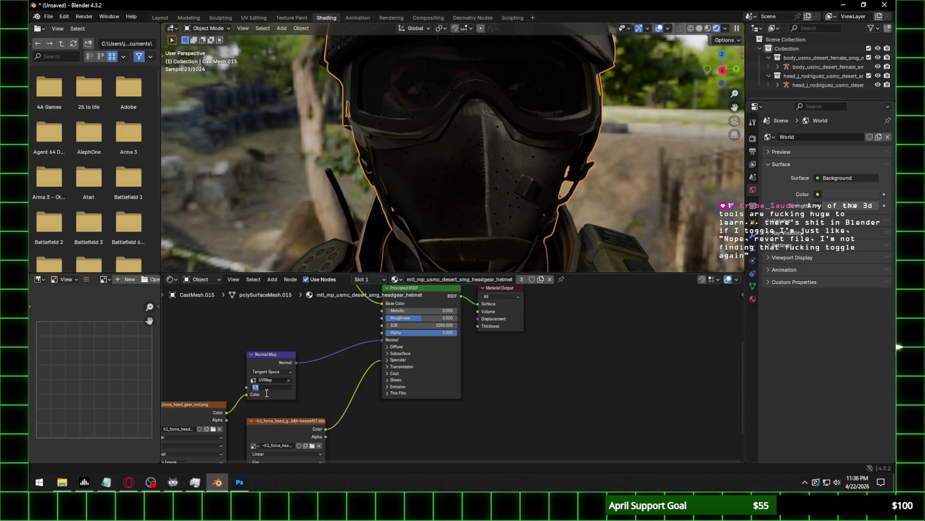
pyautogui.write('0.35')
pyautogui.press('Return')
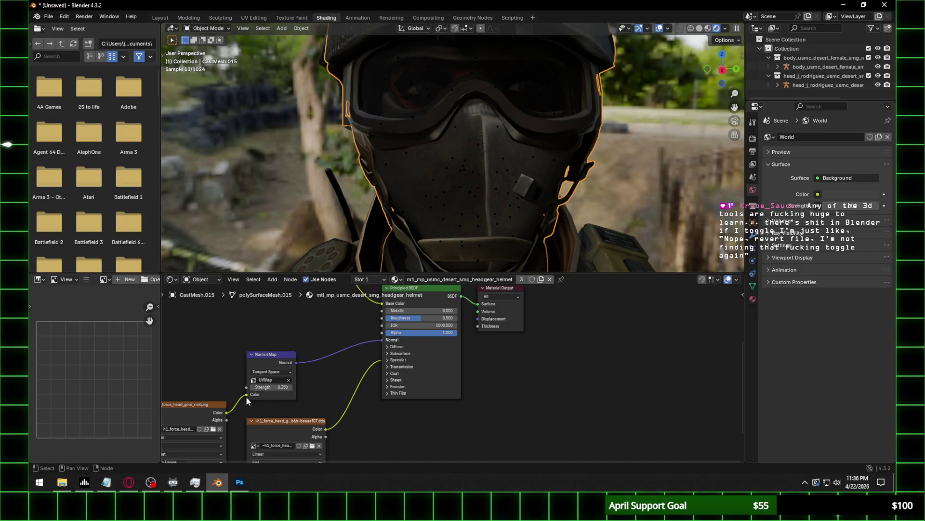
pyautogui.moveTo(234, 450); pyautogui.dragTo(253, 408, button='middle')
pyautogui.click(230, 429)
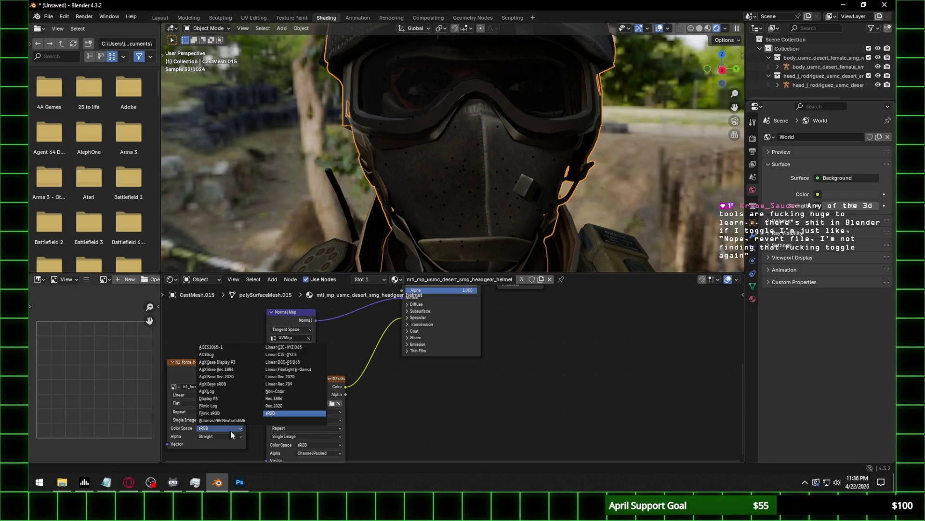
pyautogui.click(281, 392)
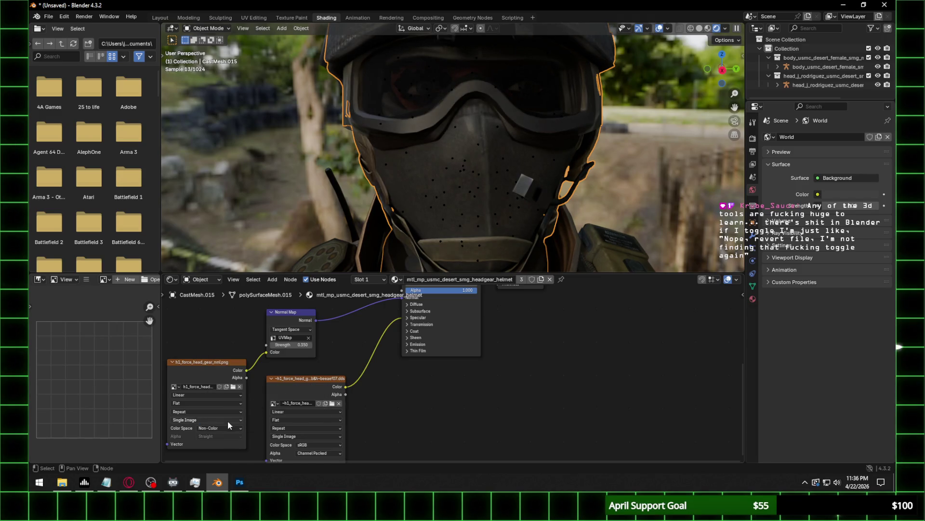
pyautogui.click(285, 345)
pyautogui.write('0.500')
pyautogui.press('Return')
# Set the helmet material's specular IOR Level to 0.1.
pyautogui.click(415, 314)
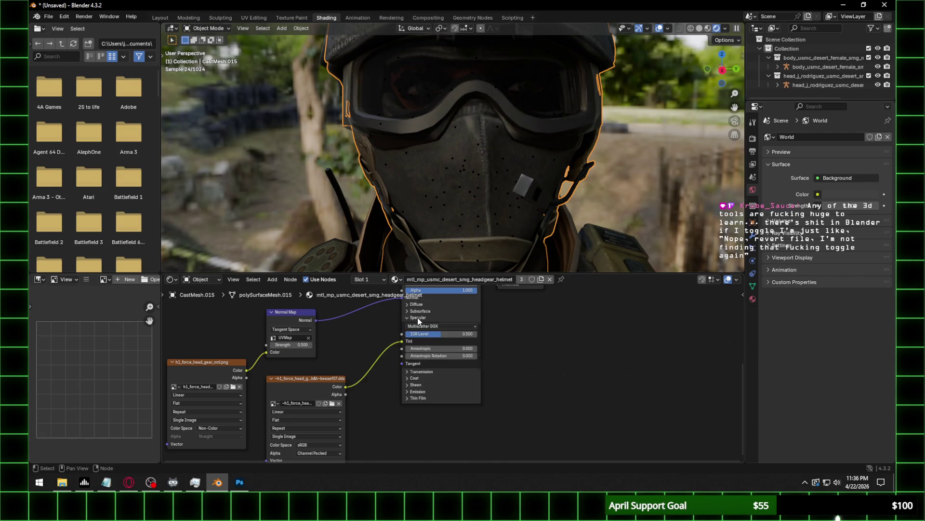
pyautogui.click(425, 333)
pyautogui.write('0')
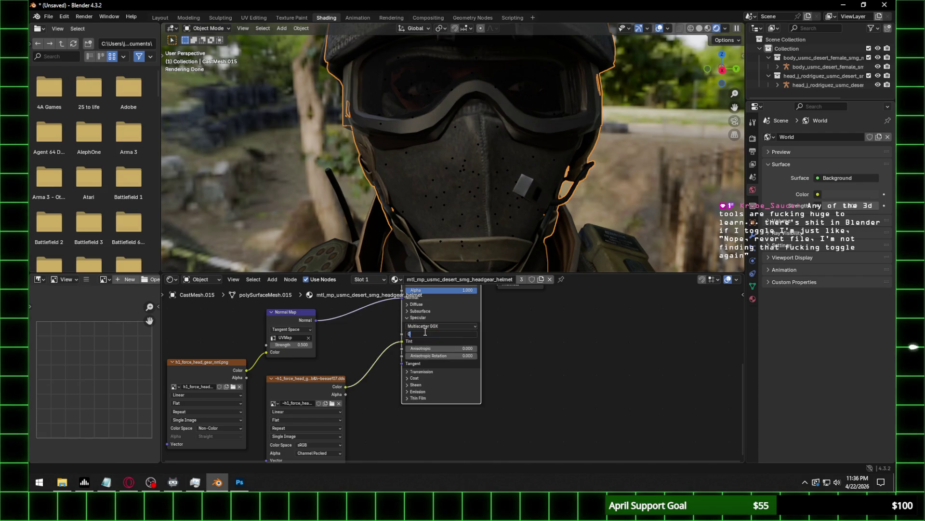
pyautogui.write('.1')
pyautogui.press('Return')
# Reselect the helmet and display h1_force_head_gear_nml.png in the image editor.
pyautogui.moveTo(510, 173)
pyautogui.mouseDown(button='middle')
pyautogui.moveTo(541, 139)
pyautogui.moveTo(470, 124)
pyautogui.moveTo(478, 116)
pyautogui.mouseUp(button='middle')
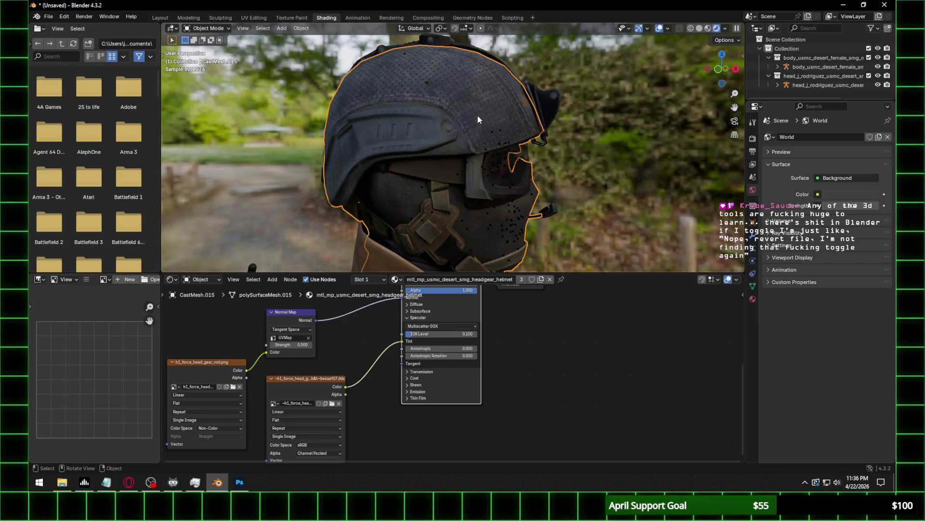
pyautogui.scroll(1, 453, 169)
pyautogui.moveTo(527, 189)
pyautogui.mouseDown(button='middle')
pyautogui.moveTo(471, 198)
pyautogui.moveTo(504, 228)
pyautogui.moveTo(477, 186)
pyautogui.mouseUp(button='middle')
pyautogui.click(453, 212)
pyautogui.click(476, 205)
pyautogui.click(472, 207)
pyautogui.scroll(5, 478, 192)
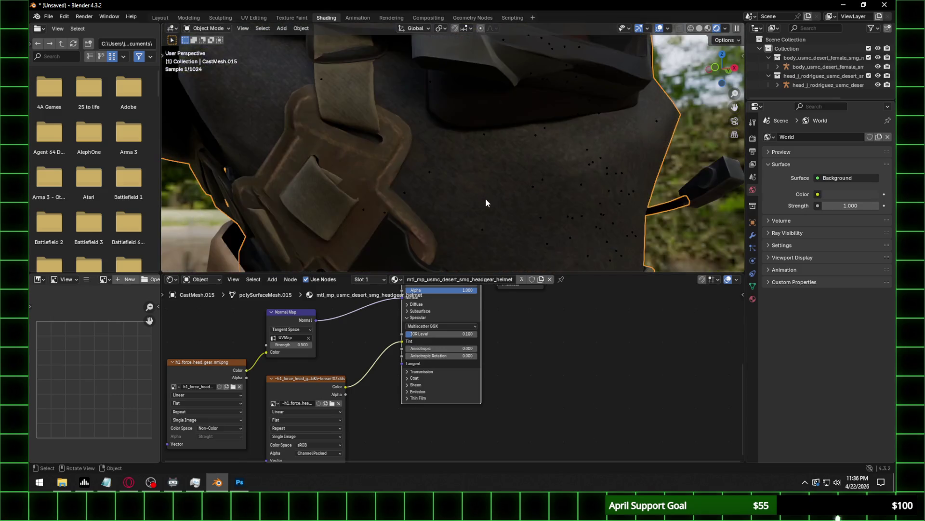
pyautogui.scroll(2, 487, 213)
pyautogui.click(213, 359)
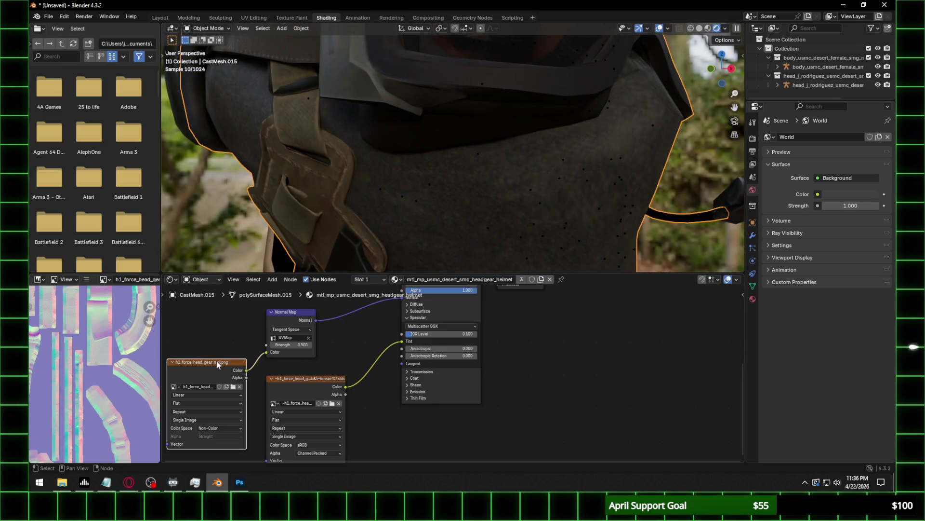
# Raise the helmet normal map strength to 0.7.
pyautogui.moveTo(378, 342); pyautogui.dragTo(390, 384, button='middle')
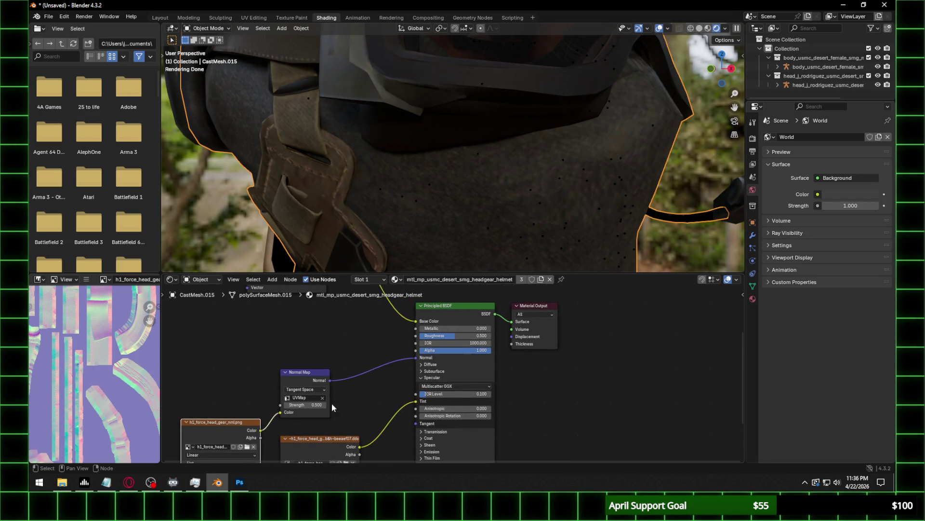
pyautogui.moveTo(313, 405); pyautogui.dragTo(375, 426)
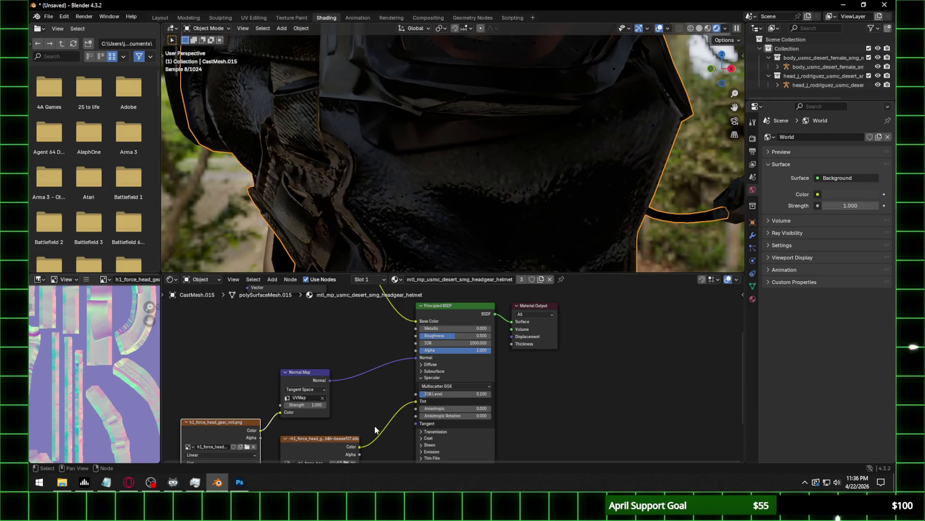
pyautogui.click(311, 406)
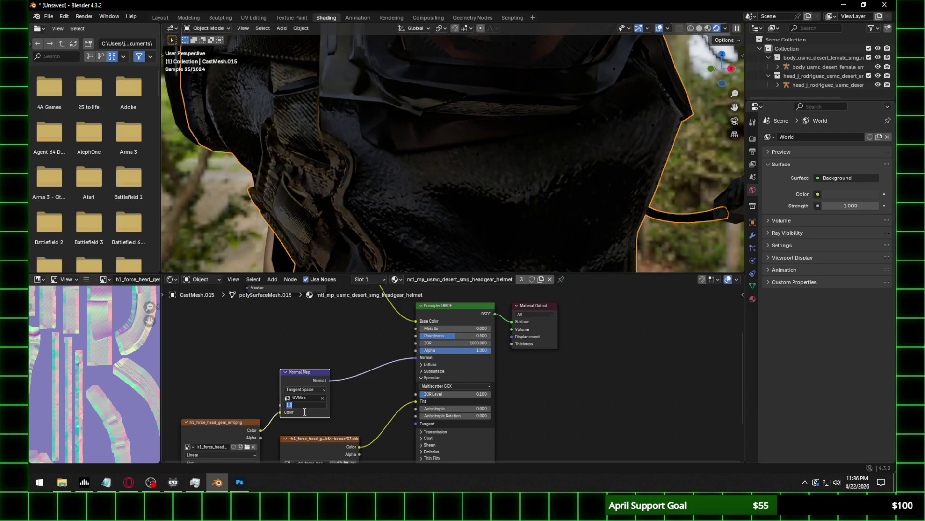
pyautogui.write('0.7')
pyautogui.press('Return')
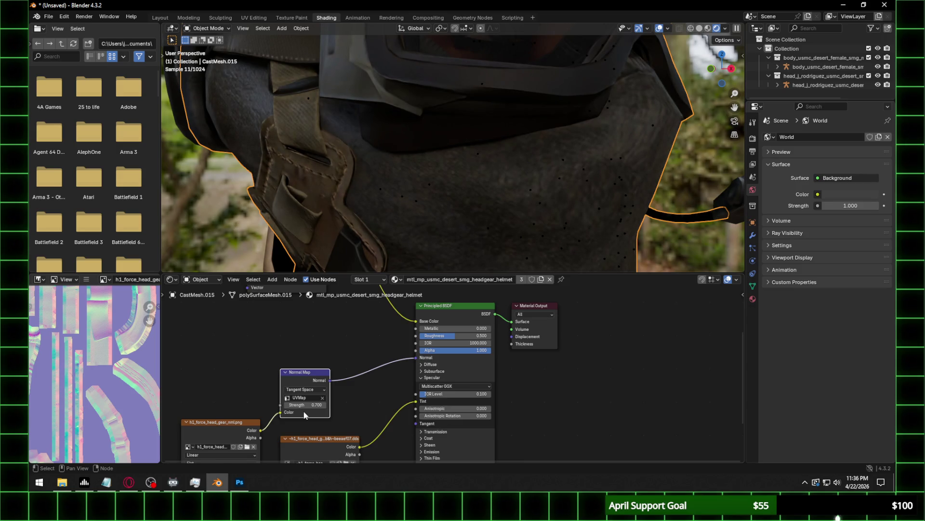
# Lower the helmet's specular IOR Level to 0.05.
pyautogui.click(753, 138)
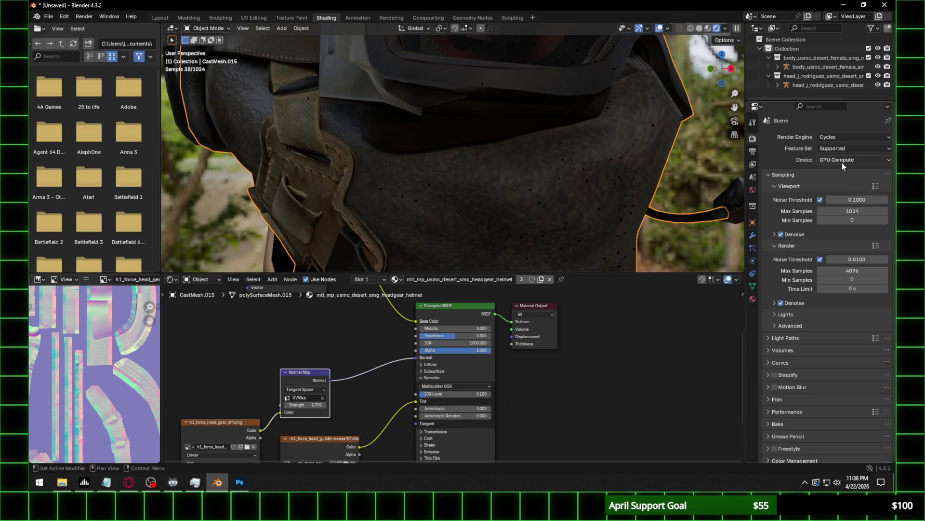
pyautogui.scroll(-3, 482, 137)
pyautogui.moveTo(468, 143)
pyautogui.keyDown('ctrl'); pyautogui.mouseDown(button='middle')
pyautogui.moveTo(479, 163)
pyautogui.moveTo(475, 117)
pyautogui.mouseUp(button='middle'); pyautogui.keyUp('ctrl')
pyautogui.click(464, 394)
pyautogui.write('.05')
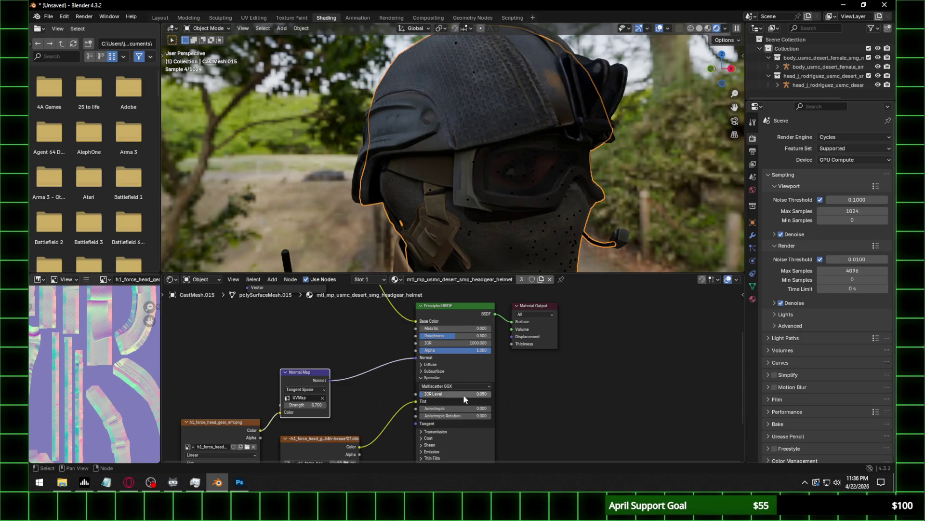
pyautogui.press('Return')
# Set the normal map strength back to 0.5, then select the upper-body mesh.
pyautogui.keyDown('shift'); pyautogui.moveTo(510, 235); pyautogui.dragTo(479, 158, button='middle'); pyautogui.keyUp('shift')
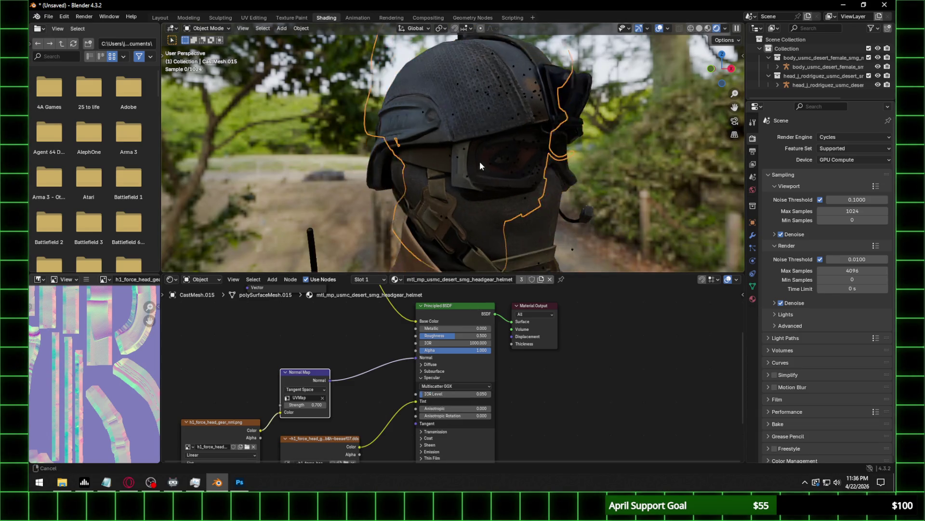
pyautogui.scroll(3, 605, 190)
pyautogui.moveTo(605, 189); pyautogui.dragTo(525, 190, button='middle')
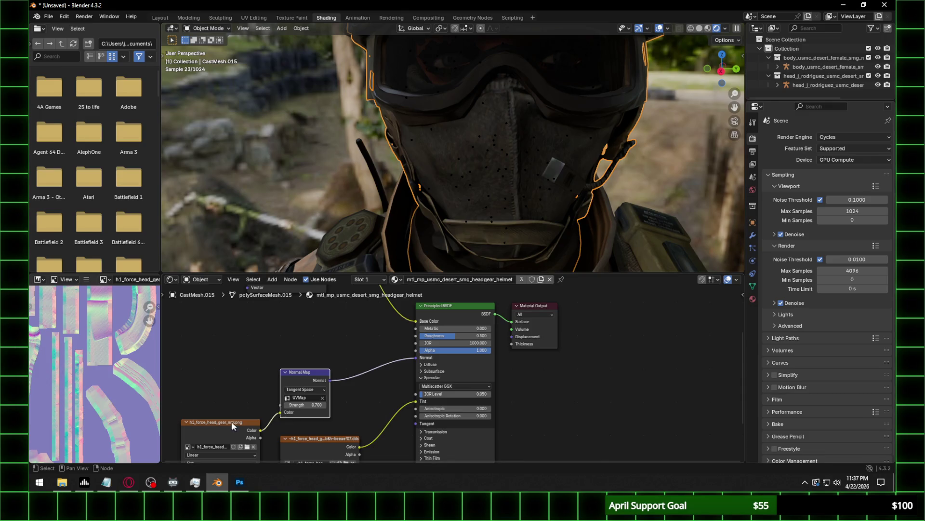
pyautogui.moveTo(227, 420); pyautogui.dragTo(241, 355, button='middle')
pyautogui.click(319, 340)
pyautogui.write('0.350')
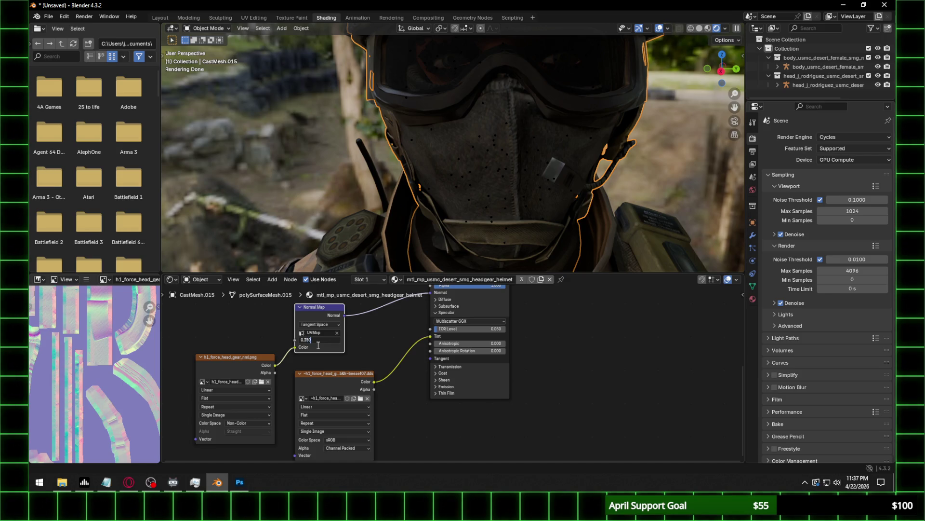
pyautogui.press('Return')
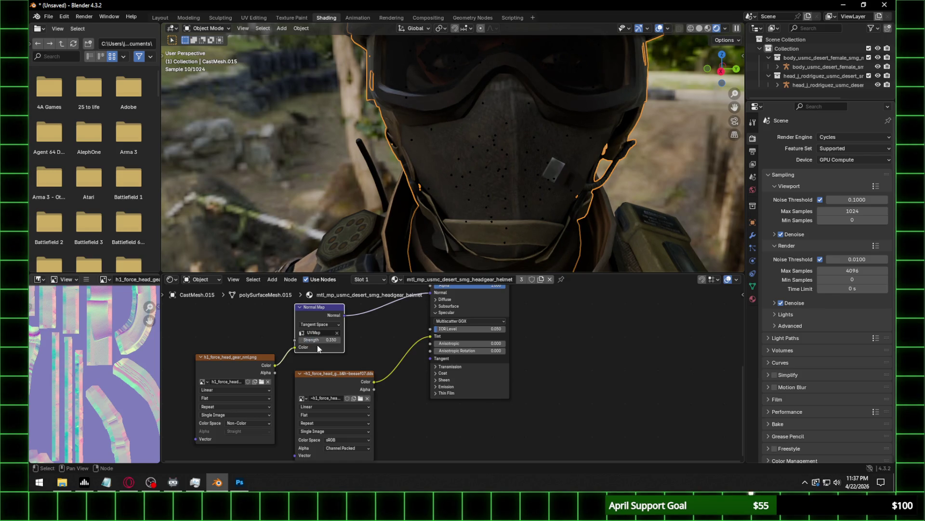
pyautogui.click(322, 340)
pyautogui.write('.5')
pyautogui.press('Return')
pyautogui.moveTo(555, 192)
pyautogui.mouseDown(button='middle')
pyautogui.moveTo(600, 181)
pyautogui.moveTo(460, 138)
pyautogui.mouseUp(button='middle')
pyautogui.click(465, 157)
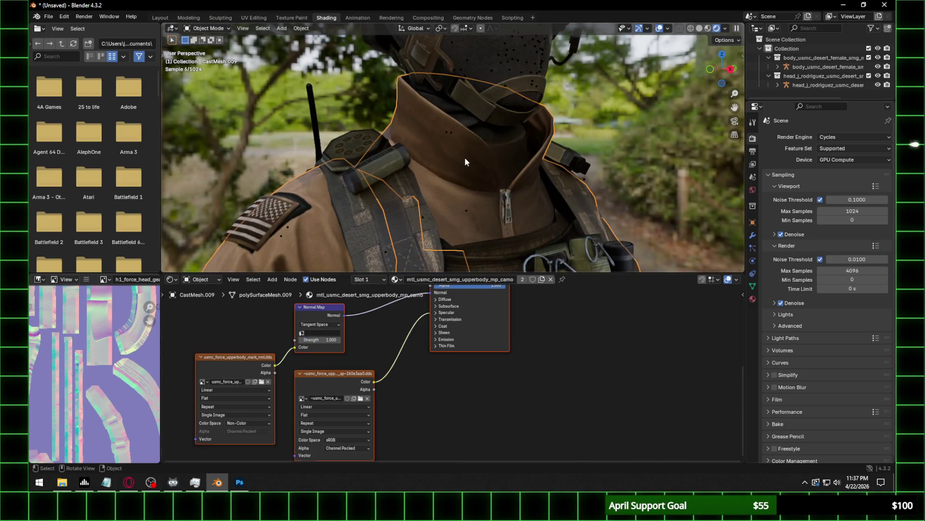
# Browse for the upper-body normal map file and switch to it in Photoshop.
pyautogui.scroll(-6, 473, 160)
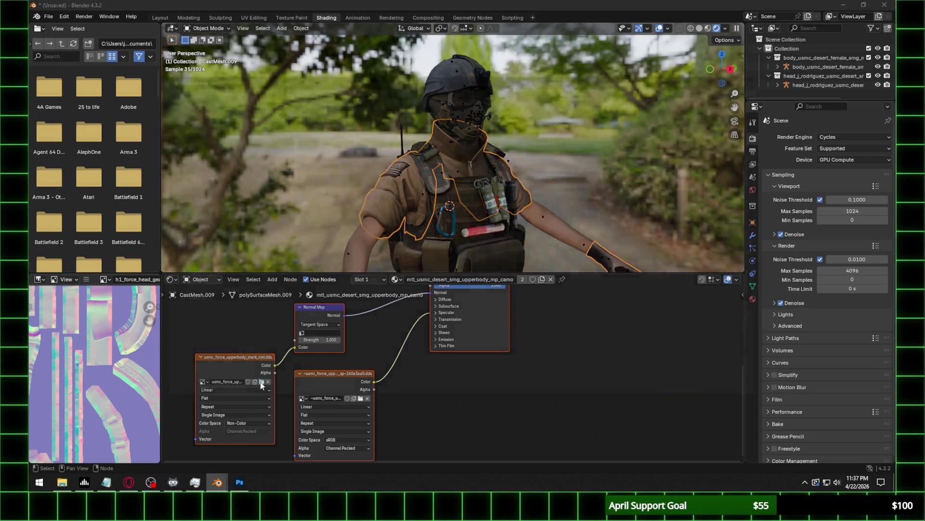
pyautogui.click(261, 383)
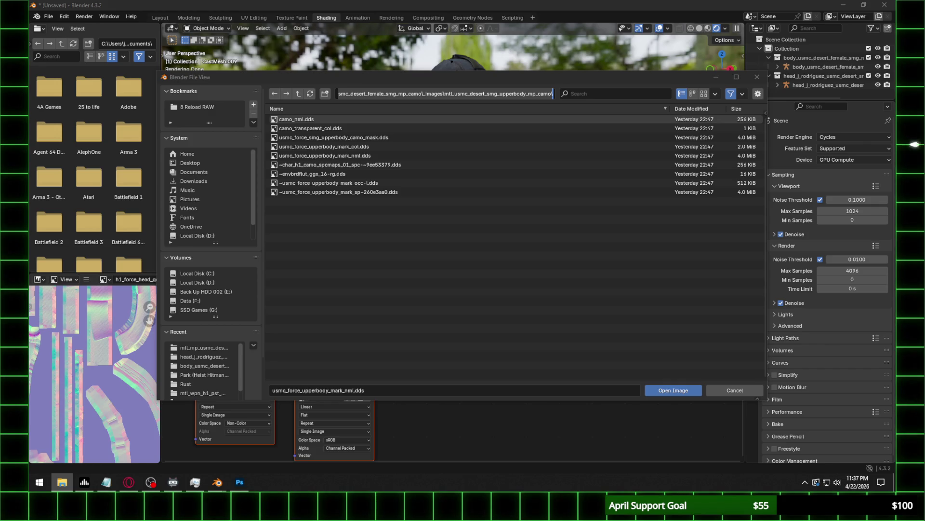
pyautogui.hotkey('alt', 'Tab')
# Save usmc_force_upperbody_mark_nml as a PNG copy, accepting the PNG options.
pyautogui.click(49, 6)
pyautogui.click(67, 116)
pyautogui.click(223, 371)
pyautogui.click(223, 324)
pyautogui.click(826, 458)
pyautogui.click(334, 174)
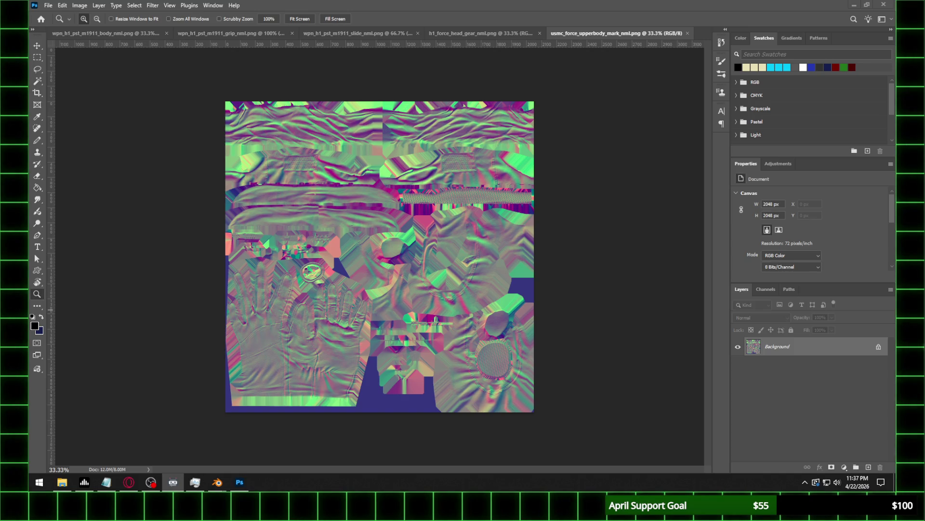
# Return to Blender's file browser once the PNG save finishes.
pyautogui.moveTo(217, 482)
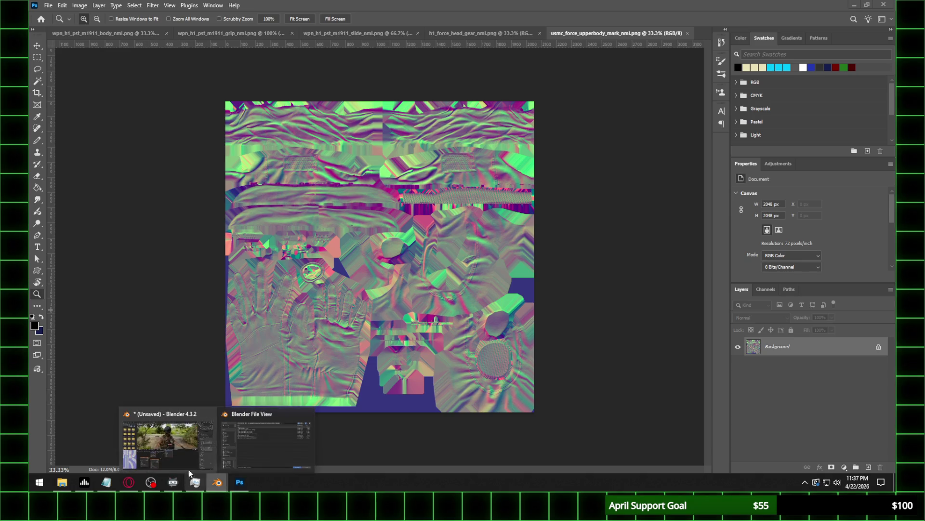
pyautogui.click(164, 442)
# Load usmc_force_upperbody_mark_nml.png as the upper-body normal map on UVMap at strength 0.35.
pyautogui.press('Return')
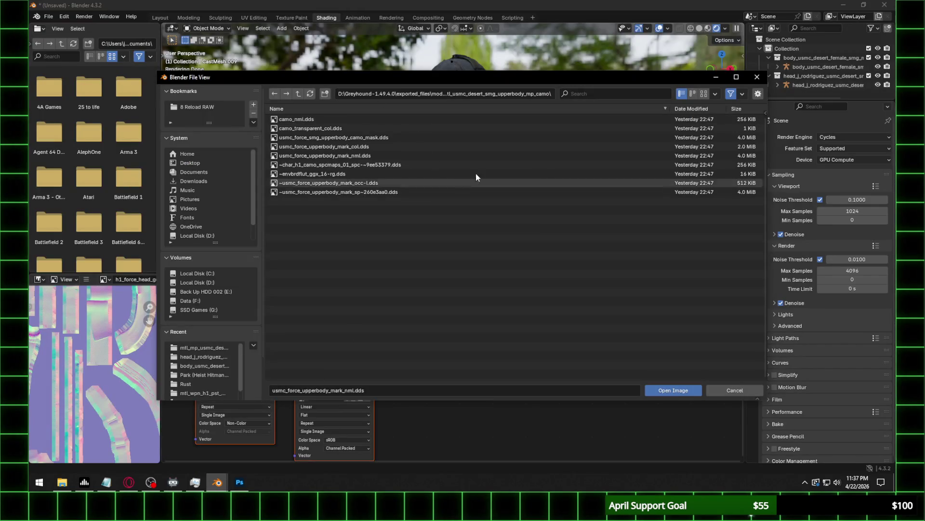
pyautogui.click(310, 95)
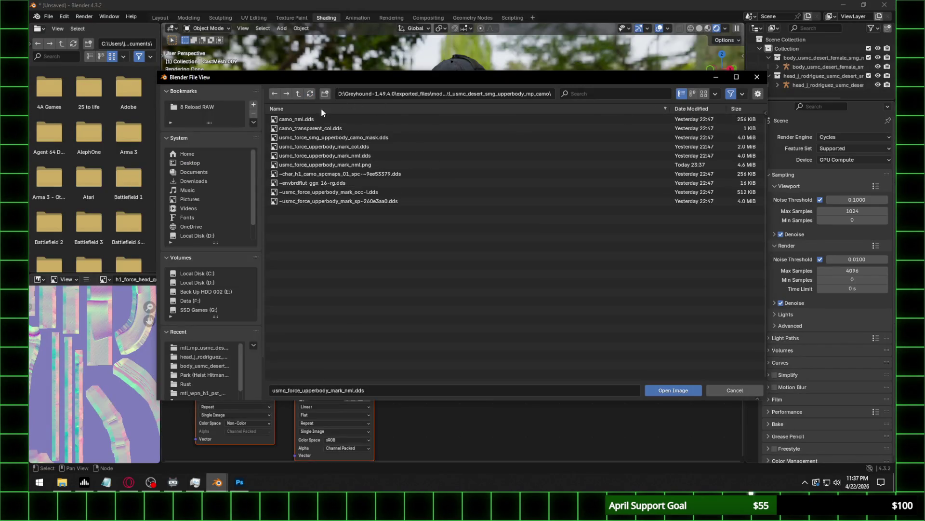
pyautogui.doubleClick(467, 168)
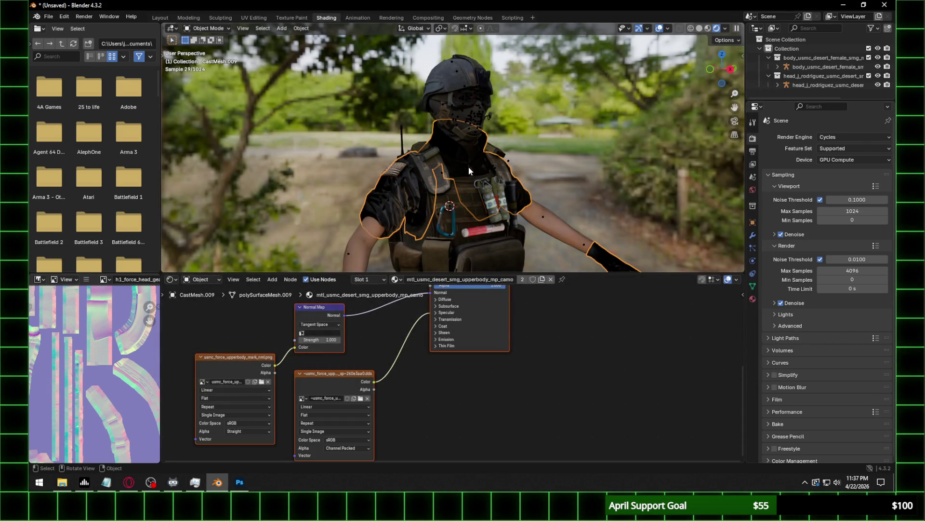
pyautogui.click(330, 333)
pyautogui.click(320, 343)
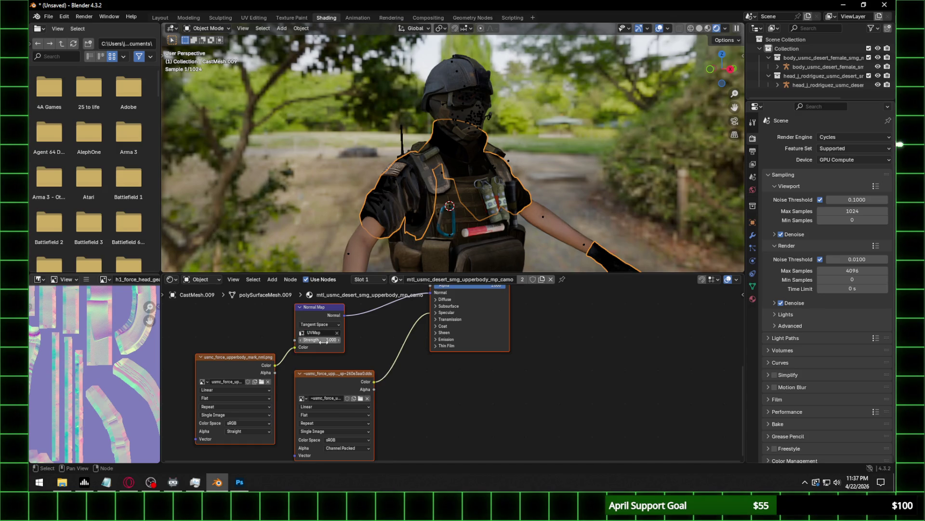
pyautogui.click(318, 343)
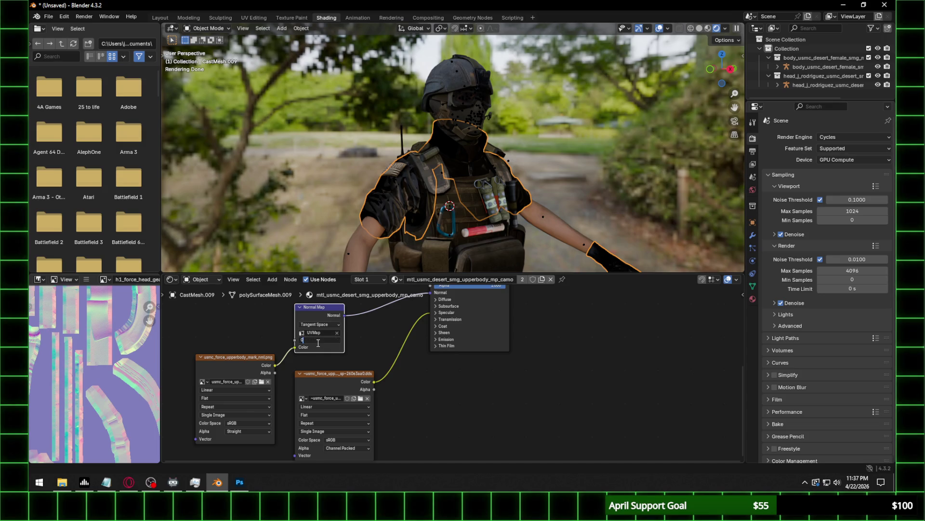
pyautogui.write('0.310')
pyautogui.press('Return')
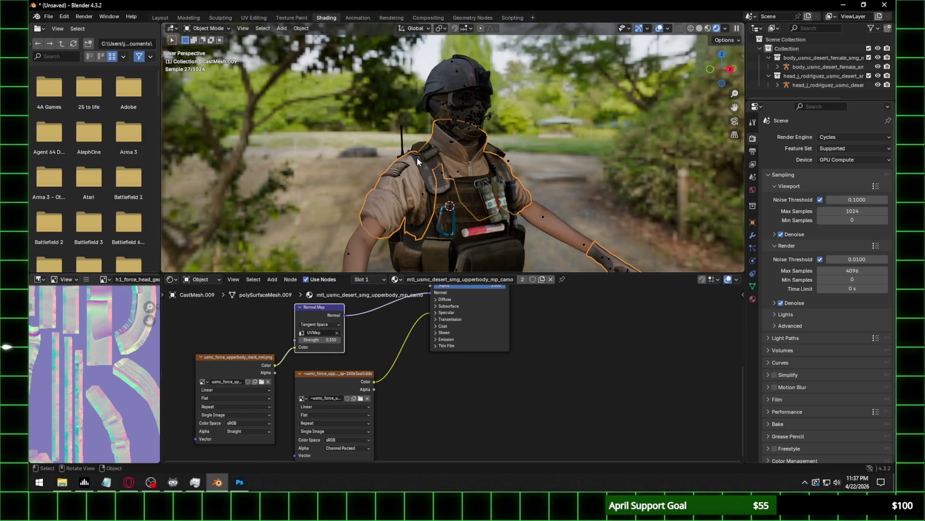
# Set the upper-body shader's specular IOR Level to 0.1, then select the vest.
pyautogui.keyDown('ctrl'); pyautogui.moveTo(444, 210); pyautogui.dragTo(446, 130, button='middle'); pyautogui.keyUp('ctrl')
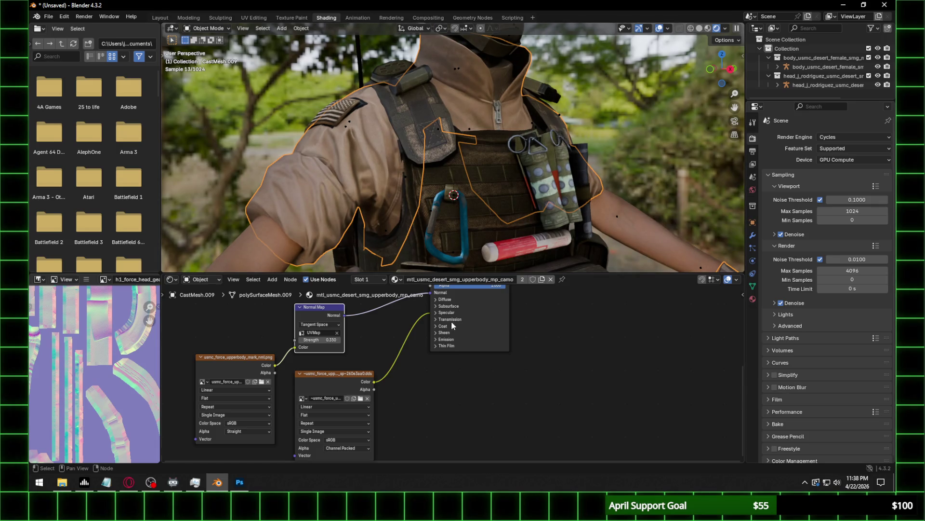
pyautogui.click(446, 312)
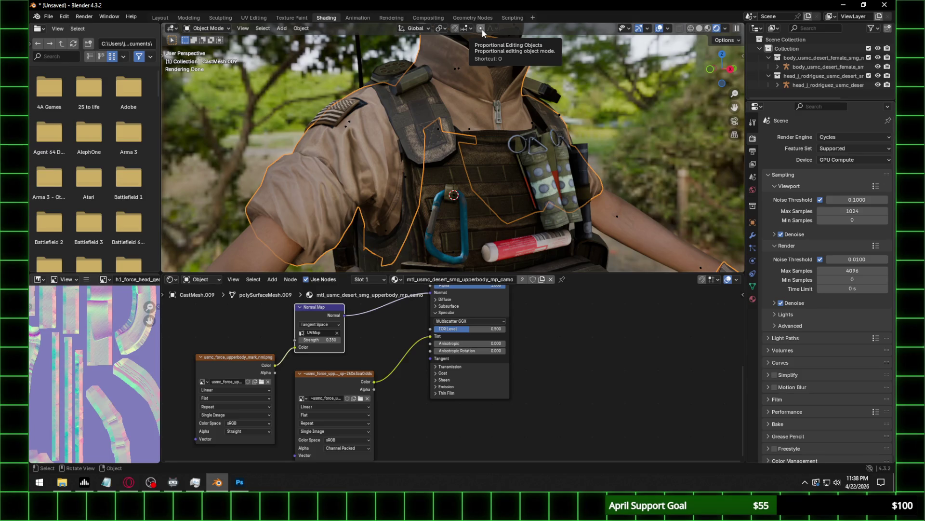
pyautogui.click(496, 329)
pyautogui.write('0.1')
pyautogui.press('Return')
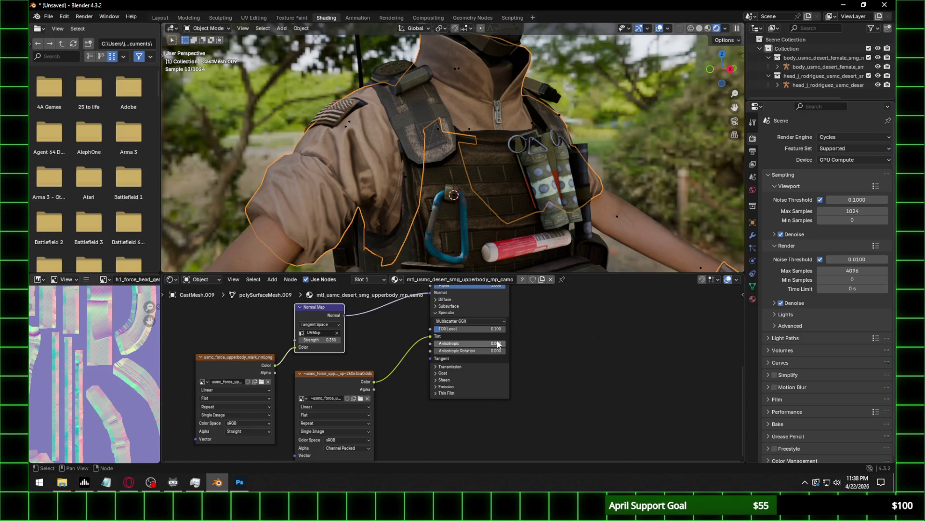
pyautogui.scroll(-3, 474, 173)
pyautogui.click(471, 192)
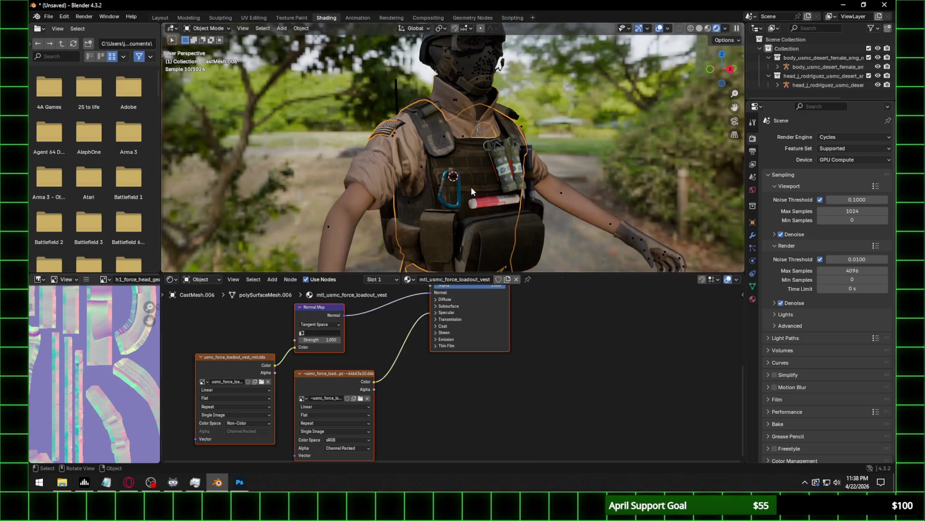
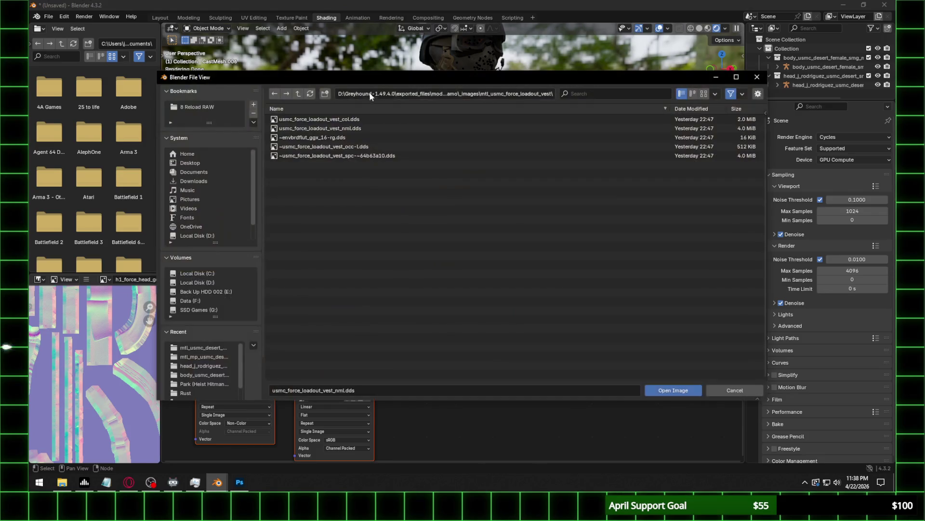
# Save the vest normal map in Photoshop as usmc_force_loadout_vest_nml.png, then return to Blender.
pyautogui.hotkey('alt', 'Tab')
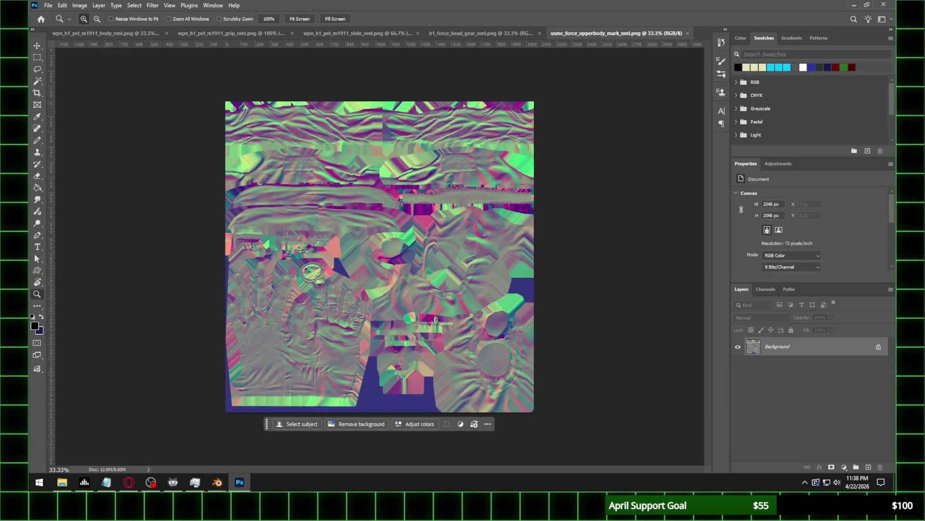
pyautogui.click(62, 482)
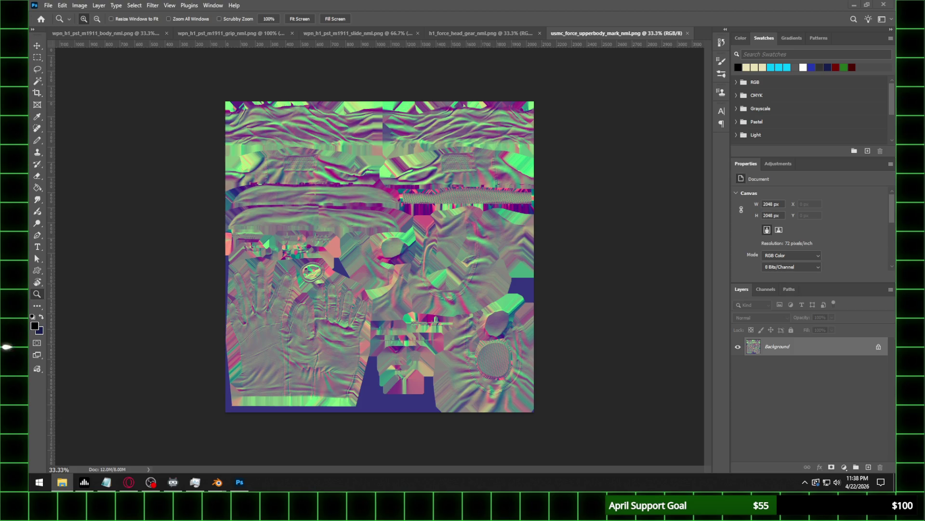
pyautogui.click(48, 5)
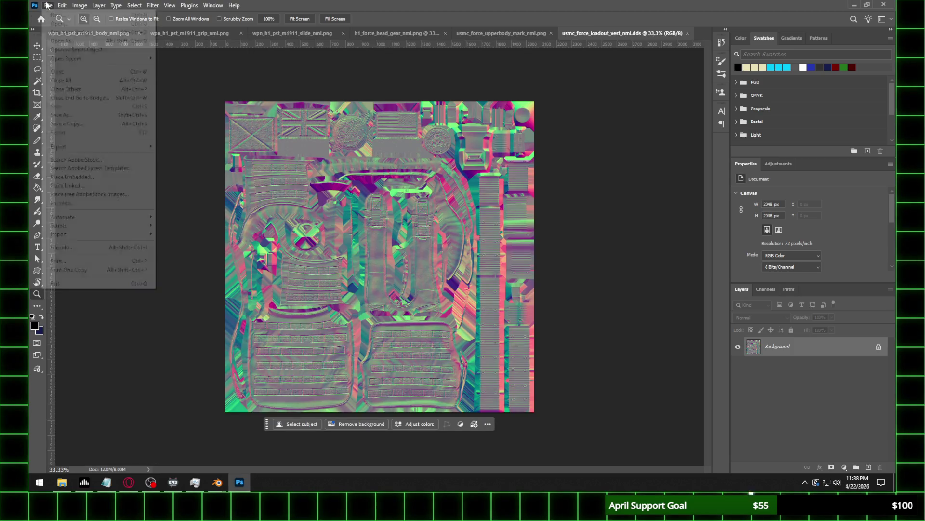
pyautogui.click(63, 116)
pyautogui.click(154, 370)
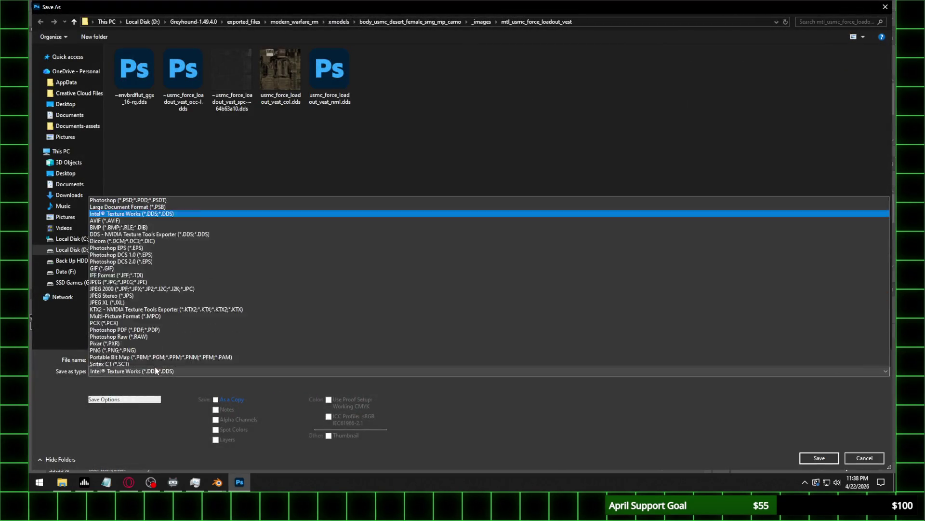
pyautogui.click(433, 322)
pyautogui.click(819, 458)
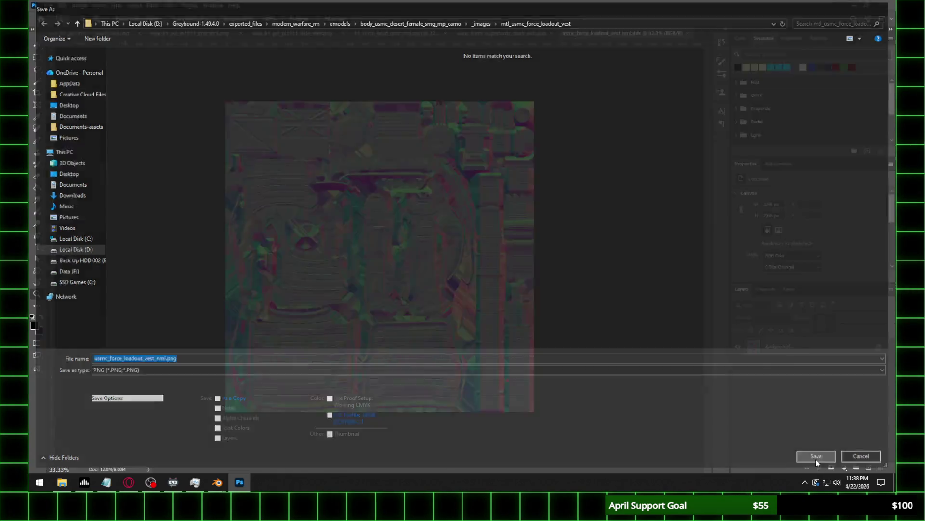
pyautogui.click(338, 174)
pyautogui.moveTo(218, 482)
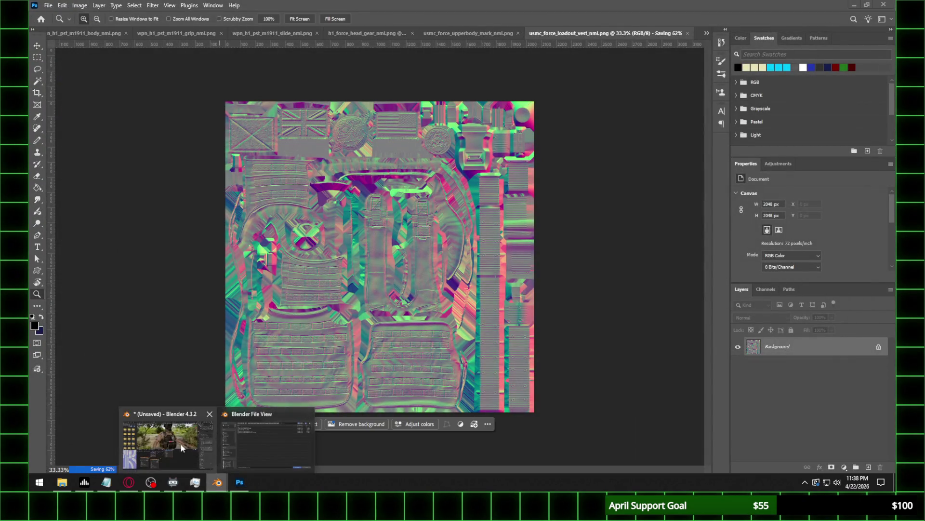
pyautogui.click(181, 444)
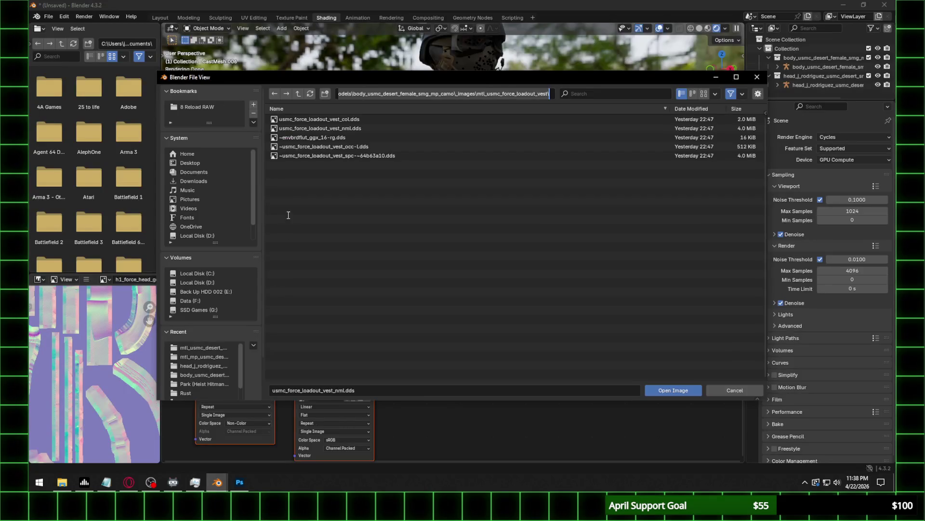
# Load usmc_force_loadout_vest_nml.png into the vest's image node as Non-Color data.
pyautogui.click(311, 94)
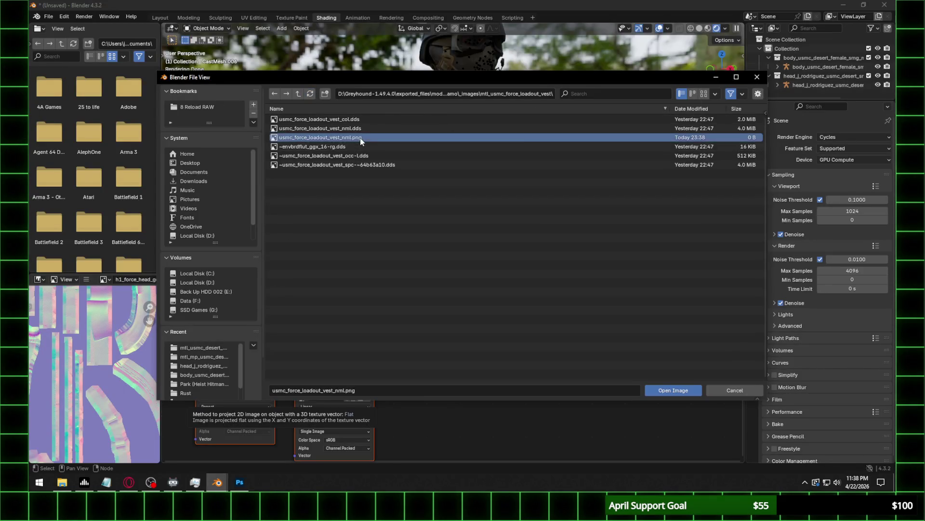
pyautogui.doubleClick(360, 139)
pyautogui.click(251, 423)
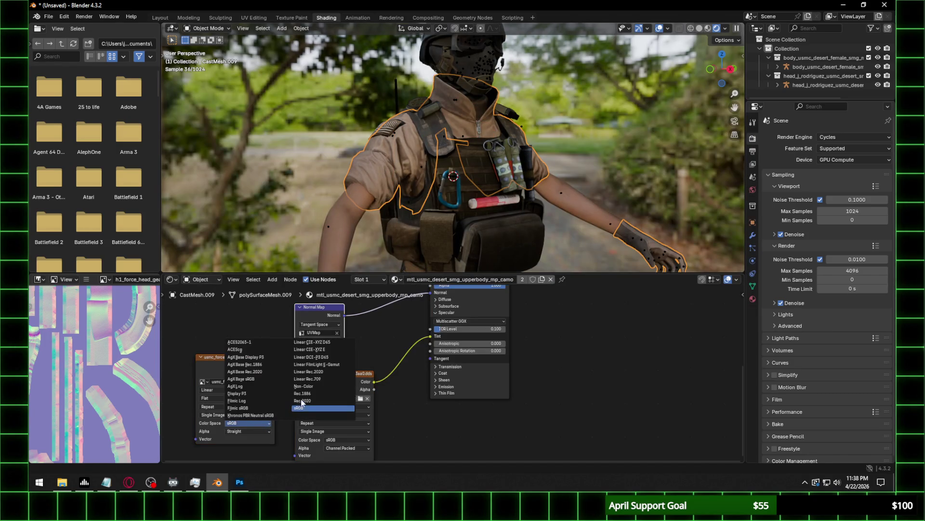
pyautogui.click(314, 383)
pyautogui.scroll(5, 414, 187)
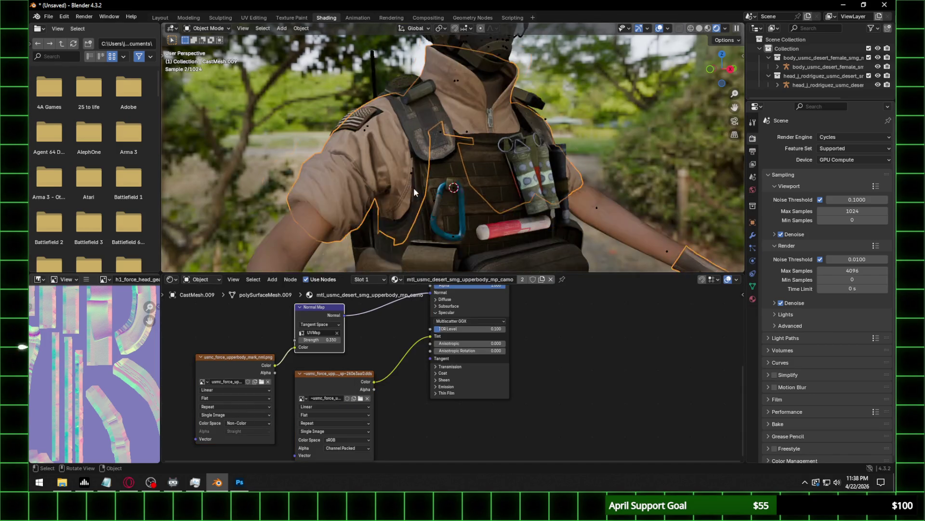
pyautogui.moveTo(578, 167)
pyautogui.mouseDown(button='middle')
pyautogui.moveTo(548, 173)
pyautogui.moveTo(485, 218)
pyautogui.mouseUp(button='middle')
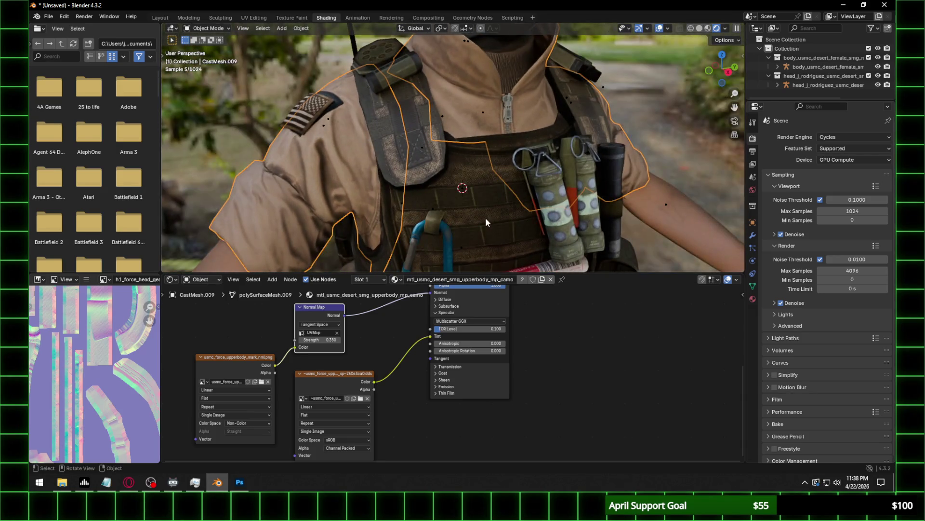
pyautogui.click(476, 215)
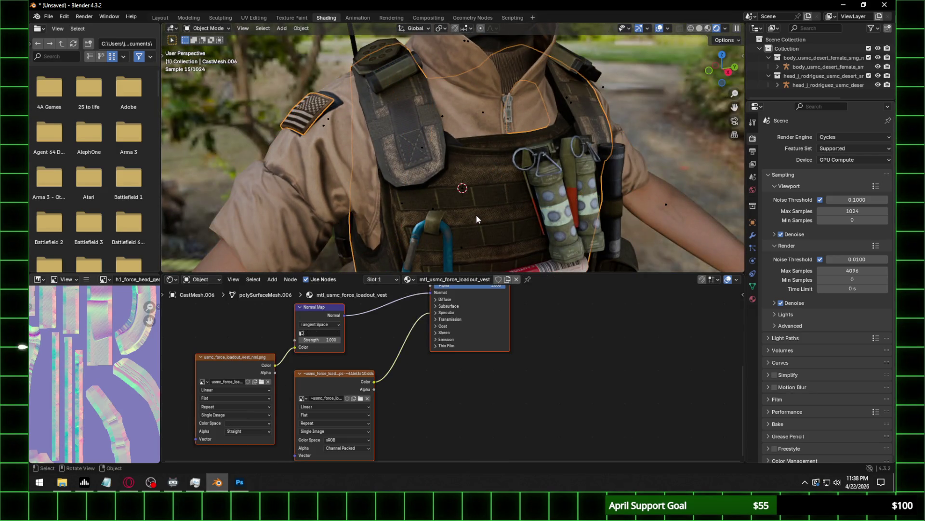
pyautogui.click(257, 423)
pyautogui.click(317, 386)
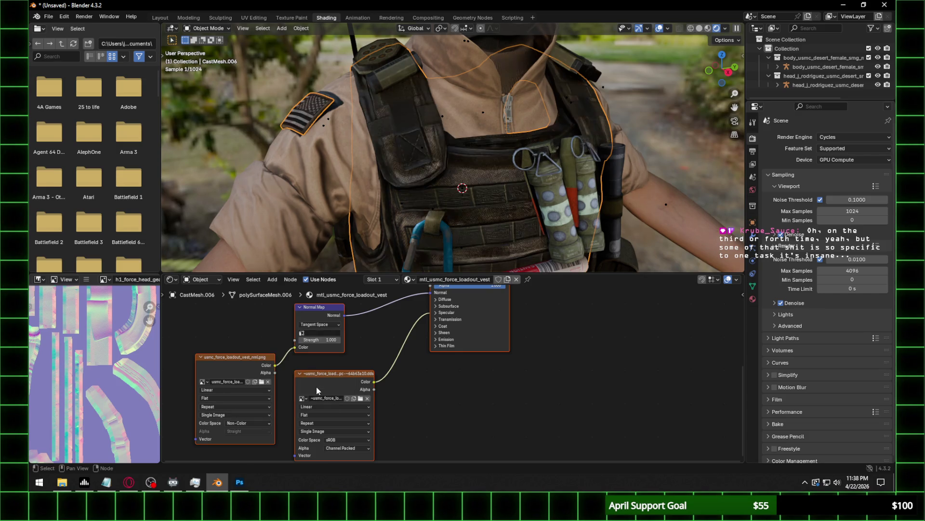
# Set the Normal Map node to strength 0.5 on UVMap, and the IOR Level to 0.100.
pyautogui.click(309, 340)
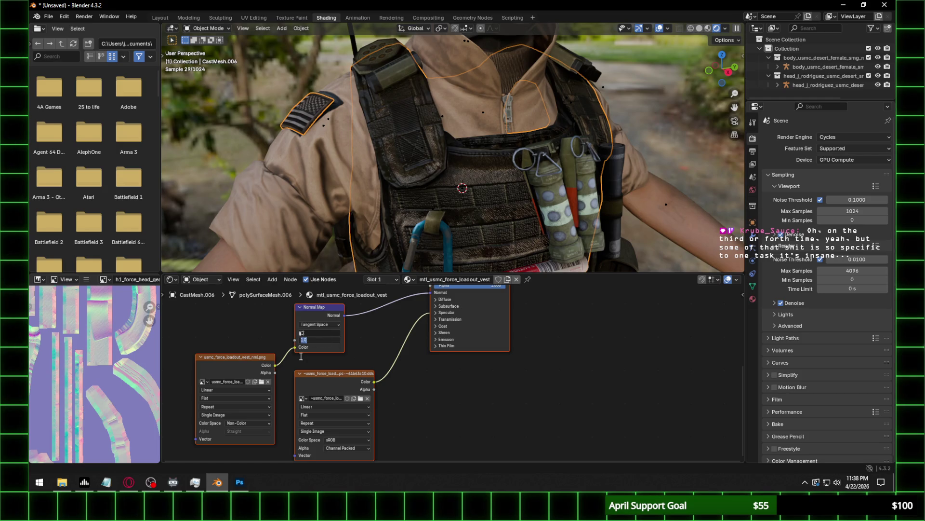
pyautogui.write('0')
pyautogui.write('.300')
pyautogui.press('Return')
pyautogui.click(309, 333)
pyautogui.click(315, 344)
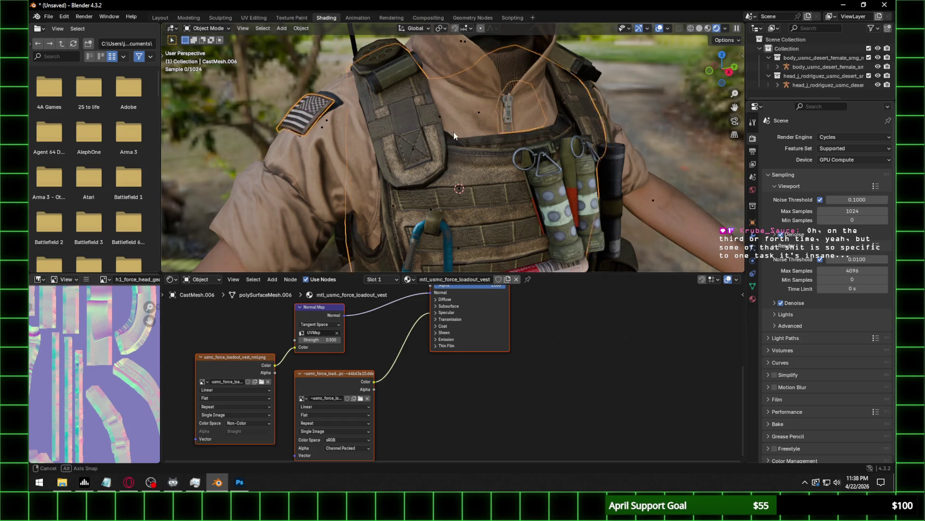
pyautogui.moveTo(444, 135); pyautogui.dragTo(454, 132, button='middle')
pyautogui.click(447, 312)
pyautogui.click(463, 331)
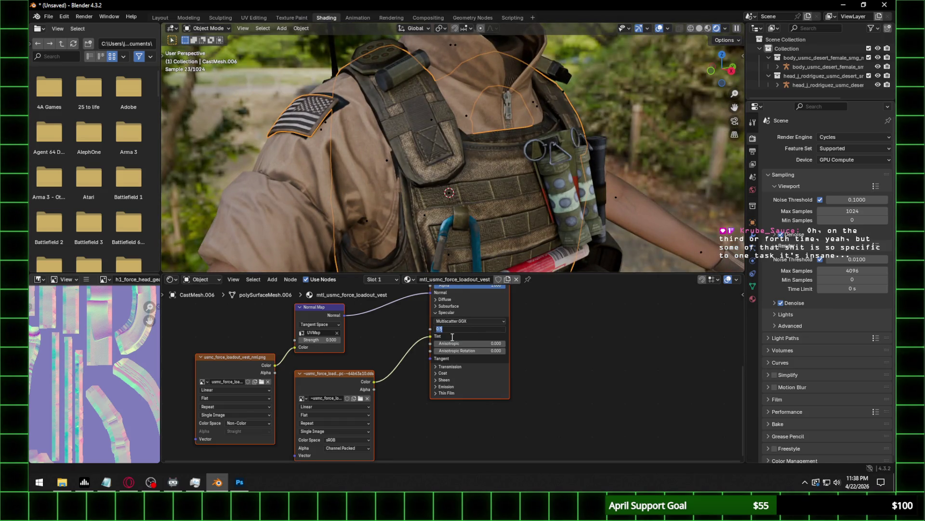
pyautogui.press('Return')
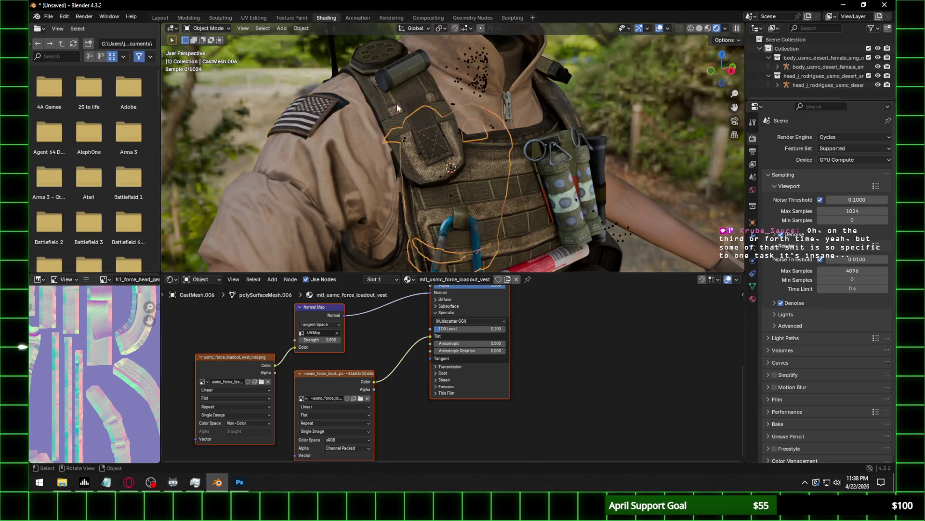
# Select the body object and bring the view back to the front of the chest.
pyautogui.scroll(-5, 397, 104)
pyautogui.moveTo(594, 131); pyautogui.dragTo(470, 132, button='middle')
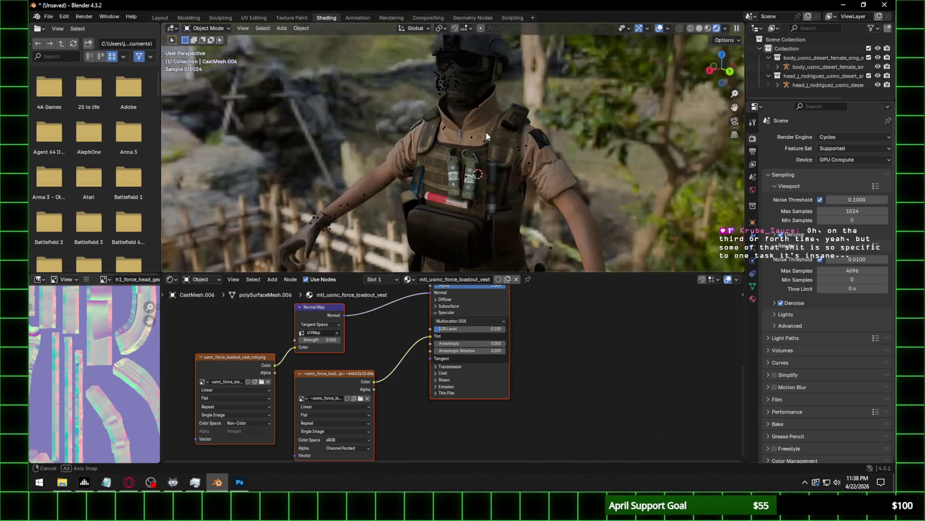
pyautogui.click(499, 153)
pyautogui.moveTo(537, 163)
pyautogui.mouseDown(button='middle')
pyautogui.moveTo(659, 170)
pyautogui.moveTo(550, 190)
pyautogui.mouseUp(button='middle')
pyautogui.scroll(3, 560, 171)
pyautogui.scroll(2, 501, 158)
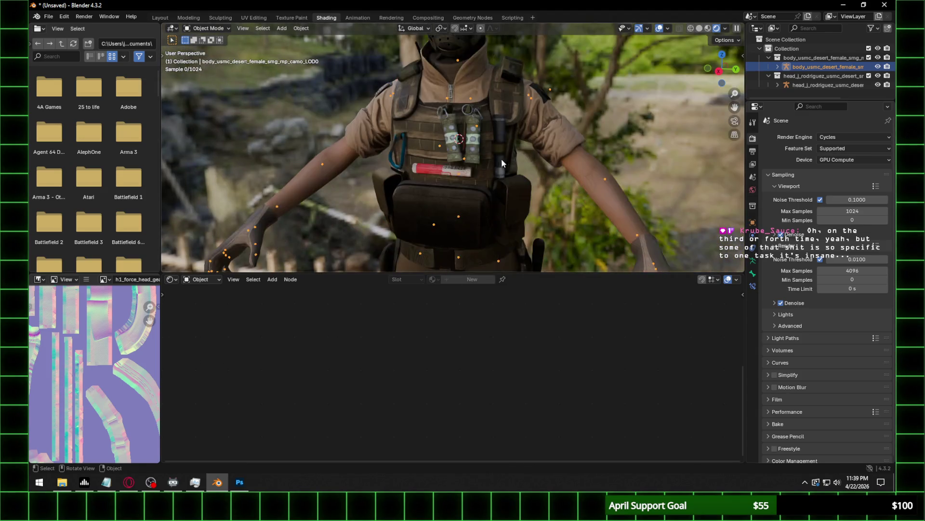
# Select the chest pouch mesh and open the image browser for its normal map node.
pyautogui.click(478, 163)
pyautogui.click(262, 382)
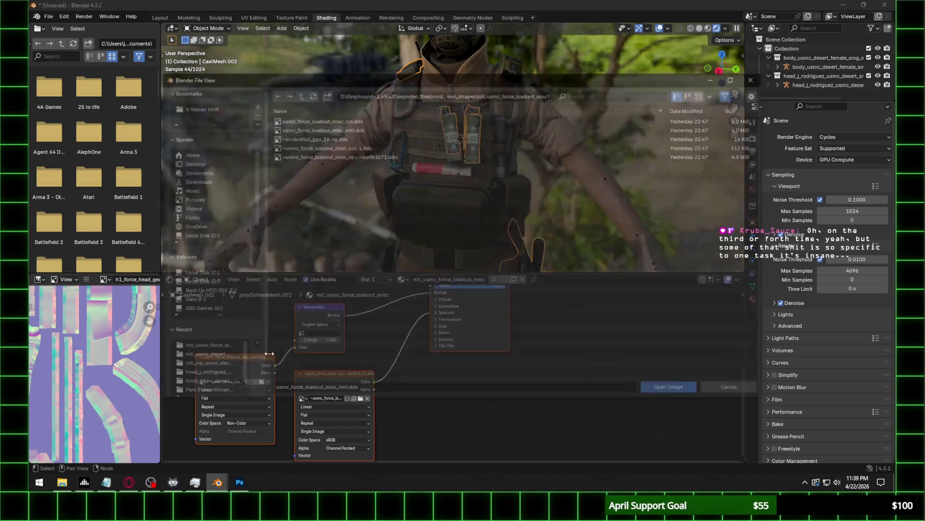
pyautogui.hotkey('alt', 'Tab')
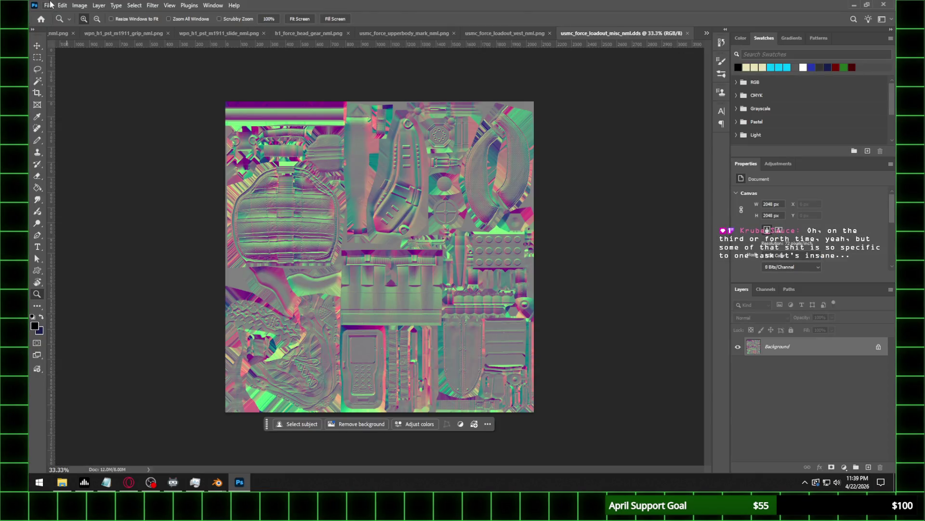
pyautogui.click(50, 4)
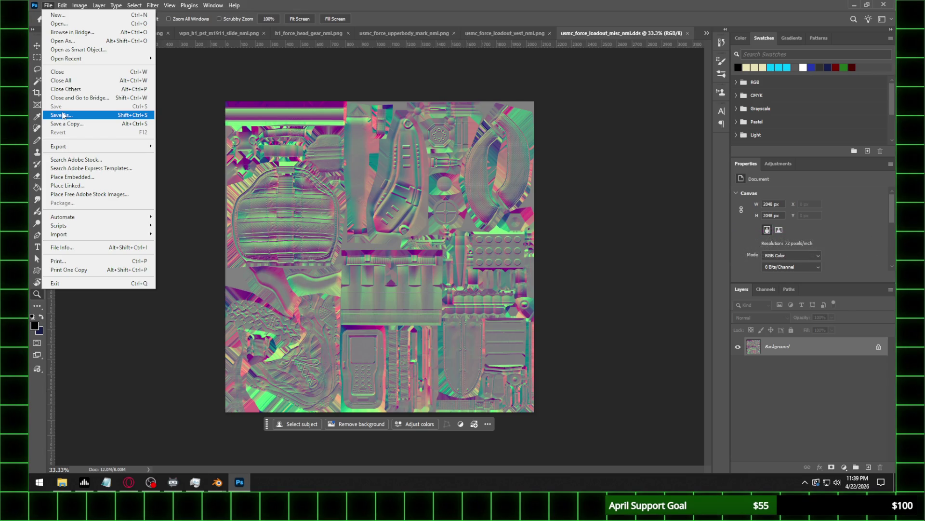
pyautogui.click(217, 482)
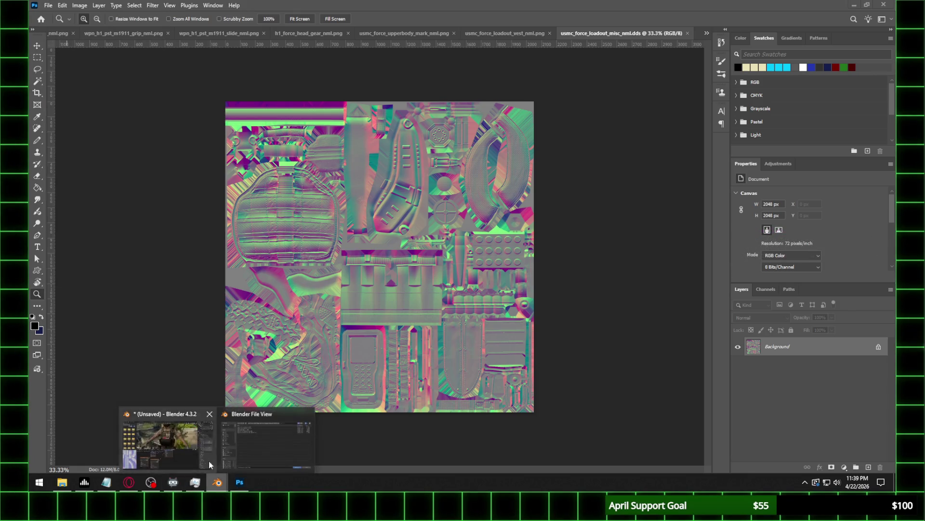
pyautogui.click(209, 461)
pyautogui.click(718, 390)
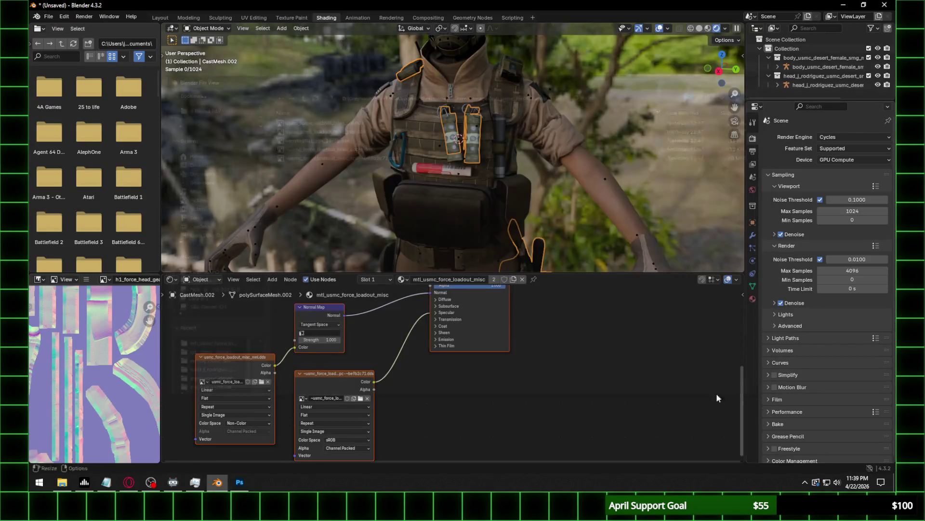
pyautogui.click(247, 364)
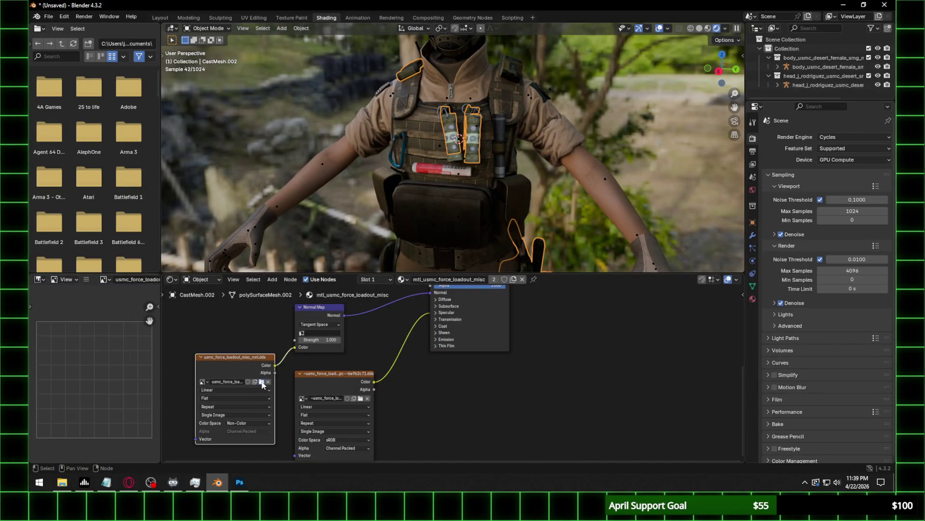
pyautogui.click(262, 381)
pyautogui.click(471, 93)
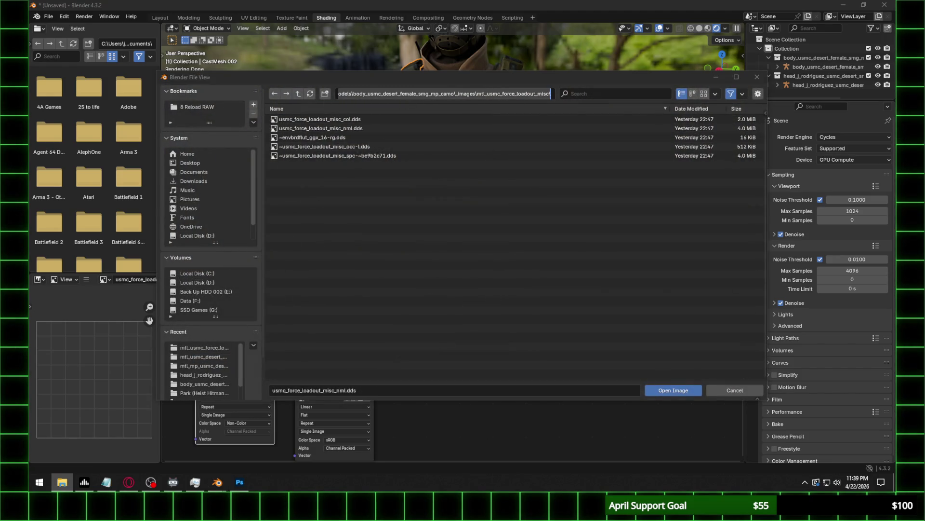
# Save the misc normal map in Photoshop as usmc_force_loadout_misc_nml.png.
pyautogui.hotkey('alt', 'Tab')
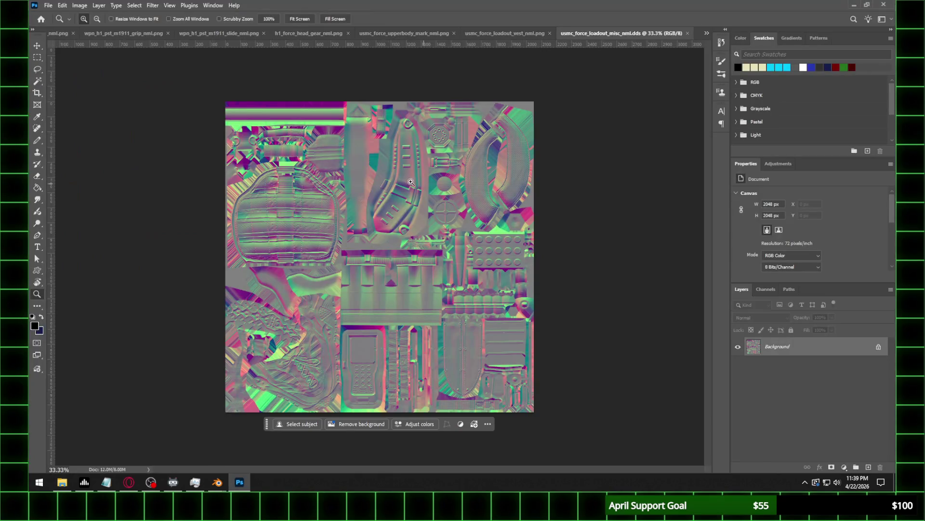
pyautogui.click(48, 5)
pyautogui.click(72, 115)
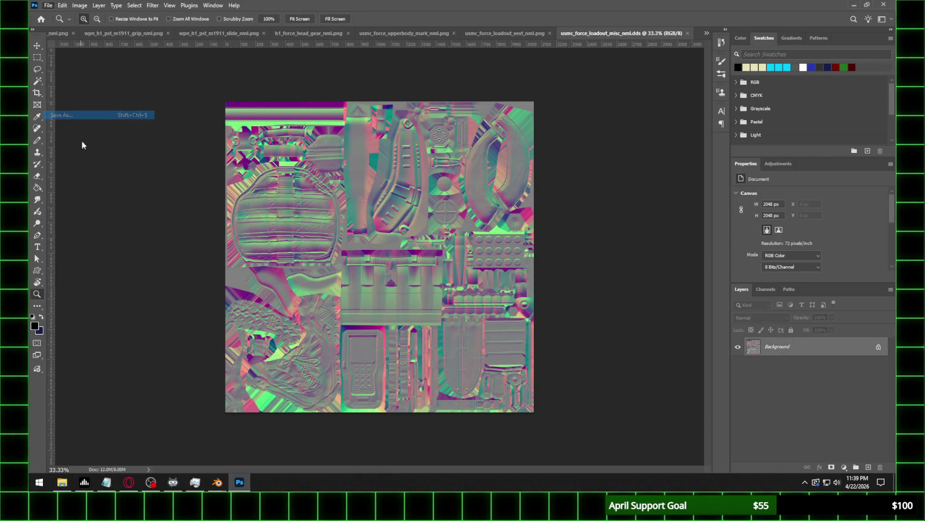
pyautogui.click(157, 372)
pyautogui.click(115, 321)
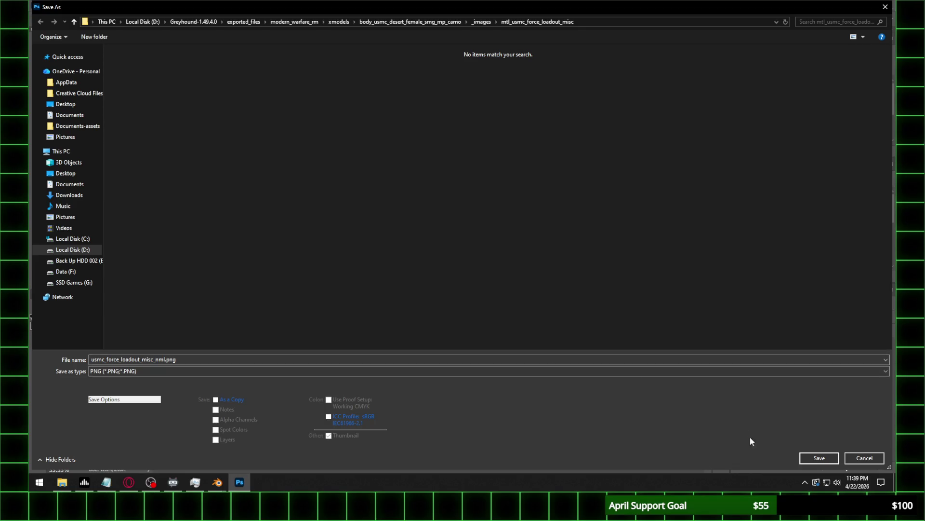
pyautogui.click(819, 458)
pyautogui.click(339, 174)
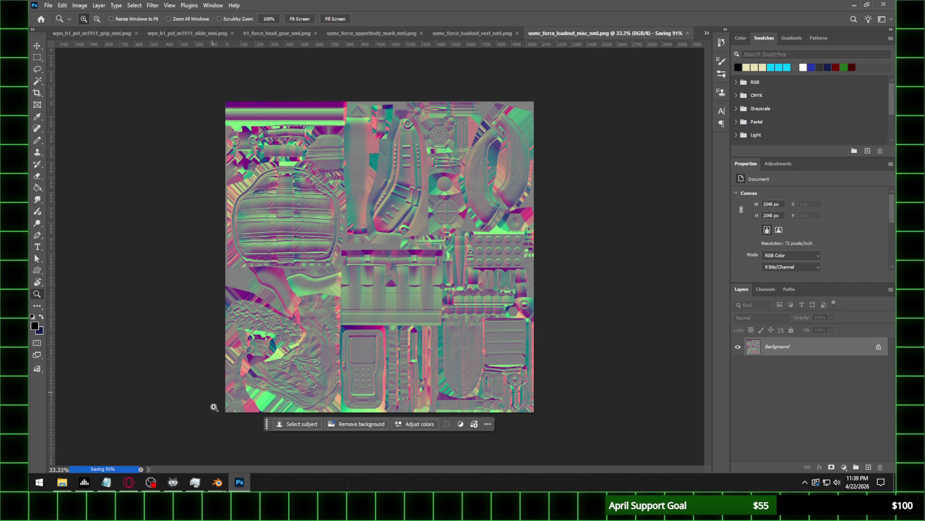
# Return to Blender and refresh the file browser so the new PNG appears.
pyautogui.moveTo(218, 482)
pyautogui.click(276, 432)
pyautogui.click(313, 94)
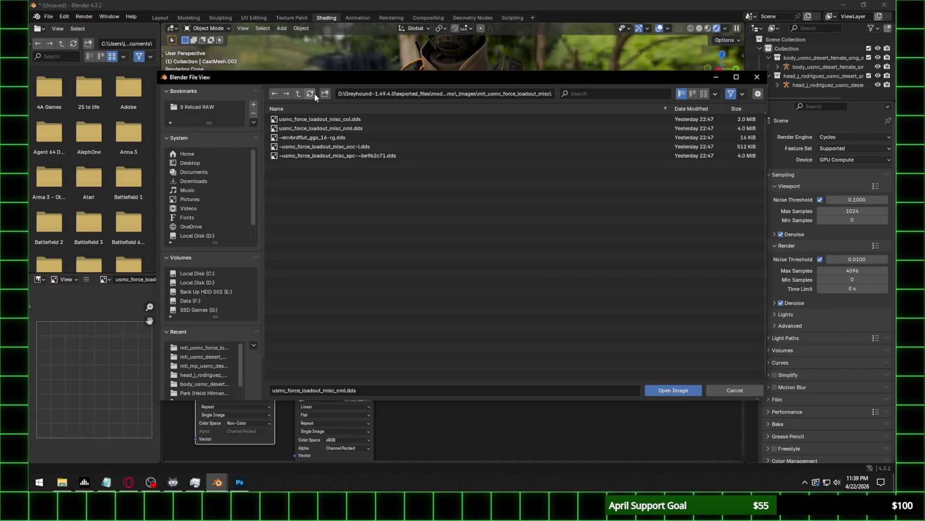
# Load usmc_force_loadout_misc_nml.png into the image node and set normal strength to 0.5.
pyautogui.doubleClick(369, 138)
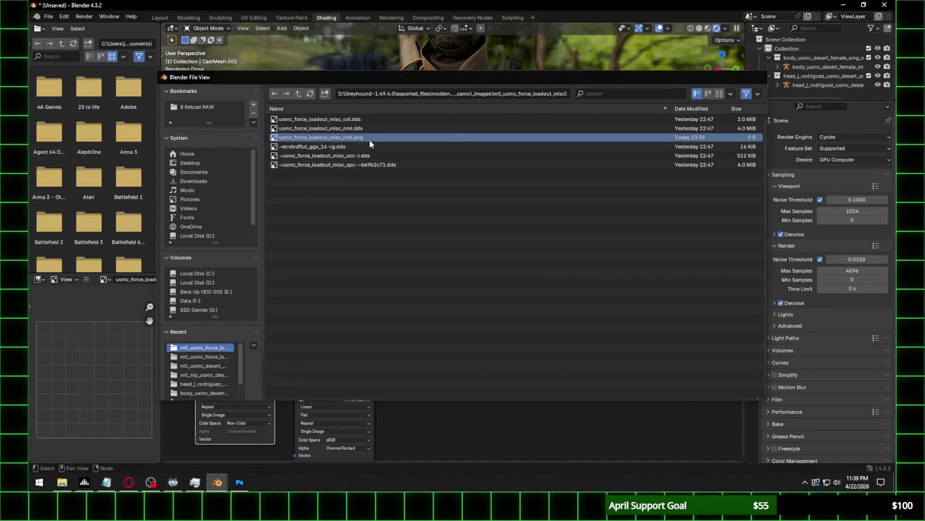
pyautogui.click(321, 333)
pyautogui.click(320, 346)
pyautogui.click(327, 340)
pyautogui.press('Return')
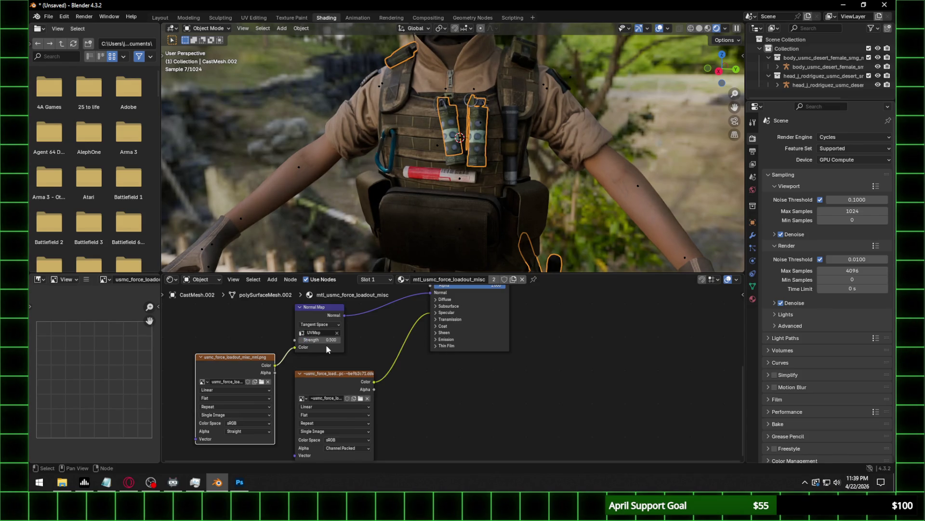
# Compare normal strength 1 against 0.5, keep 0.5, and set the image to Non-Color.
pyautogui.scroll(5, 488, 66)
pyautogui.moveTo(516, 126); pyautogui.dragTo(563, 118, button='middle')
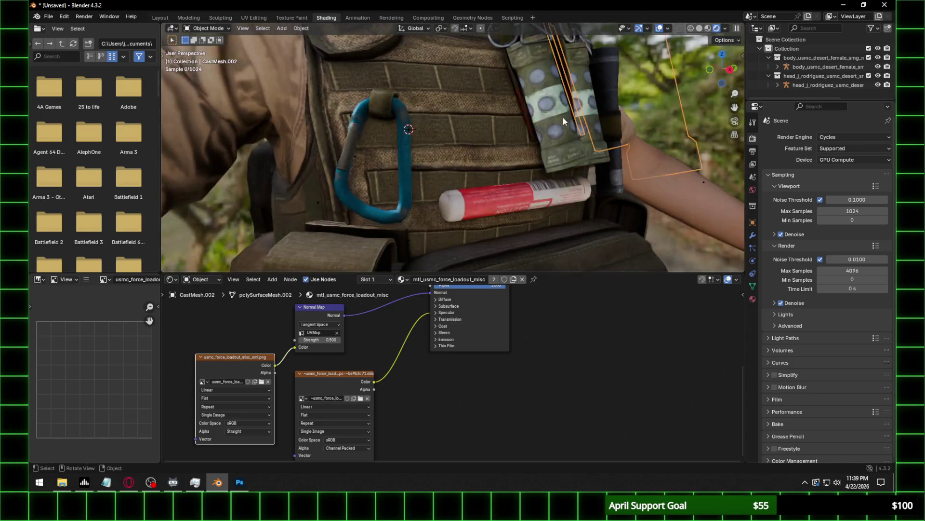
pyautogui.scroll(3, 528, 151)
pyautogui.scroll(2, 528, 151)
pyautogui.click(319, 340)
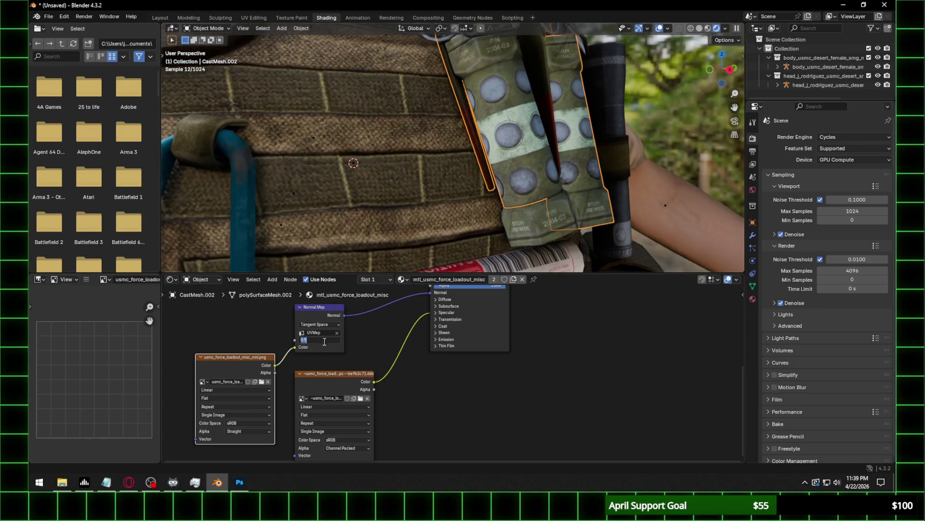
pyautogui.write('1')
pyautogui.press('Return')
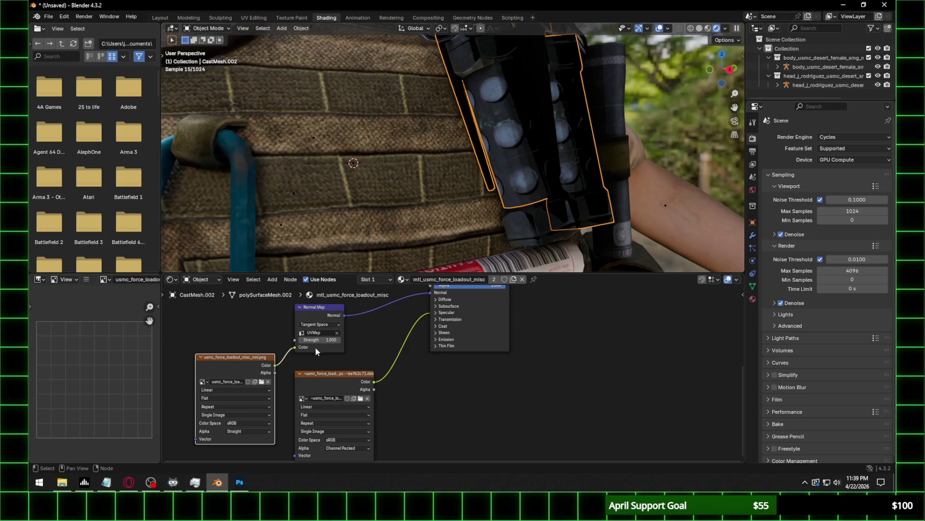
pyautogui.click(326, 342)
pyautogui.write('.5')
pyautogui.press('Return')
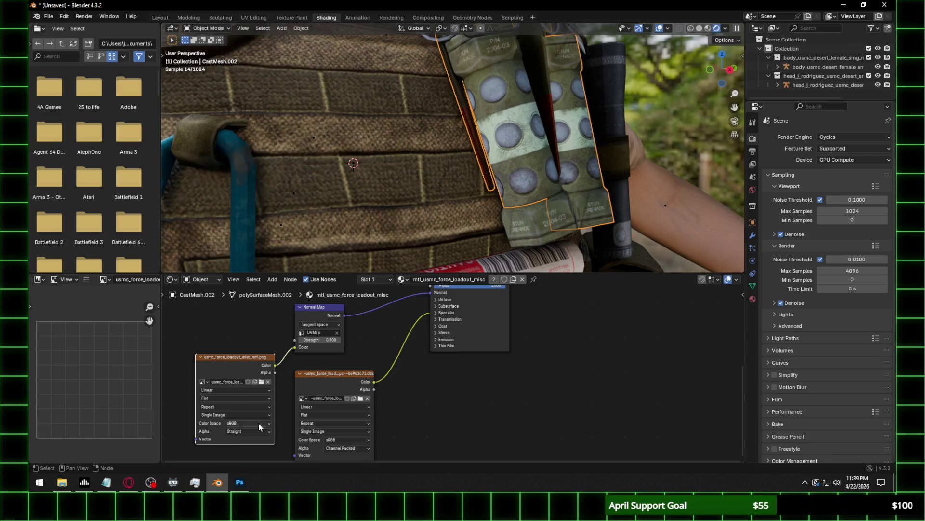
pyautogui.click(259, 423)
pyautogui.click(313, 385)
# Fine-tune the misc normal map strength on the grenade pouches, settling at 0.620.
pyautogui.moveTo(567, 156)
pyautogui.mouseDown(button='middle')
pyautogui.moveTo(621, 163)
pyautogui.moveTo(558, 175)
pyautogui.mouseUp(button='middle')
pyautogui.scroll(3, 557, 175)
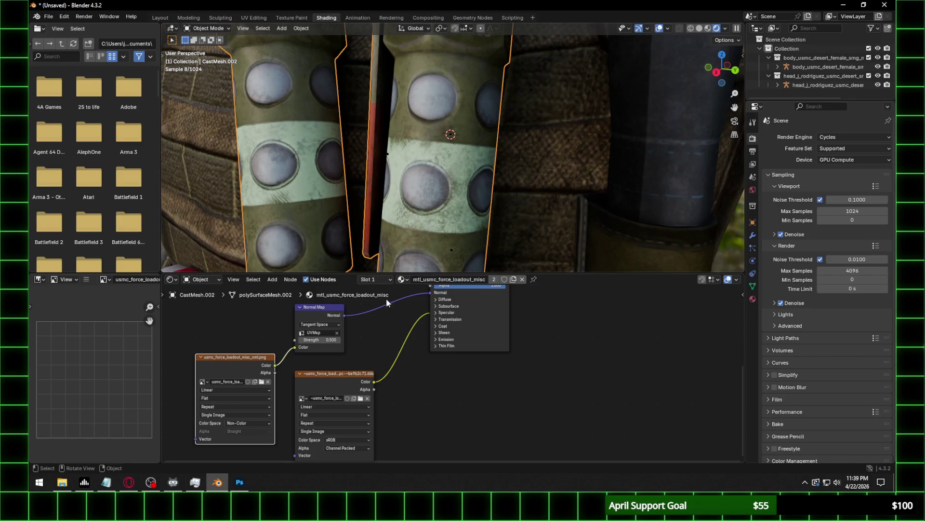
pyautogui.moveTo(334, 340); pyautogui.dragTo(369, 340)
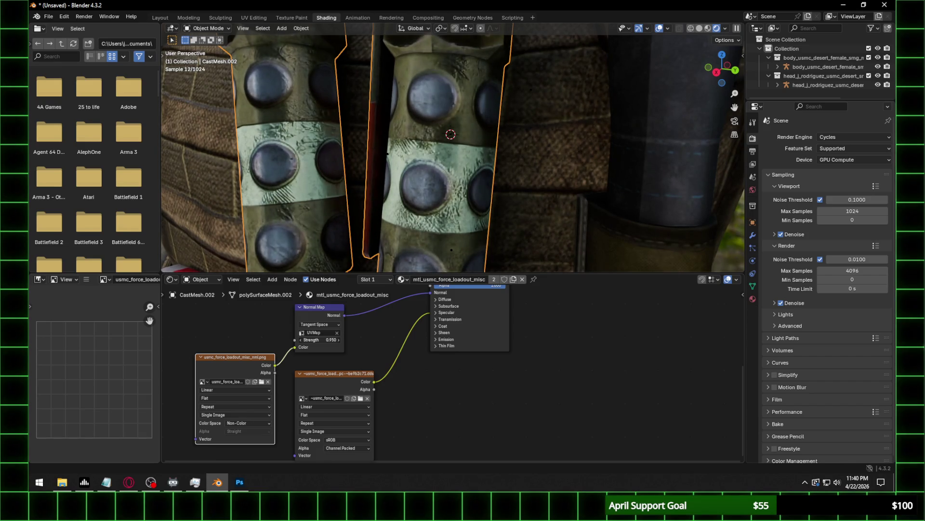
pyautogui.moveTo(370, 340); pyautogui.dragTo(270, 341)
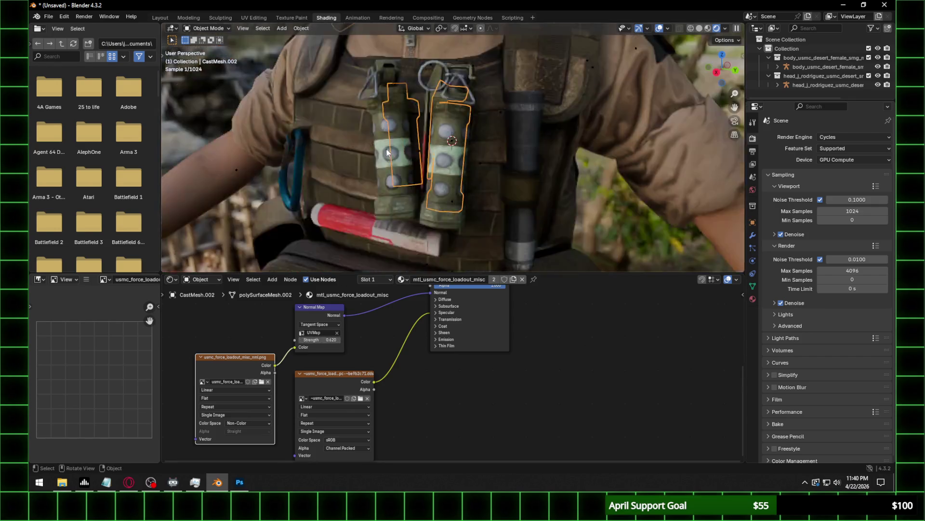
pyautogui.scroll(-5, 601, 243)
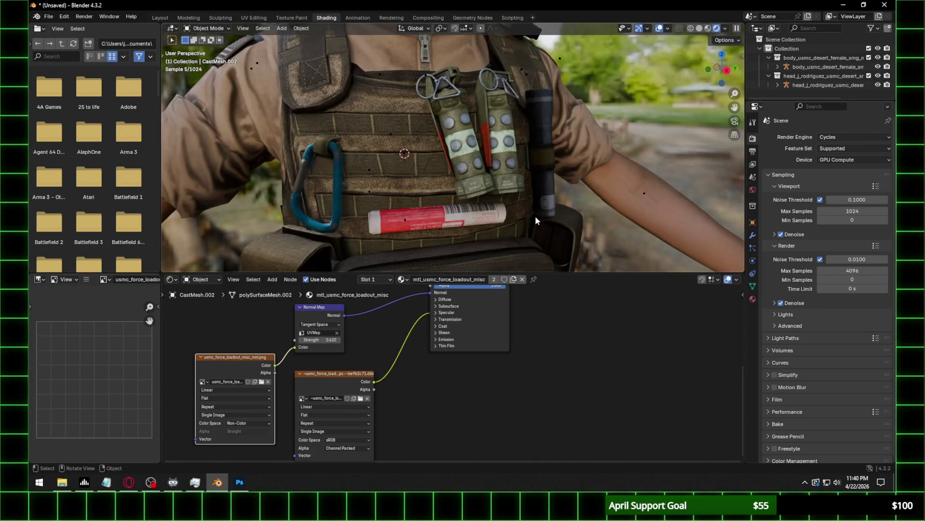
pyautogui.scroll(-5, 535, 216)
pyautogui.moveTo(514, 178); pyautogui.dragTo(487, 179, button='middle')
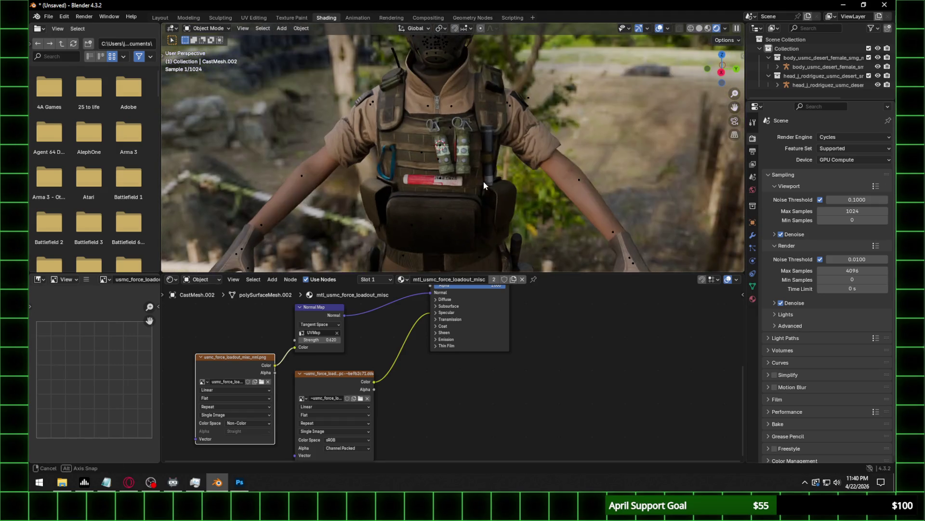
# Set the shader's Specular IOR Level to 0.100.
pyautogui.click(452, 312)
pyautogui.click(461, 330)
pyautogui.write('.1')
pyautogui.press('Return')
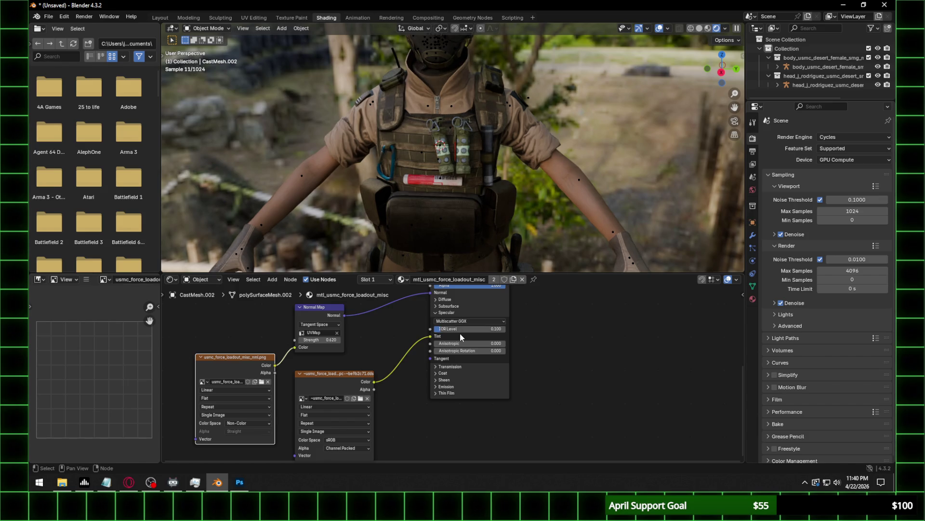
# Select the vest pouches object and browse for its normal texture.
pyautogui.click(465, 162)
pyautogui.moveTo(464, 162); pyautogui.dragTo(456, 158, button='middle')
pyautogui.click(260, 382)
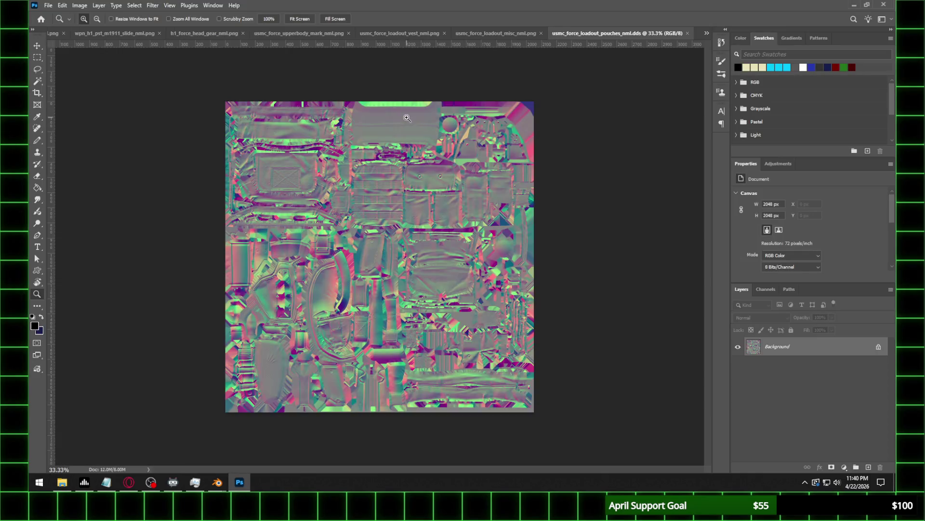
# Save the pouches normal map in Photoshop as usmc_force_loadout_pouches_nml.png.
pyautogui.click(50, 6)
pyautogui.click(67, 112)
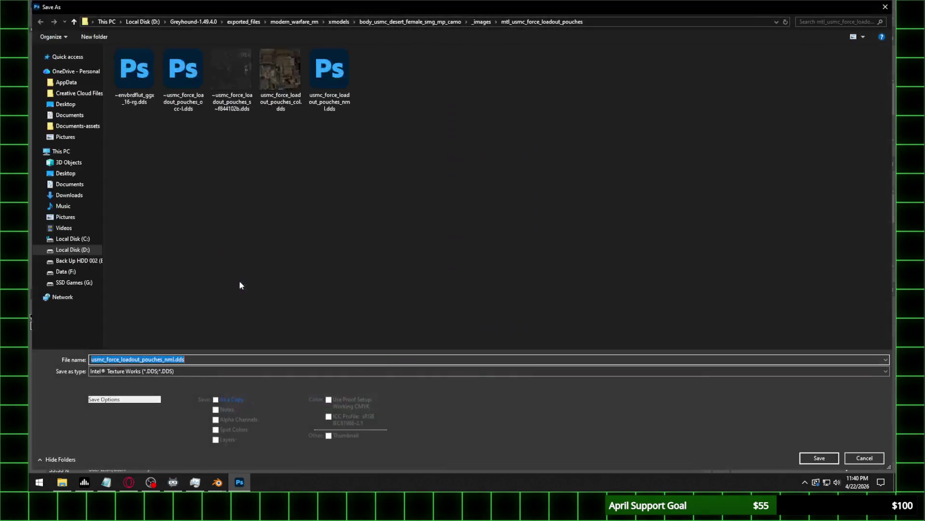
pyautogui.click(160, 371)
pyautogui.click(143, 324)
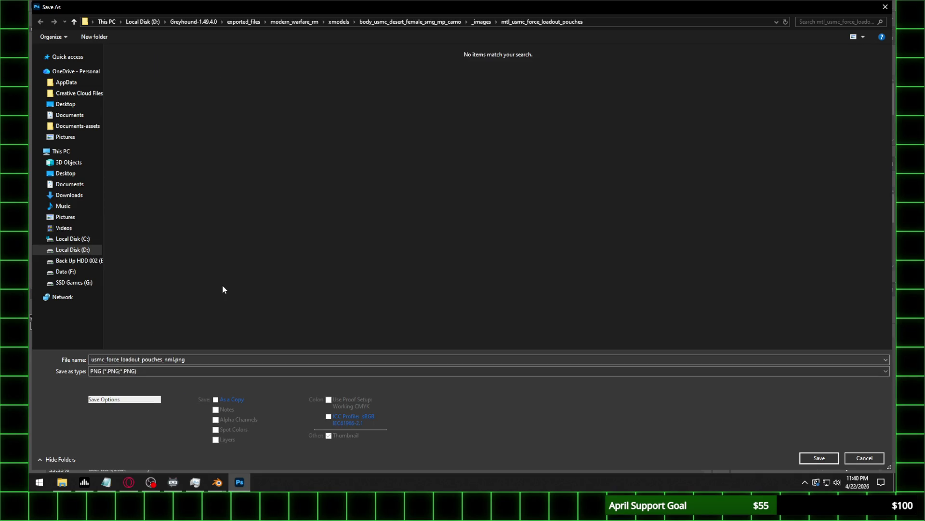
pyautogui.click(821, 457)
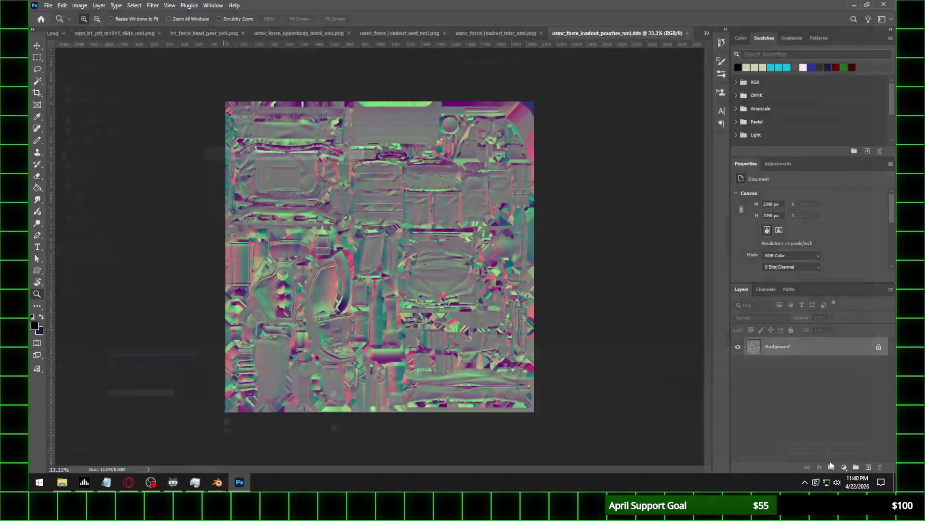
pyautogui.click(339, 172)
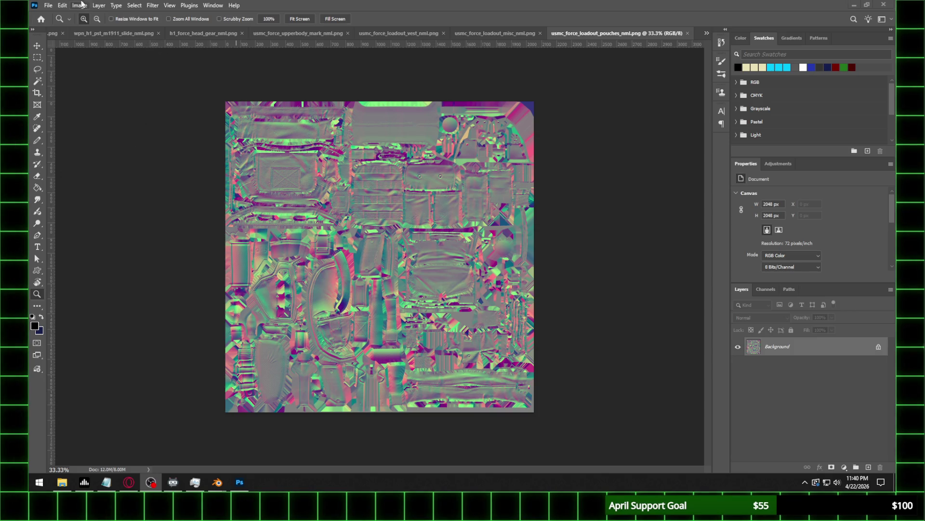
# Cancel a second Save As and check the misc and pouches documents and Blender.
pyautogui.click(48, 5)
pyautogui.click(68, 115)
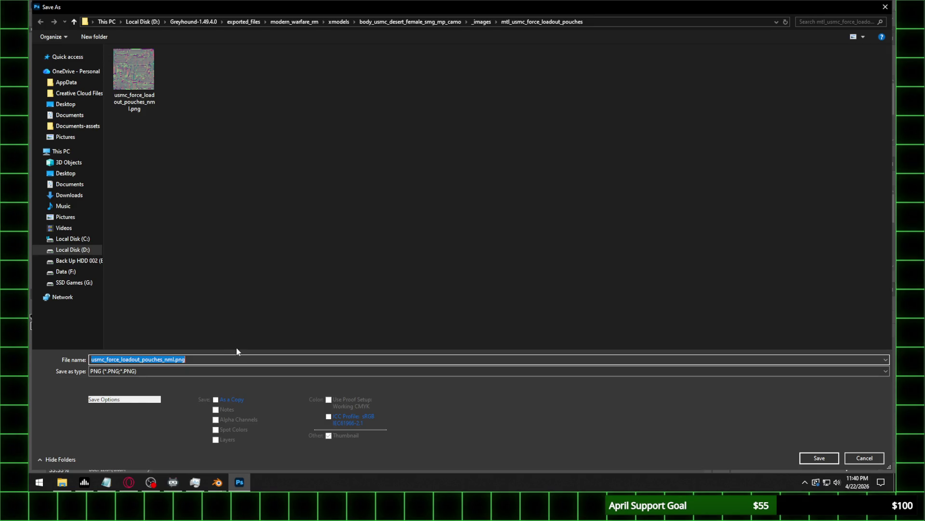
pyautogui.click(861, 458)
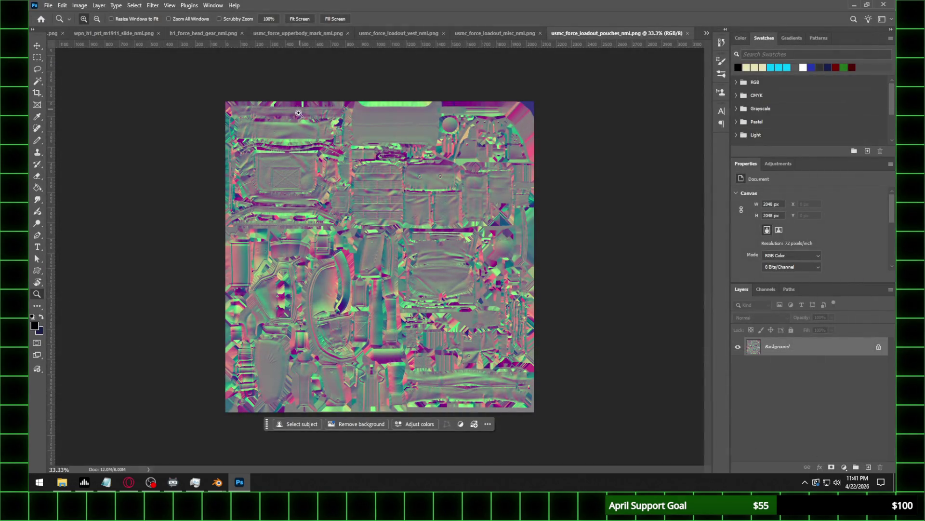
pyautogui.click(501, 34)
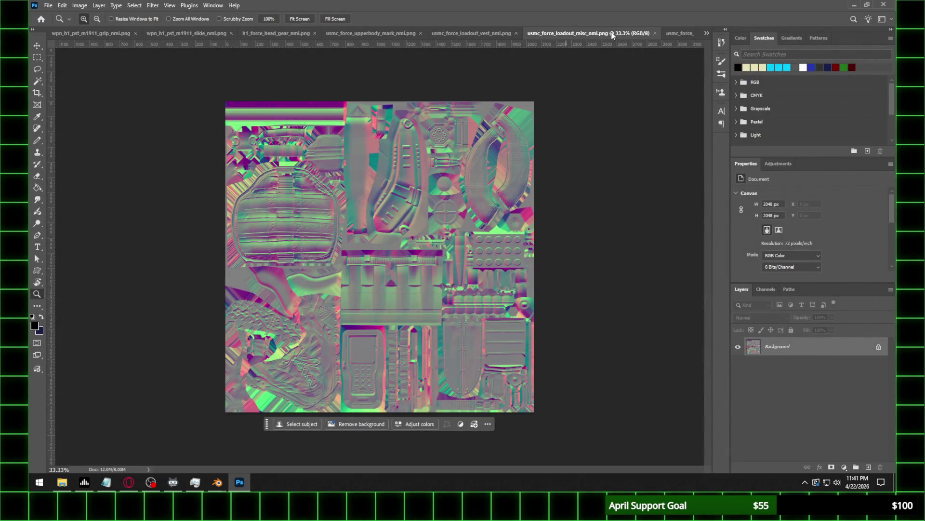
pyautogui.hotkey('ctrl', 'Tab')
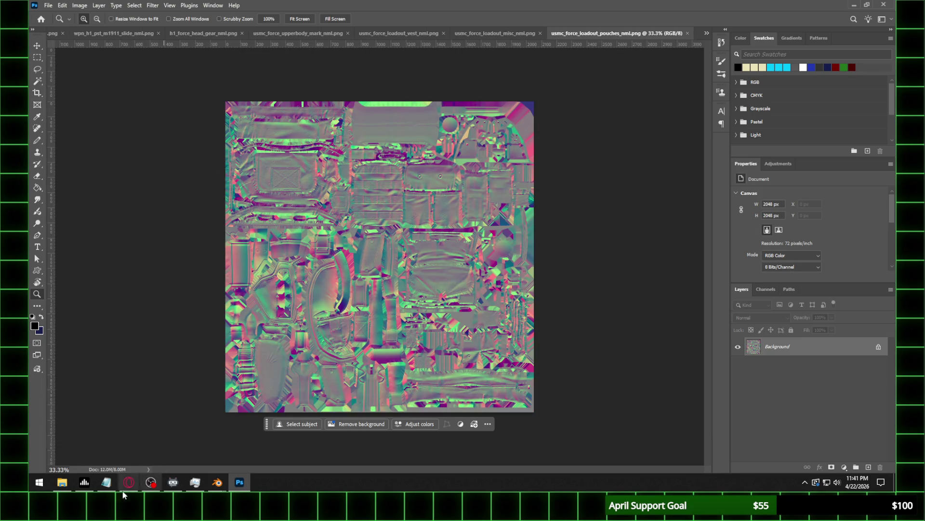
pyautogui.moveTo(219, 485)
pyautogui.click(161, 448)
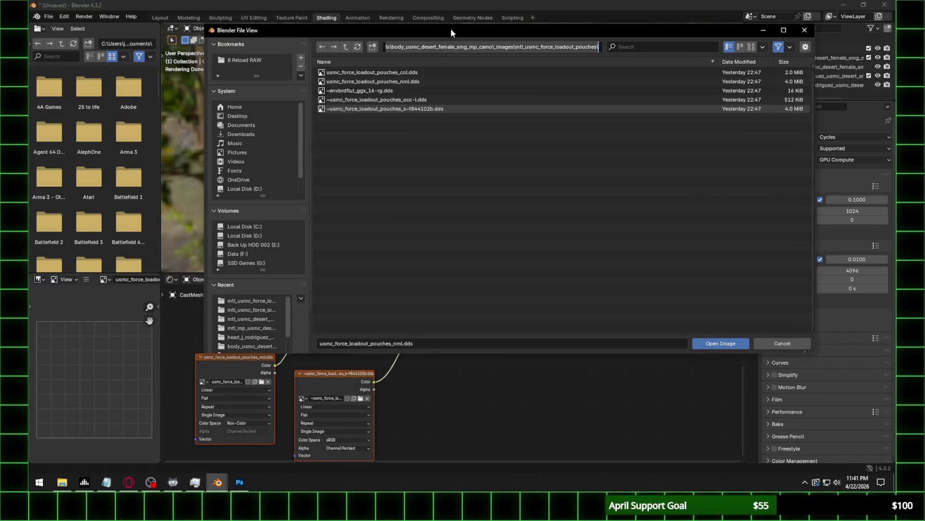
pyautogui.click(248, 488)
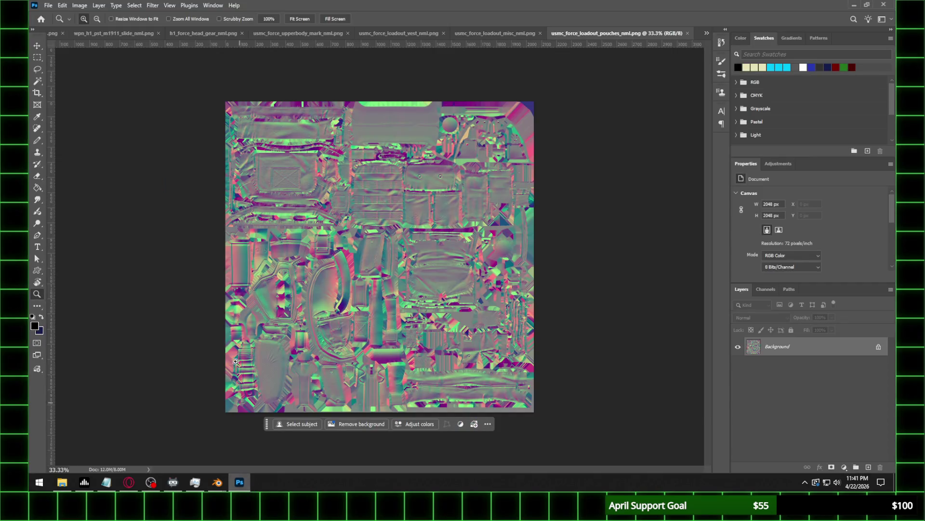
# Resave the pouches map as PNG, replacing the existing file, and return to Blender.
pyautogui.click(48, 5)
pyautogui.click(66, 116)
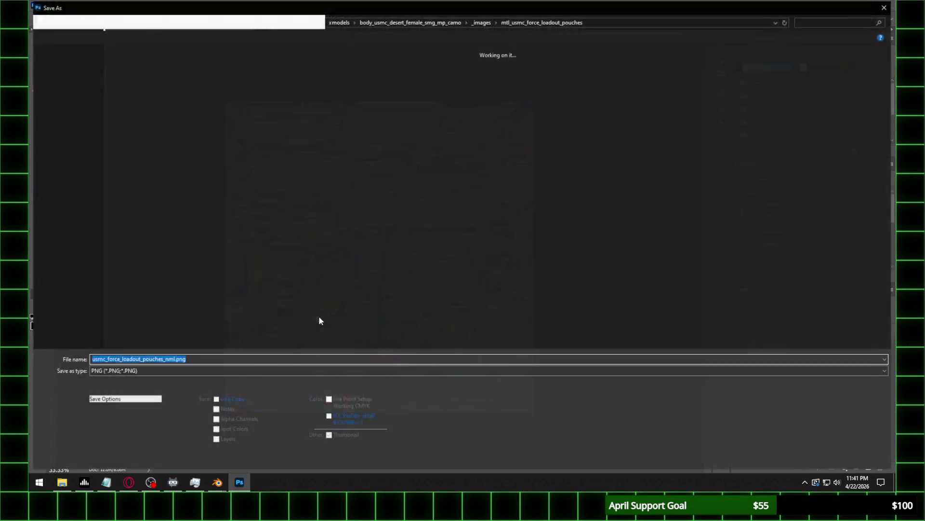
pyautogui.click(184, 371)
pyautogui.click(578, 324)
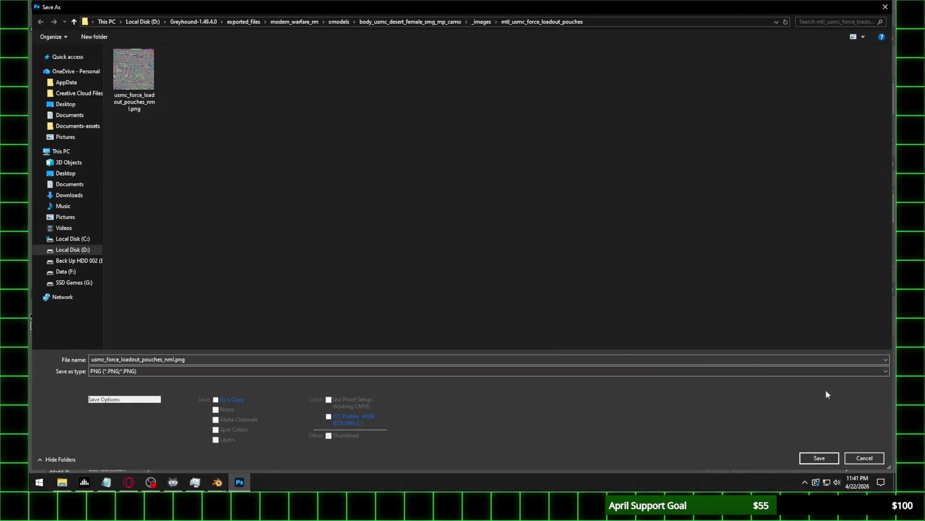
pyautogui.click(819, 458)
pyautogui.click(481, 241)
pyautogui.press('Return')
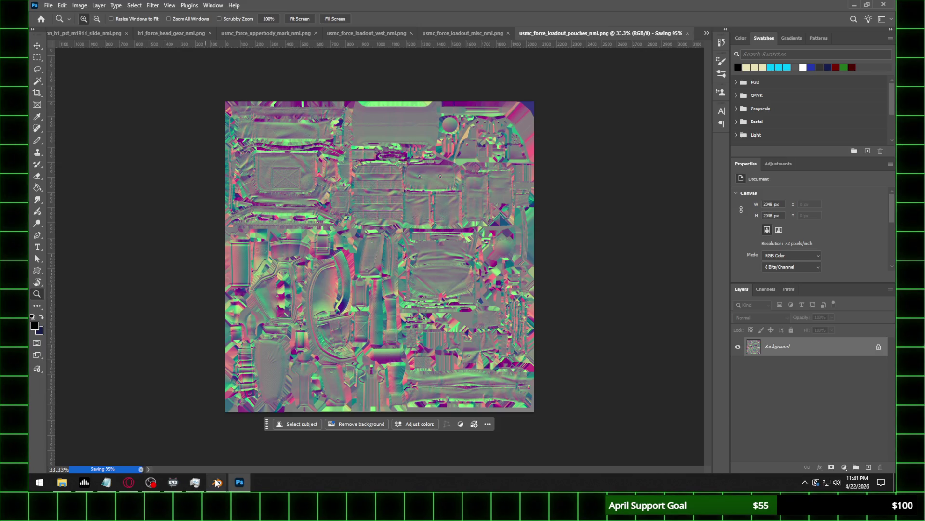
pyautogui.moveTo(217, 482)
pyautogui.click(266, 440)
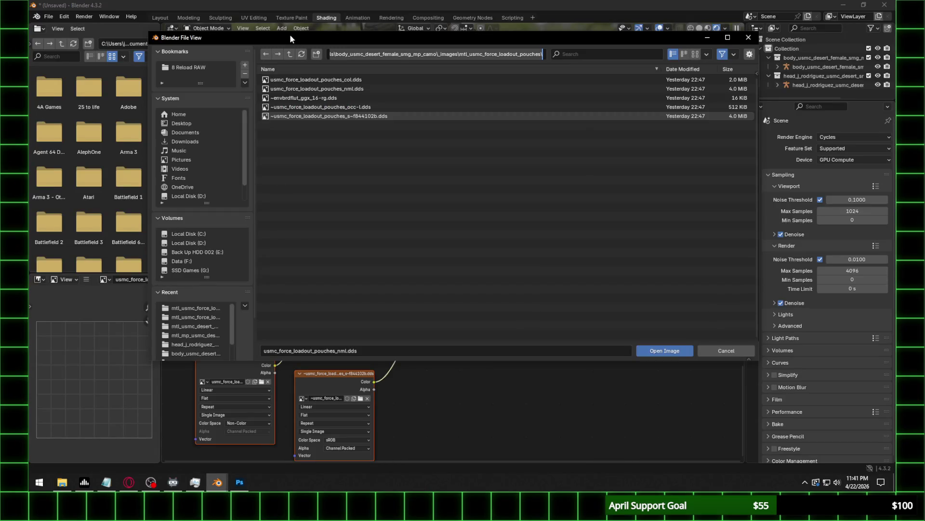
# Load usmc_force_loadout_pouches_nml.png with the Normal Map node on UVMap at strength 0.5.
pyautogui.click(304, 55)
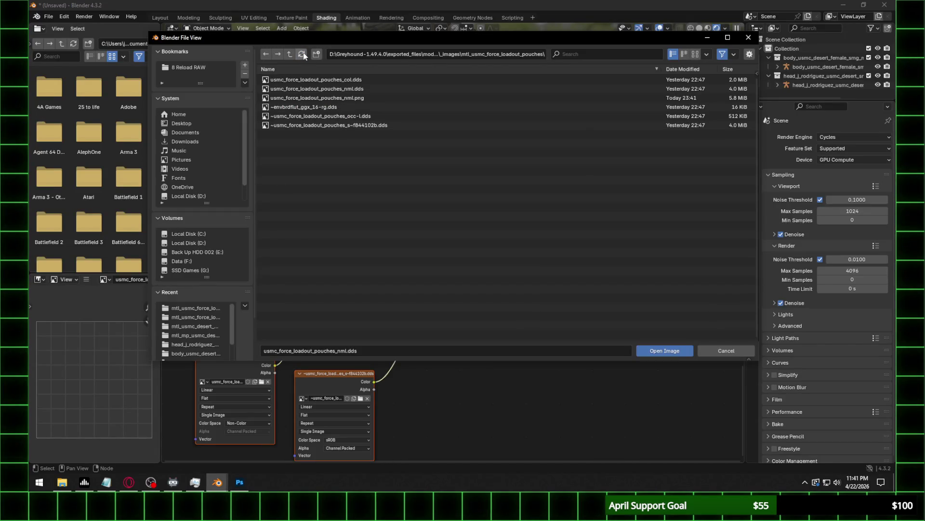
pyautogui.doubleClick(338, 97)
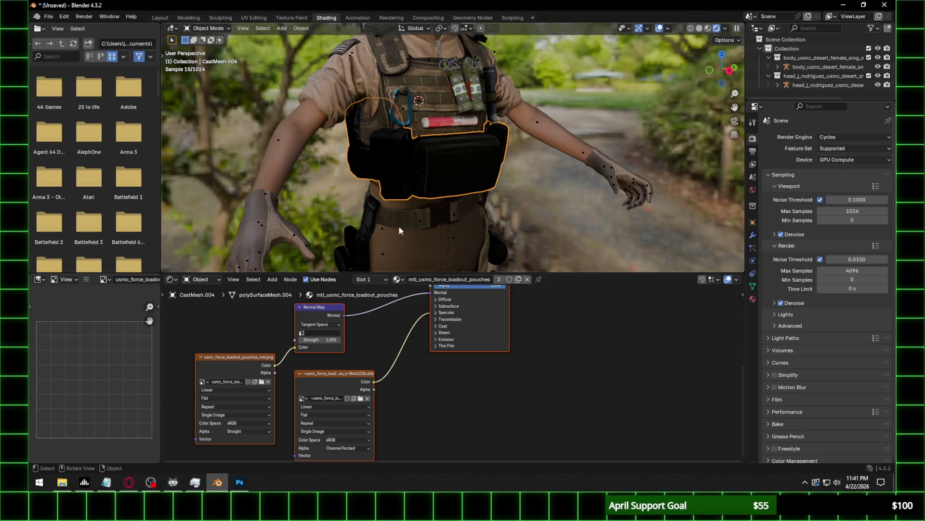
pyautogui.click(318, 333)
pyautogui.click(321, 346)
pyautogui.click(324, 340)
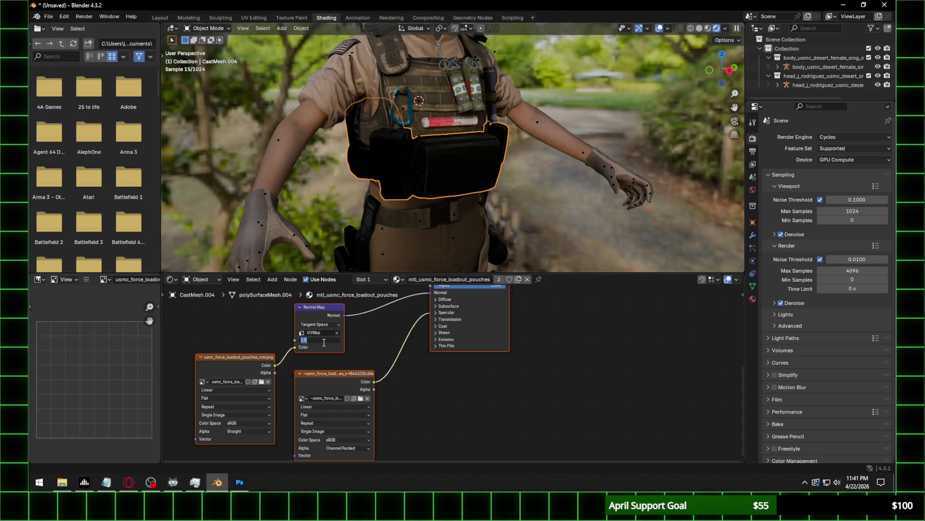
pyautogui.write('0.100')
pyautogui.write('0.500')
pyautogui.press('Return')
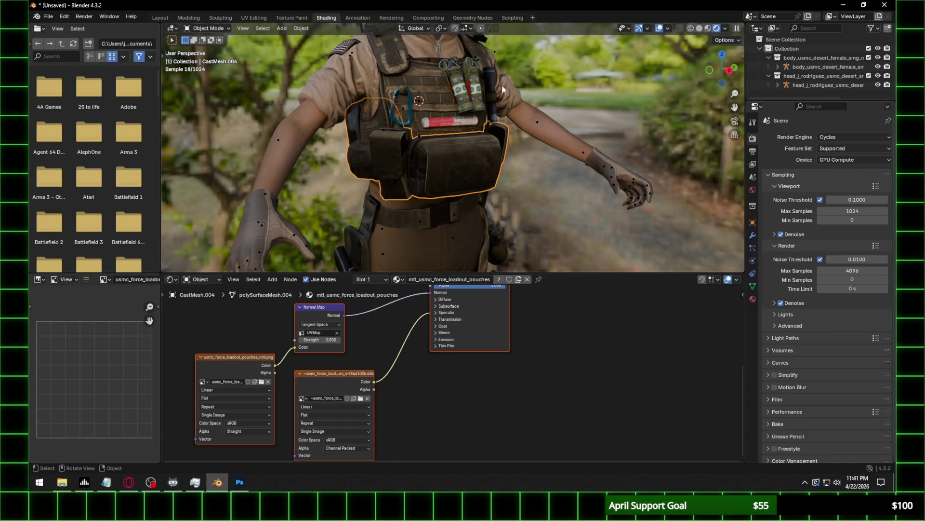
# Set the pouches shader's IOR Level to 0.1 and the normal image to Non-Color.
pyautogui.scroll(5, 470, 178)
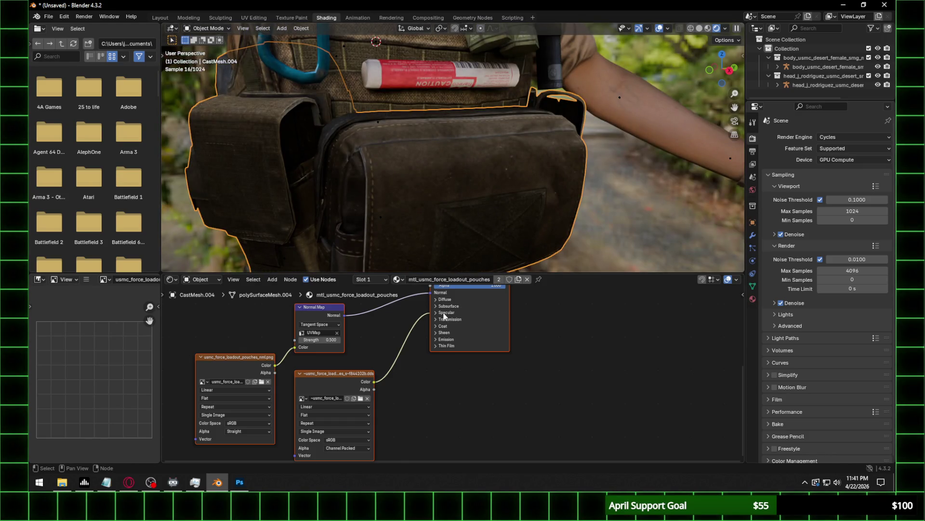
pyautogui.click(444, 313)
pyautogui.click(461, 329)
pyautogui.write('.1')
pyautogui.press('Return')
pyautogui.scroll(-2, 449, 218)
pyautogui.moveTo(428, 181)
pyautogui.mouseDown(button='middle')
pyautogui.moveTo(384, 184)
pyautogui.moveTo(411, 184)
pyautogui.mouseUp(button='middle')
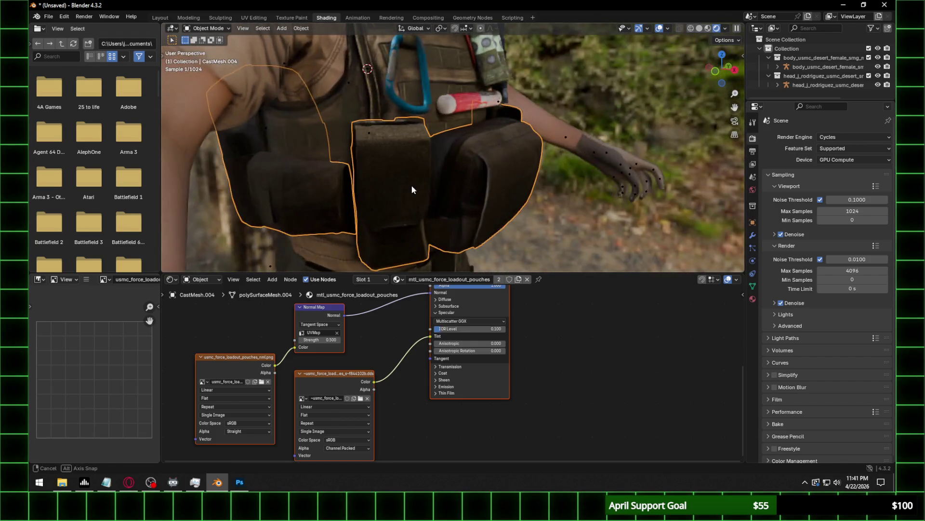
pyautogui.click(255, 423)
pyautogui.click(314, 383)
# Select the arms and upper body mesh and check its shader and viewport shading options.
pyautogui.scroll(-3, 543, 189)
pyautogui.moveTo(543, 189)
pyautogui.mouseDown(button='middle')
pyautogui.moveTo(467, 193)
pyautogui.moveTo(477, 205)
pyautogui.mouseUp(button='middle')
pyautogui.click(641, 182)
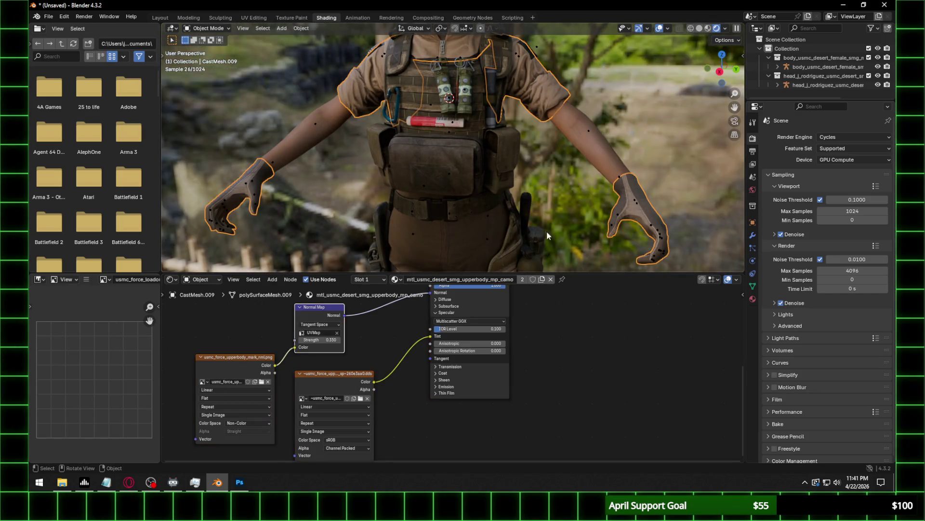
pyautogui.moveTo(305, 207); pyautogui.dragTo(340, 207, button='middle')
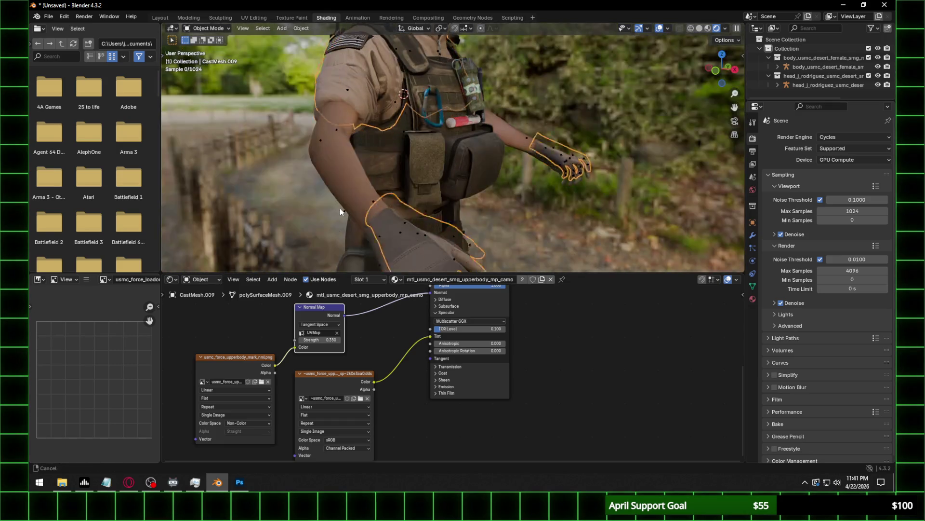
pyautogui.scroll(4, 426, 206)
pyautogui.moveTo(451, 213); pyautogui.dragTo(423, 215, button='middle')
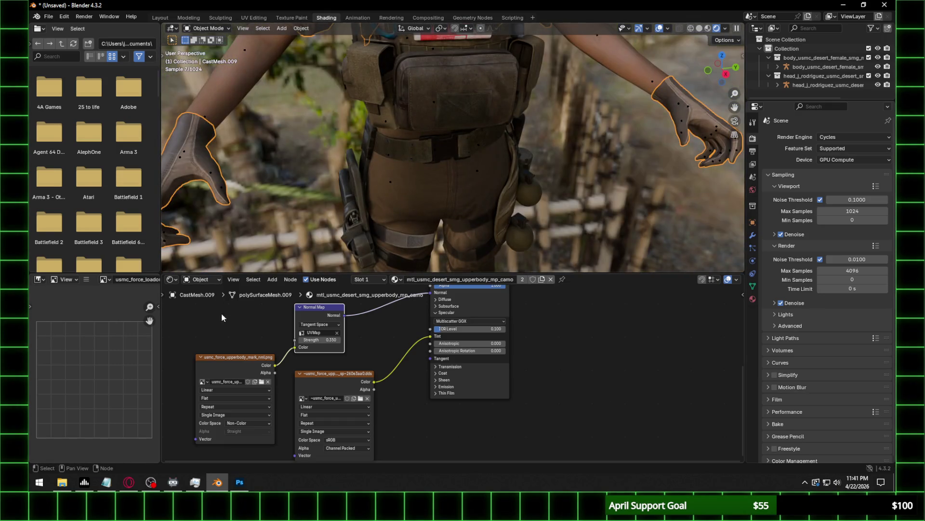
pyautogui.click(218, 279)
pyautogui.click(726, 28)
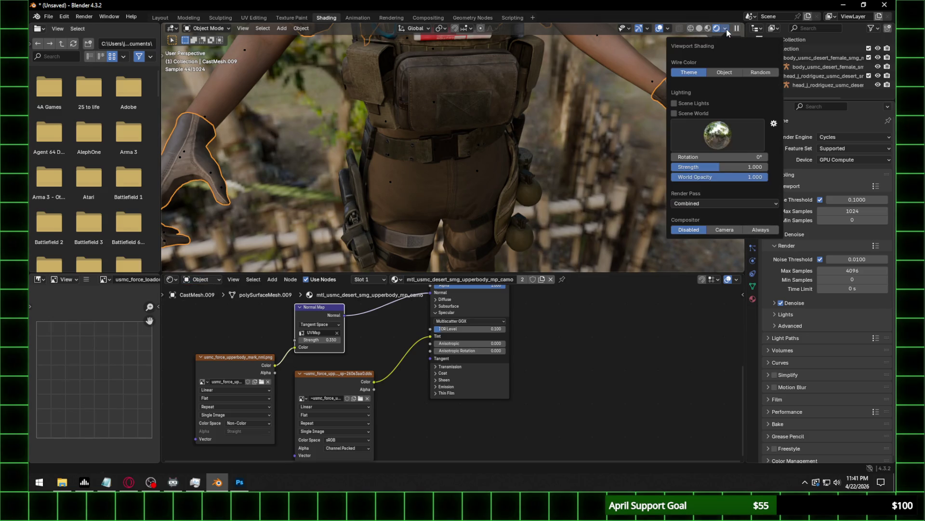
# Switch the node editor to World nodes and add an Environment Texture node.
pyautogui.click(198, 280)
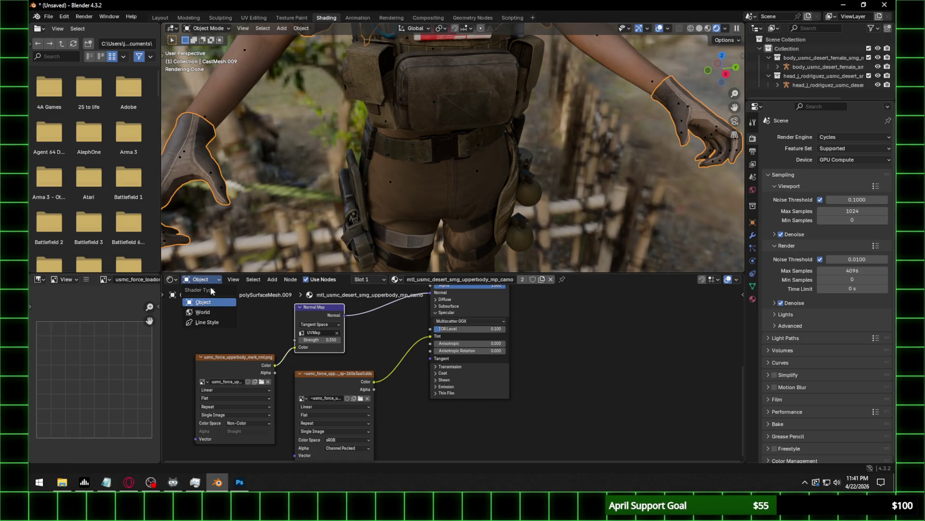
pyautogui.click(210, 314)
pyautogui.hotkey('shift', 'a')
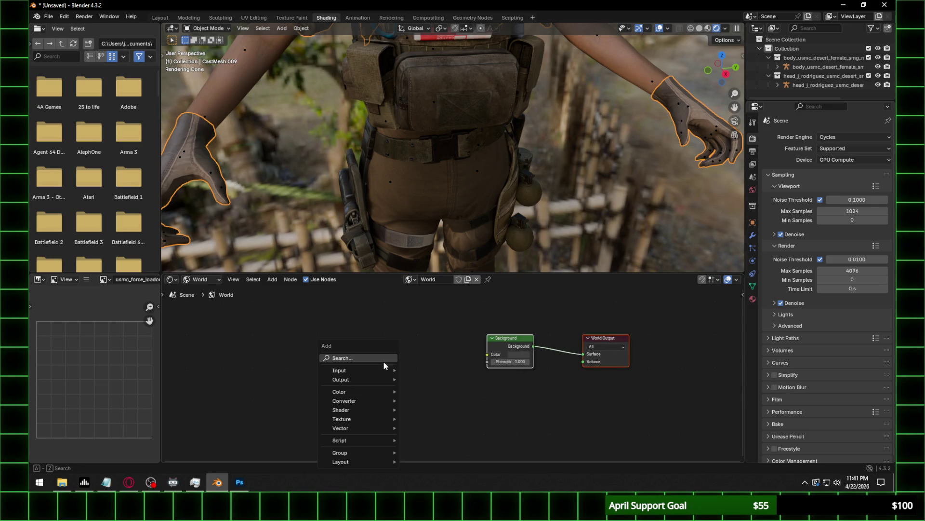
pyautogui.write('textur')
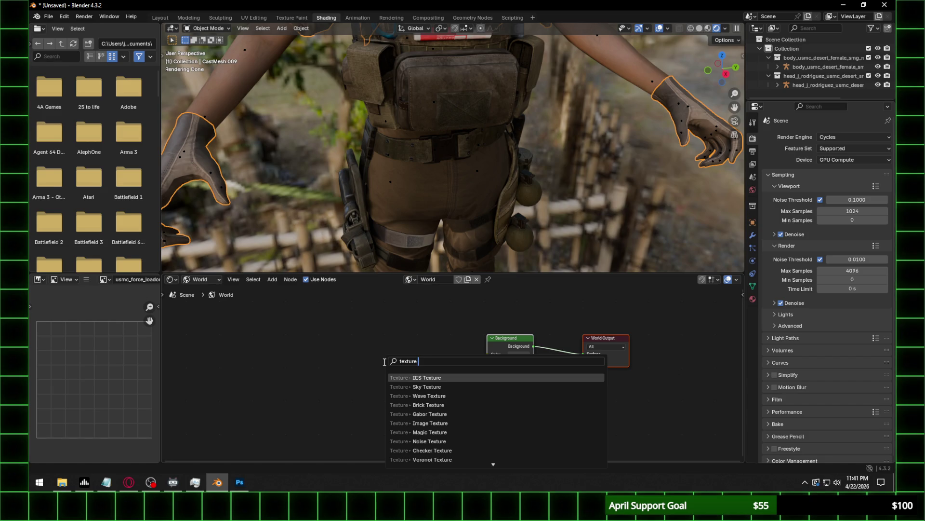
pyautogui.write(' env')
pyautogui.press('Return')
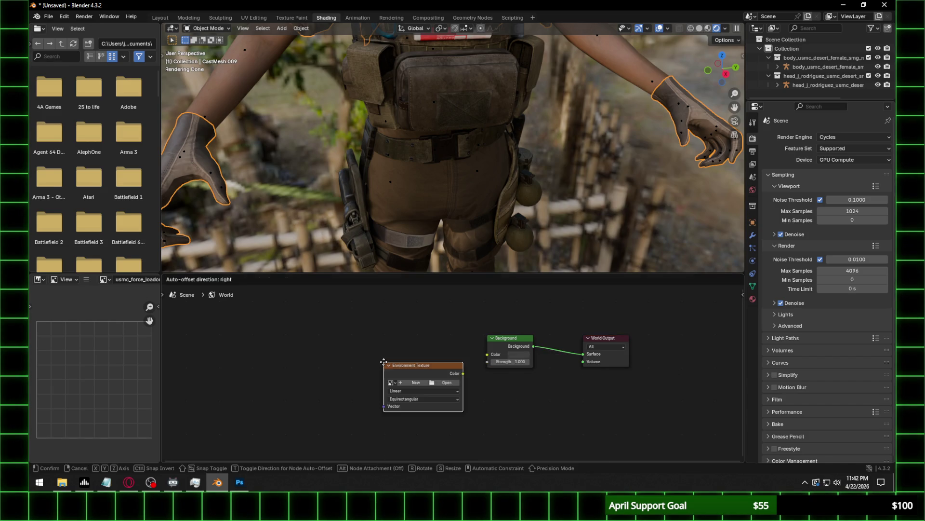
pyautogui.click(388, 333)
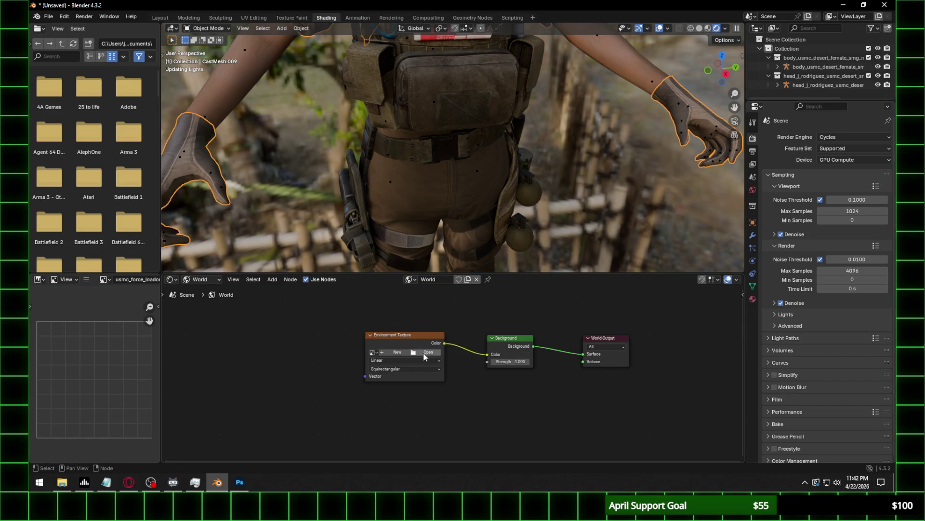
# Load Blender's datafiles/studiolights/world/studio.exr into the Environment Texture node.
pyautogui.click(444, 352)
pyautogui.click(189, 349)
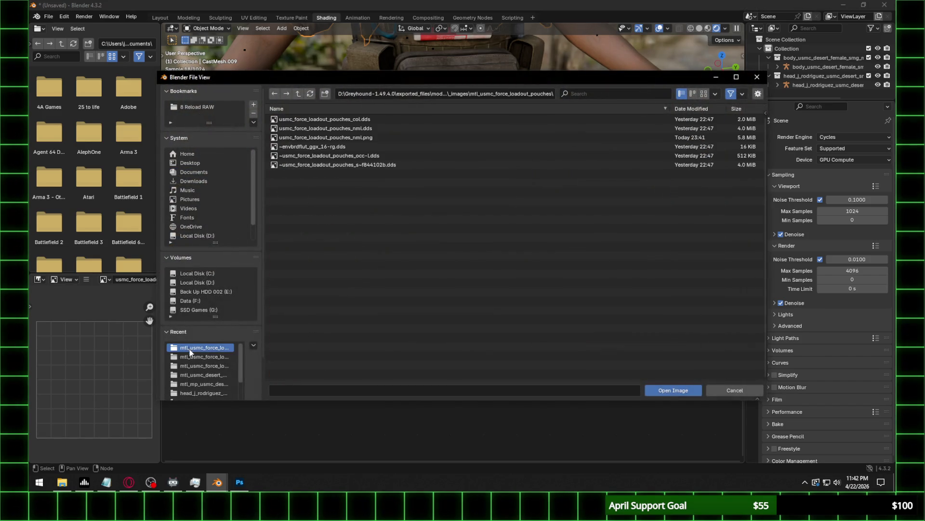
pyautogui.click(212, 274)
pyautogui.doubleClick(309, 155)
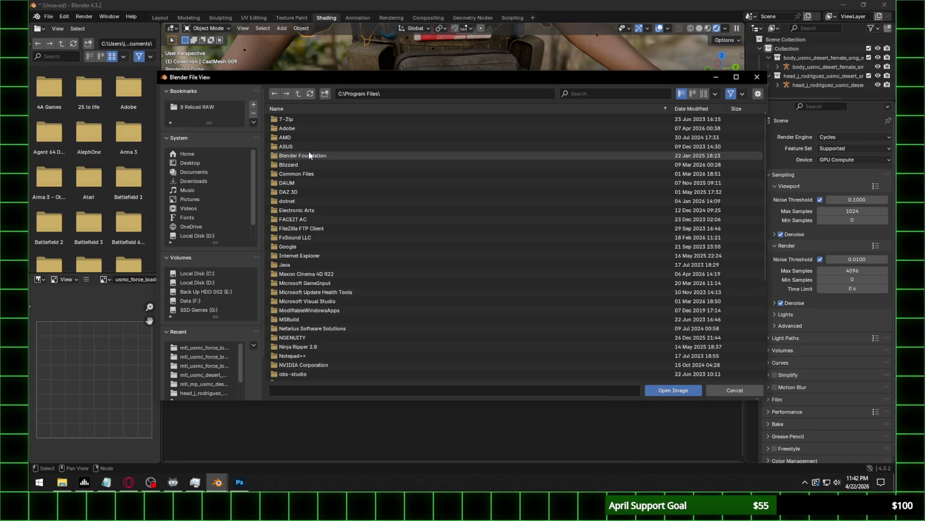
pyautogui.doubleClick(309, 154)
pyautogui.doubleClick(304, 119)
pyautogui.doubleClick(305, 118)
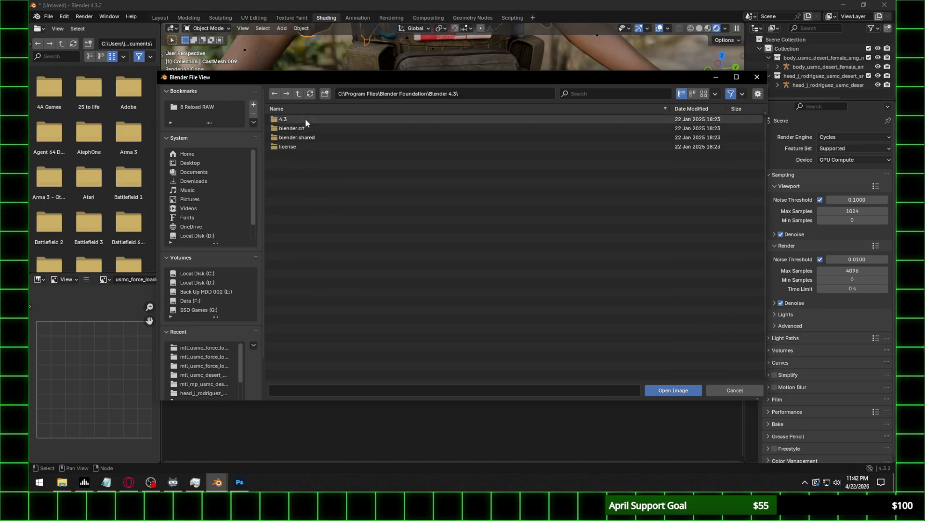
pyautogui.doubleClick(306, 119)
pyautogui.doubleClick(296, 164)
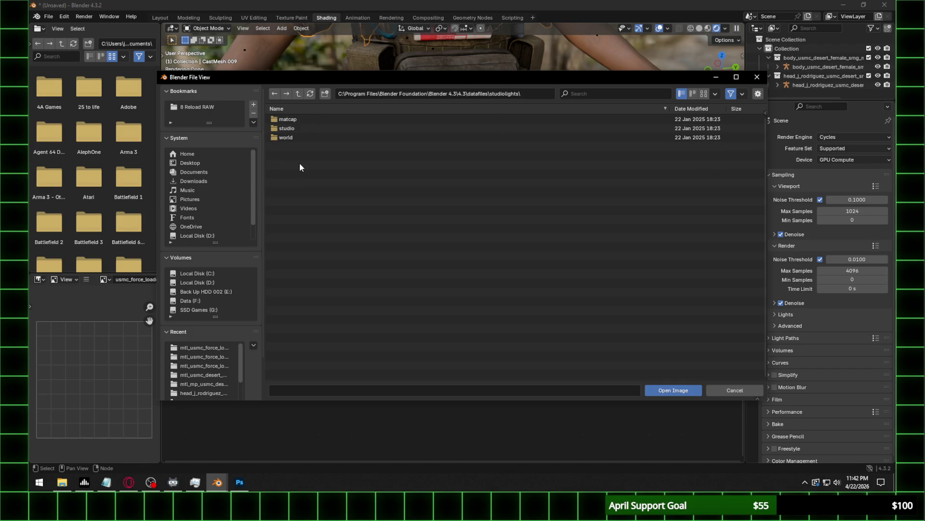
pyautogui.doubleClick(292, 137)
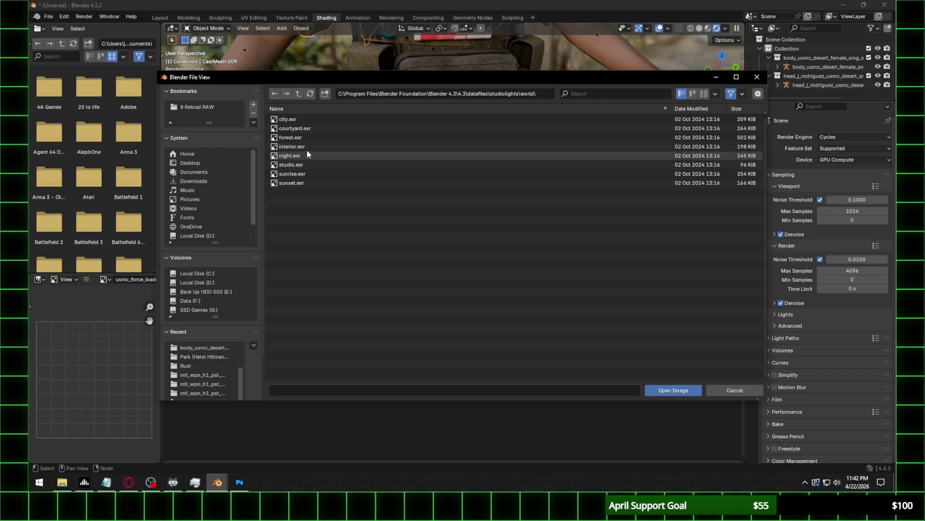
pyautogui.doubleClick(305, 165)
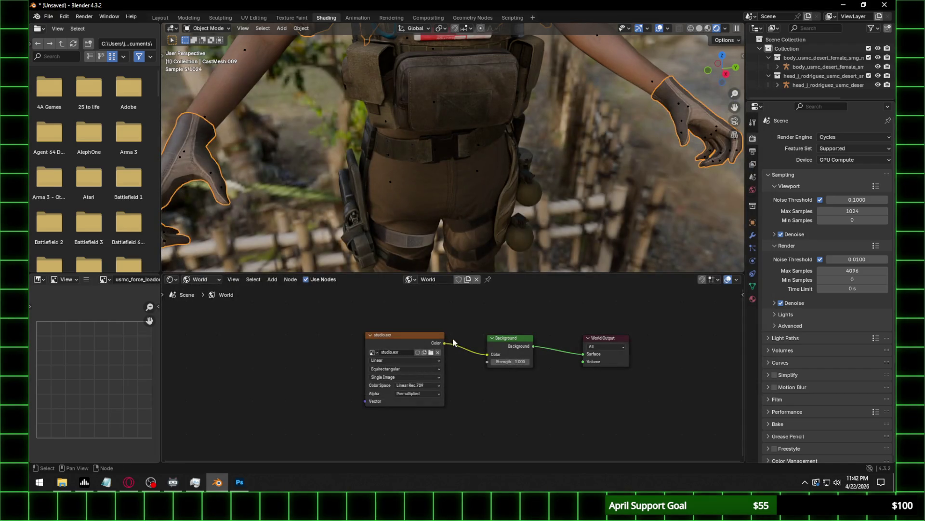
pyautogui.click(725, 29)
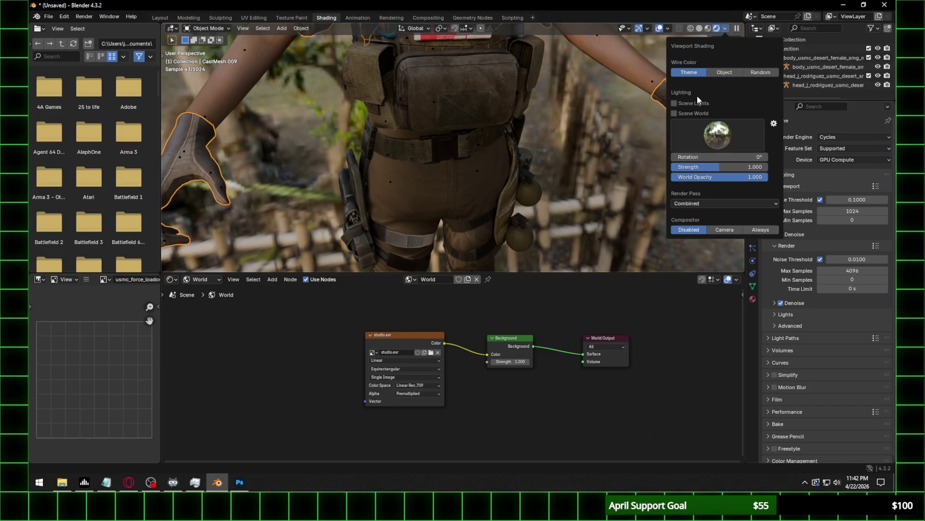
# Light the viewport with the Scene World.
pyautogui.click(691, 113)
pyautogui.scroll(-5, 499, 225)
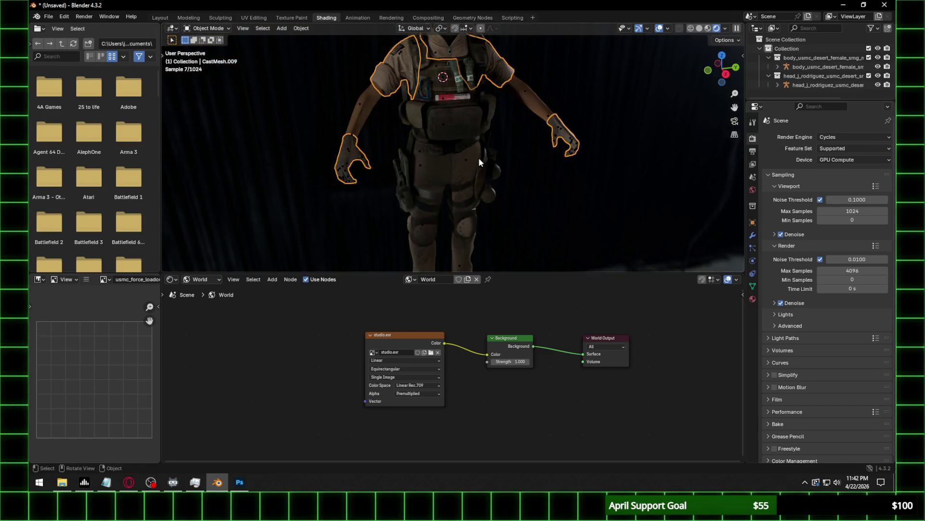
pyautogui.click(752, 152)
pyautogui.click(752, 138)
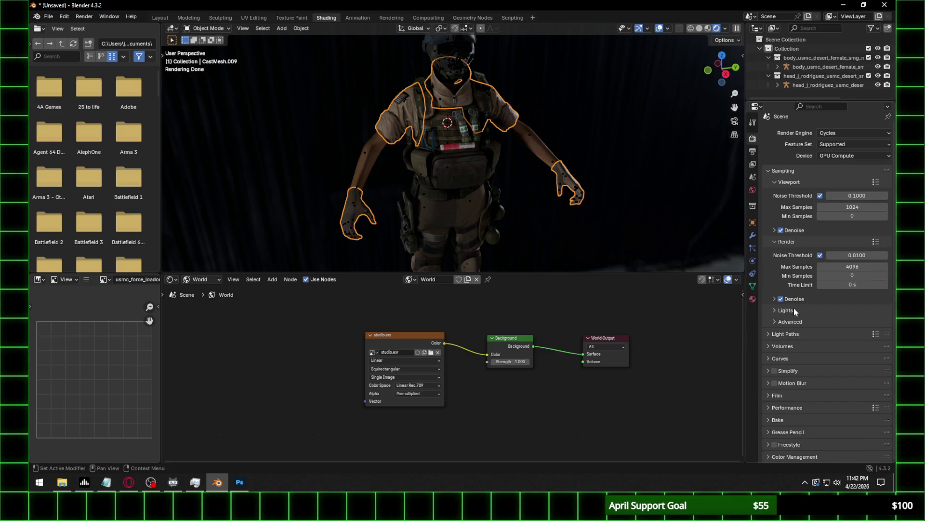
# Make the render film Transparent and set the pixel filter width to 0.9 px.
pyautogui.click(772, 395)
pyautogui.scroll(-5, 801, 429)
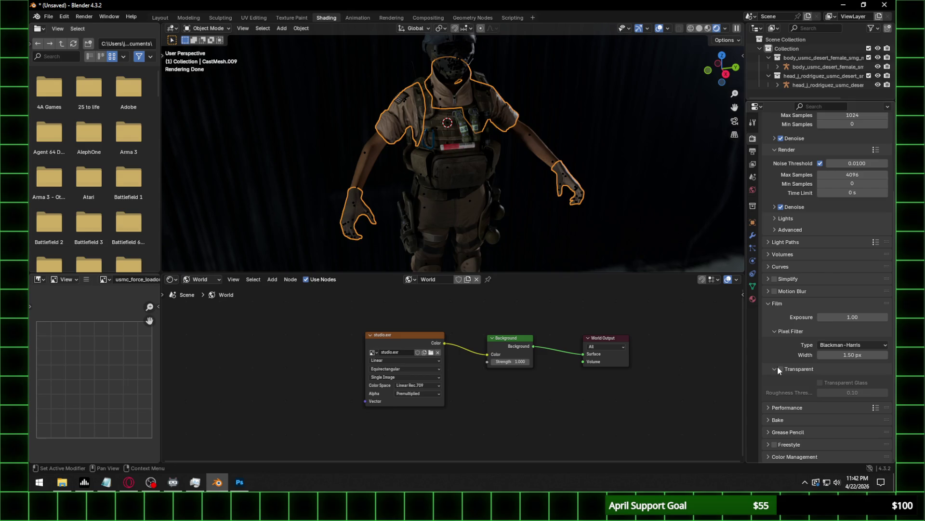
pyautogui.click(779, 369)
pyautogui.click(866, 356)
pyautogui.write('0.9')
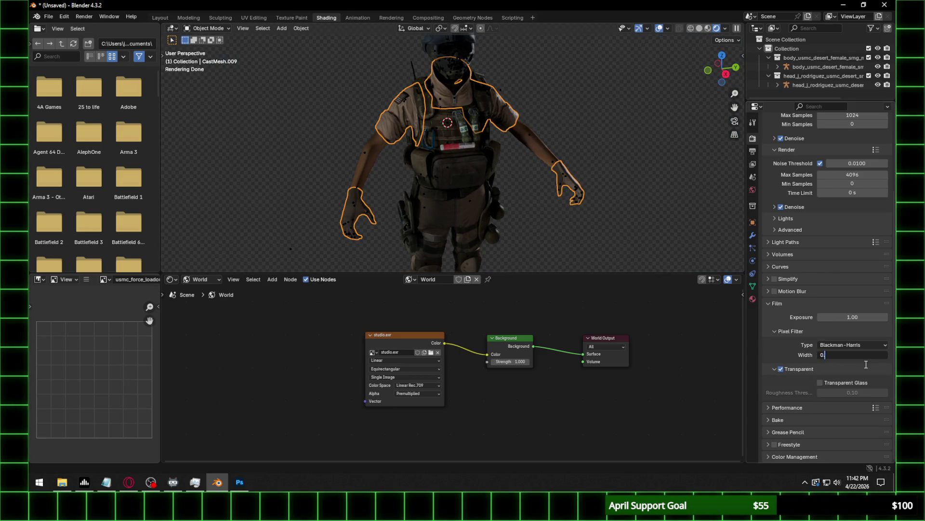
pyautogui.press('Return')
pyautogui.scroll(2, 436, 174)
pyautogui.scroll(2, 416, 154)
pyautogui.scroll(2, 409, 202)
pyautogui.hotkey('shift', 'a')
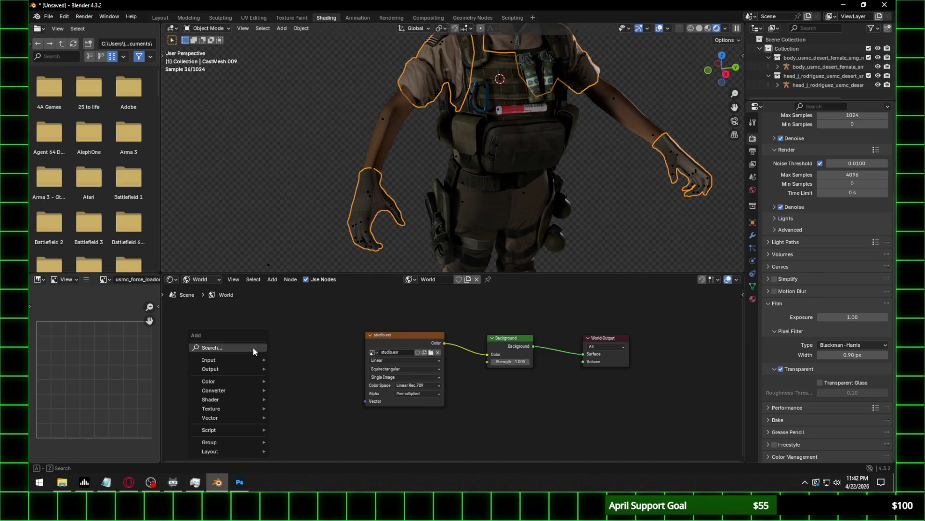
# Add a Texture Coordinate node left of the studio.exr texture.
pyautogui.write('envi')
pyautogui.press('BackSpace')
pyautogui.press('BackSpace')
pyautogui.press('BackSpace')
pyautogui.write('tex')
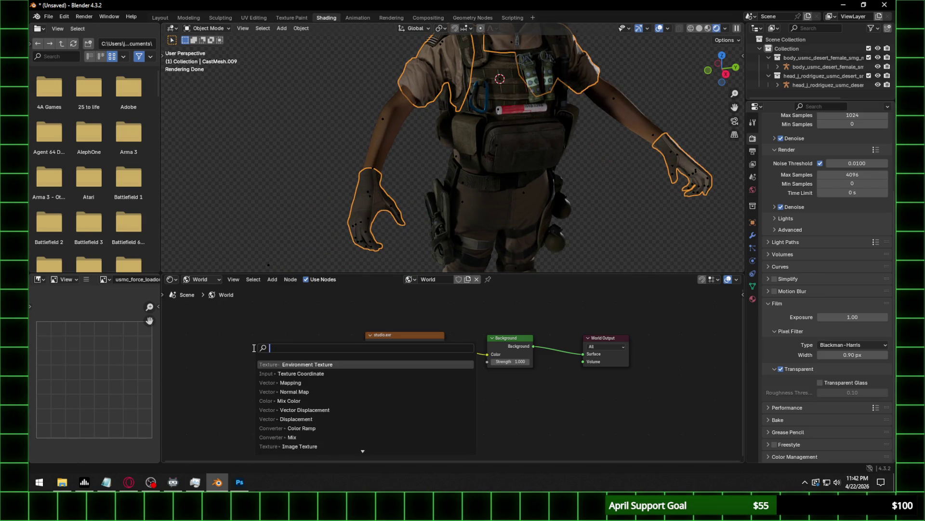
pyautogui.write('re coord')
pyautogui.press('Return')
pyautogui.click(225, 324)
pyautogui.click(310, 338)
# Add a Mapping node linking Generated coordinates into the studio.exr Vector input.
pyautogui.hotkey('shift', 'a')
pyautogui.click(310, 337)
pyautogui.write('mapp')
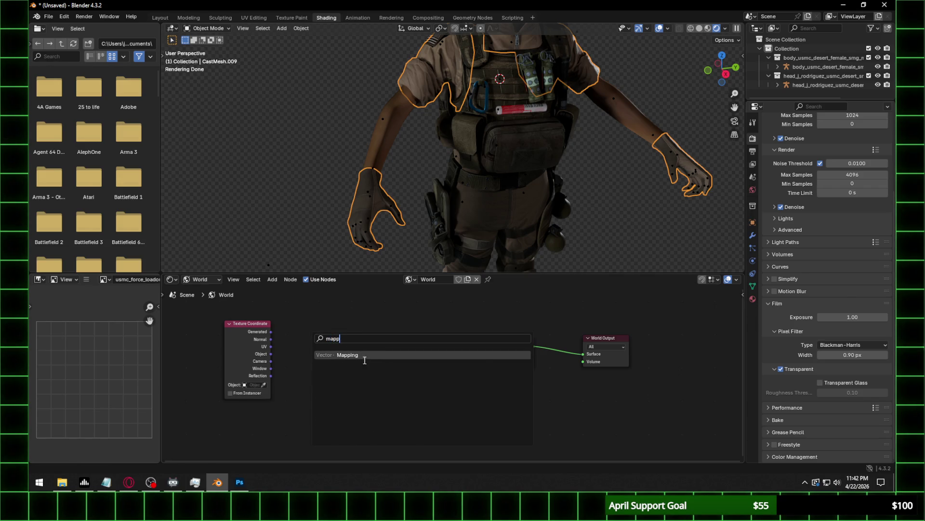
pyautogui.press('Return')
pyautogui.click(322, 322)
pyautogui.moveTo(346, 329)
pyautogui.mouseDown()
pyautogui.moveTo(362, 412)
pyautogui.moveTo(365, 400)
pyautogui.mouseUp()
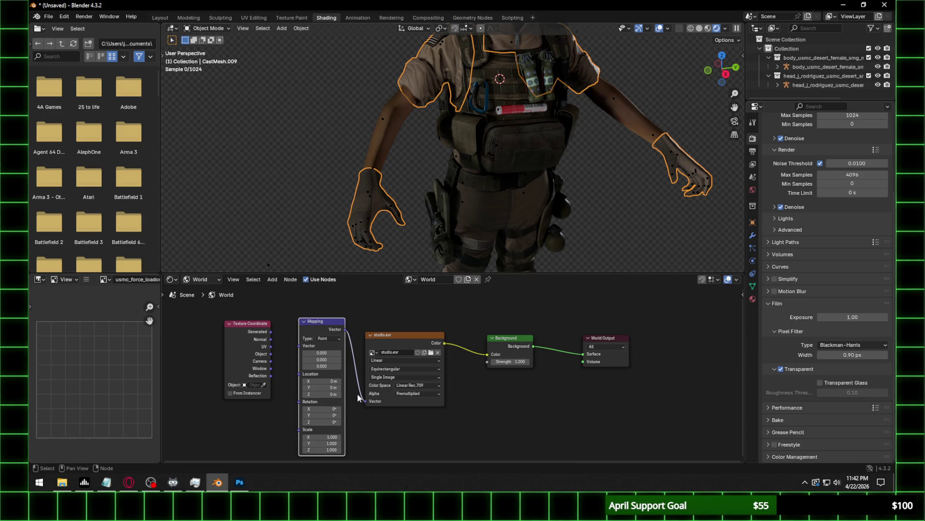
pyautogui.moveTo(271, 331); pyautogui.dragTo(299, 346)
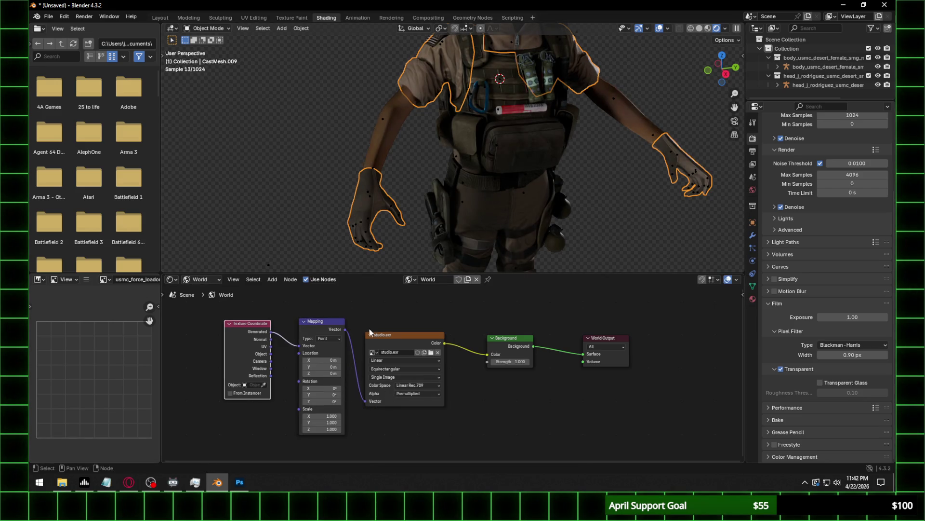
# Rotate the environment HDRI around Z to about 13.2° via the Mapping node.
pyautogui.scroll(-2, 614, 150)
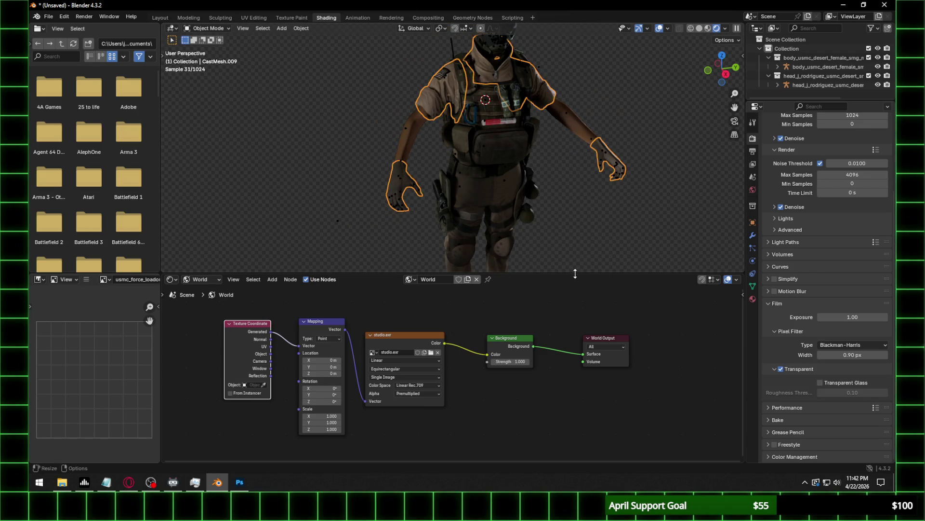
pyautogui.moveTo(574, 273); pyautogui.dragTo(574, 307)
pyautogui.scroll(2, 544, 183)
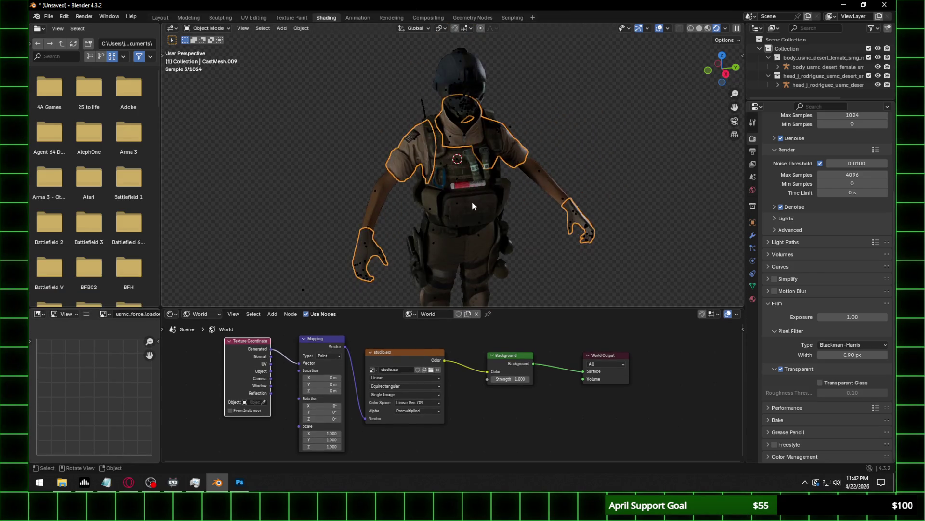
pyautogui.scroll(2, 530, 197)
pyautogui.click(531, 197)
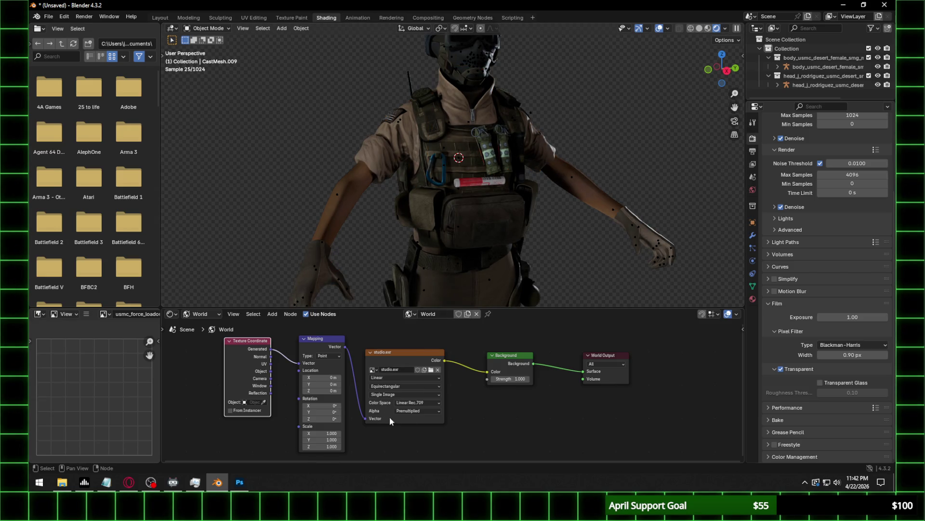
pyautogui.moveTo(314, 418); pyautogui.dragTo(391, 418)
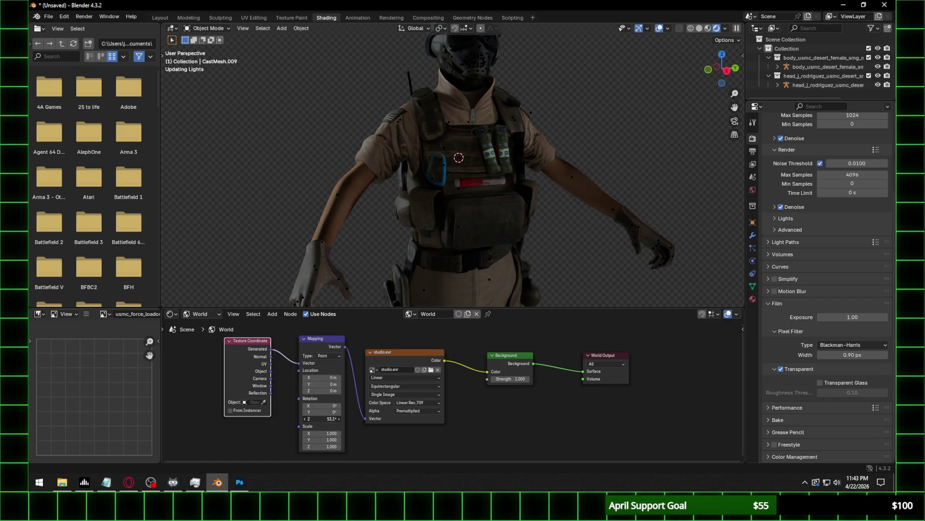
pyautogui.moveTo(380, 418); pyautogui.dragTo(351, 418)
# Set the Background strength to 0.700.
pyautogui.click(509, 379)
pyautogui.write('0')
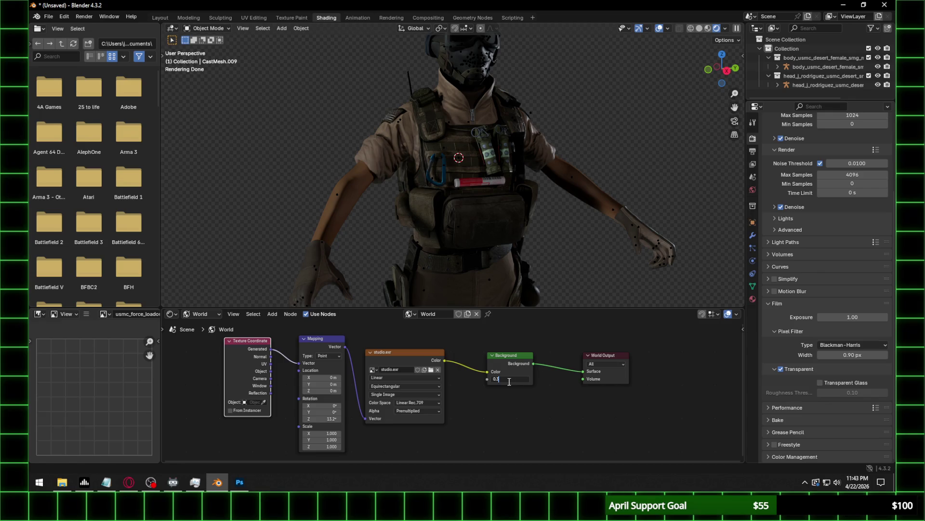
pyautogui.write('.7')
pyautogui.press('Return')
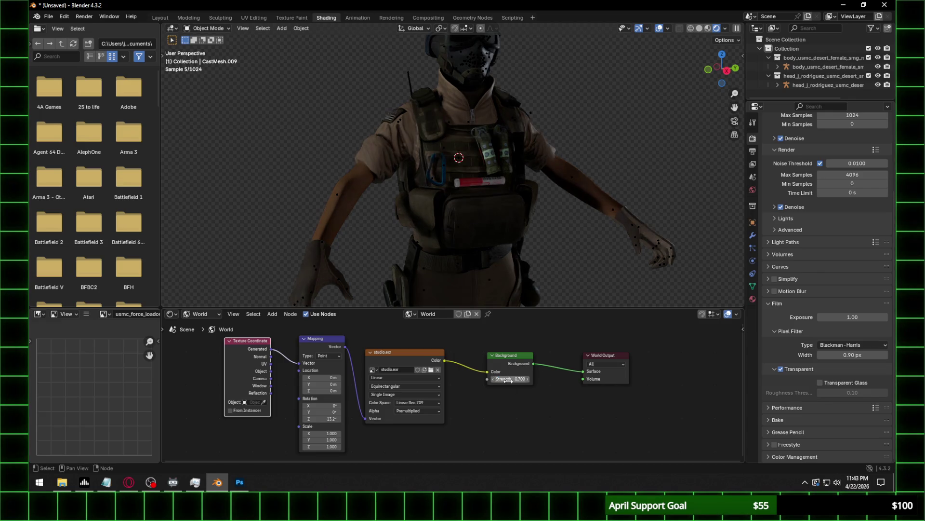
pyautogui.click(593, 176)
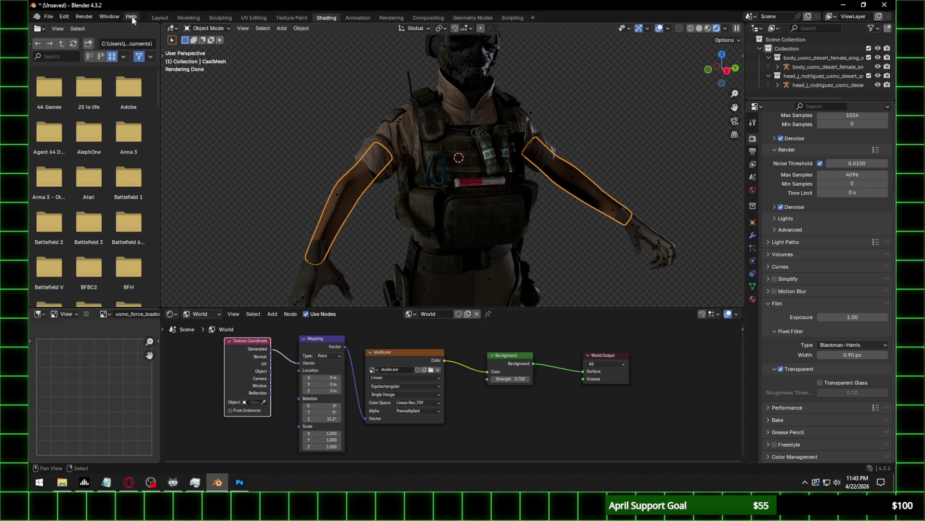
# Show the arms' material nodes and browse the normal-map image's texture folder path.
pyautogui.click(198, 314)
pyautogui.click(216, 343)
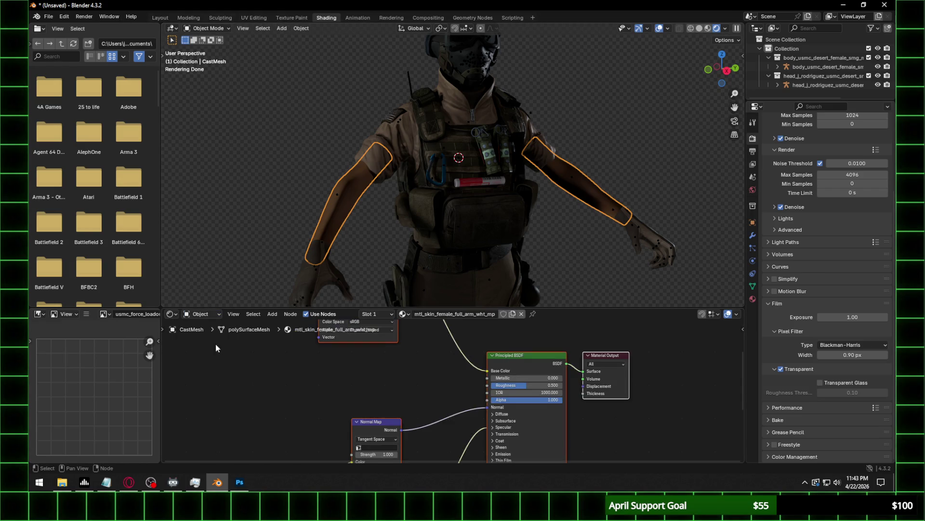
pyautogui.click(359, 429)
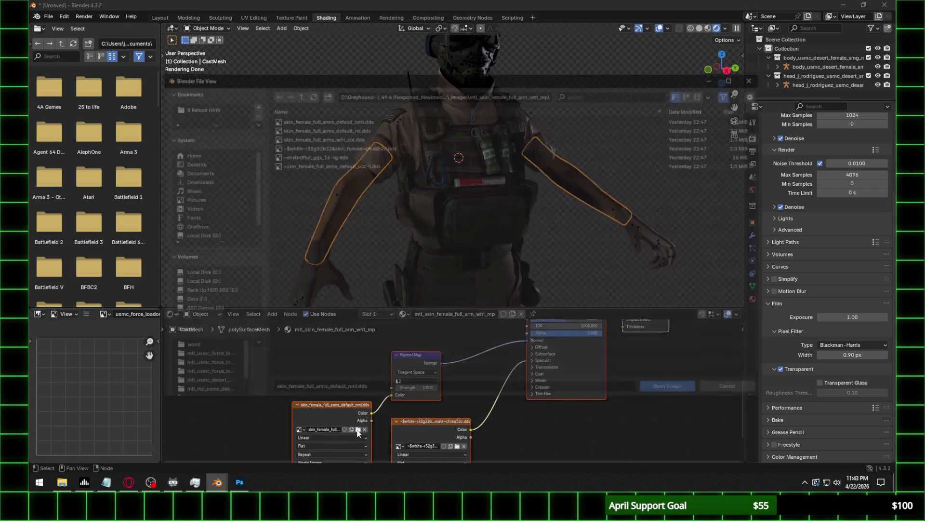
pyautogui.click(371, 94)
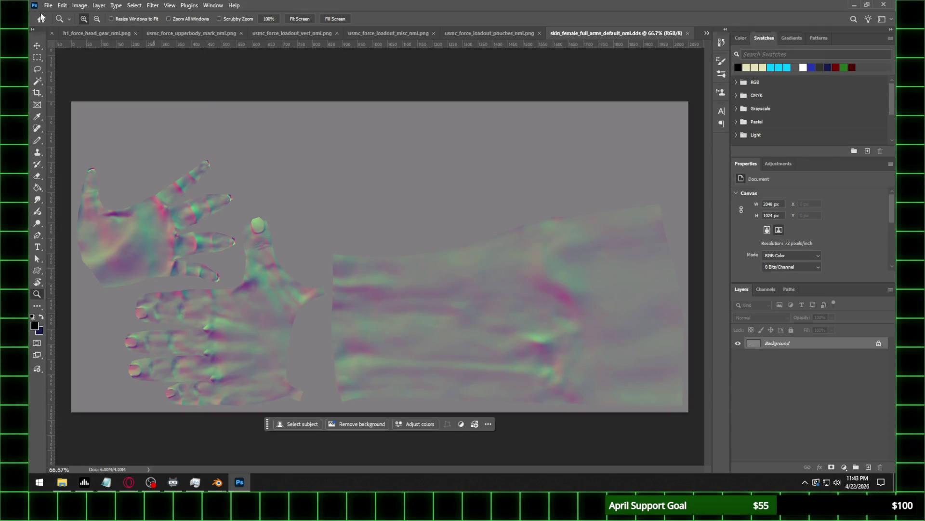
pyautogui.click(49, 6)
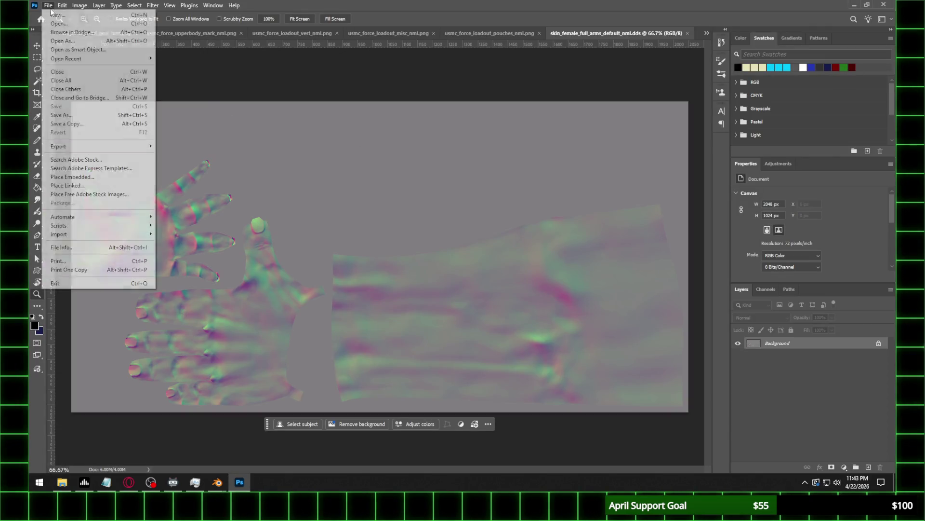
# Save the arm normal map as skin_female_full_arms_default_nml.png in Photoshop, then return to Blender.
pyautogui.click(96, 123)
pyautogui.click(146, 371)
pyautogui.click(204, 322)
pyautogui.click(819, 460)
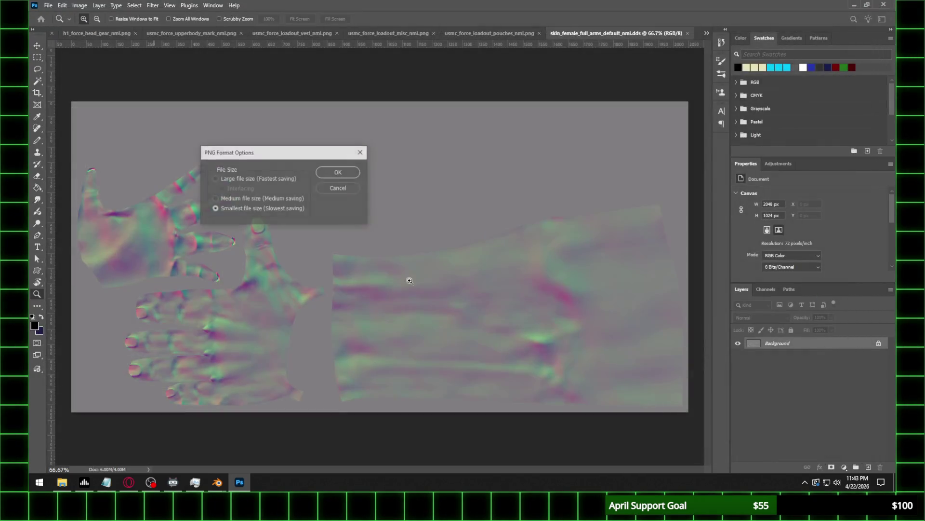
pyautogui.click(337, 173)
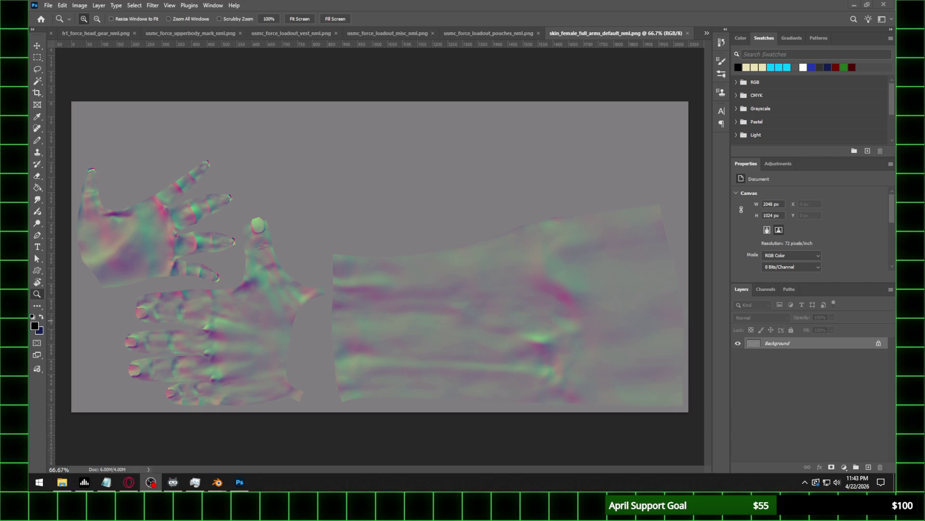
pyautogui.moveTo(217, 482)
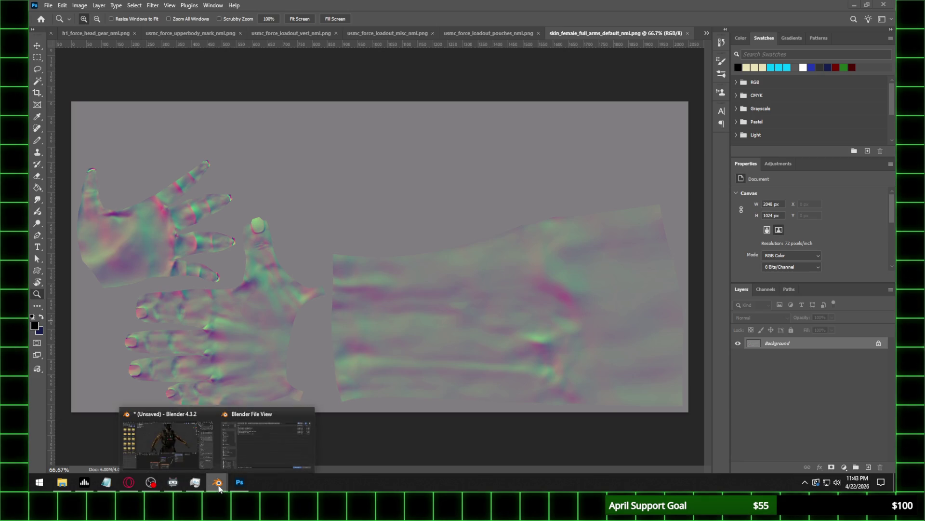
pyautogui.click(248, 452)
# Load skin_female_full_arms_default_nml.png and set the Normal Map to UVMap, strength 0.5.
pyautogui.click(310, 94)
pyautogui.click(310, 95)
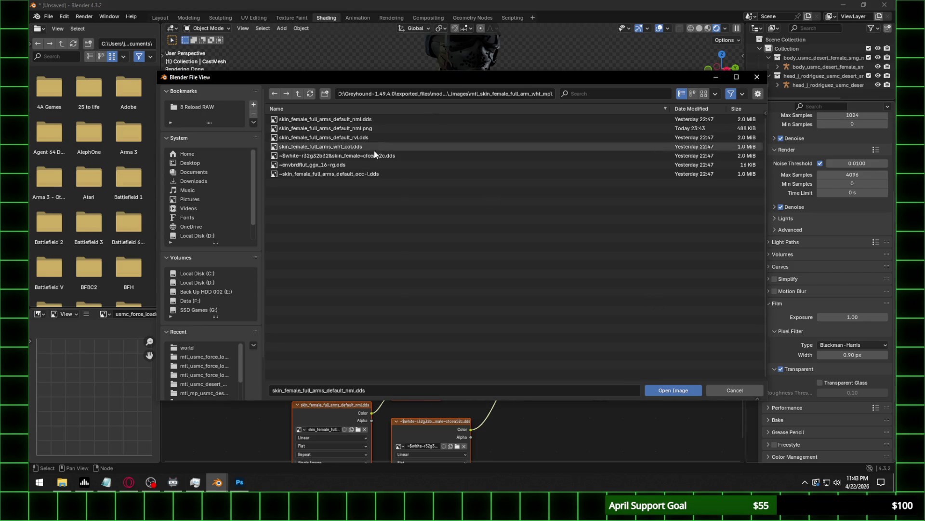
pyautogui.doubleClick(387, 129)
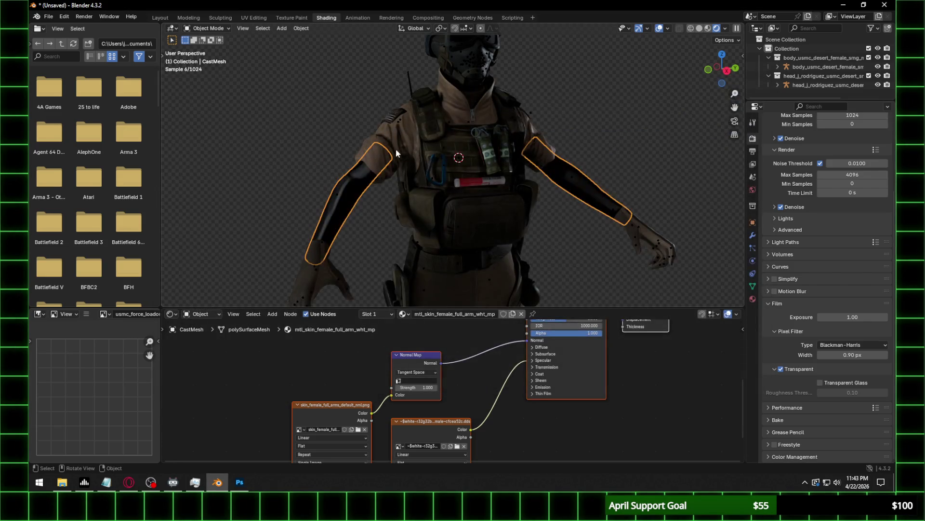
pyautogui.click(430, 381)
pyautogui.click(424, 388)
pyautogui.doubleClick(424, 388)
pyautogui.write('0.5')
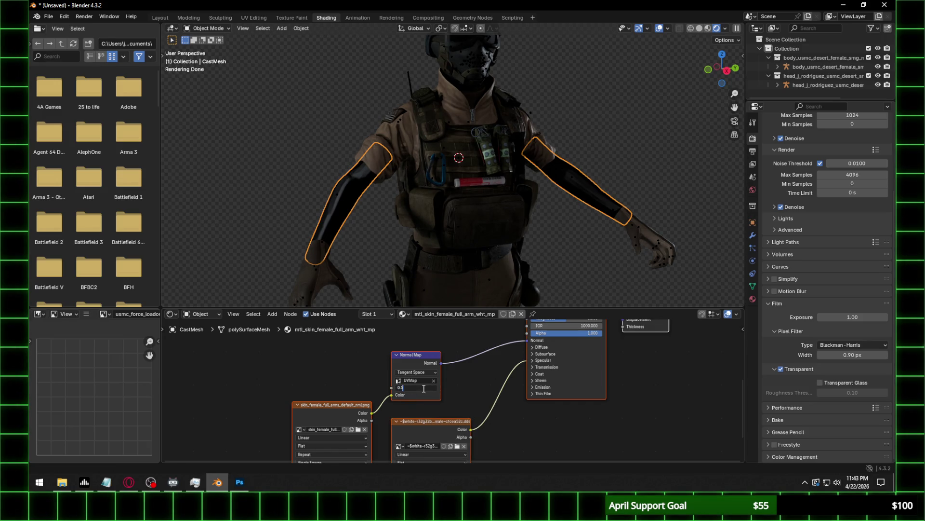
pyautogui.press('Return')
# Set the shader's Specular IOR Level to 0.100.
pyautogui.scroll(2, 326, 232)
pyautogui.scroll(1, 409, 229)
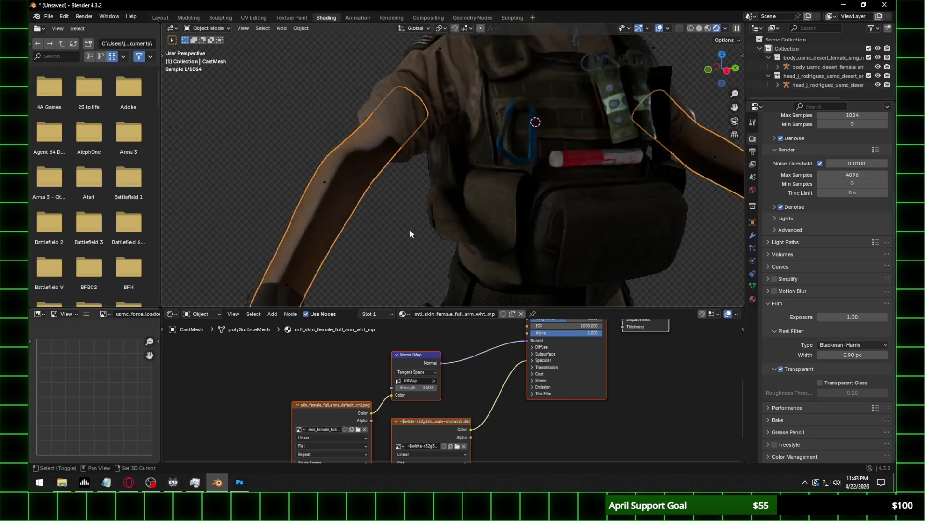
pyautogui.click(543, 360)
pyautogui.doubleClick(571, 379)
pyautogui.write('0')
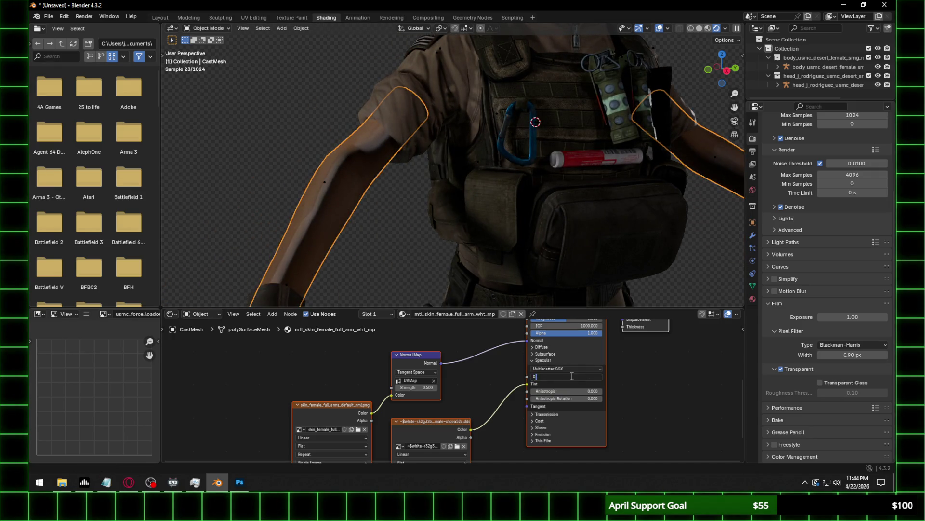
pyautogui.write('.1')
pyautogui.press('Return')
# Set the normal image to Non-Color and compare shading before keeping strength 0.5.
pyautogui.moveTo(377, 432); pyautogui.dragTo(381, 381, button='middle')
pyautogui.click(348, 418)
pyautogui.click(412, 379)
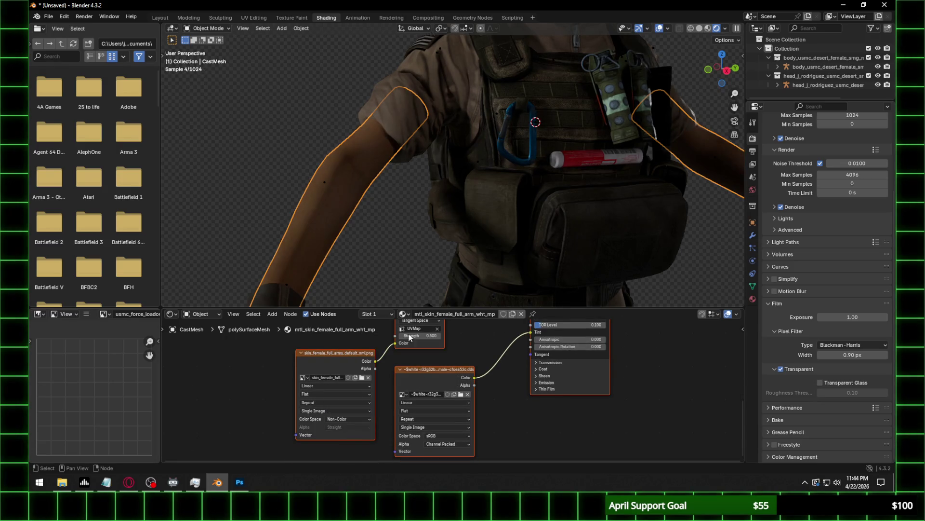
pyautogui.moveTo(401, 207); pyautogui.dragTo(465, 234, button='middle')
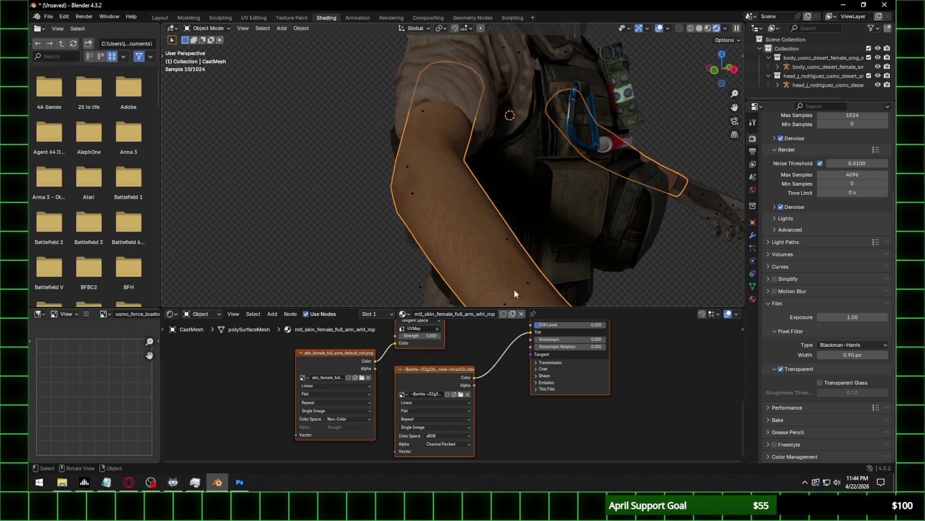
pyautogui.moveTo(418, 336); pyautogui.dragTo(438, 335)
pyautogui.click(419, 336)
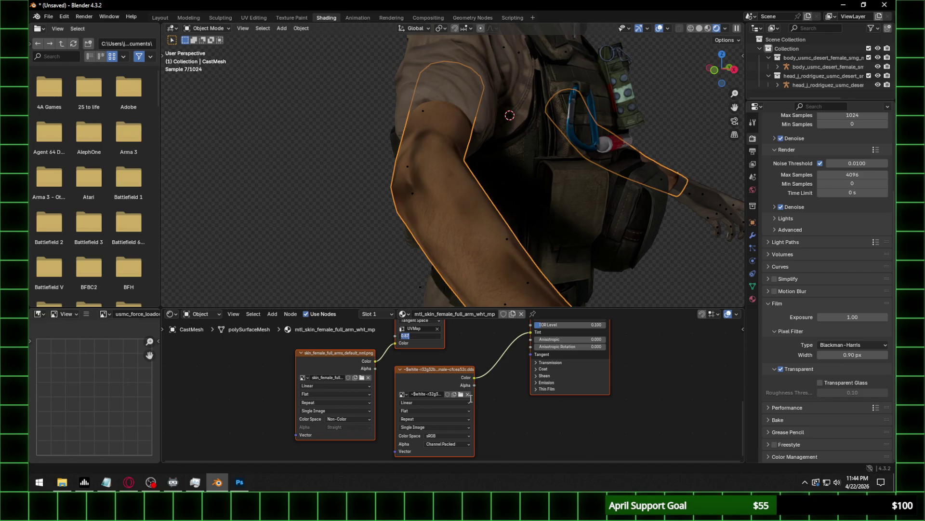
pyautogui.write('0.5')
pyautogui.press('Return')
pyautogui.moveTo(622, 164)
pyautogui.mouseDown(button='middle')
pyautogui.moveTo(551, 172)
pyautogui.moveTo(534, 198)
pyautogui.mouseUp(button='middle')
pyautogui.click(600, 227)
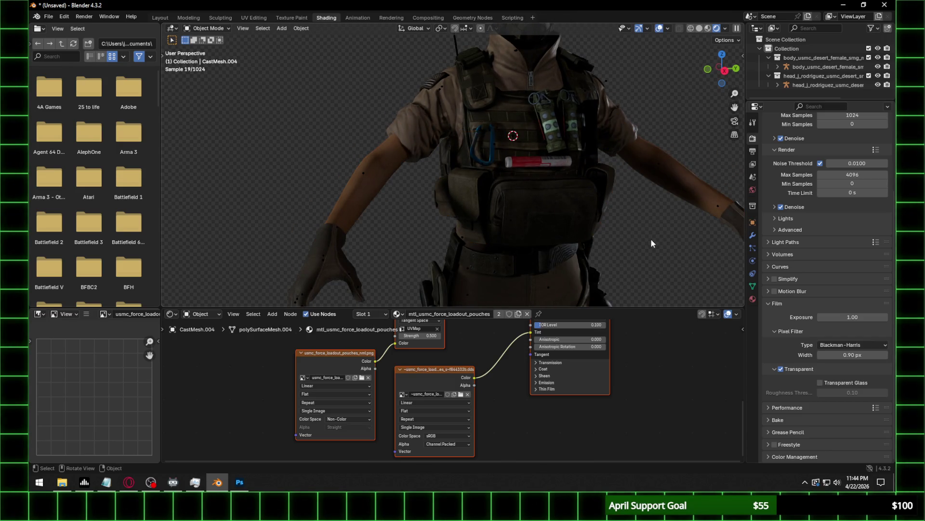
# Select the goggles and browse for their normal-map texture image.
pyautogui.scroll(-3, 651, 243)
pyautogui.scroll(5, 512, 238)
pyautogui.moveTo(513, 238); pyautogui.dragTo(514, 199, button='middle')
pyautogui.click(514, 200)
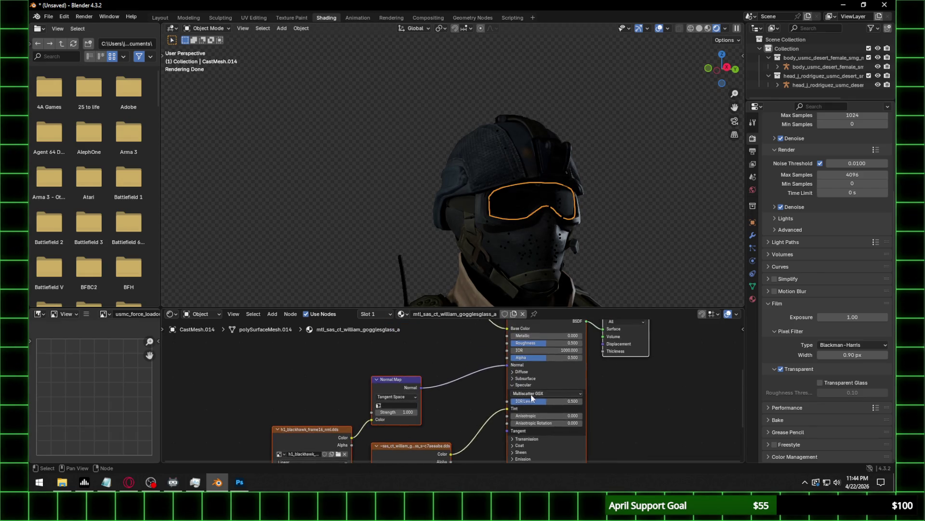
pyautogui.moveTo(567, 236); pyautogui.dragTo(632, 253, button='middle')
pyautogui.scroll(3, 577, 204)
pyautogui.scroll(4, 582, 227)
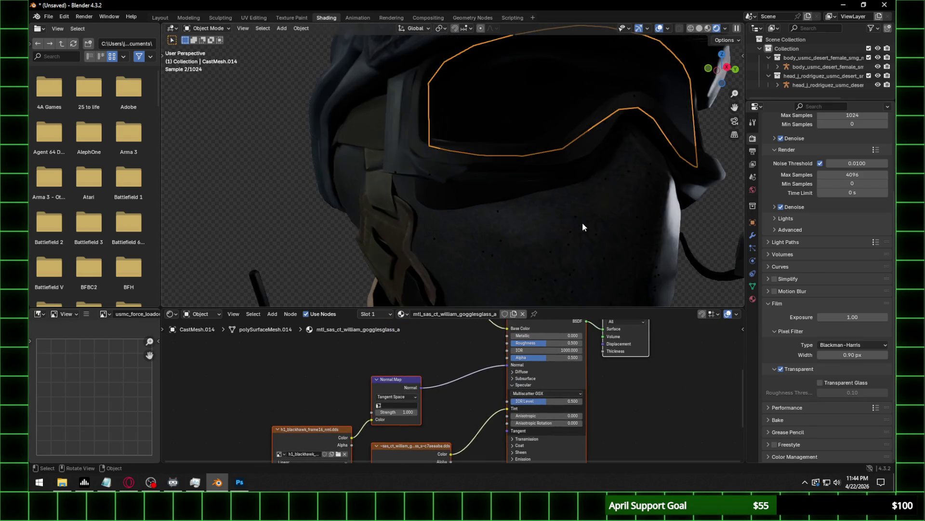
pyautogui.moveTo(583, 227); pyautogui.dragTo(588, 235, button='middle')
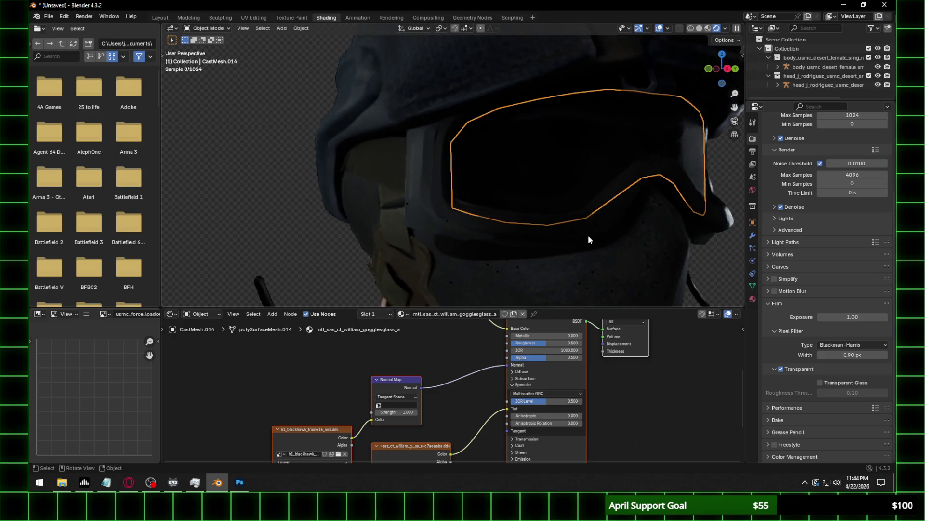
pyautogui.click(337, 453)
pyautogui.click(514, 93)
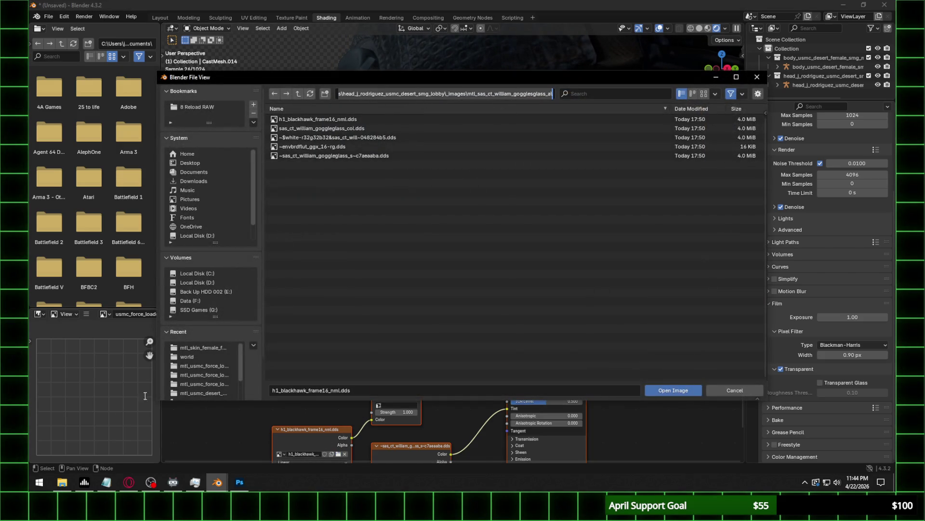
pyautogui.hotkey('alt', 'Tab')
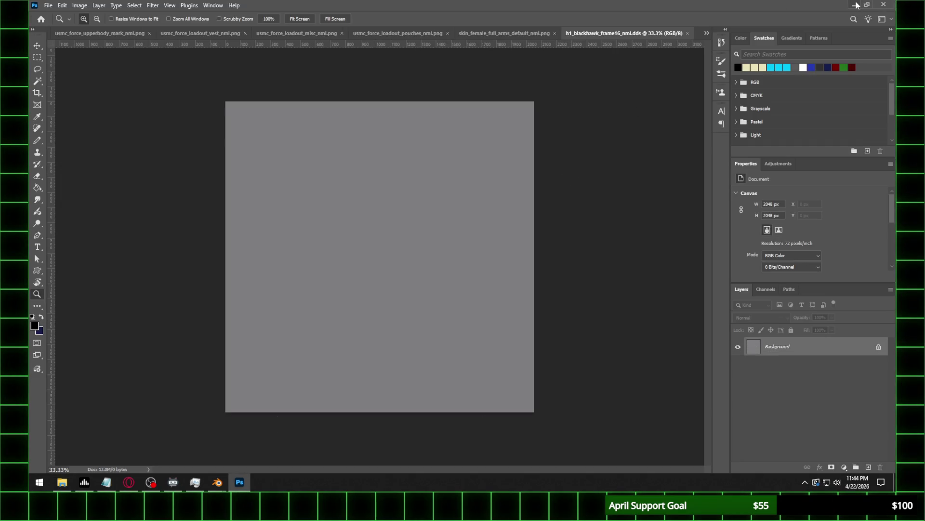
# Save h1_blackhawk_frame16_nml as a PNG from Photoshop.
pyautogui.click(49, 6)
pyautogui.click(63, 118)
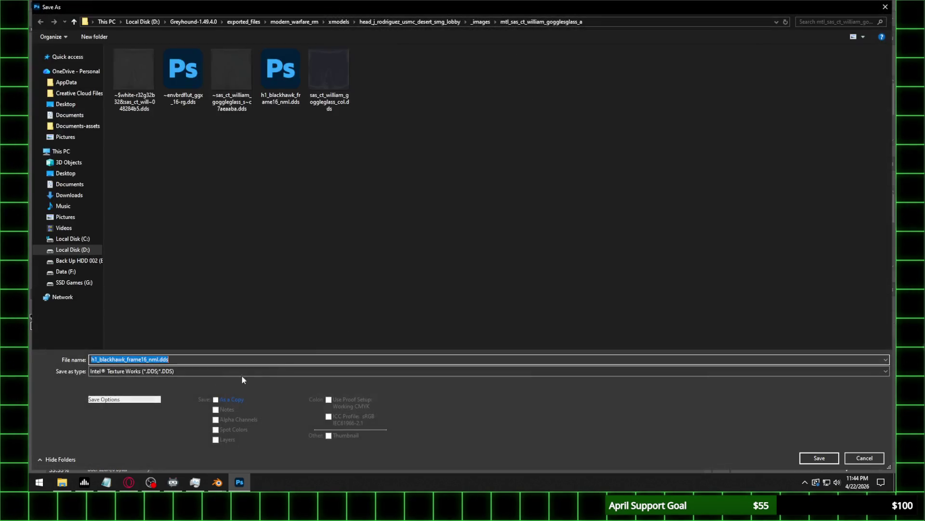
pyautogui.click(172, 372)
pyautogui.click(325, 342)
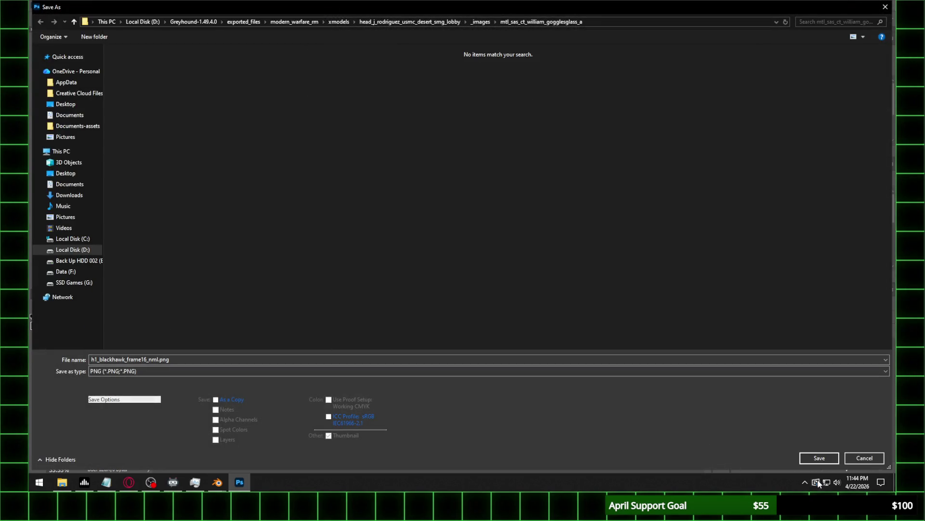
pyautogui.click(814, 459)
pyautogui.click(339, 172)
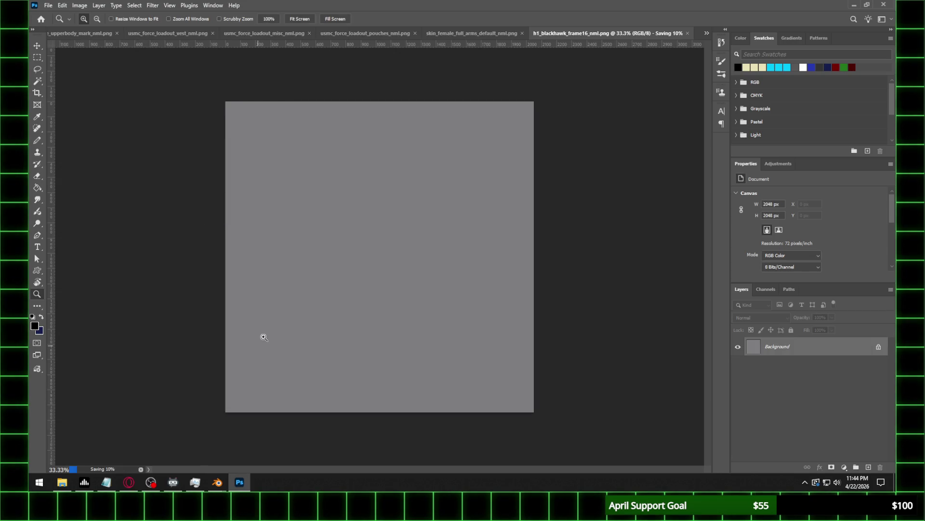
# Load h1_blackhawk_frame16_nml.png into the goggles image node as Non-Color.
pyautogui.moveTo(217, 482)
pyautogui.click(184, 446)
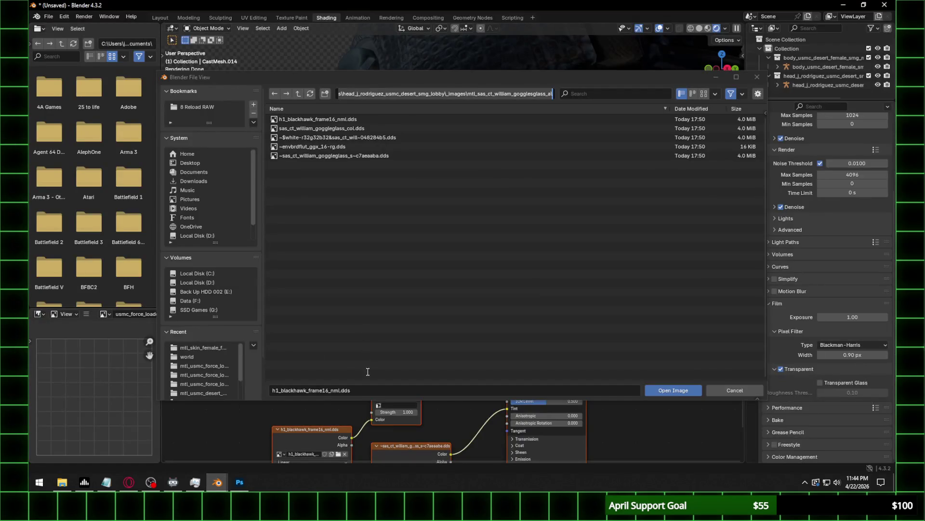
pyautogui.click(310, 94)
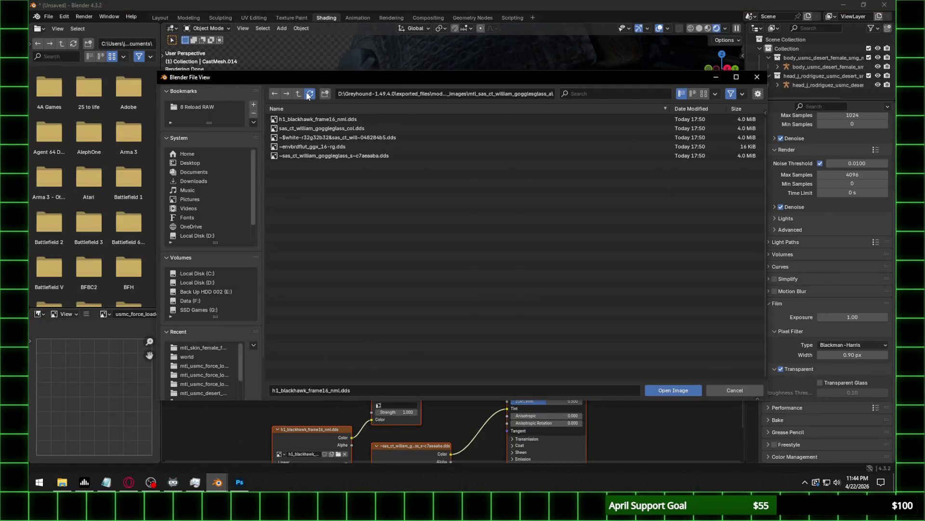
pyautogui.click(360, 130)
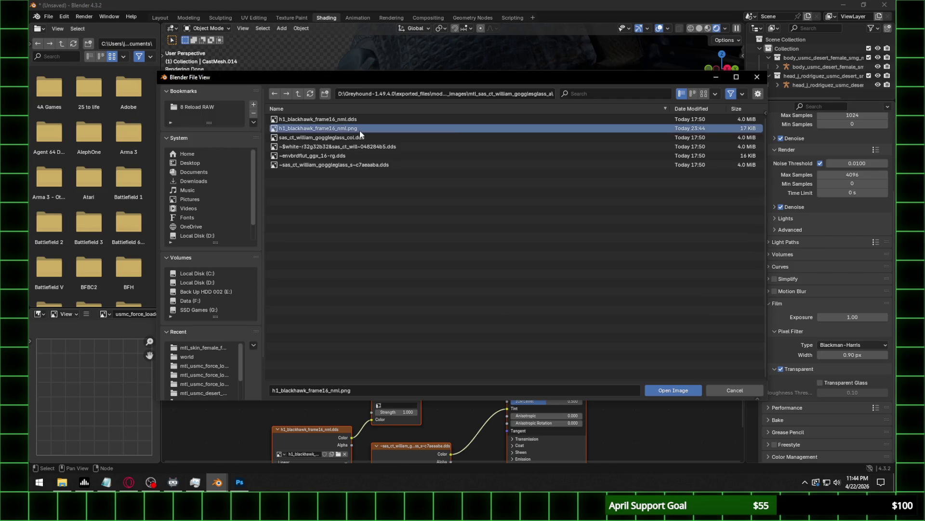
pyautogui.doubleClick(359, 131)
pyautogui.click(333, 442)
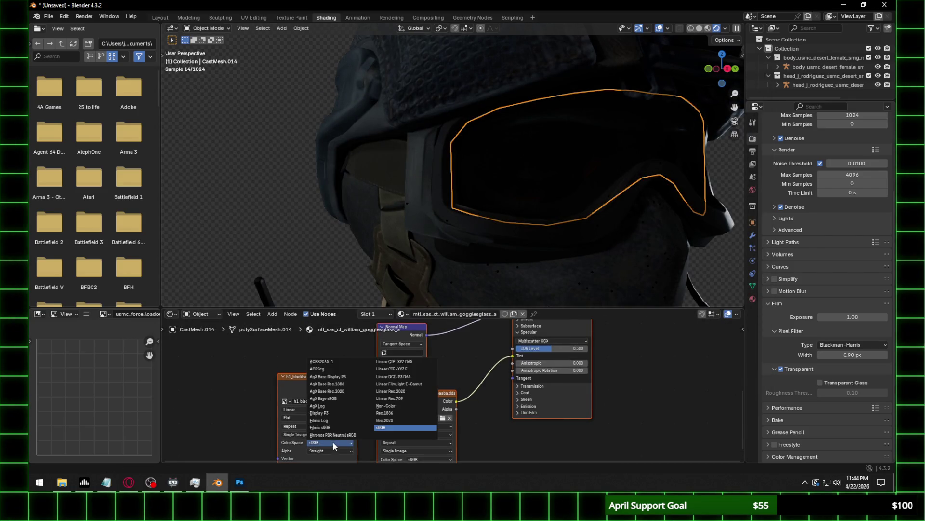
pyautogui.click(385, 406)
# Set the Normal Map to strength 0.5 on UVMap and IOR Level 0.3.
pyautogui.click(409, 361)
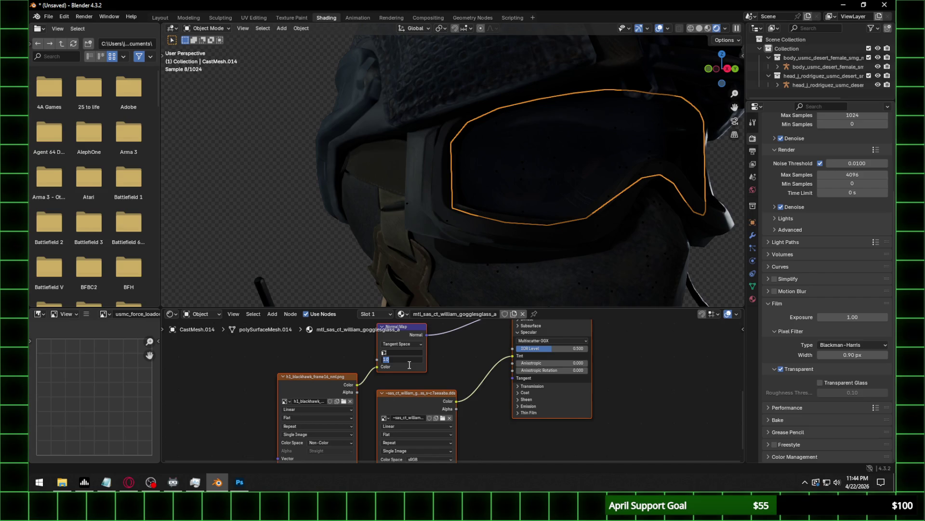
pyautogui.click(397, 353)
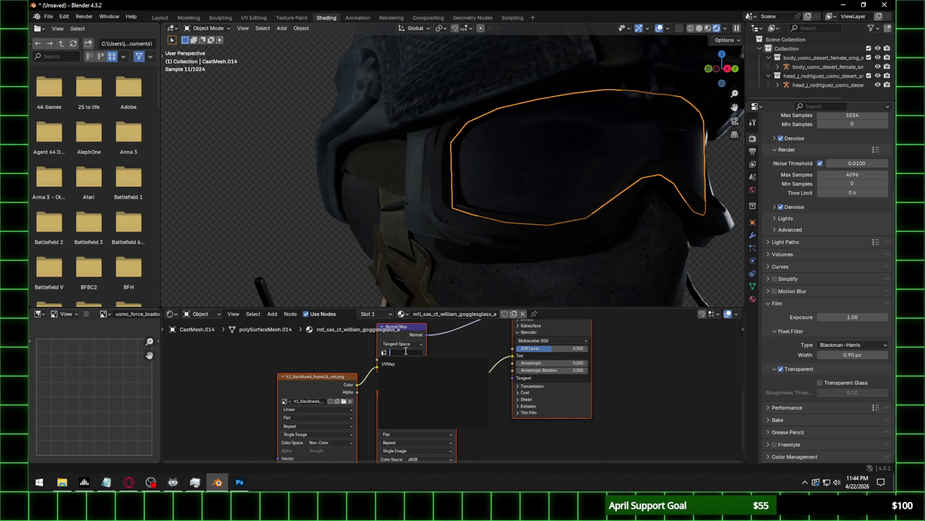
pyautogui.click(397, 363)
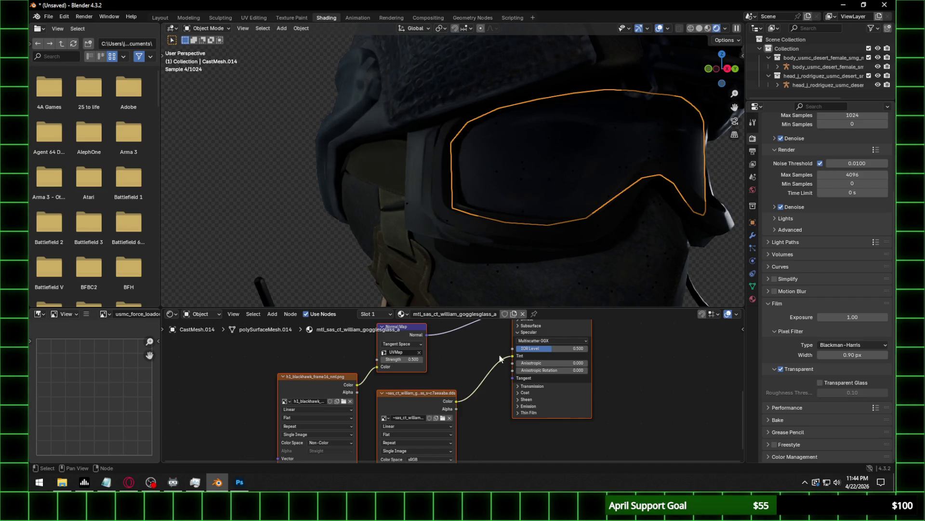
pyautogui.click(558, 349)
pyautogui.write('0.300')
pyautogui.press('Return')
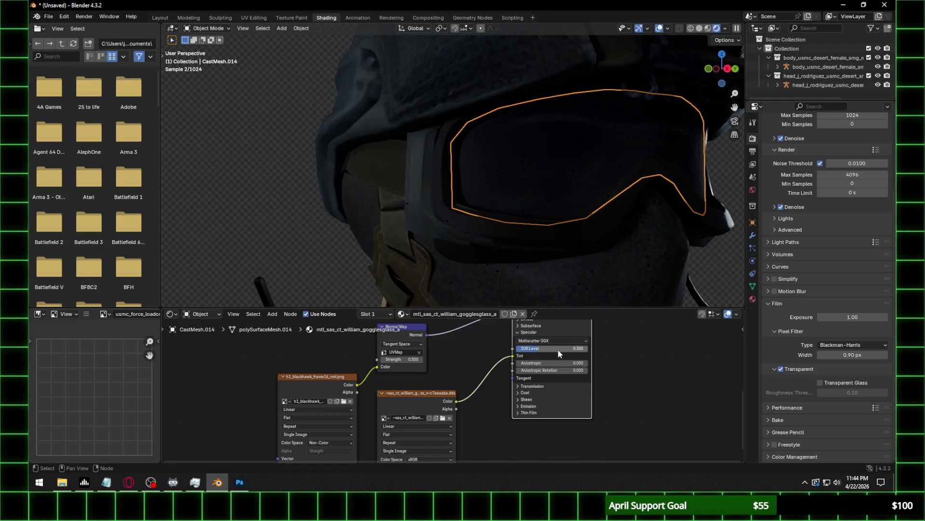
# Set the goggle glass material's Alpha to 0.2.
pyautogui.moveTo(611, 379); pyautogui.dragTo(596, 434, button='middle')
pyautogui.click(554, 360)
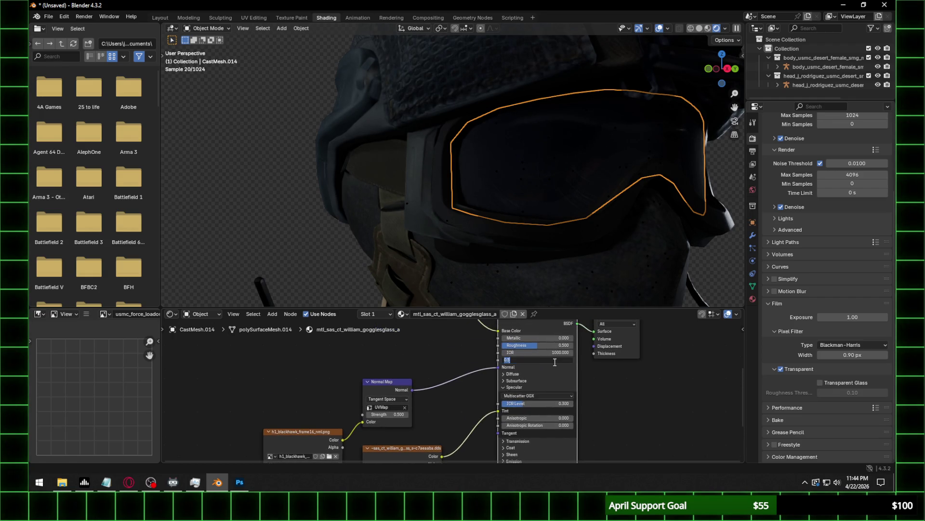
pyautogui.write('0.2')
pyautogui.press('Return')
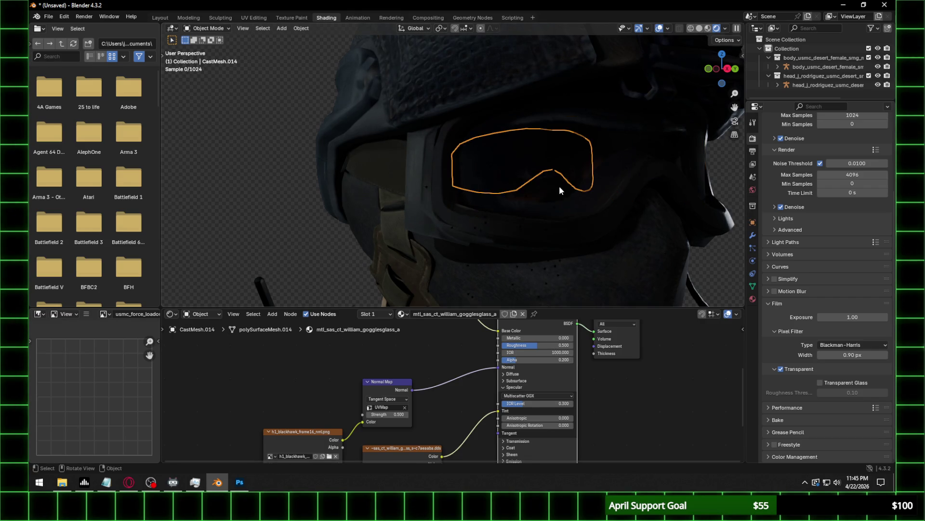
pyautogui.scroll(-3, 559, 186)
pyautogui.scroll(5, 510, 181)
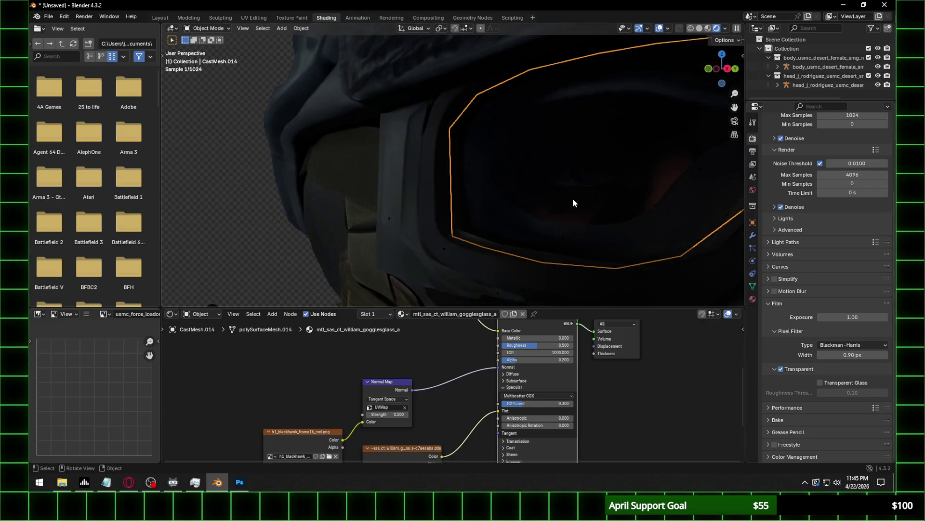
pyautogui.click(664, 180)
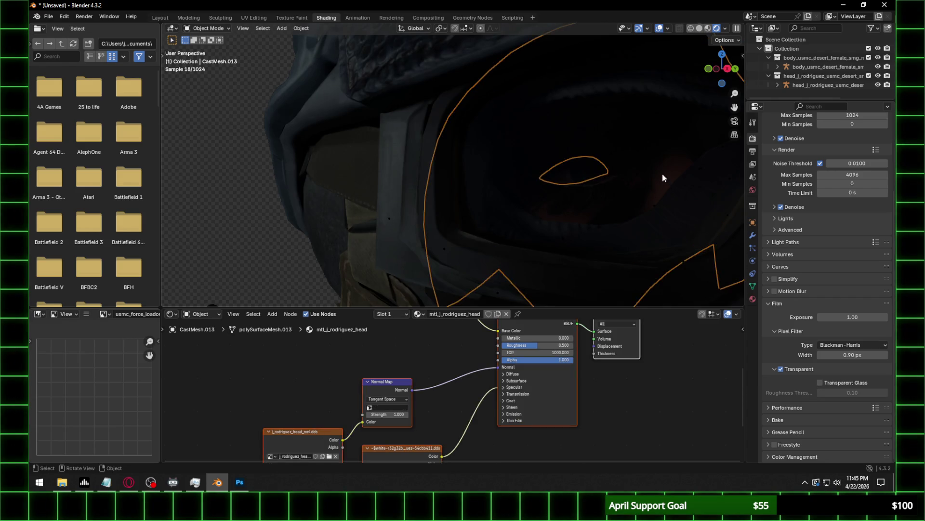
# Open the head normal-map image browser and save j_rodriguez_head_nml as PNG in Photoshop.
pyautogui.scroll(-5, 582, 216)
pyautogui.click(330, 456)
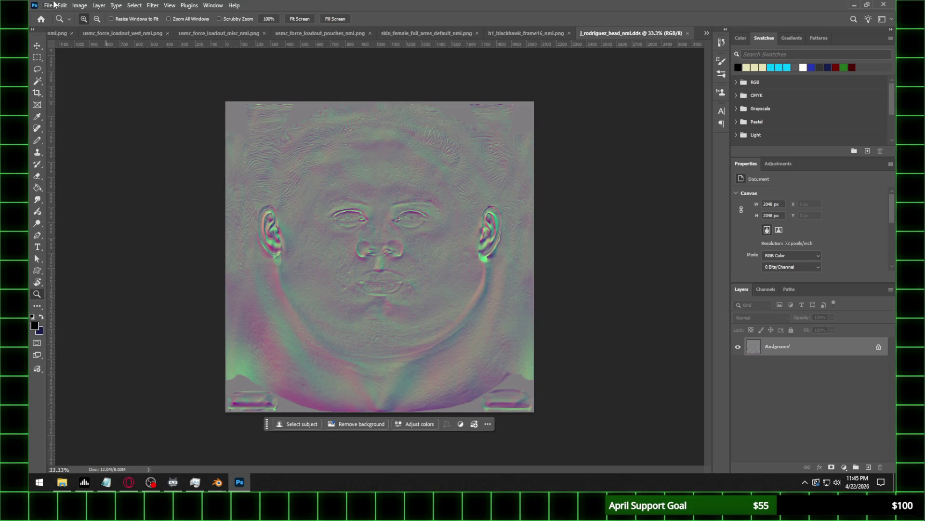
pyautogui.click(48, 5)
pyautogui.click(68, 118)
pyautogui.click(164, 371)
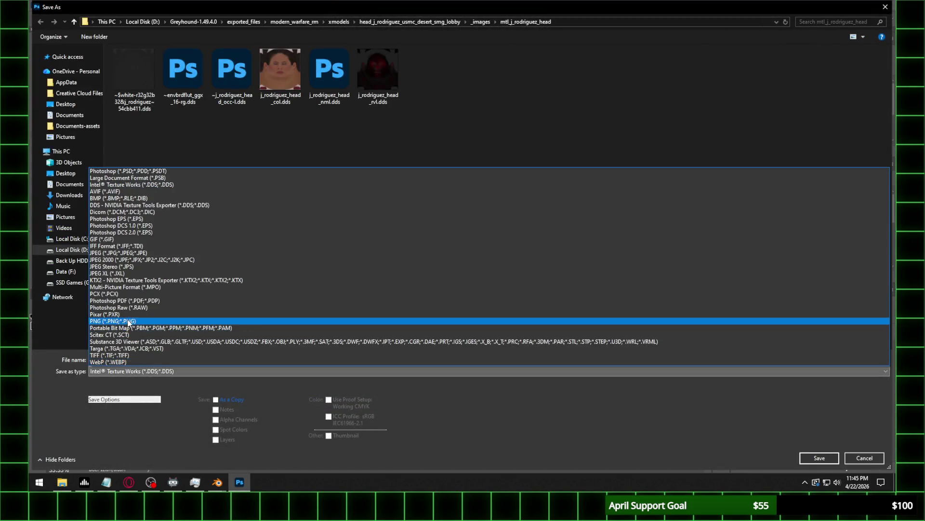
pyautogui.click(626, 320)
pyautogui.click(798, 457)
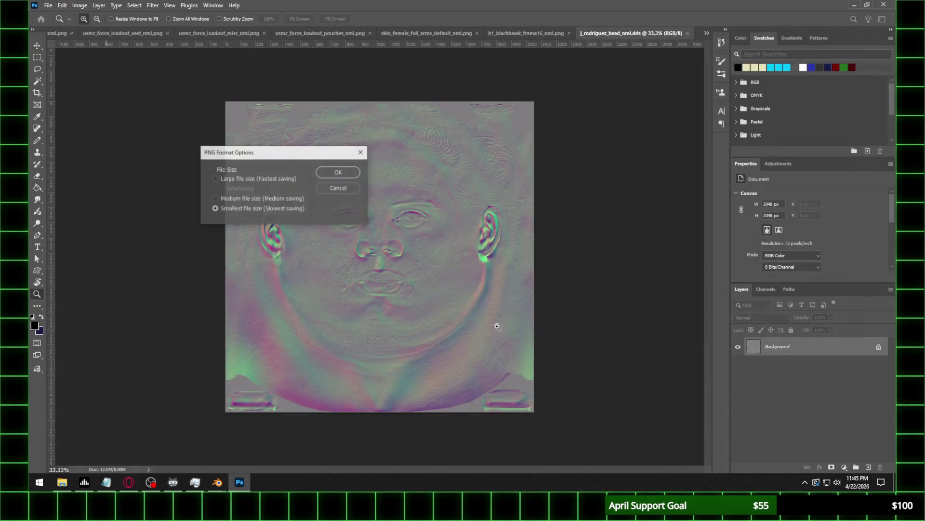
pyautogui.click(340, 168)
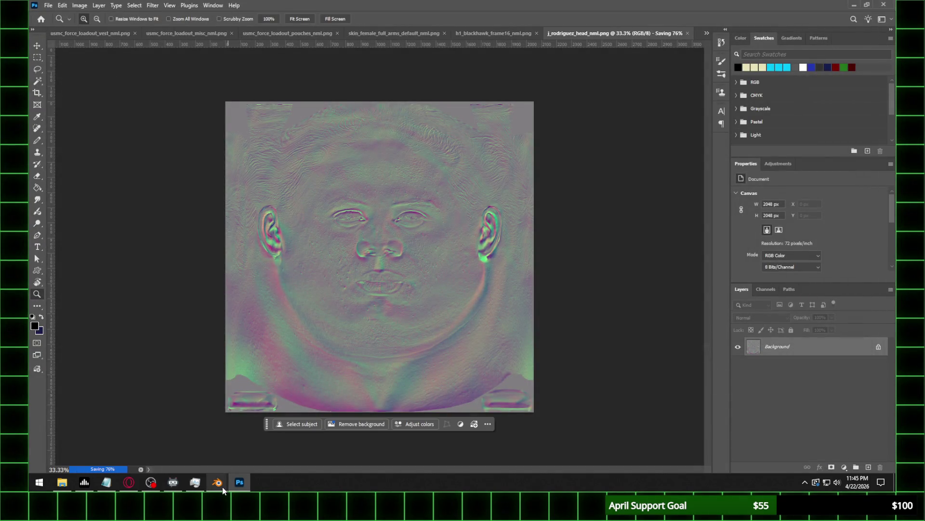
pyautogui.click(206, 471)
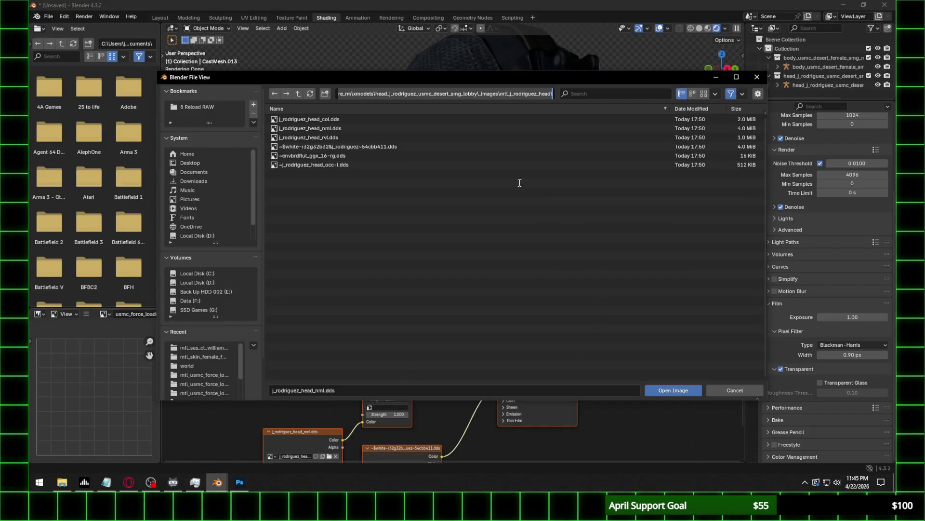
# Load j_rodriguez_head_nml.png into the head image node and set the normal map to UVMap, strength 0.5.
pyautogui.click(310, 93)
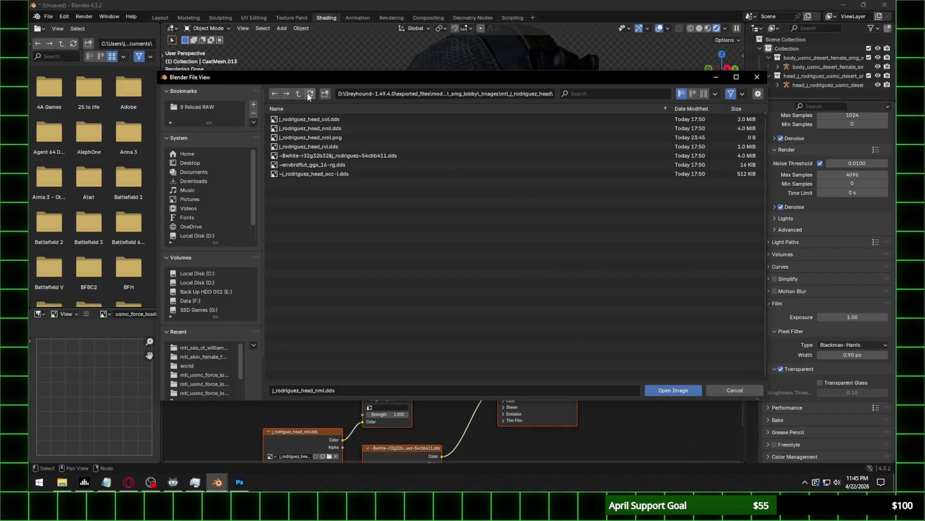
pyautogui.doubleClick(327, 140)
pyautogui.click(388, 407)
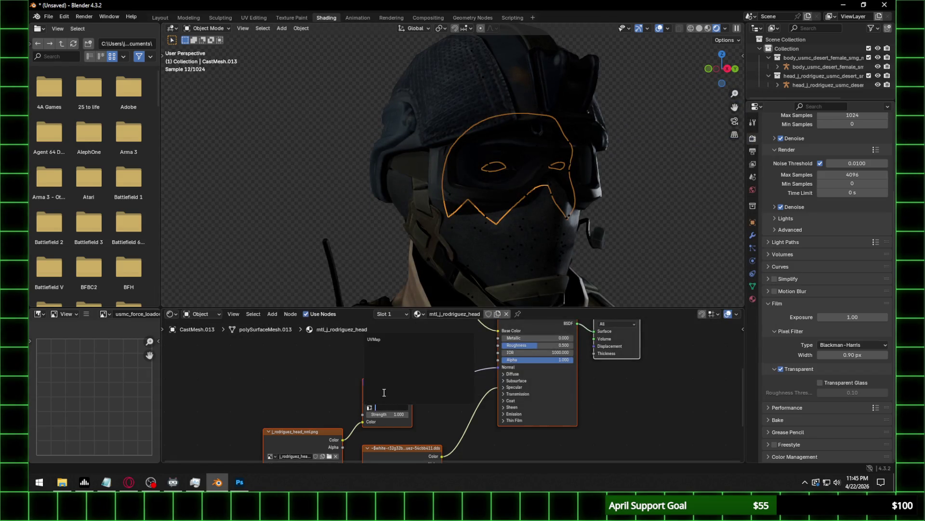
pyautogui.click(383, 343)
pyautogui.click(394, 415)
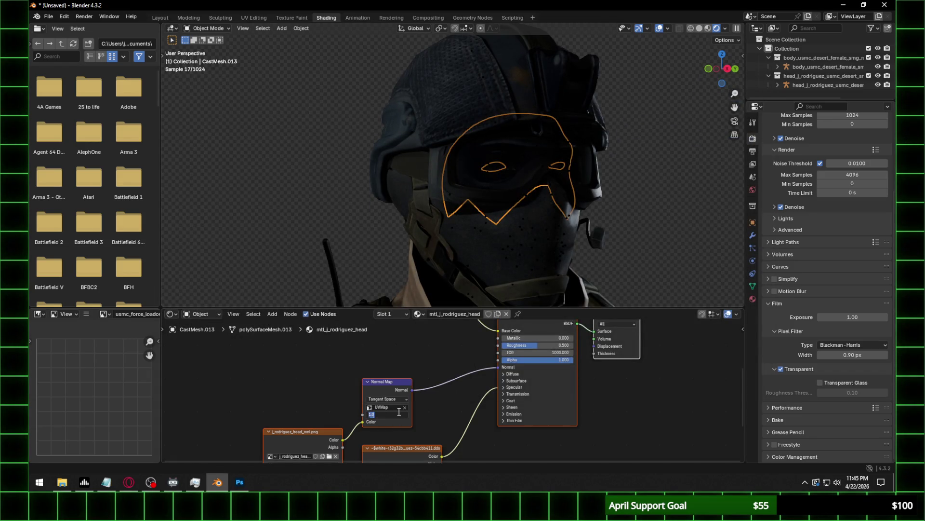
pyautogui.write('0.5')
pyautogui.press('Return')
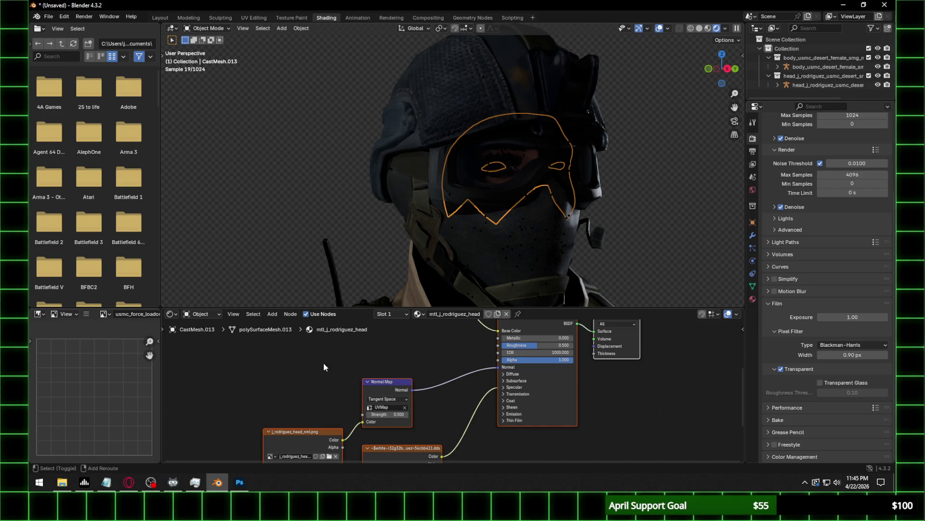
# Set the head normal image to Non-Color and the shader's IOR Level to 0.1.
pyautogui.moveTo(323, 362); pyautogui.dragTo(329, 312, button='middle')
pyautogui.click(322, 447)
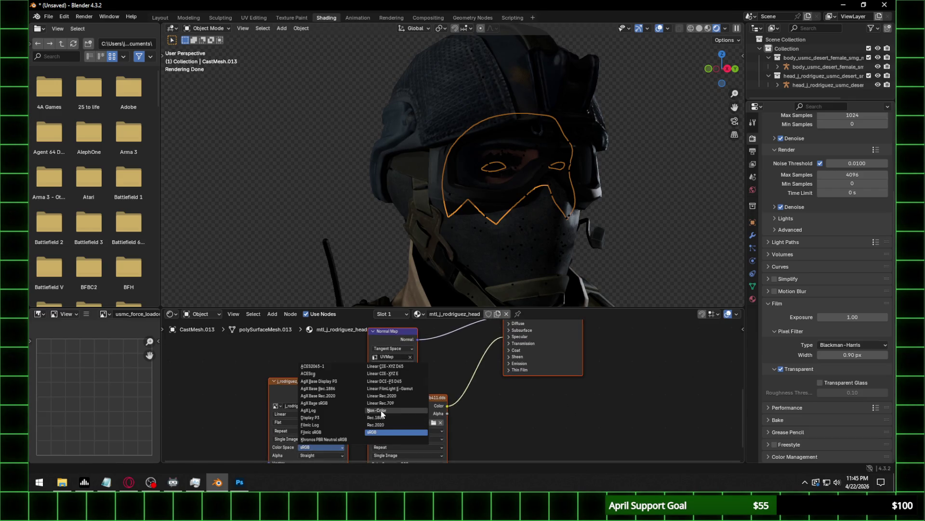
pyautogui.click(376, 410)
pyautogui.click(520, 337)
pyautogui.click(539, 354)
pyautogui.write('0.5')
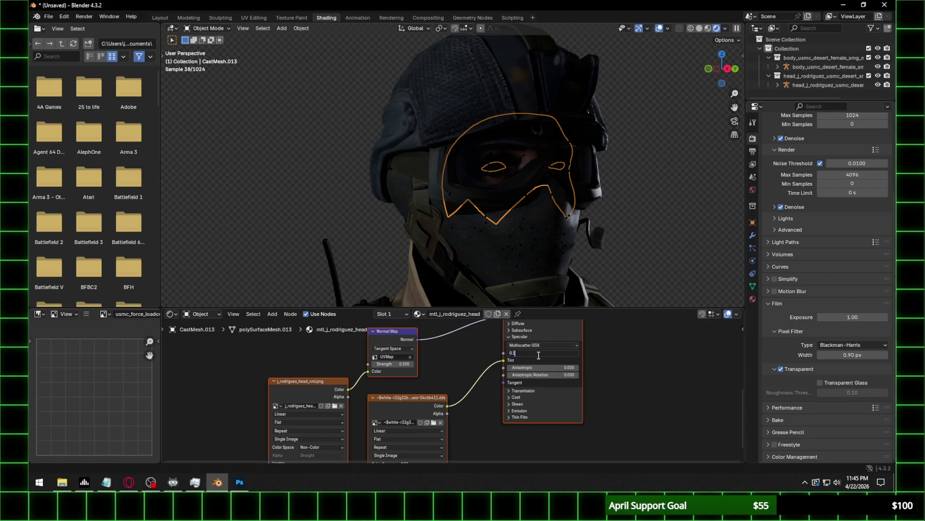
pyautogui.press('Return')
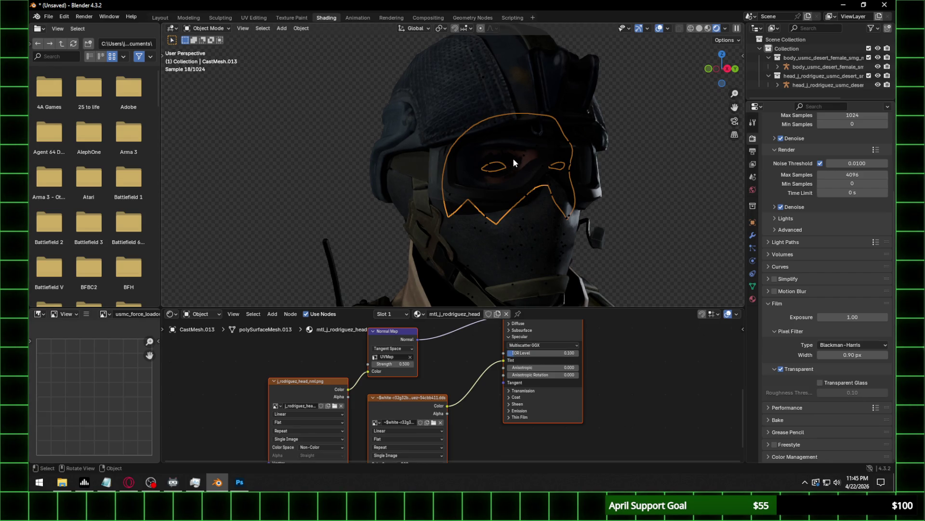
pyautogui.click(509, 158)
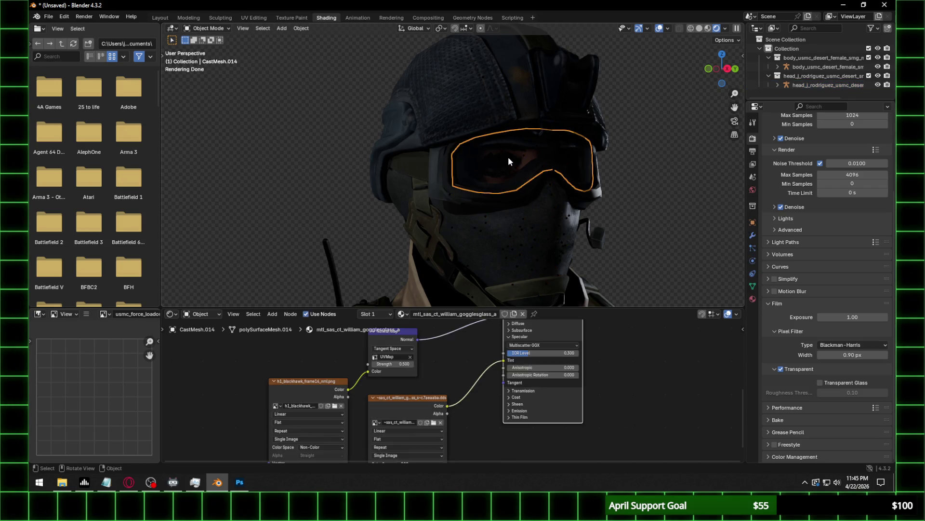
# On the eyelash mesh, connect the texture's Alpha to the shader Alpha and set normal strength 0.35.
pyautogui.click(510, 155)
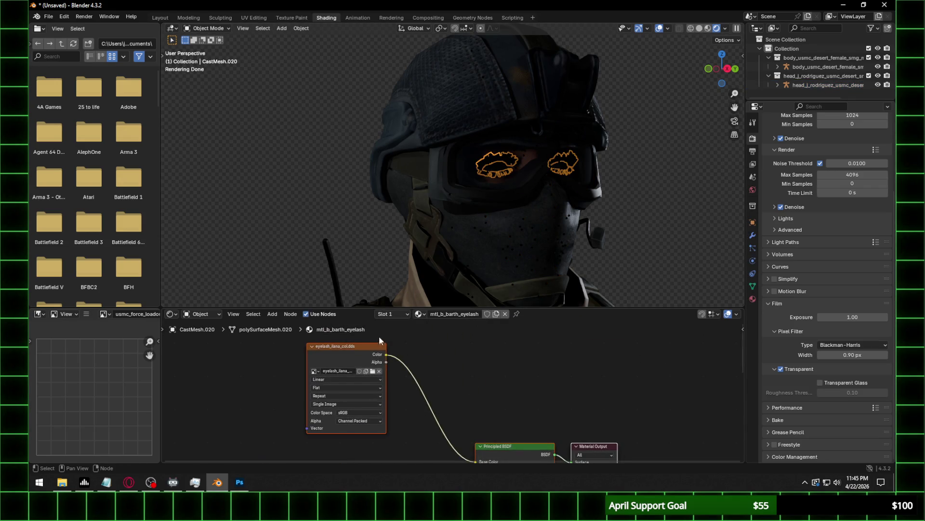
pyautogui.moveTo(385, 362); pyautogui.dragTo(475, 407)
pyautogui.moveTo(398, 411); pyautogui.dragTo(398, 363, button='middle')
pyautogui.click(372, 415)
pyautogui.write('0.35')
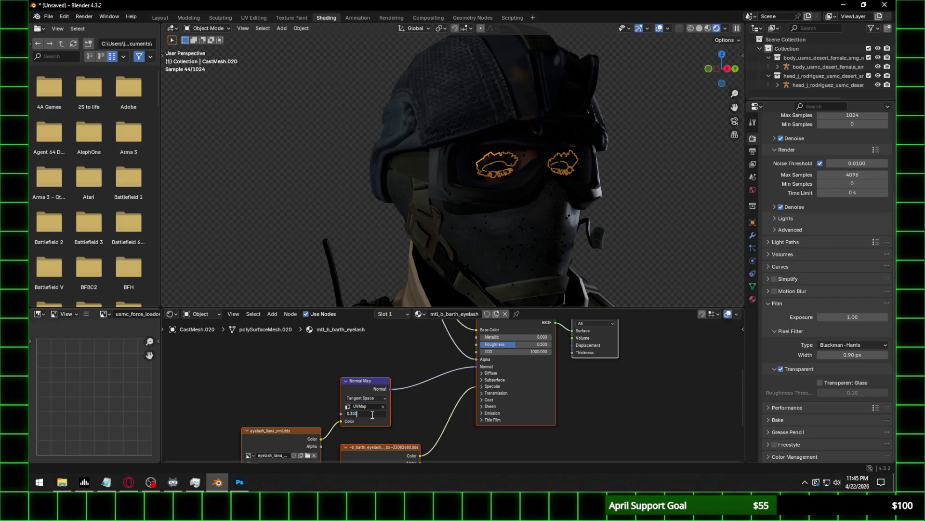
pyautogui.press('Return')
# Select the eyebrow mesh among the overlapping meshes and set its normal map strength to 0.35.
pyautogui.scroll(3, 591, 203)
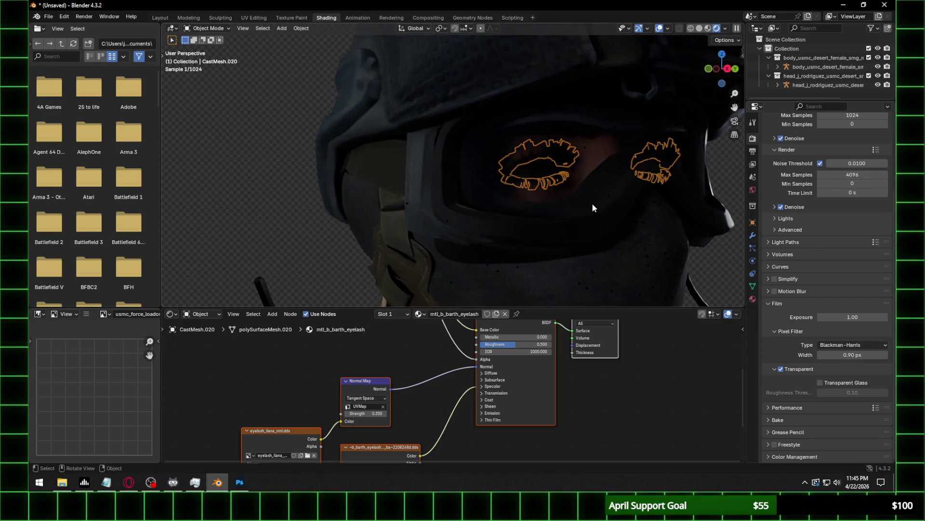
pyautogui.click(588, 140)
pyautogui.click(574, 135)
pyautogui.click(574, 135)
pyautogui.click(574, 135)
pyautogui.click(574, 135)
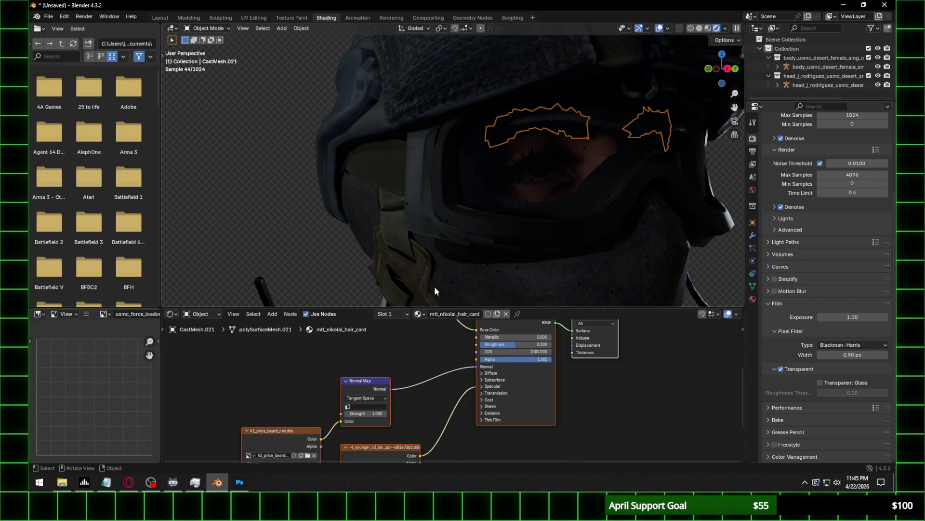
pyautogui.scroll(-2, 364, 332)
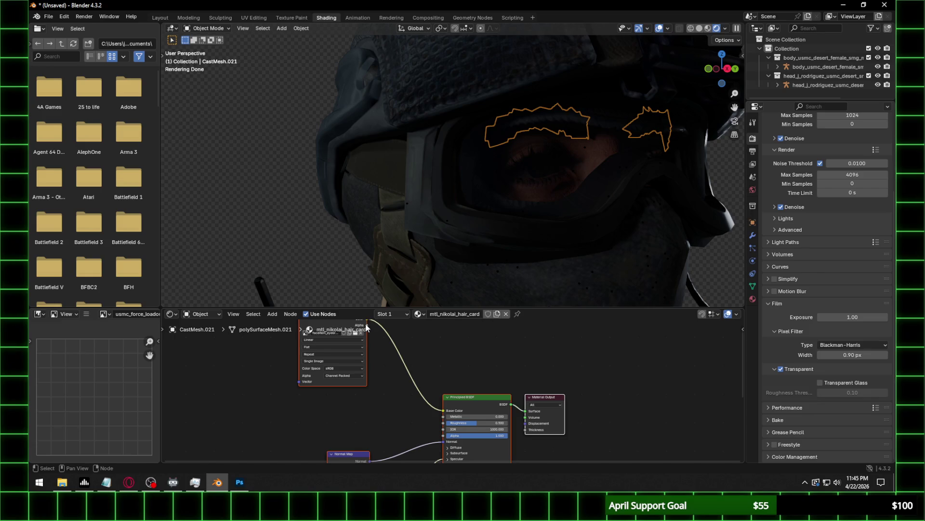
pyautogui.moveTo(371, 386); pyautogui.dragTo(376, 426, button='middle')
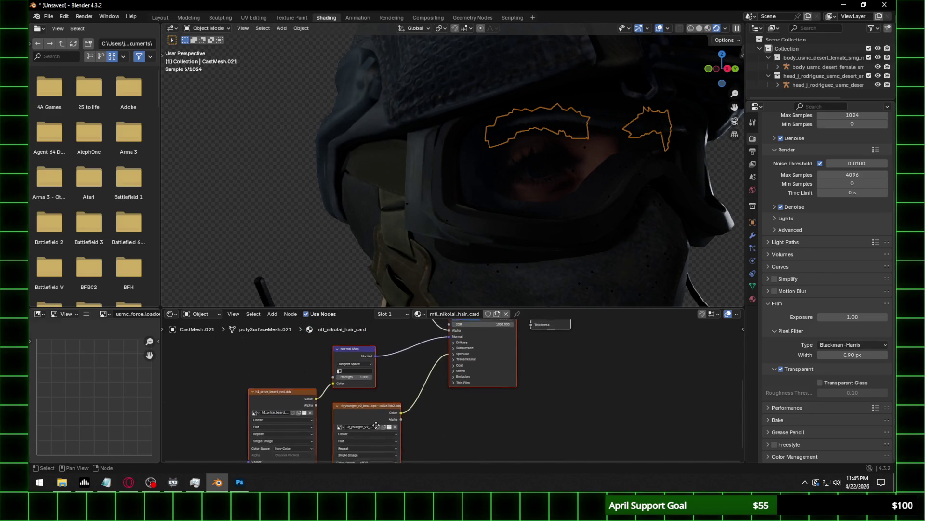
pyautogui.click(360, 376)
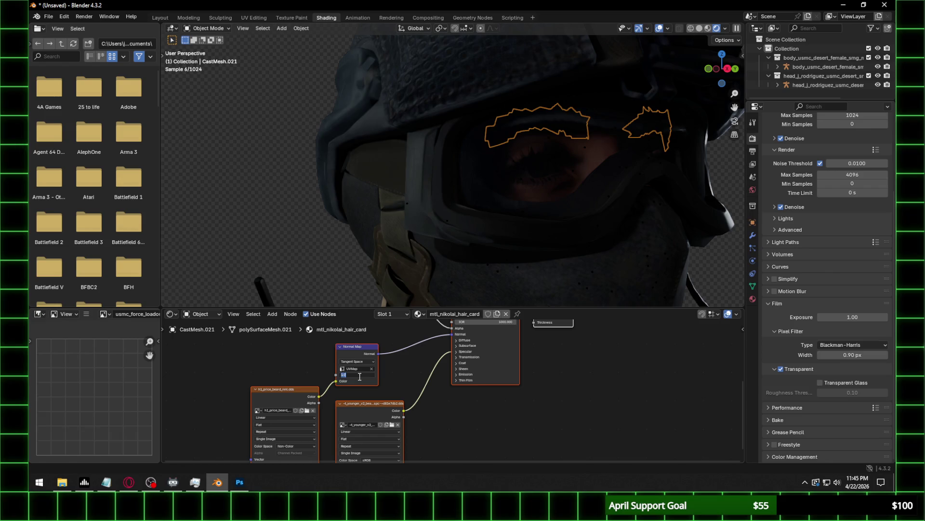
pyautogui.write('0.35')
pyautogui.press('Return')
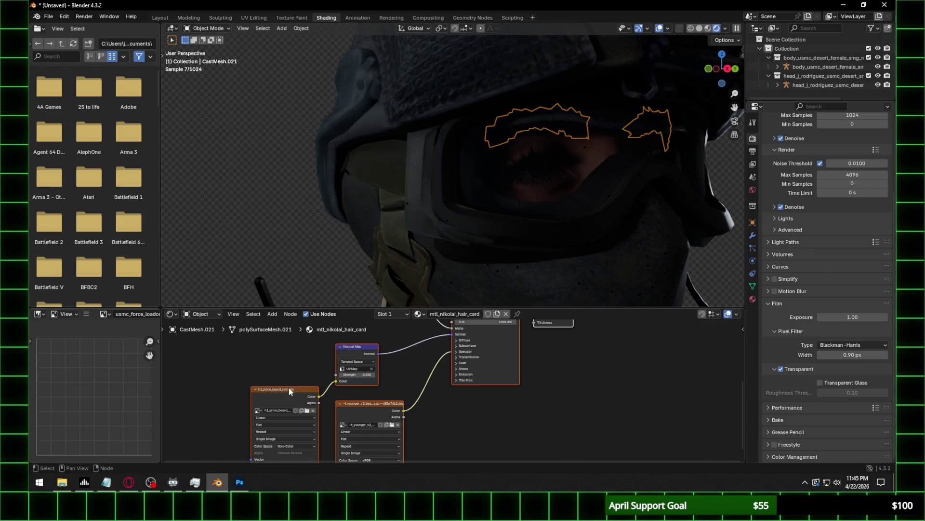
pyautogui.click(300, 444)
# Hide the helmet, goggle glass and headgear strap, then select the eyebrow hair card mesh.
pyautogui.click(578, 215)
pyautogui.press('h')
pyautogui.moveTo(562, 199); pyautogui.dragTo(467, 138, button='middle')
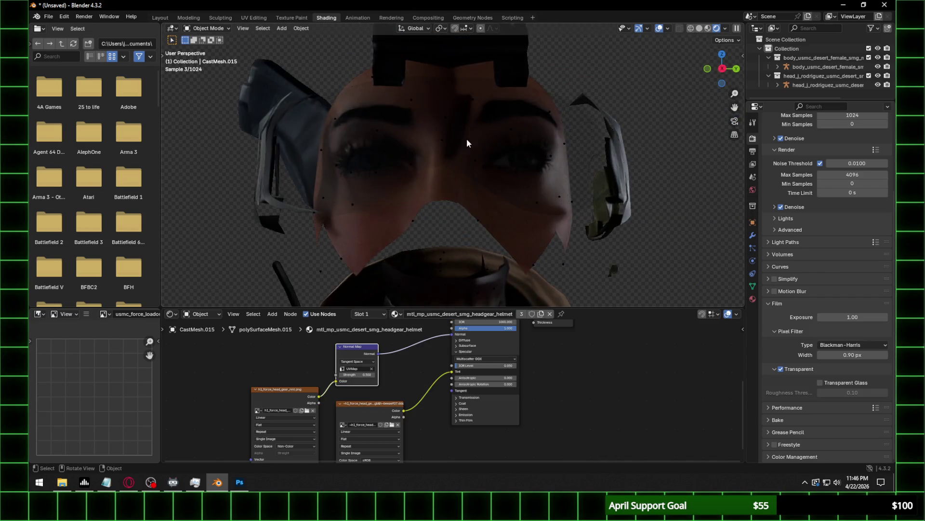
pyautogui.moveTo(404, 116)
pyautogui.mouseDown(button='middle')
pyautogui.moveTo(527, 158)
pyautogui.moveTo(445, 155)
pyautogui.moveTo(324, 272)
pyautogui.mouseUp(button='middle')
pyautogui.click(409, 159)
pyautogui.press('h')
pyautogui.click(316, 280)
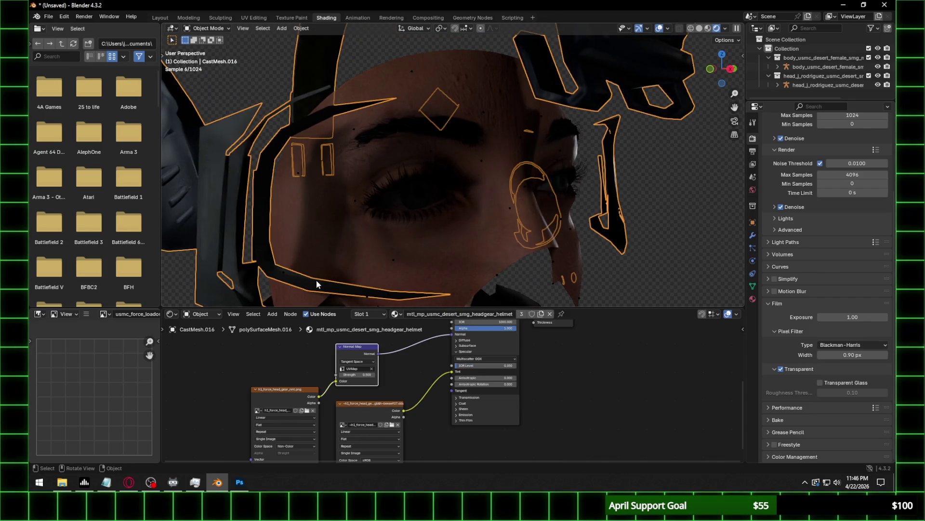
pyautogui.press('h')
pyautogui.click(425, 134)
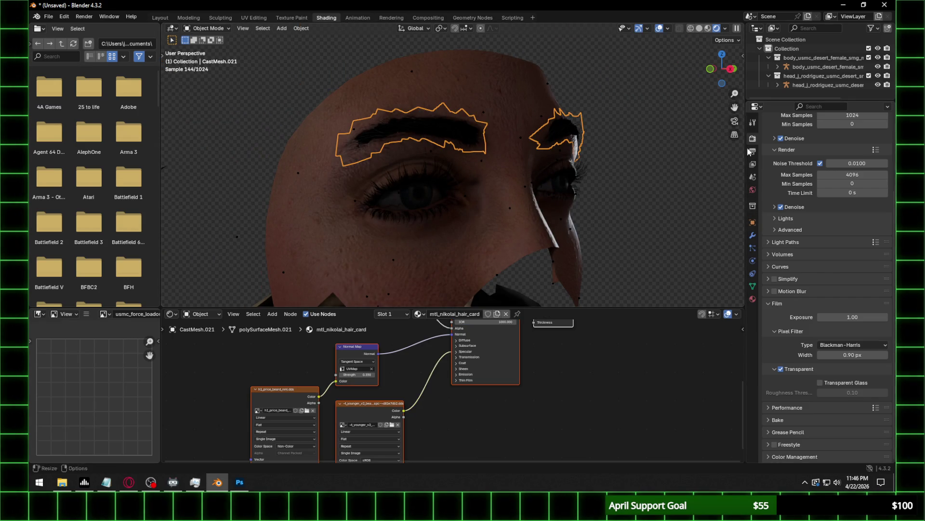
# Set Total, Transmission, Transparent and Volume max bounces to 64 in Light Paths.
pyautogui.scroll(5, 803, 271)
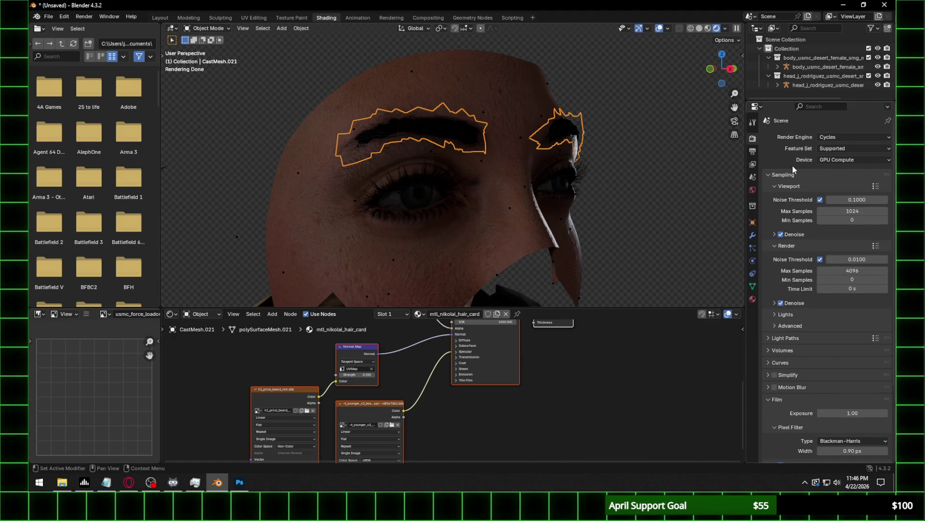
pyautogui.click(789, 337)
pyautogui.click(857, 363)
pyautogui.write('64')
pyautogui.press('Return')
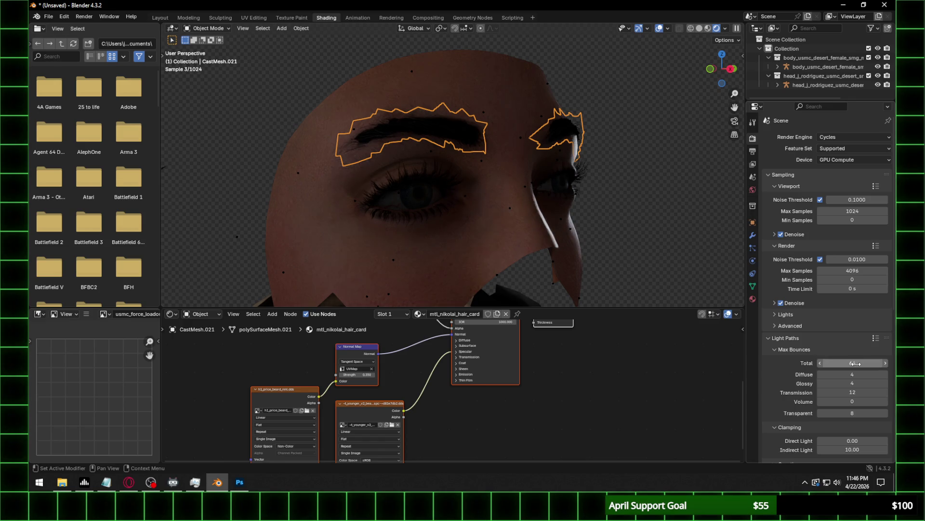
pyautogui.click(865, 392)
pyautogui.write('64')
pyautogui.press('Return')
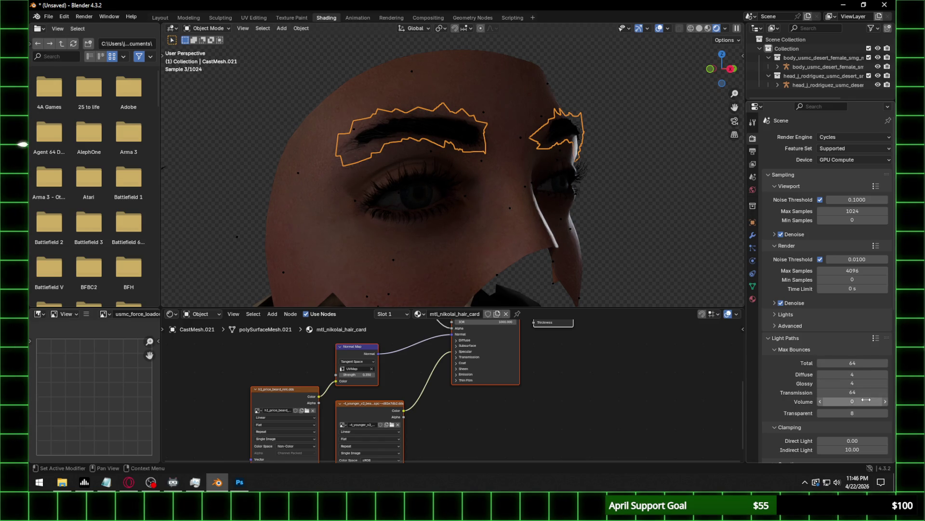
pyautogui.click(855, 413)
pyautogui.write('64')
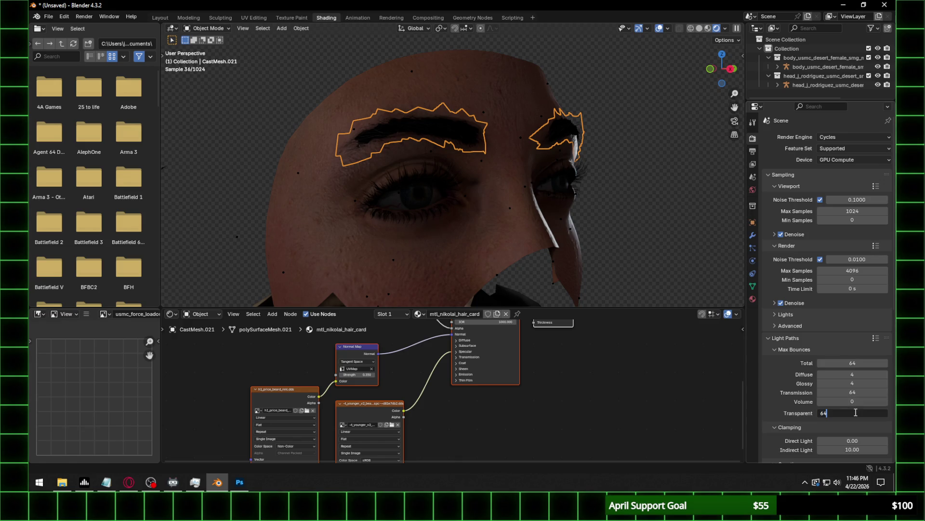
pyautogui.press('Return')
pyautogui.click(864, 402)
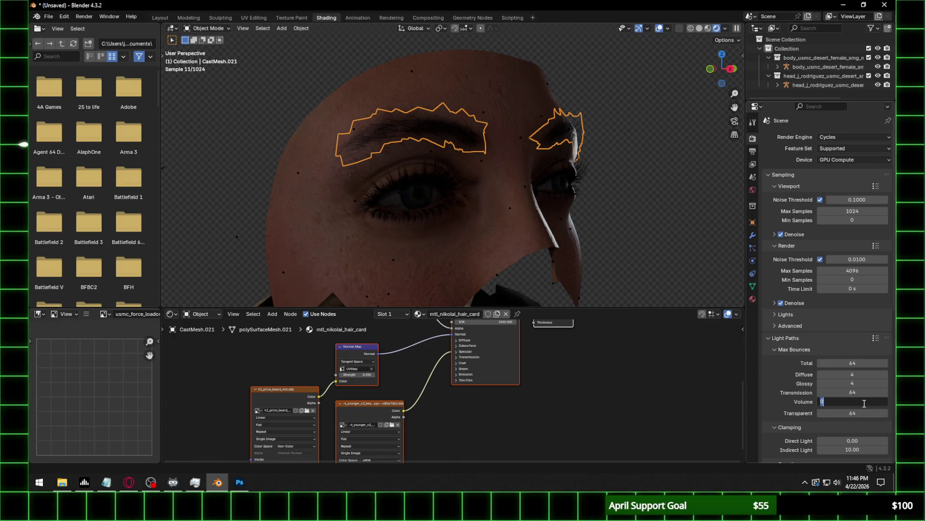
pyautogui.write('64')
pyautogui.press('Return')
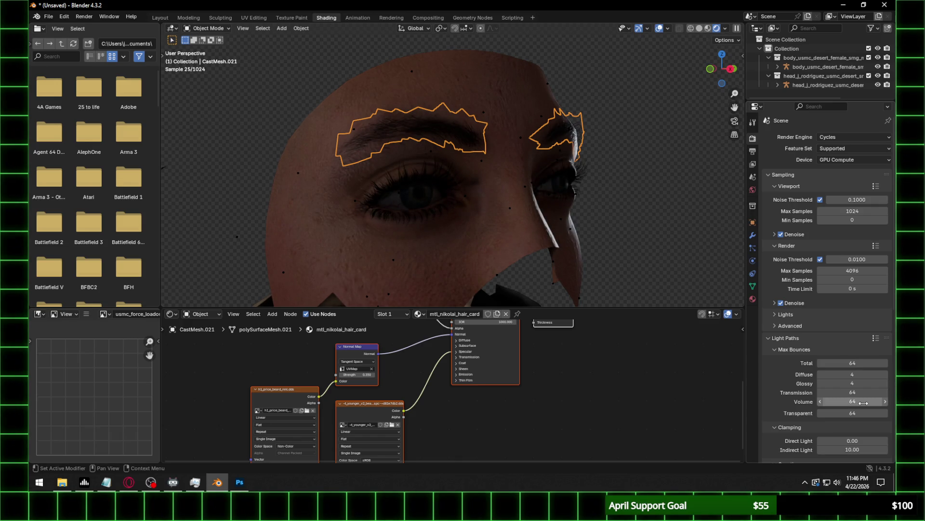
# Select the eyeball mesh and browse for a new texture image for its image node.
pyautogui.click(611, 188)
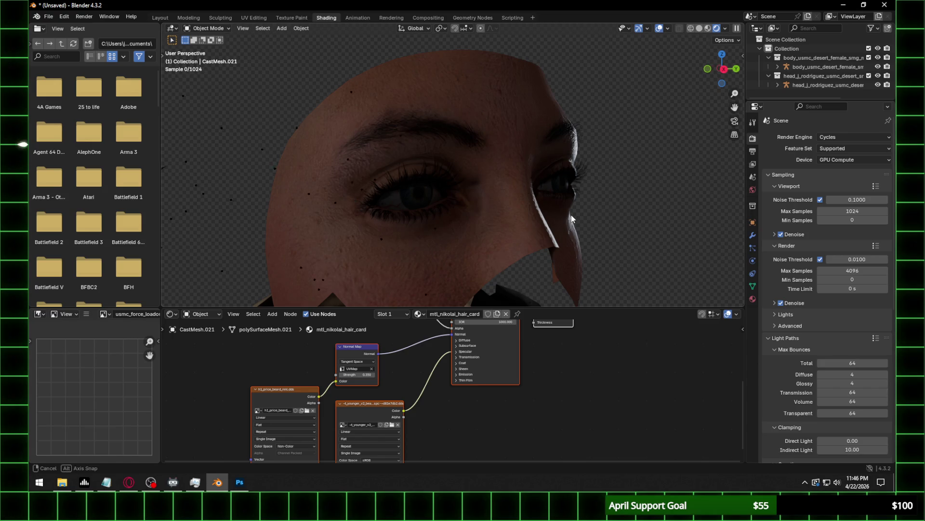
pyautogui.moveTo(571, 215); pyautogui.dragTo(542, 217, button='middle')
pyautogui.click(367, 189)
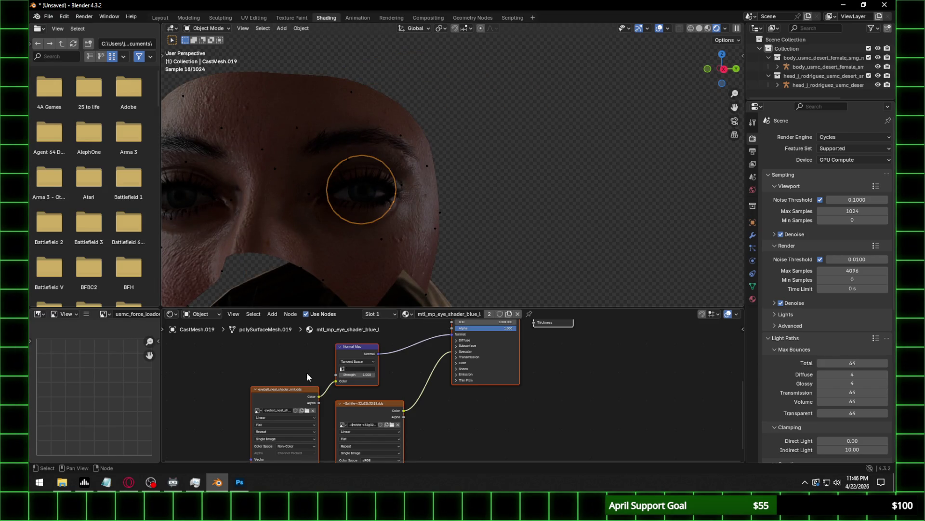
pyautogui.click(307, 411)
pyautogui.click(443, 93)
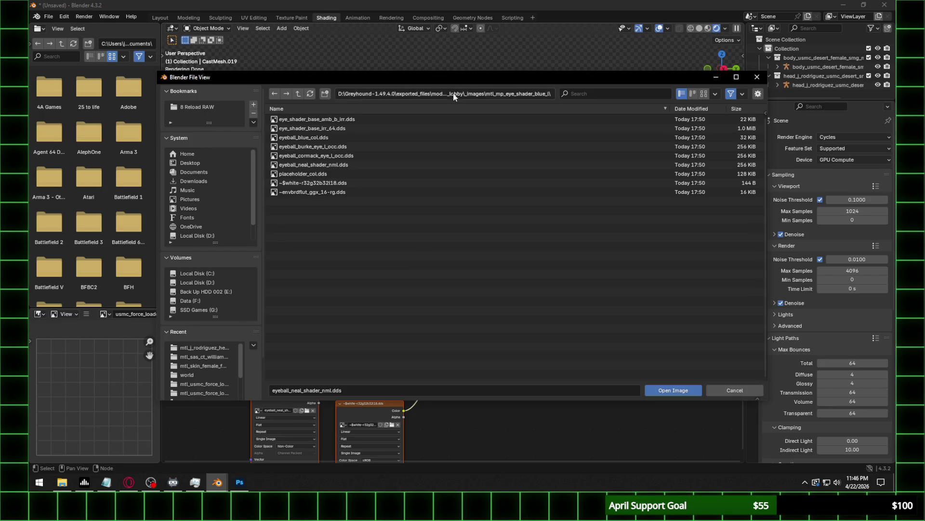
pyautogui.press('super+e')
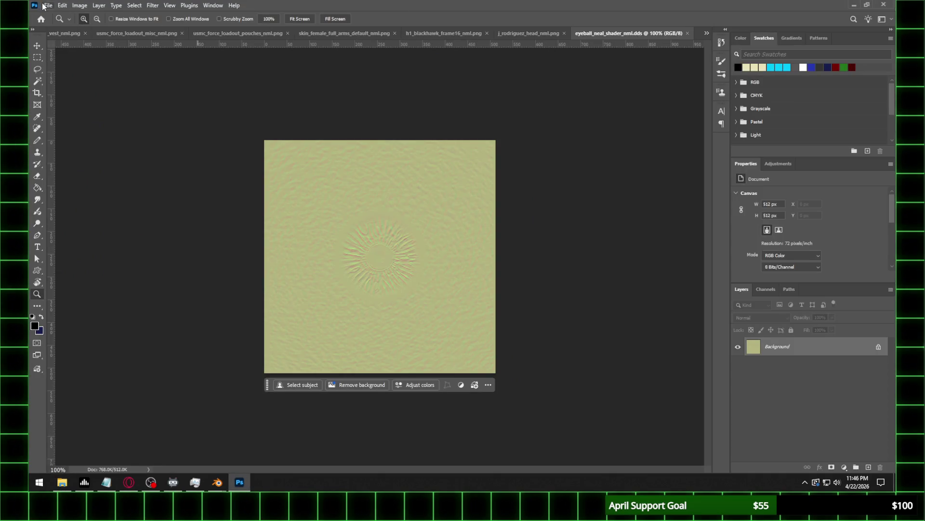
# Save the eyeball_neal_shader_nml normal map as a PNG with default PNG options.
pyautogui.click(48, 5)
pyautogui.click(79, 114)
pyautogui.click(182, 371)
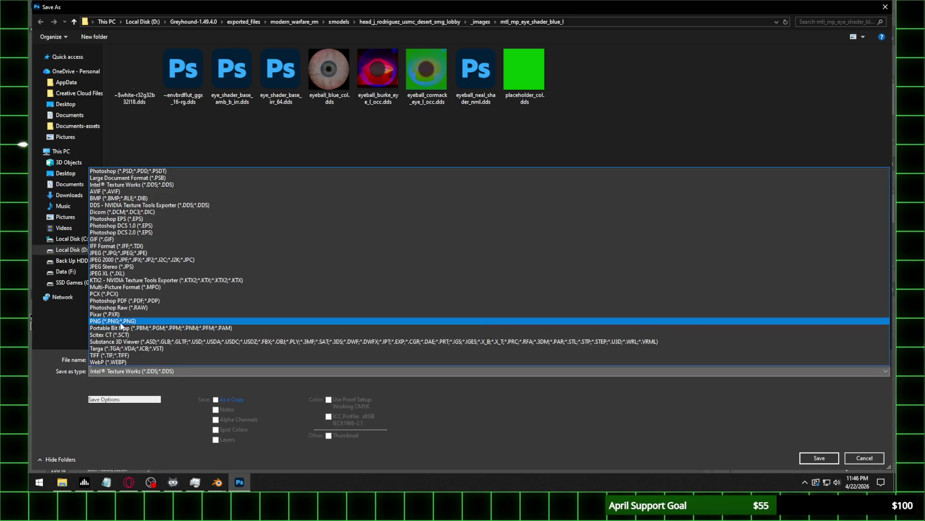
pyautogui.click(745, 320)
pyautogui.click(819, 457)
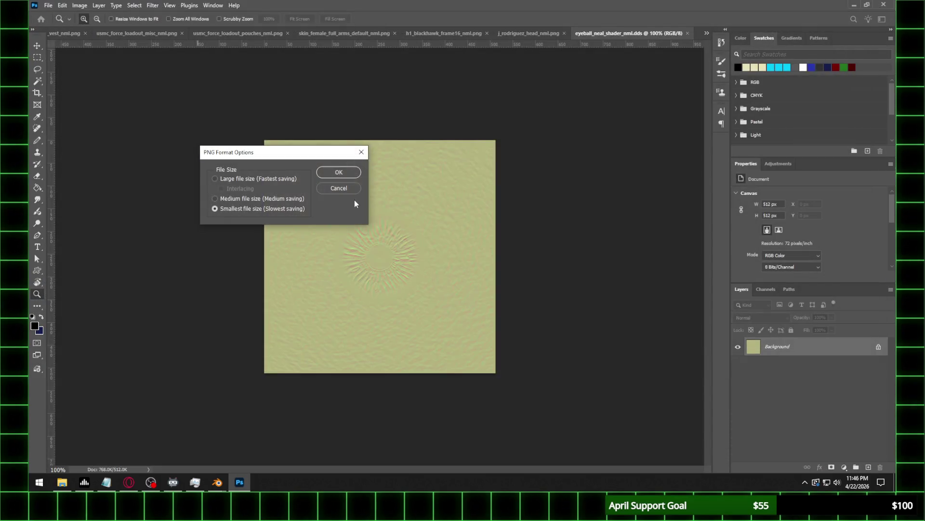
pyautogui.click(339, 172)
pyautogui.moveTo(217, 482)
pyautogui.click(140, 431)
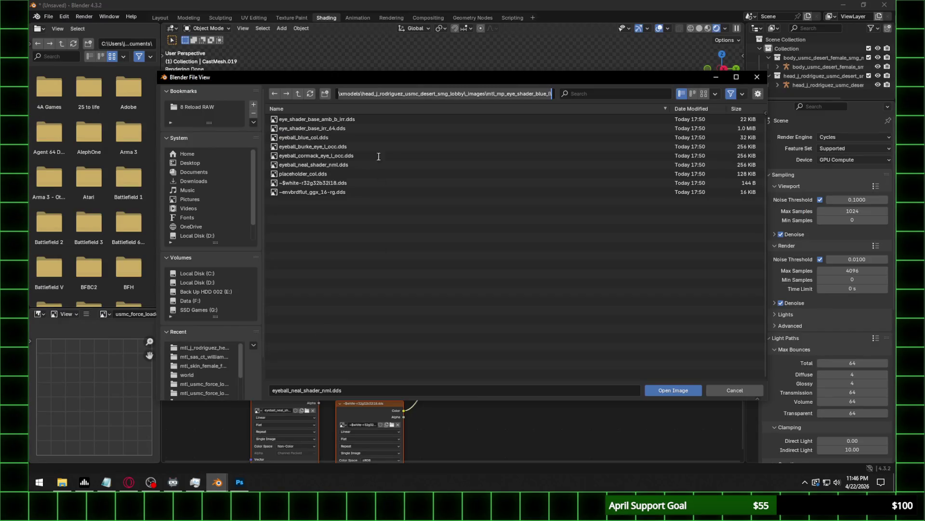
# Load eyeball_neal_shader_nml.png and set the eyeball normal map to UVMap with strength 0.35.
pyautogui.click(311, 95)
pyautogui.click(311, 95)
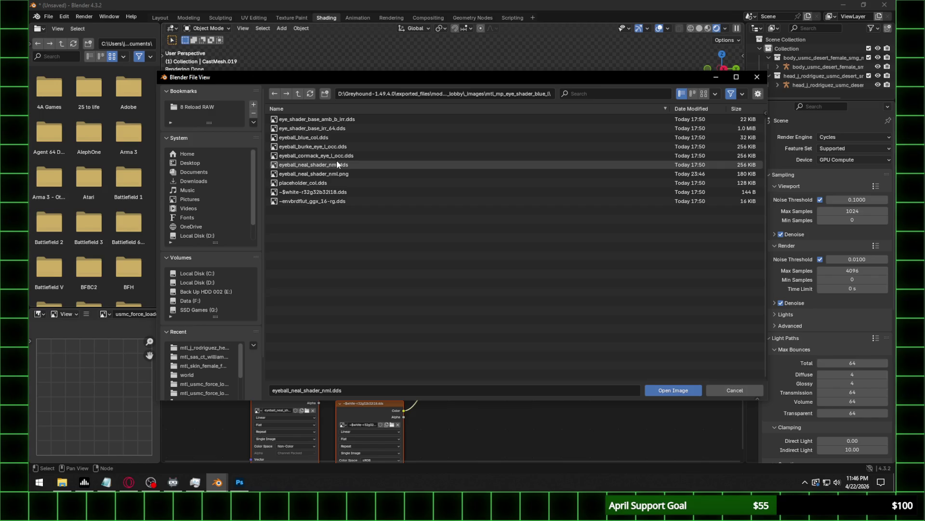
pyautogui.doubleClick(338, 173)
pyautogui.click(356, 368)
pyautogui.click(359, 378)
pyautogui.click(359, 375)
pyautogui.write('0.35')
pyautogui.press('Return')
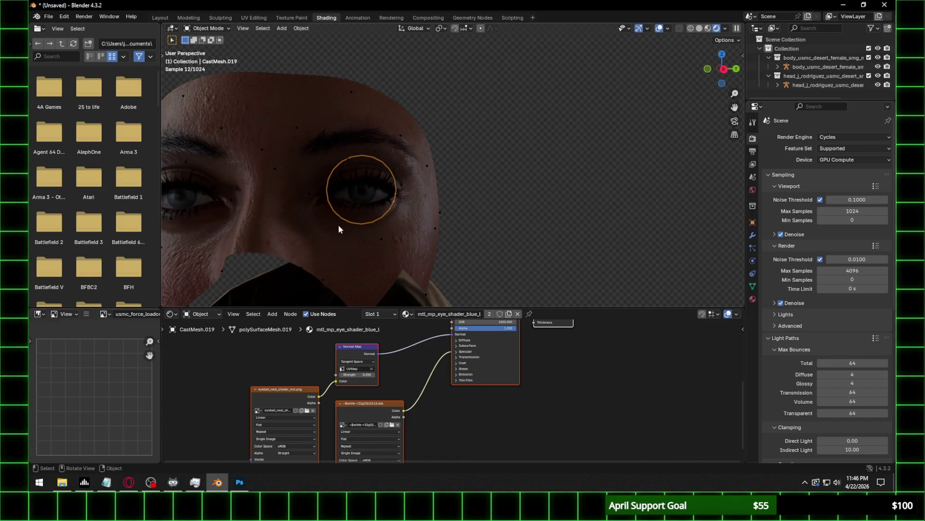
# Lower the eye normal map strength to 0.25, then settle on 0.300.
pyautogui.moveTo(339, 224); pyautogui.dragTo(375, 192, button='middle')
pyautogui.scroll(3, 375, 193)
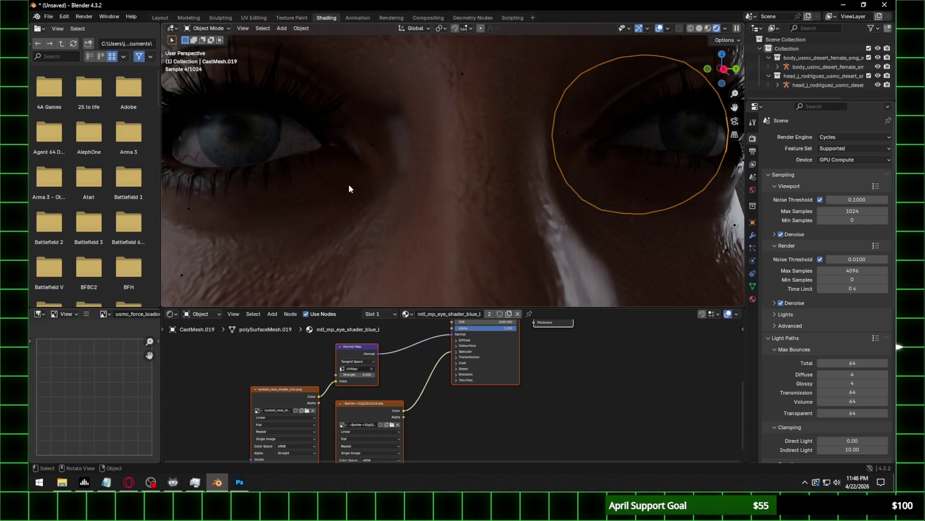
pyautogui.click(365, 376)
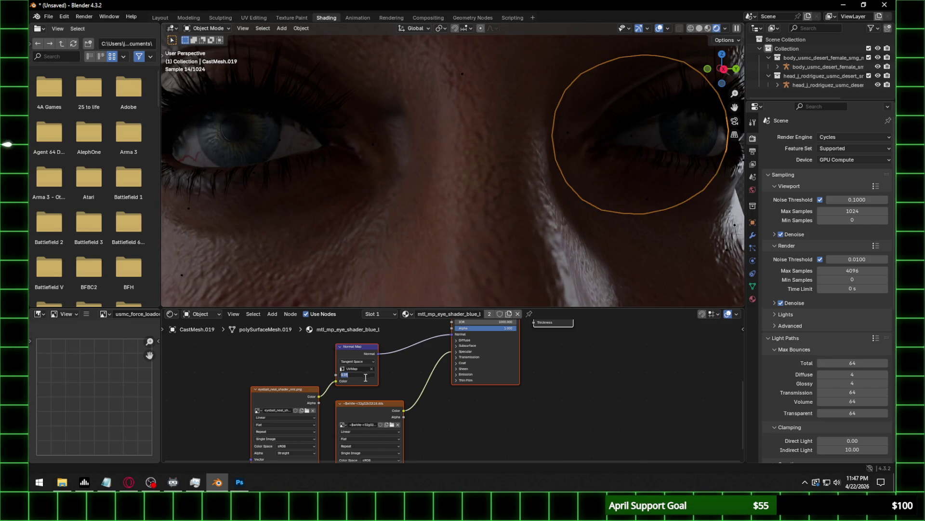
pyautogui.write('.25')
pyautogui.press('Return')
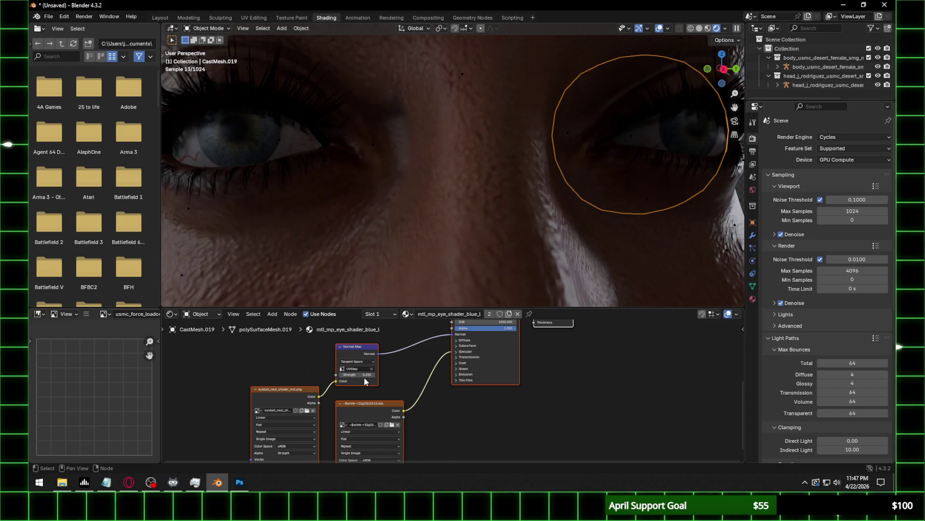
pyautogui.click(365, 381)
pyautogui.click(358, 375)
pyautogui.press('Return')
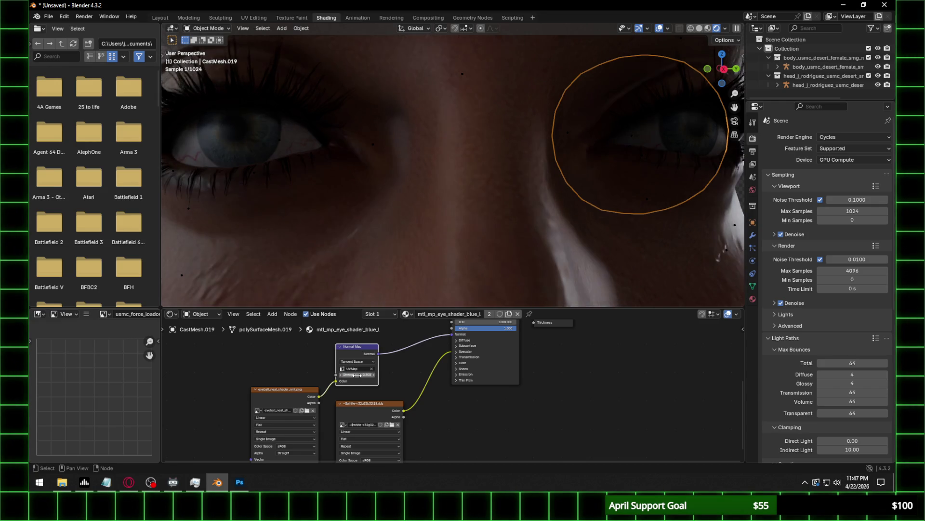
# Frame the face from the front and expand the head armature's meshes in the Outliner.
pyautogui.scroll(-5, 347, 163)
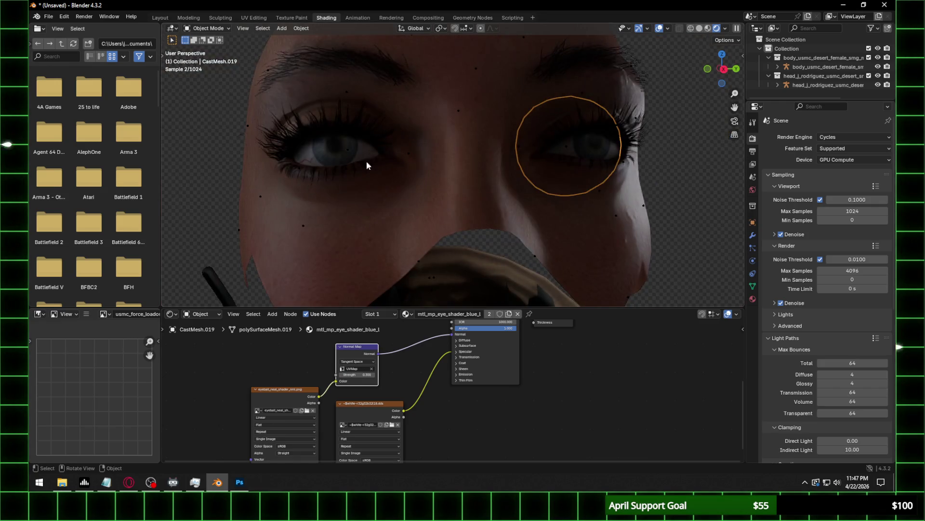
pyautogui.scroll(3, 410, 173)
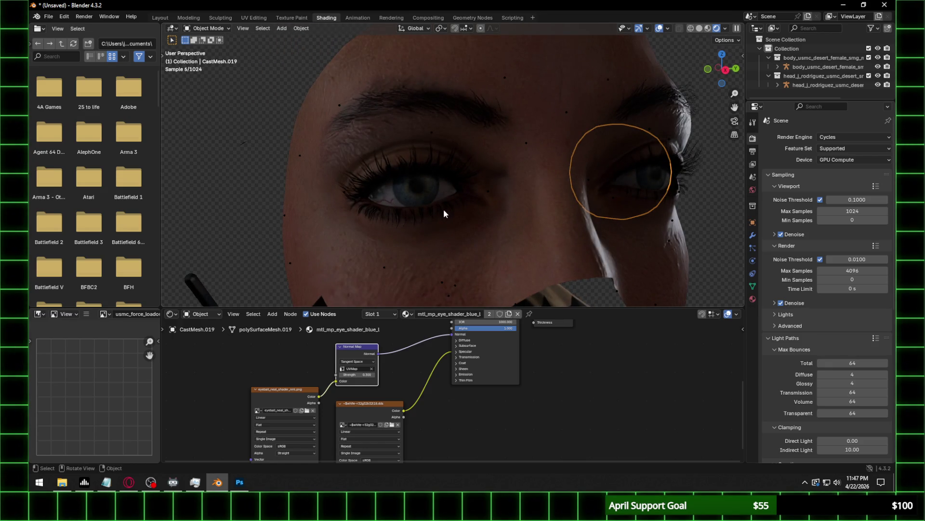
pyautogui.scroll(-4, 476, 209)
pyautogui.moveTo(530, 198); pyautogui.dragTo(513, 201, button='middle')
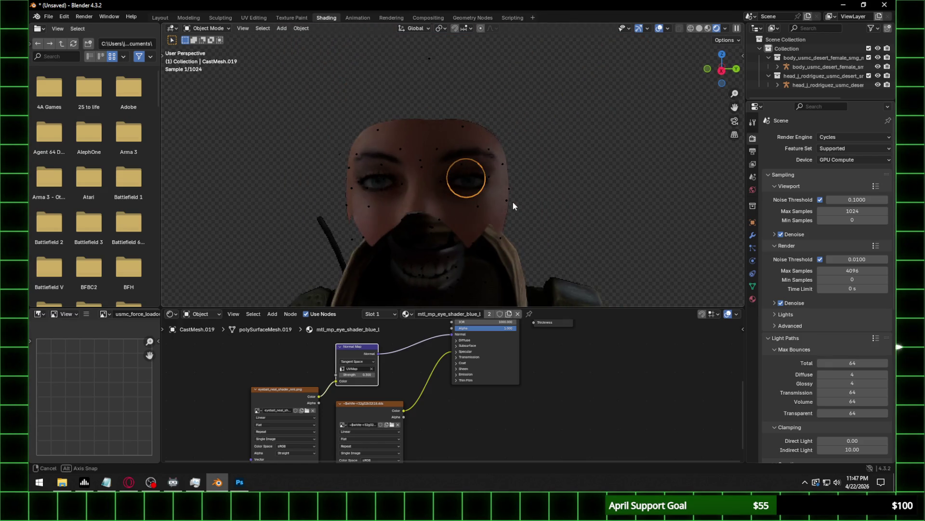
pyautogui.scroll(1, 487, 203)
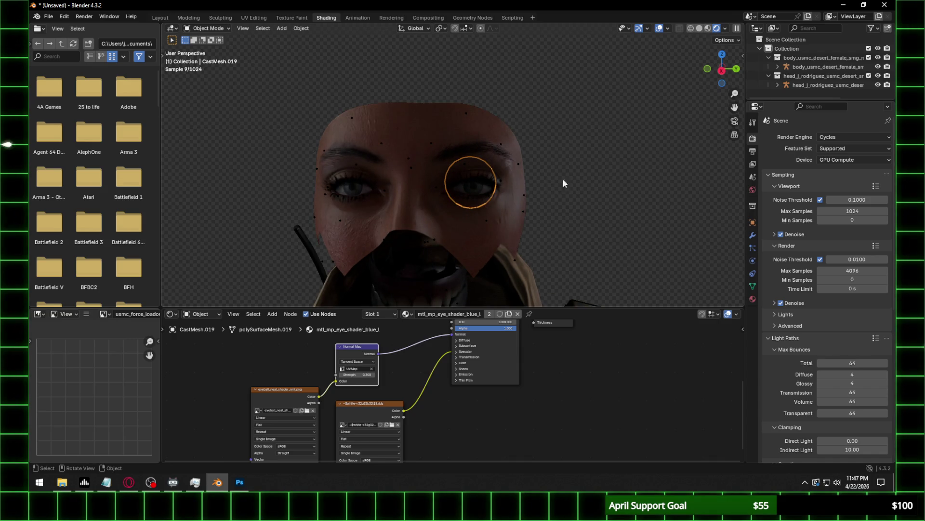
pyautogui.click(778, 85)
pyautogui.moveTo(822, 101); pyautogui.dragTo(823, 299)
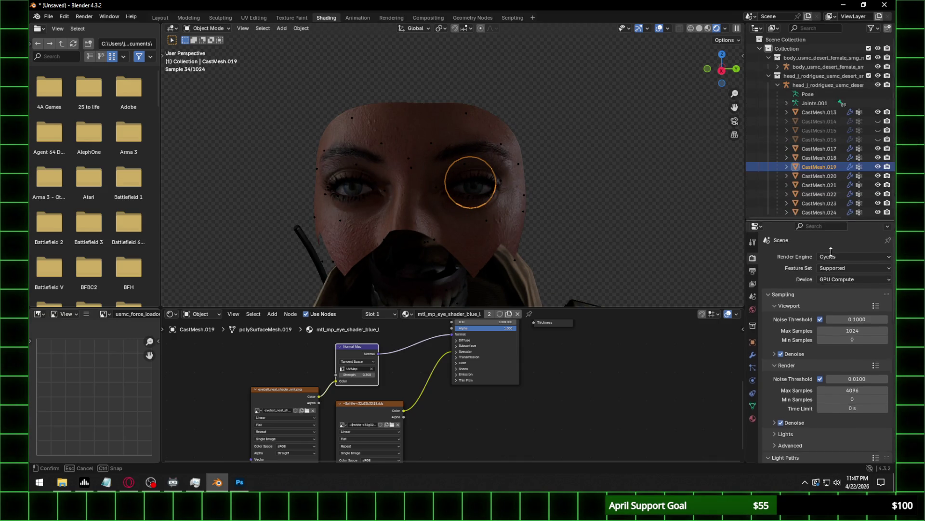
# Unhide CastMesh.014 and CastMesh.016 and inspect the helmet material's normal map node.
pyautogui.click(878, 121)
pyautogui.click(878, 121)
pyautogui.click(878, 139)
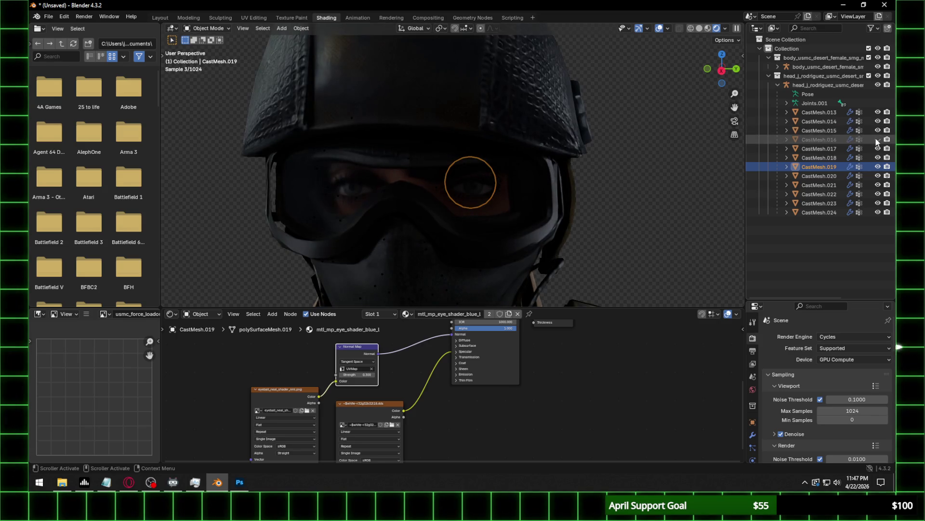
pyautogui.click(564, 217)
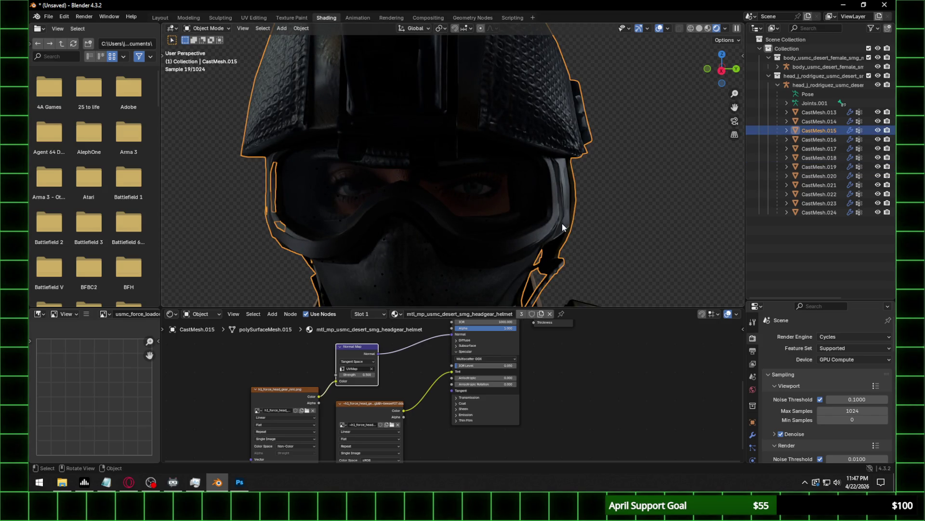
pyautogui.click(562, 224)
pyautogui.moveTo(434, 125); pyautogui.dragTo(494, 128, button='middle')
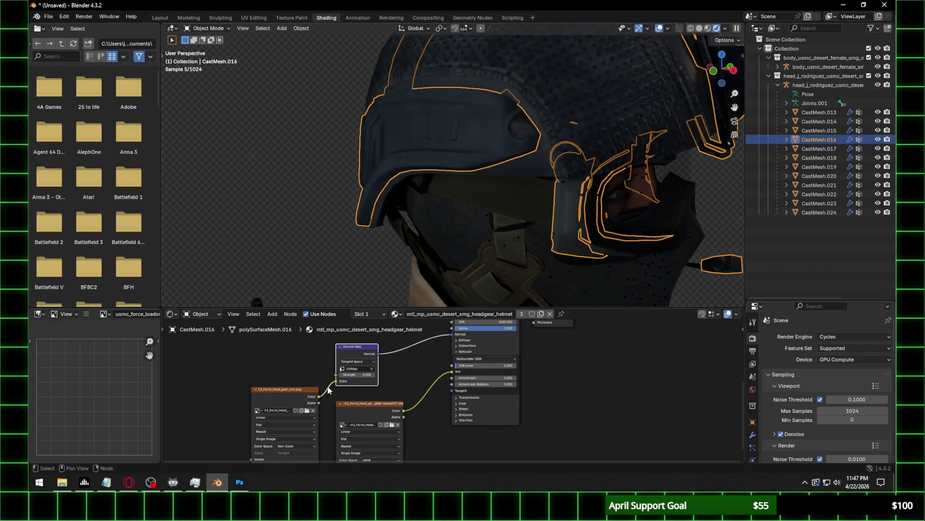
pyautogui.moveTo(379, 382); pyautogui.dragTo(389, 359, button='middle')
pyautogui.click(303, 374)
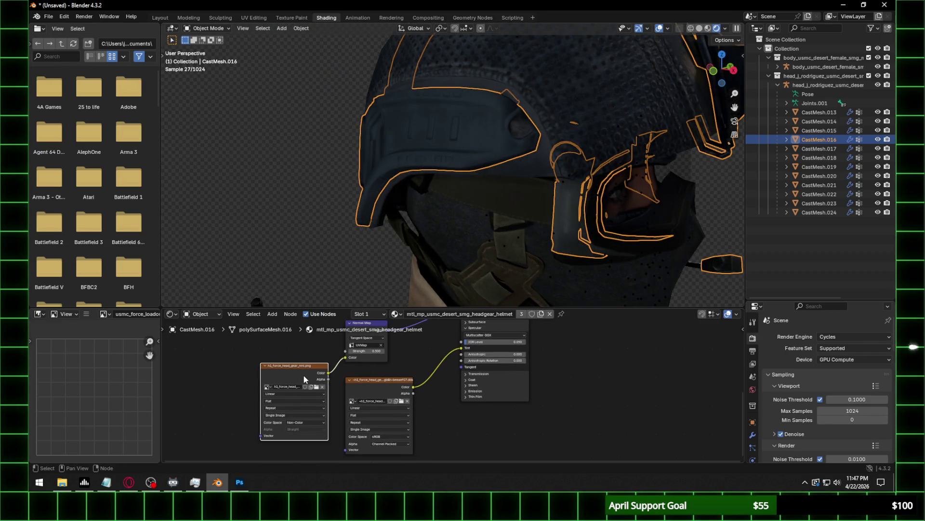
pyautogui.hotkey('ctrl', 'z')
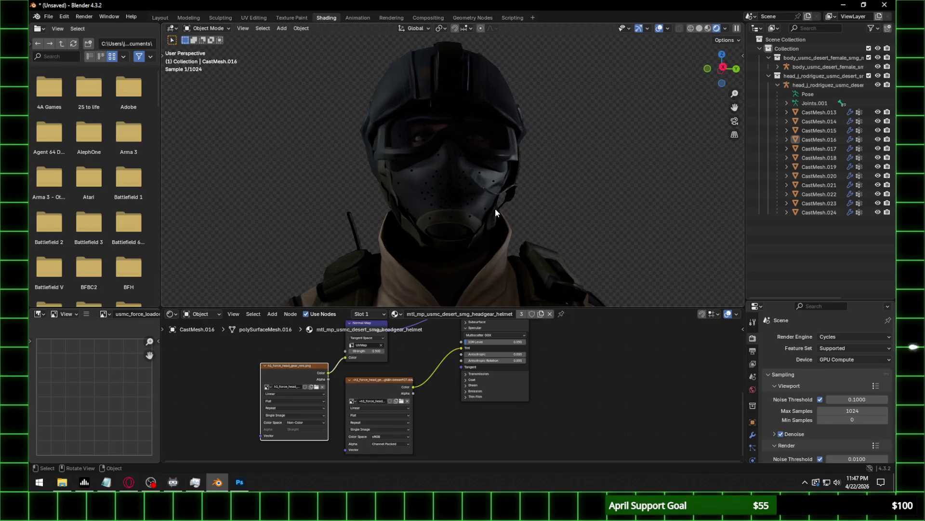
# Select the shirt mesh CastMesh.009 and set its normal map strength to 0.5.
pyautogui.moveTo(464, 227)
pyautogui.mouseDown(button='middle')
pyautogui.moveTo(523, 248)
pyautogui.moveTo(455, 150)
pyautogui.mouseUp(button='middle')
pyautogui.click(456, 150)
pyautogui.click(368, 351)
pyautogui.write('0.5')
pyautogui.press('Return')
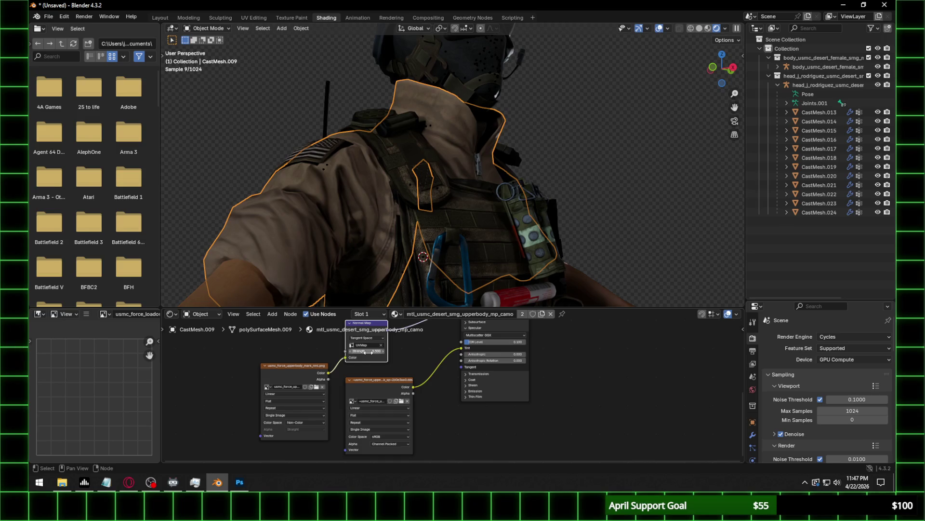
# Cycle selection among the shirt, head and collar meshes, reaching collar CastMesh.010, then deselect.
pyautogui.moveTo(355, 206); pyautogui.dragTo(402, 220, button='middle')
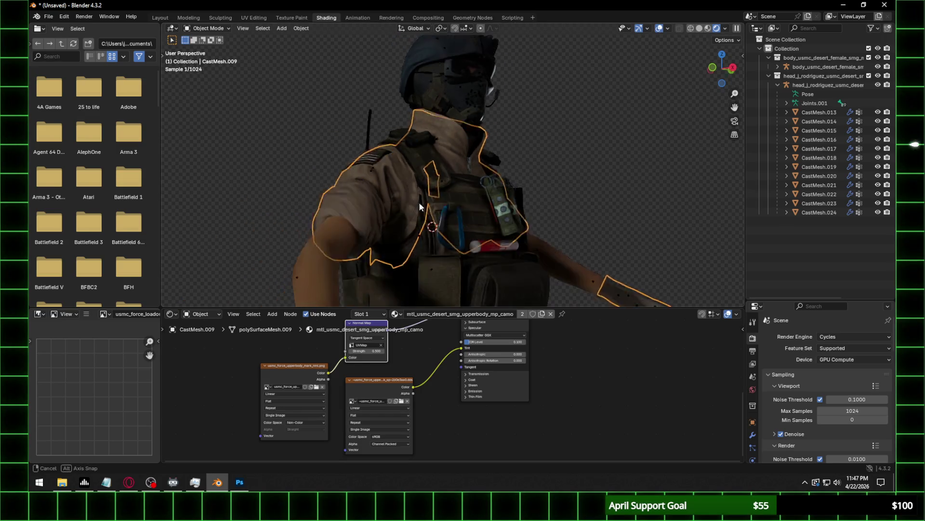
pyautogui.scroll(3, 405, 214)
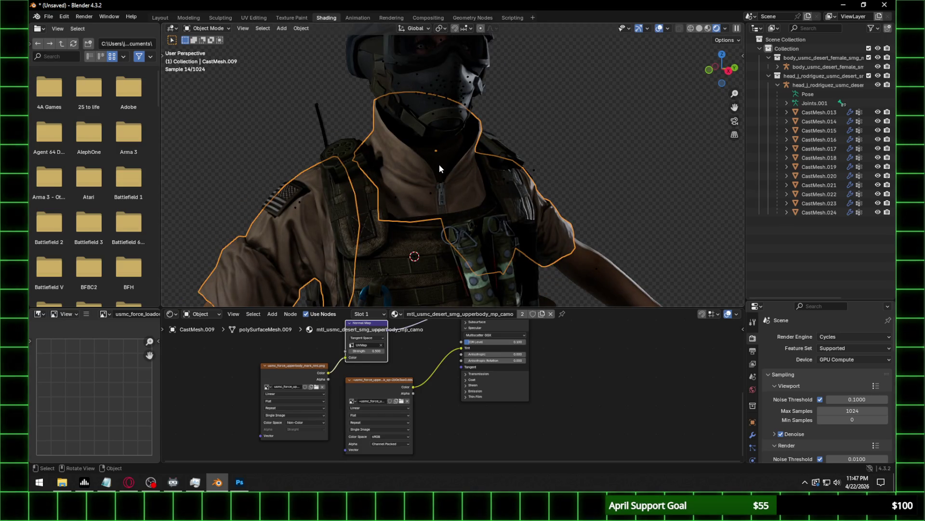
pyautogui.click(450, 150)
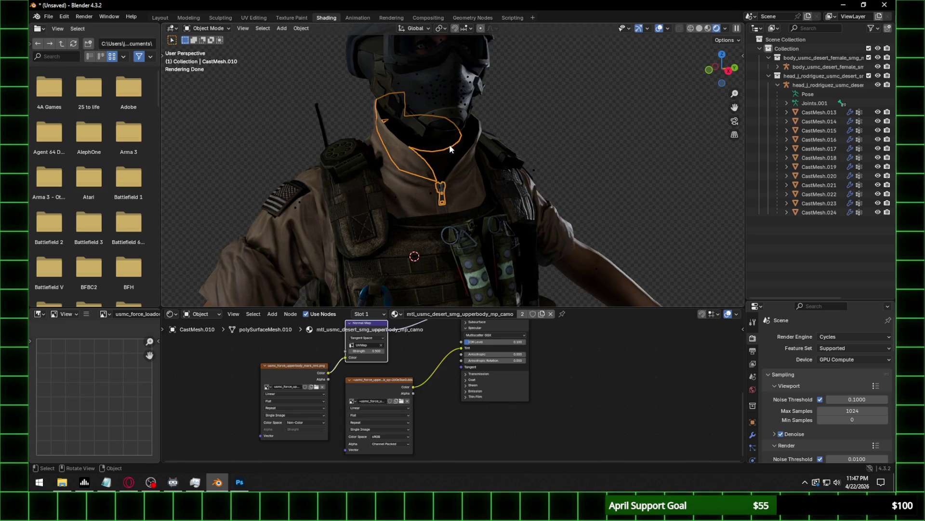
pyautogui.moveTo(437, 153)
pyautogui.mouseDown(button='middle')
pyautogui.moveTo(426, 154)
pyautogui.moveTo(431, 141)
pyautogui.mouseUp(button='middle')
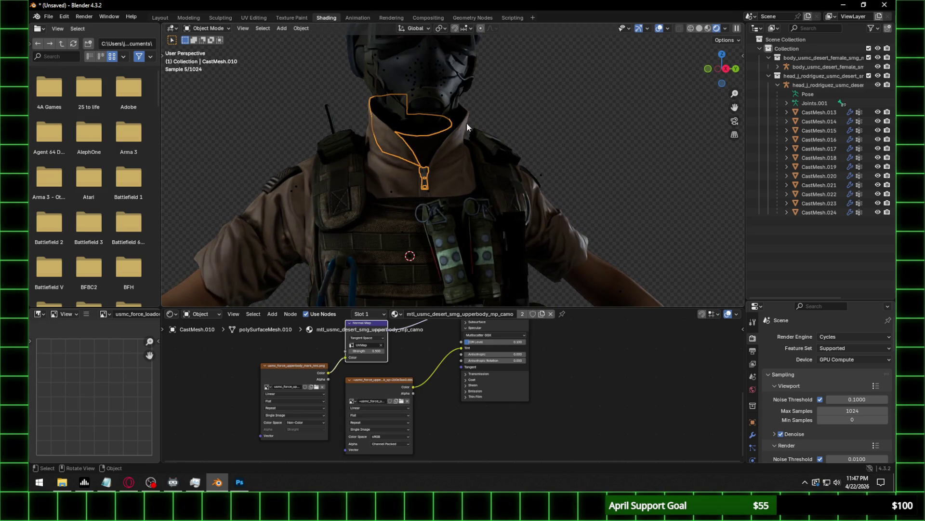
pyautogui.click(462, 118)
pyautogui.click(416, 137)
pyautogui.click(426, 138)
pyautogui.click(426, 138)
pyautogui.click(426, 138)
pyautogui.click(426, 138)
pyautogui.click(426, 138)
pyautogui.click(426, 138)
pyautogui.click(426, 138)
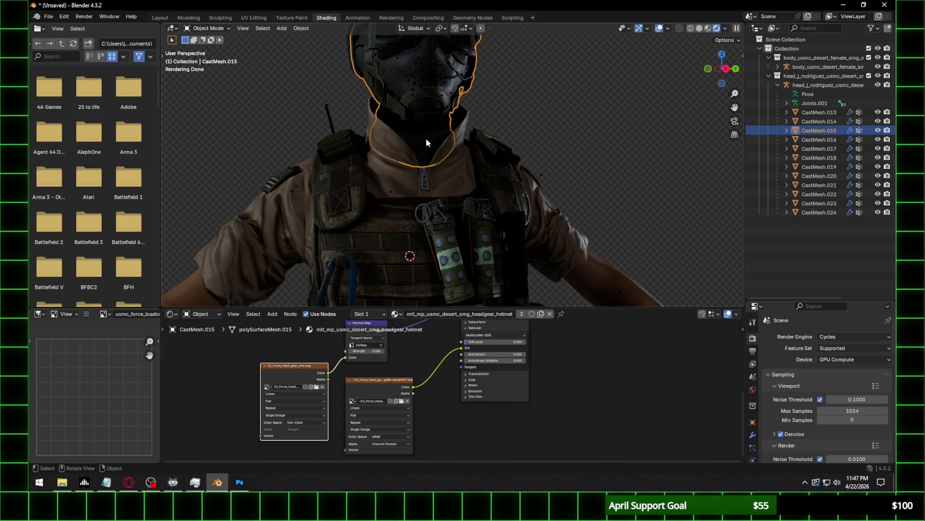
pyautogui.moveTo(426, 138); pyautogui.dragTo(399, 150, button='middle')
pyautogui.click(395, 150)
pyautogui.click(395, 150)
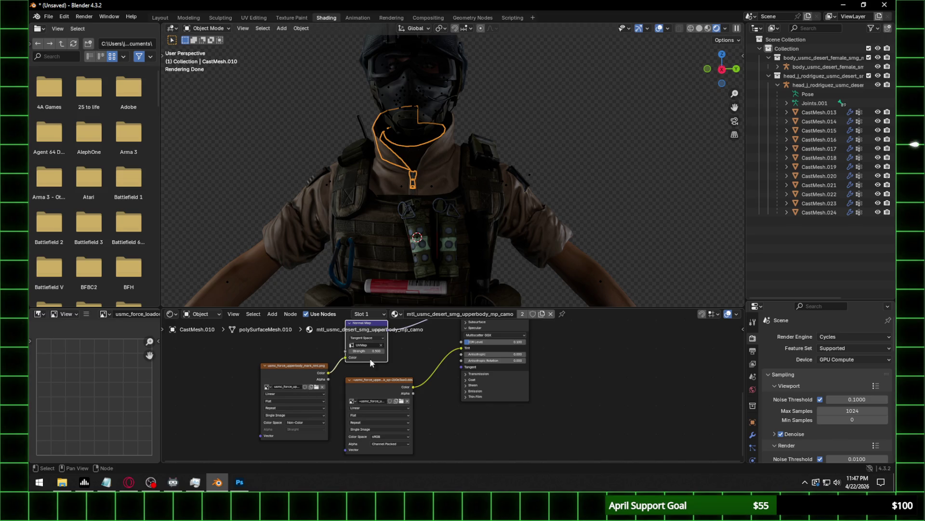
pyautogui.click(578, 165)
pyautogui.scroll(-2, 576, 161)
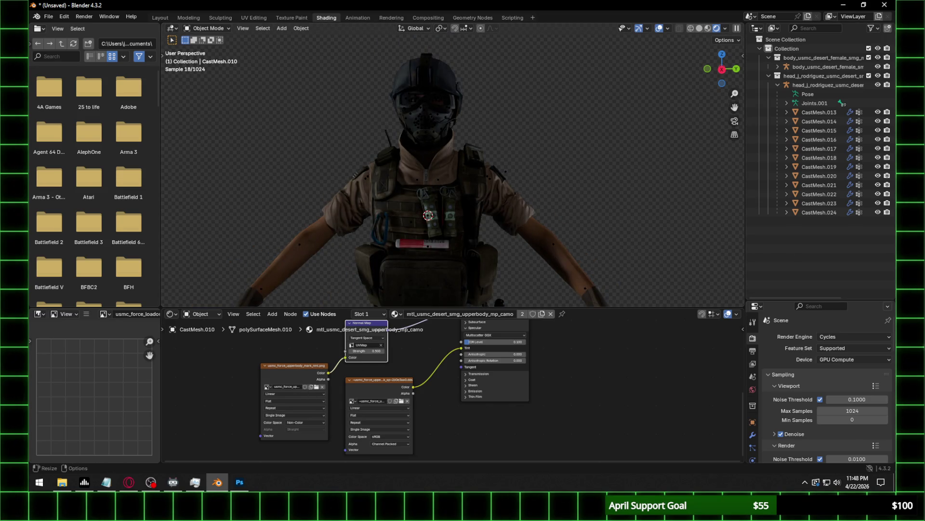
pyautogui.hotkey('alt', 'Tab')
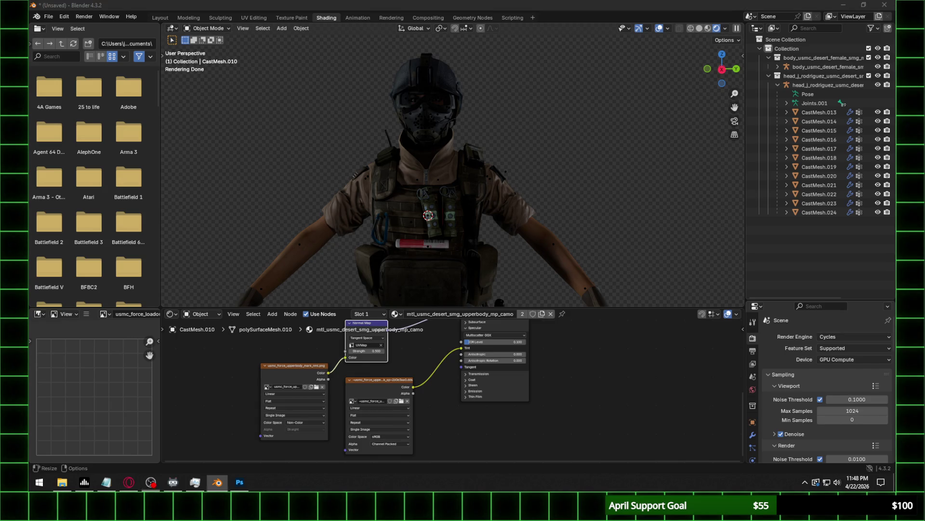
pyautogui.scroll(-2, 455, 178)
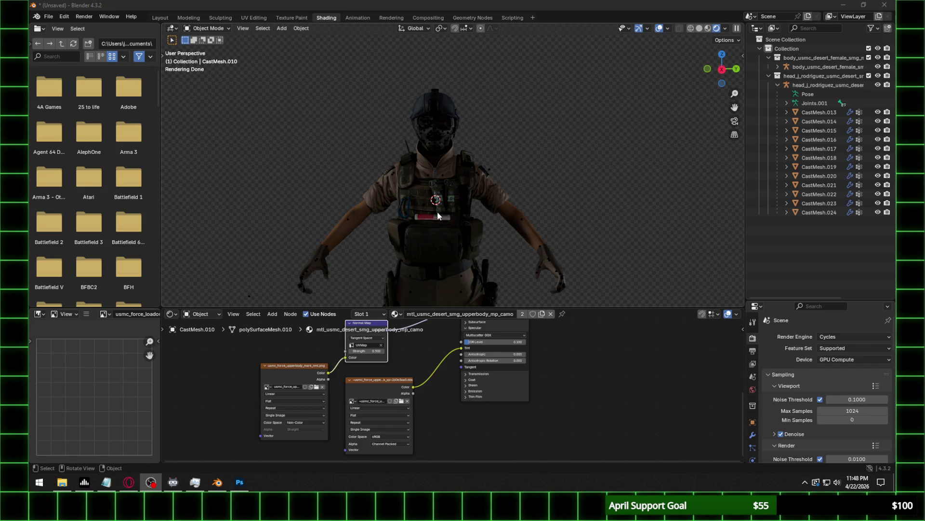
# Zoom in on the eyes and cycle the selection to eyeball meshes CastMesh.019 and CastMesh.018.
pyautogui.scroll(2, 430, 152)
pyautogui.scroll(3, 461, 108)
pyautogui.scroll(2, 483, 171)
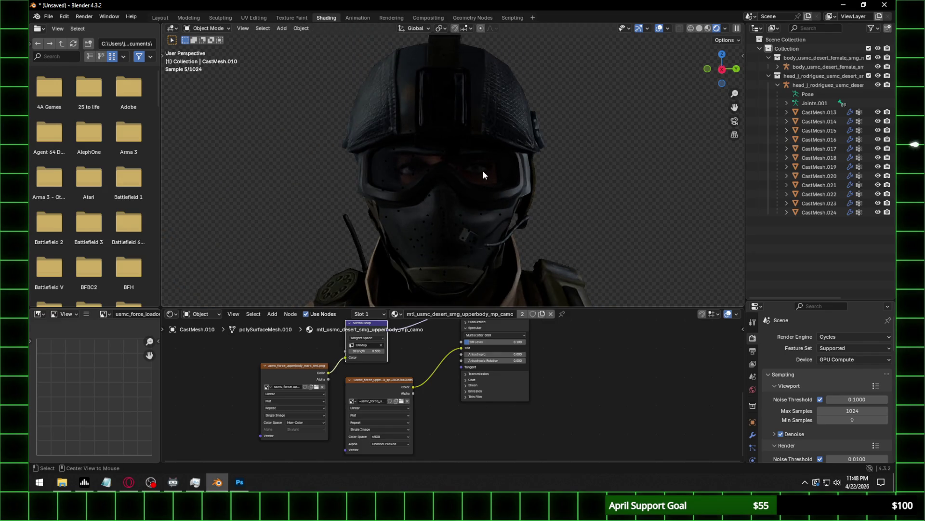
pyautogui.scroll(1, 482, 170)
pyautogui.scroll(2, 448, 166)
pyautogui.scroll(2, 444, 164)
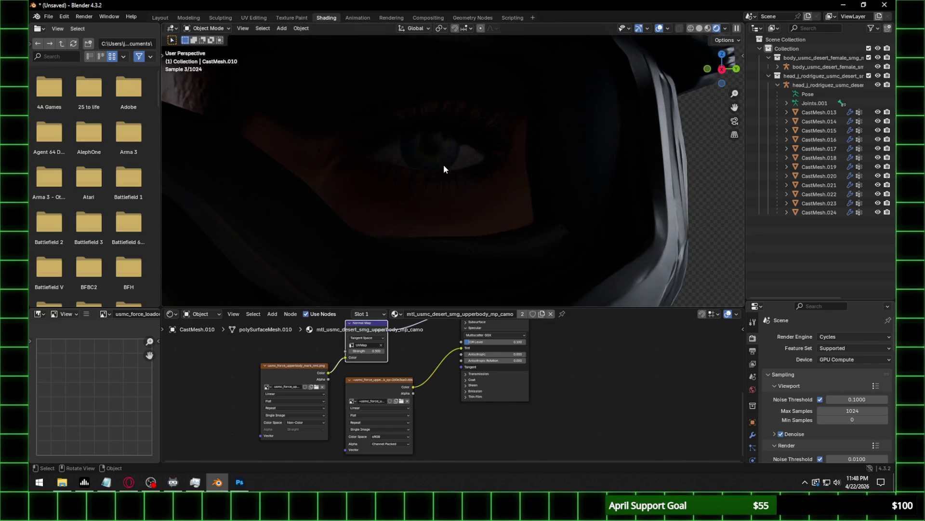
pyautogui.scroll(-1, 444, 164)
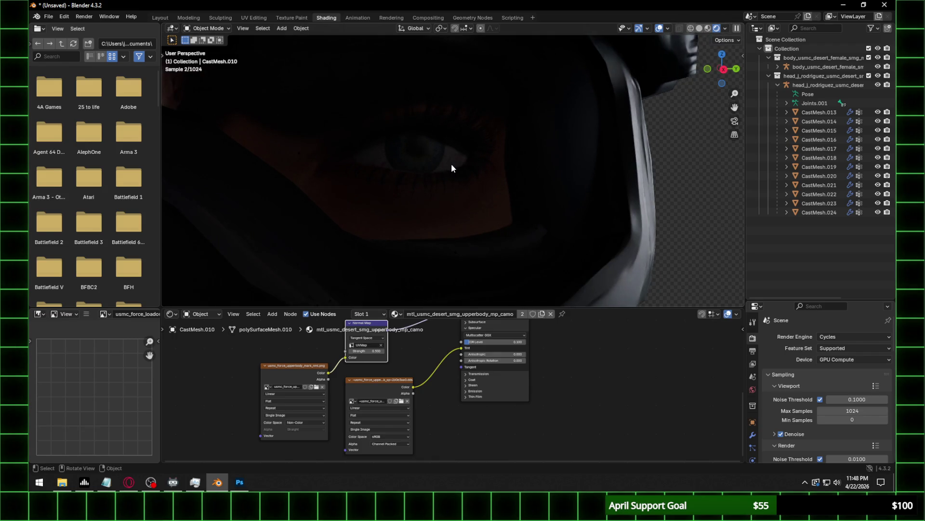
pyautogui.click(436, 159)
pyautogui.click(435, 159)
pyautogui.click(436, 159)
pyautogui.click(435, 159)
pyautogui.click(435, 158)
pyautogui.click(435, 158)
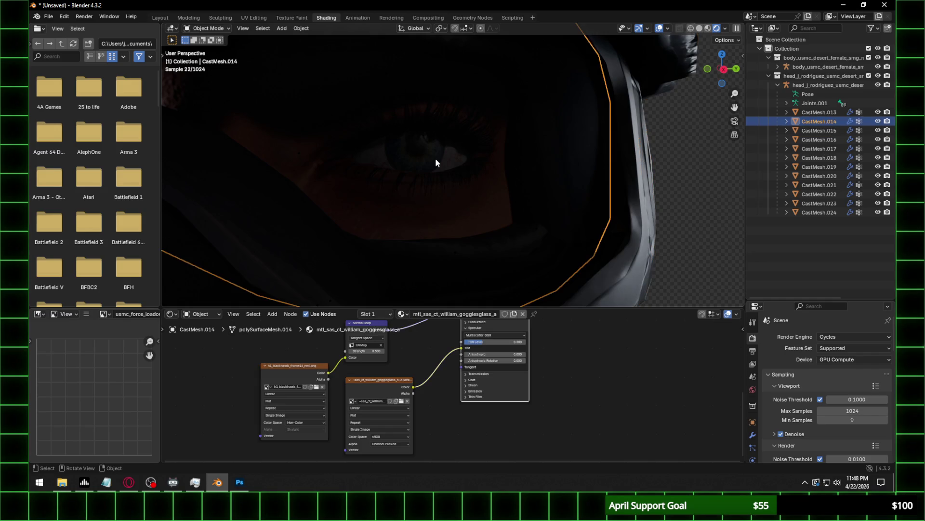
pyautogui.click(435, 158)
pyautogui.moveTo(313, 175); pyautogui.dragTo(742, 167, button='middle')
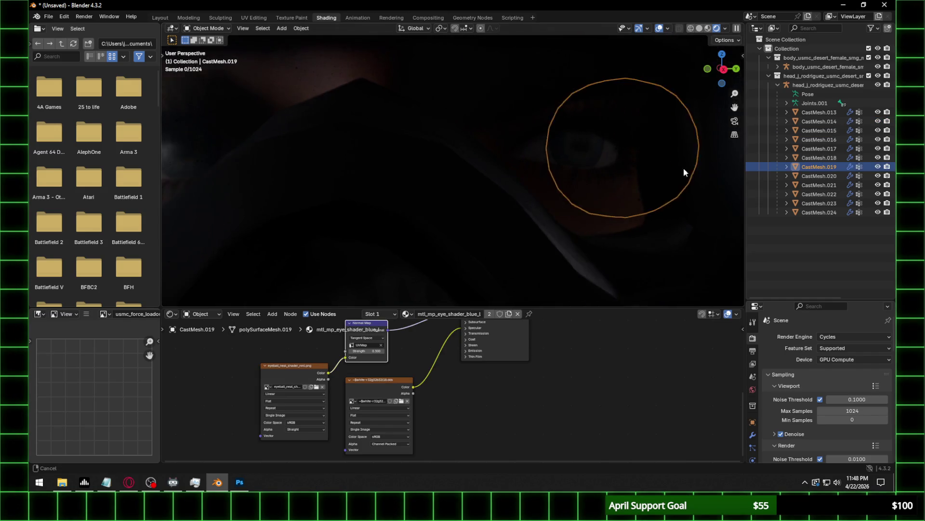
pyautogui.click(367, 171)
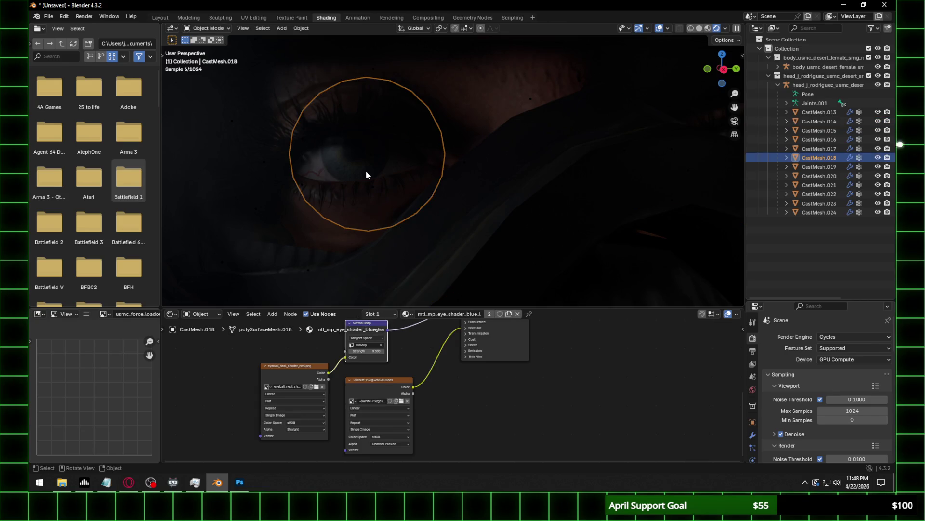
# Bring the torso into view and select the vest's strap piece to show its backpack material.
pyautogui.scroll(-5, 439, 152)
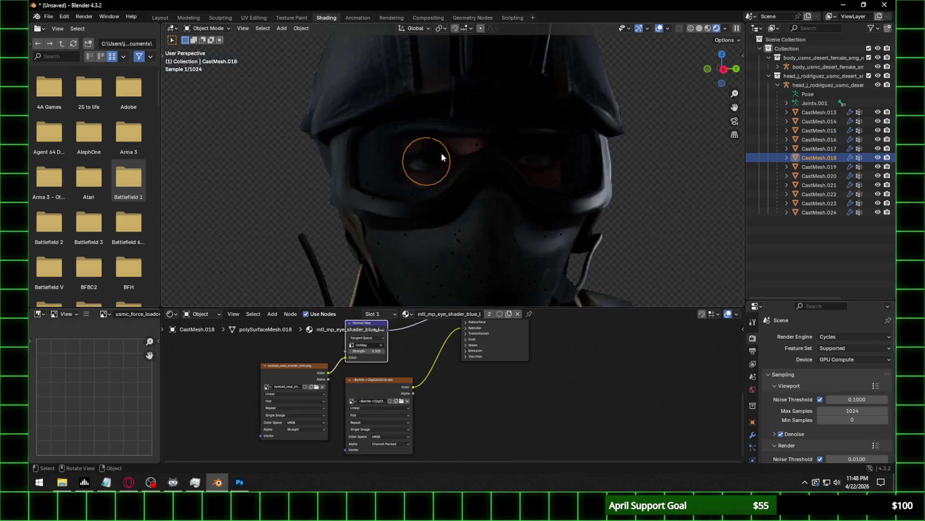
pyautogui.scroll(-3, 447, 152)
pyautogui.keyDown('shift'); pyautogui.moveTo(474, 226); pyautogui.dragTo(424, 67, button='middle'); pyautogui.keyUp('shift')
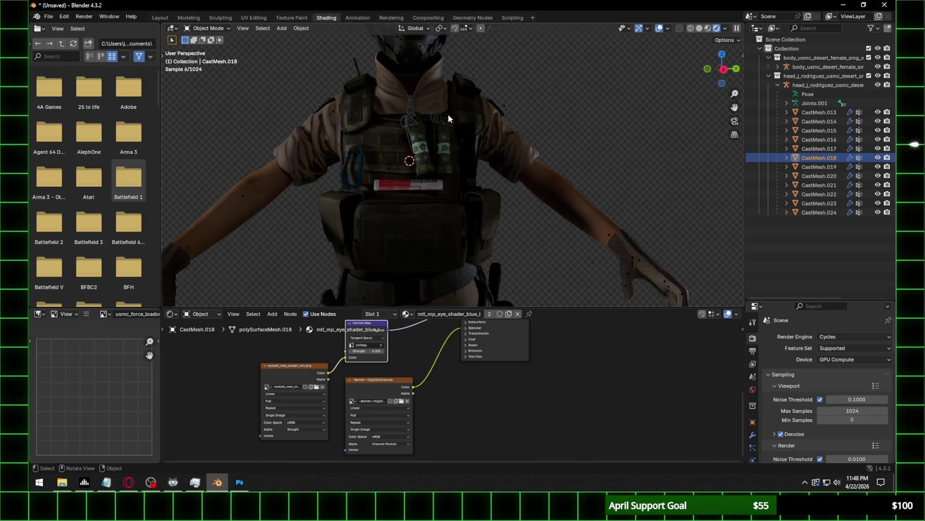
pyautogui.scroll(-2, 447, 113)
pyautogui.click(419, 181)
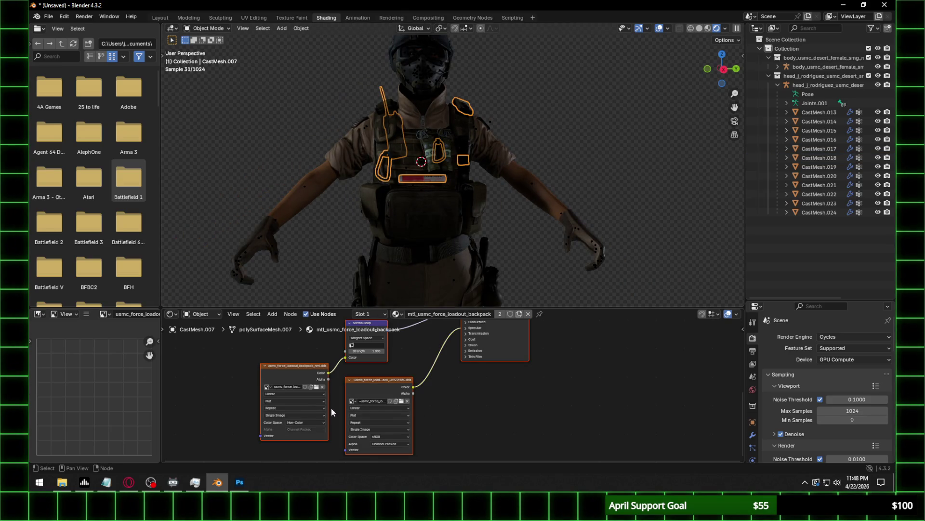
# Set the backpack Normal Map node to use UVMap at strength 0.5.
pyautogui.click(375, 346)
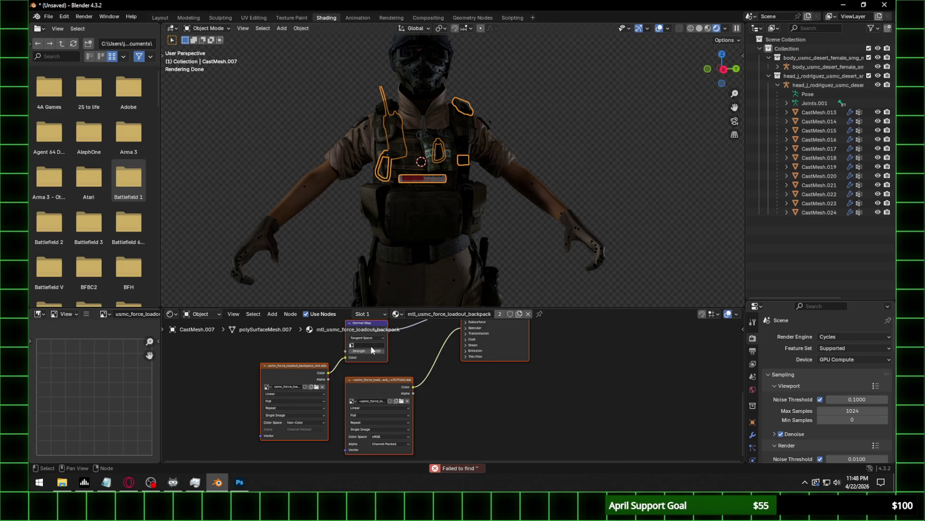
pyautogui.click(371, 357)
pyautogui.click(370, 352)
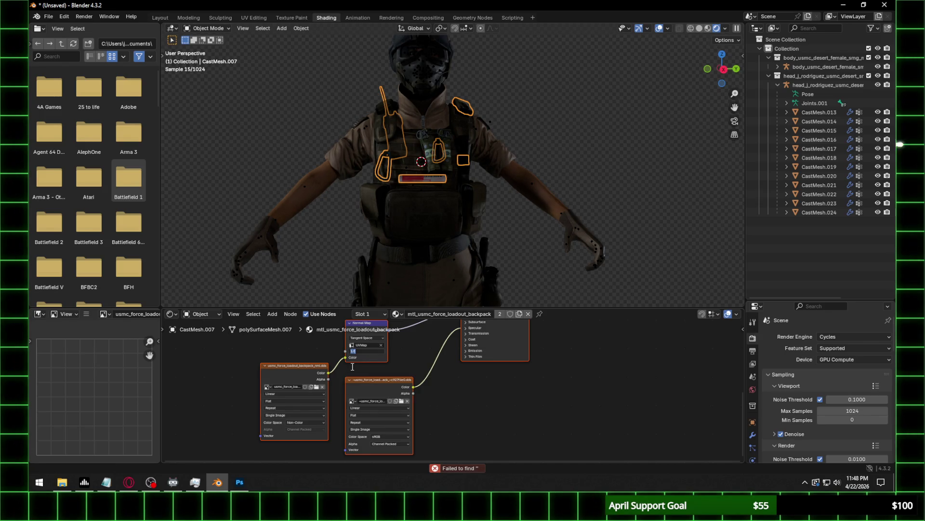
pyautogui.press('Return')
# Open the image browser on the backpack texture folder, select its path, and switch to Photoshop.
pyautogui.click(316, 387)
pyautogui.click(381, 94)
pyautogui.hotkey('alt', 'Tab')
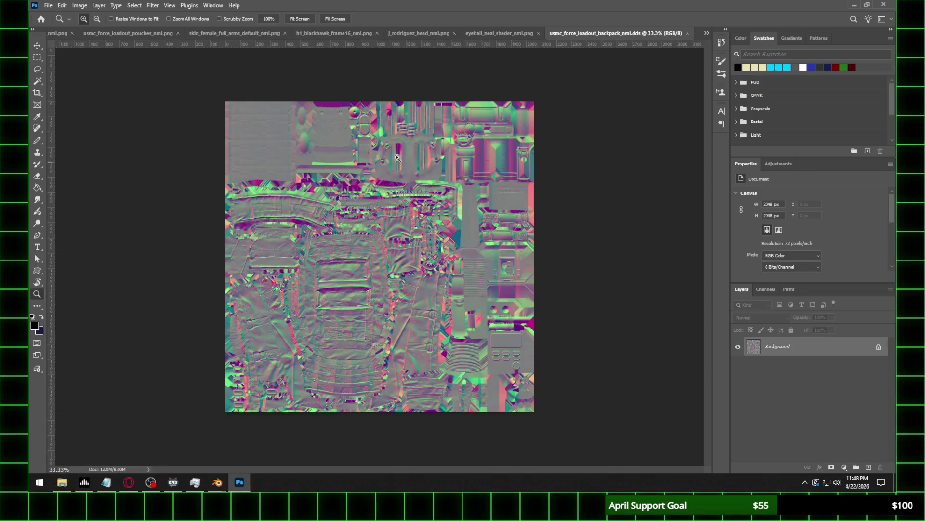
# Save the backpack normal map as usmc_force_loadout_backpack_nml.png in PNG format, then return to Blender.
pyautogui.click(49, 5)
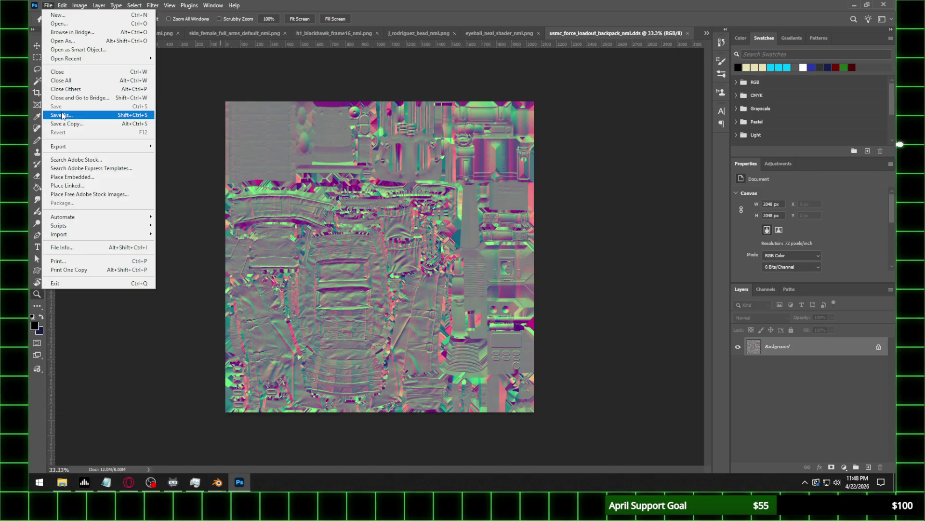
pyautogui.click(72, 115)
pyautogui.click(188, 370)
pyautogui.click(111, 320)
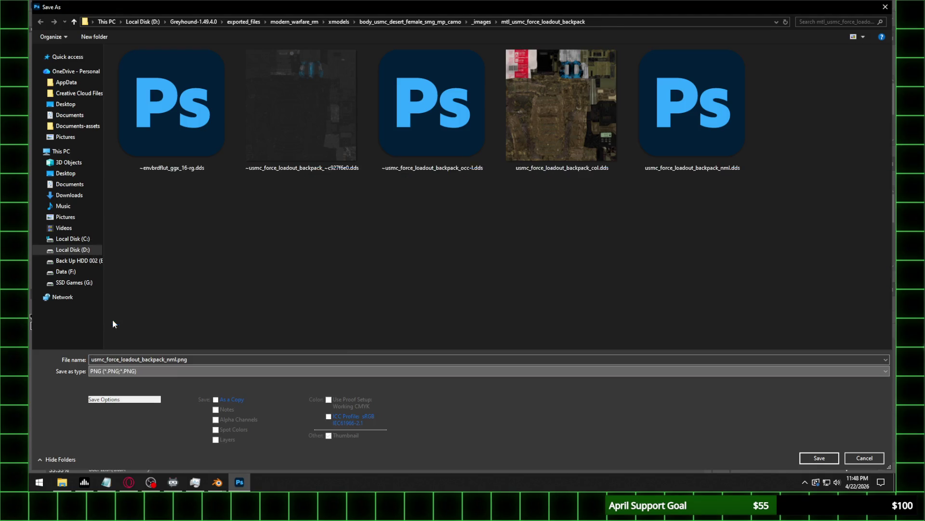
pyautogui.click(819, 458)
pyautogui.click(339, 179)
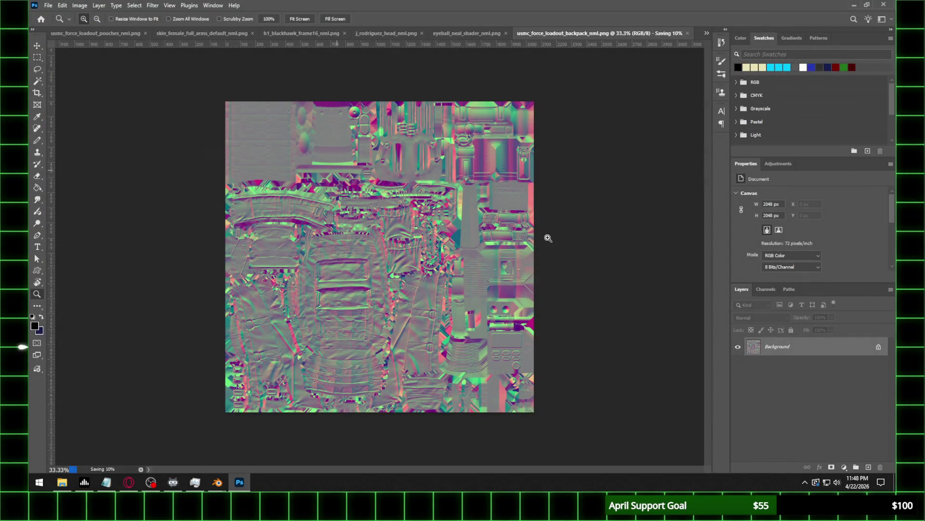
pyautogui.click(151, 482)
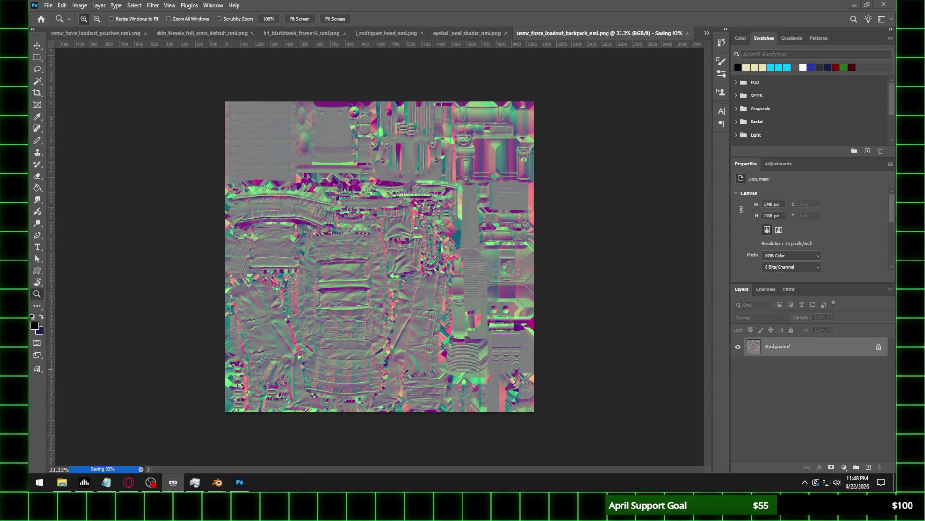
pyautogui.click(854, 4)
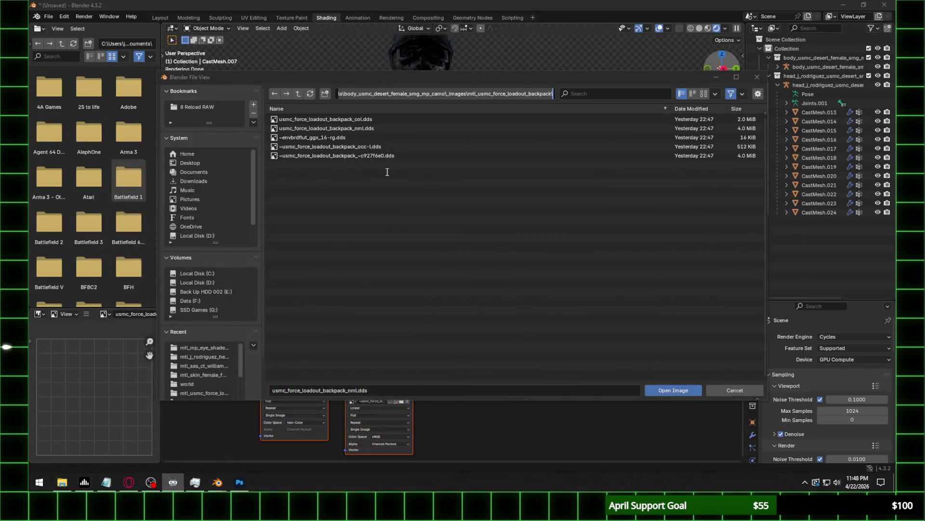
# Load usmc_force_loadout_backpack_nml.png into the texture node as Non-Color data and inspect the vest detail.
pyautogui.click(312, 96)
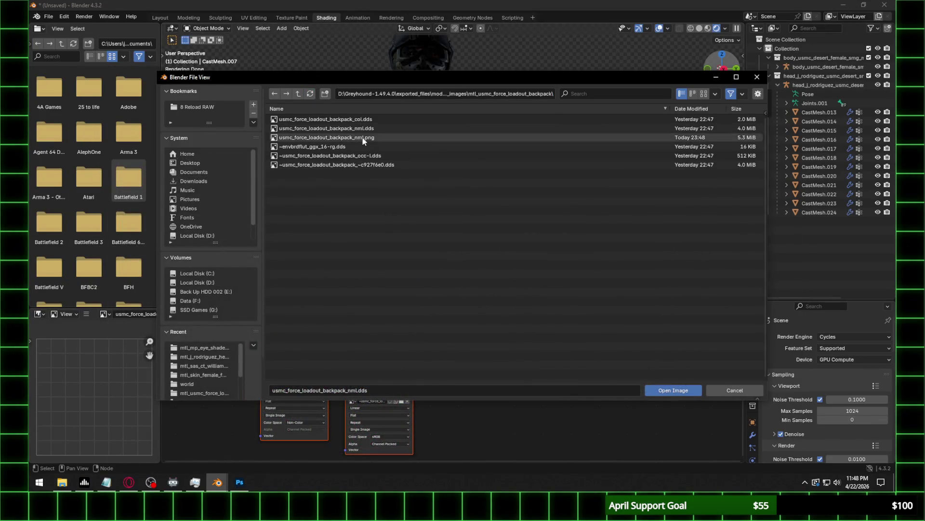
pyautogui.doubleClick(369, 140)
pyautogui.scroll(2, 298, 416)
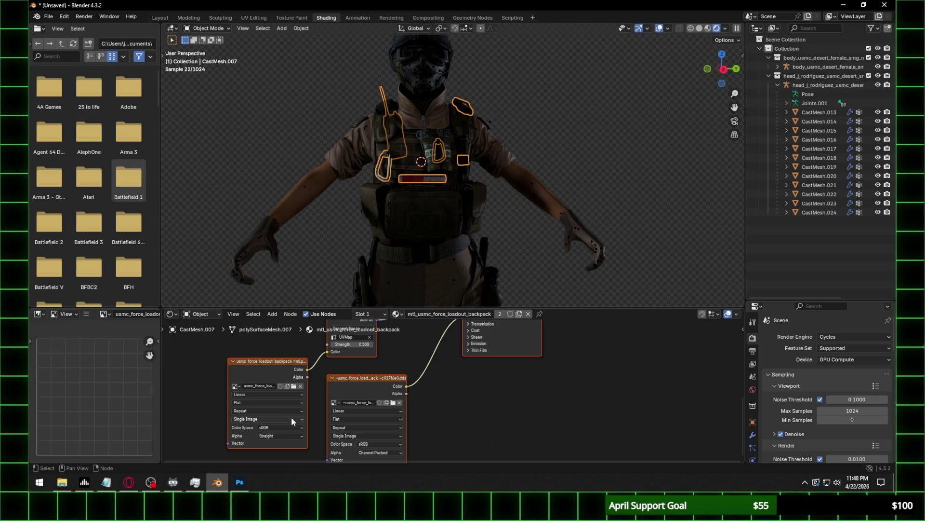
pyautogui.click(290, 427)
pyautogui.click(352, 391)
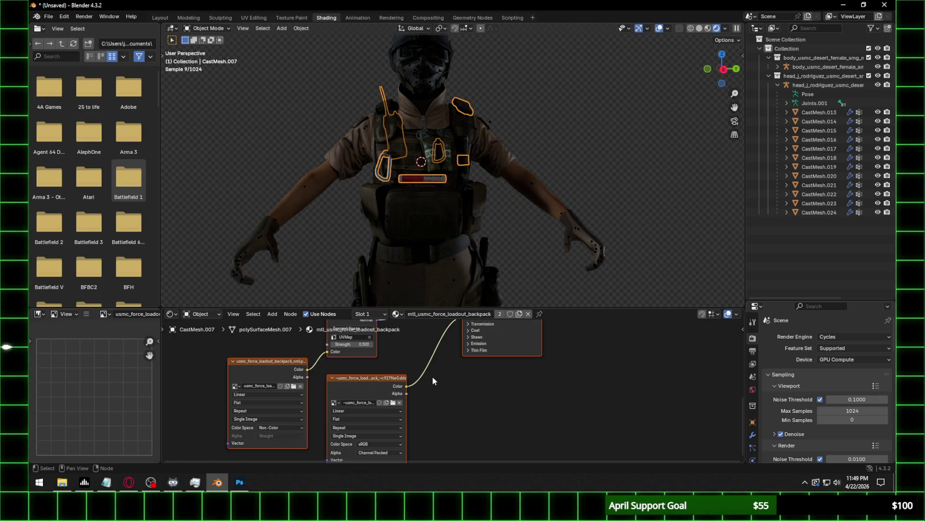
pyautogui.moveTo(432, 376); pyautogui.dragTo(493, 409, button='middle')
pyautogui.scroll(3, 417, 193)
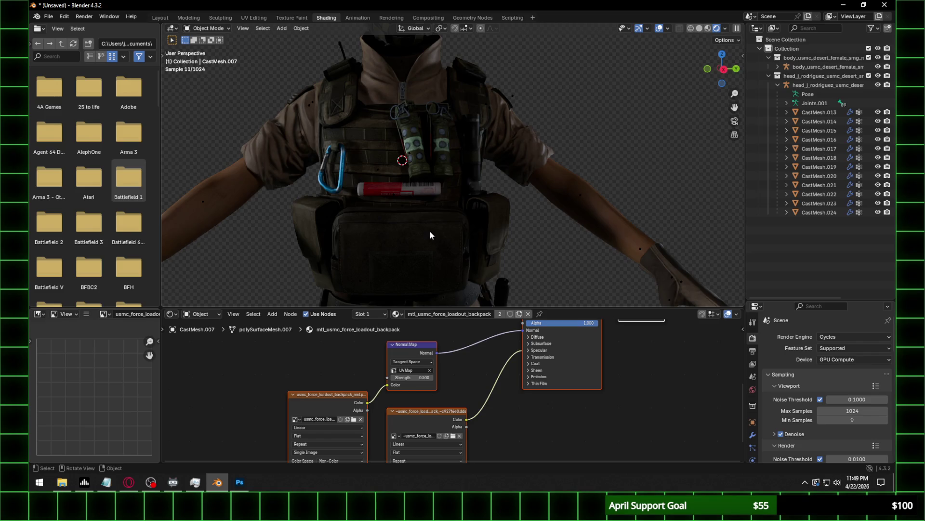
pyautogui.moveTo(430, 230); pyautogui.dragTo(476, 235, button='middle')
pyautogui.scroll(2, 476, 236)
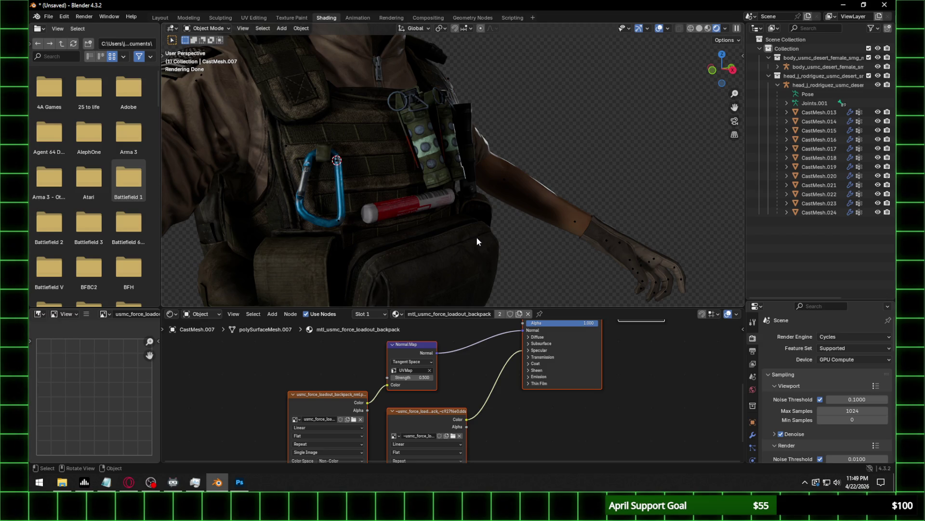
# Orbit and zoom around the character to inspect the vest and backpack from several sides.
pyautogui.moveTo(350, 141)
pyautogui.mouseDown(button='middle')
pyautogui.moveTo(567, 222)
pyautogui.moveTo(469, 202)
pyautogui.moveTo(489, 191)
pyautogui.mouseUp(button='middle')
pyautogui.scroll(5, 490, 192)
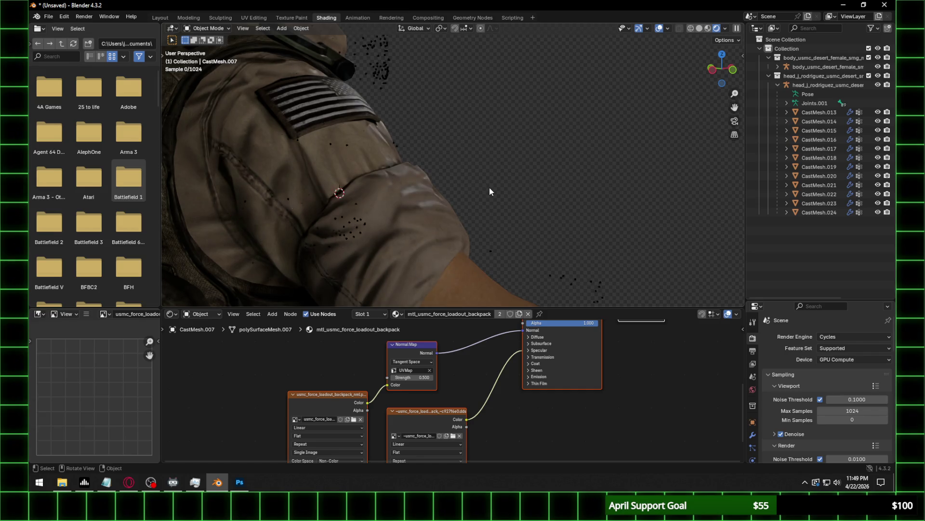
pyautogui.scroll(-5, 490, 192)
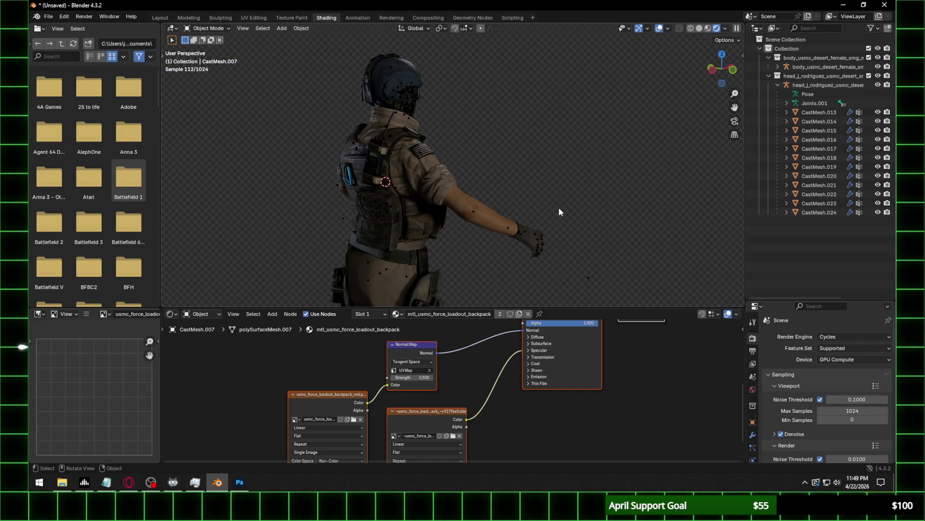
pyautogui.moveTo(558, 209)
pyautogui.mouseDown(button='middle')
pyautogui.moveTo(553, 164)
pyautogui.moveTo(627, 193)
pyautogui.mouseUp(button='middle')
pyautogui.scroll(4, 432, 252)
pyautogui.moveTo(432, 252)
pyautogui.mouseDown(button='middle')
pyautogui.moveTo(531, 170)
pyautogui.moveTo(544, 207)
pyautogui.moveTo(426, 259)
pyautogui.mouseUp(button='middle')
pyautogui.scroll(4, 544, 206)
pyautogui.scroll(-5, 426, 259)
pyautogui.moveTo(329, 218)
pyautogui.mouseDown(button='middle')
pyautogui.moveTo(446, 209)
pyautogui.moveTo(449, 225)
pyautogui.moveTo(510, 206)
pyautogui.moveTo(485, 253)
pyautogui.mouseUp(button='middle')
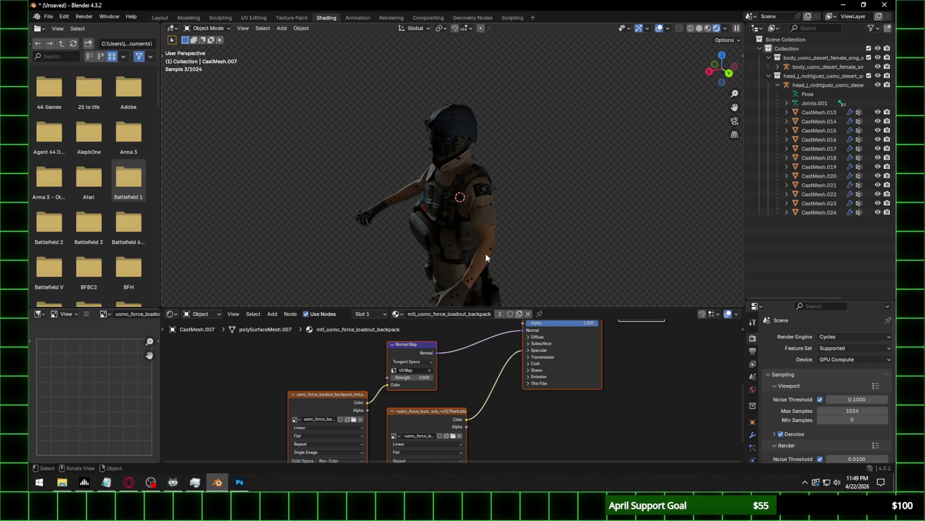
# Check the shoulder, then select the lower-body mesh to show its mtl_usmc_desert_shotgun_lowerbody_mp_camo material.
pyautogui.scroll(3, 527, 240)
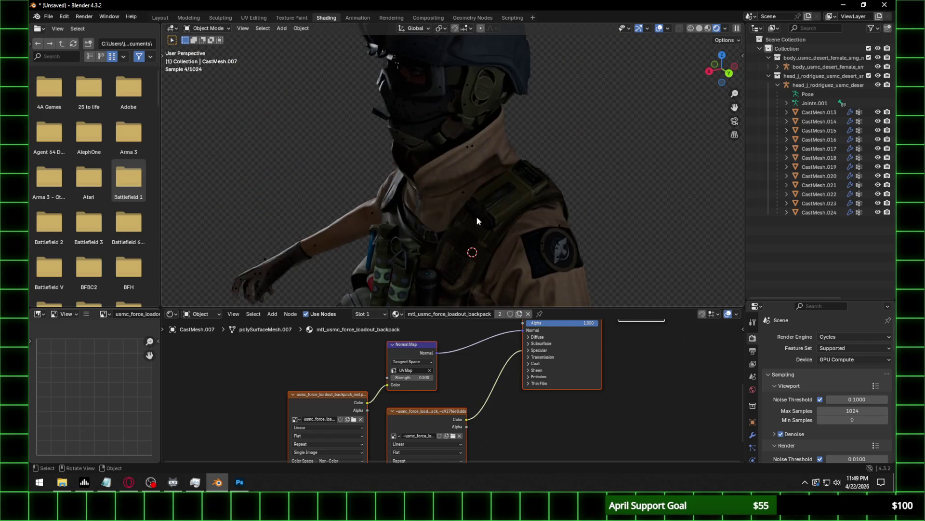
pyautogui.moveTo(475, 217); pyautogui.dragTo(474, 192, button='middle')
pyautogui.scroll(2, 474, 192)
pyautogui.scroll(-4, 486, 193)
pyautogui.scroll(-3, 486, 189)
pyautogui.moveTo(498, 254)
pyautogui.mouseDown(button='middle')
pyautogui.moveTo(493, 191)
pyautogui.moveTo(506, 213)
pyautogui.moveTo(495, 249)
pyautogui.mouseUp(button='middle')
pyautogui.click(496, 249)
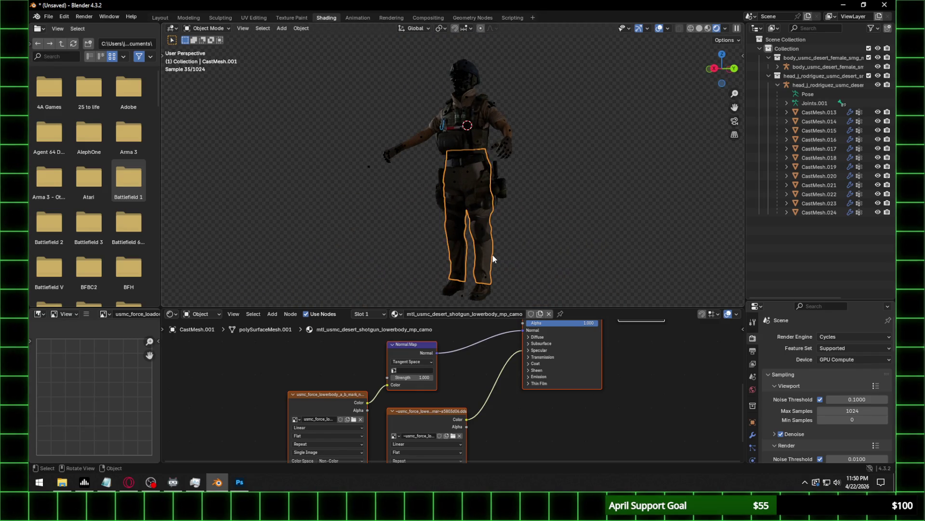
# Open the image browser for the lower-body normal texture, select its folder path, and switch to Photoshop.
pyautogui.click(353, 419)
pyautogui.click(444, 94)
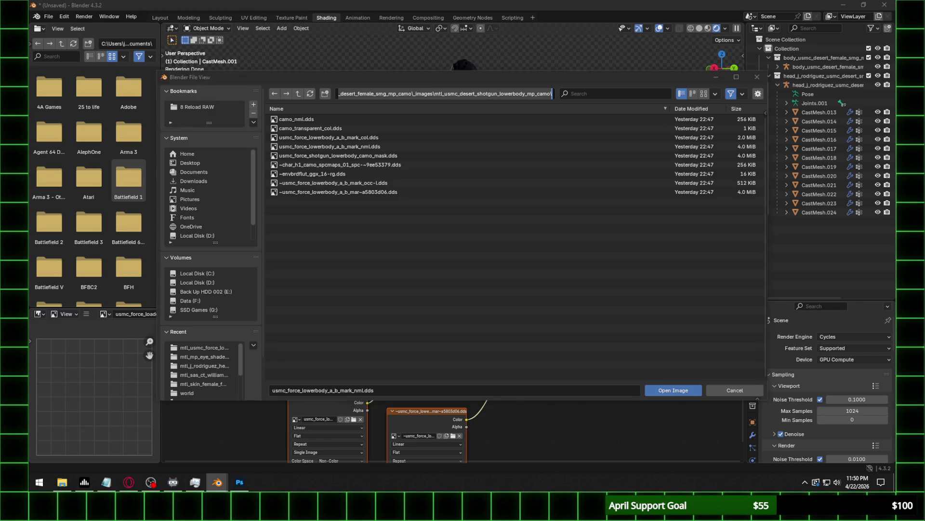
pyautogui.hotkey('alt', 'Tab')
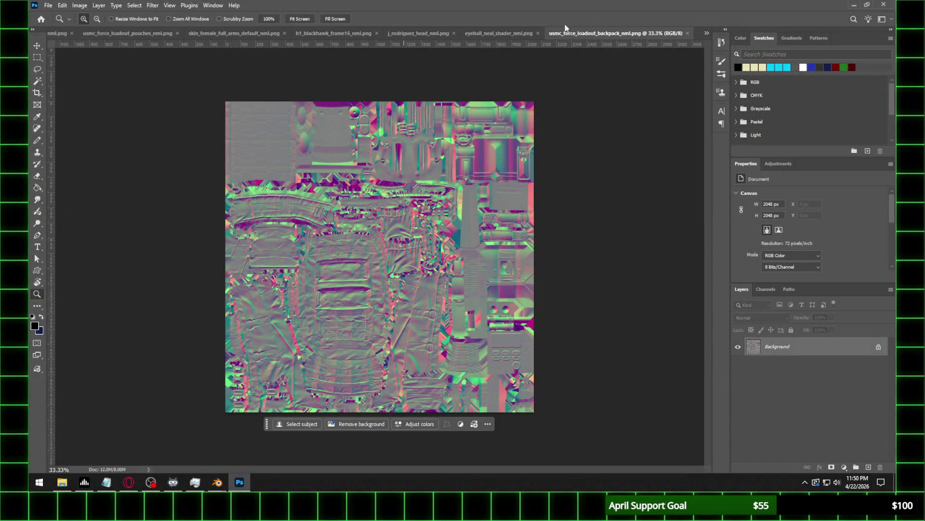
# Open the lower-body normal map in Photoshop and save it as usmc_force_lowerbody_a_b_mark_nml.png.
pyautogui.click(62, 482)
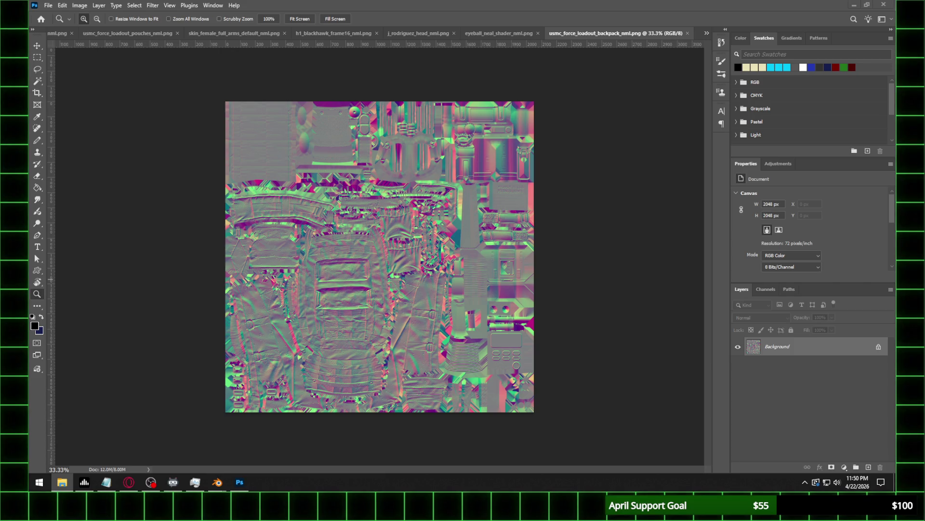
pyautogui.click(48, 5)
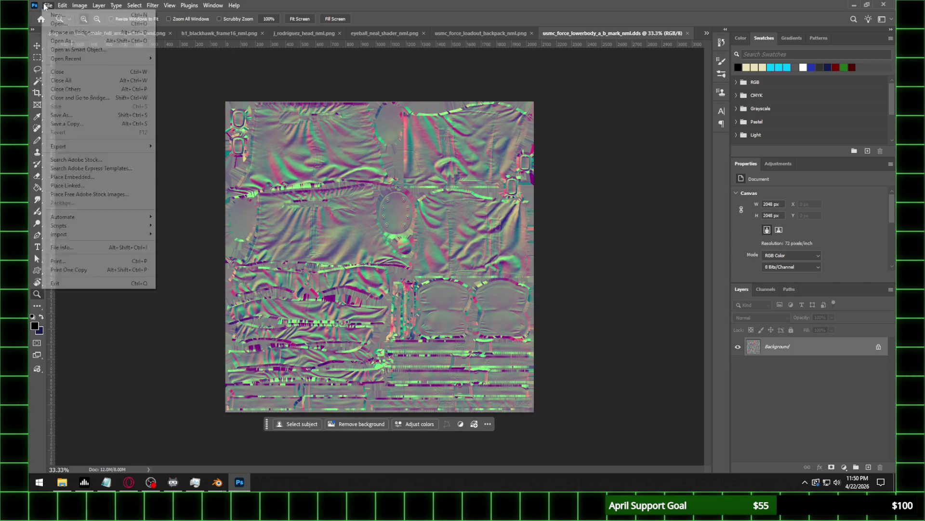
pyautogui.click(67, 113)
pyautogui.click(174, 371)
pyautogui.click(215, 325)
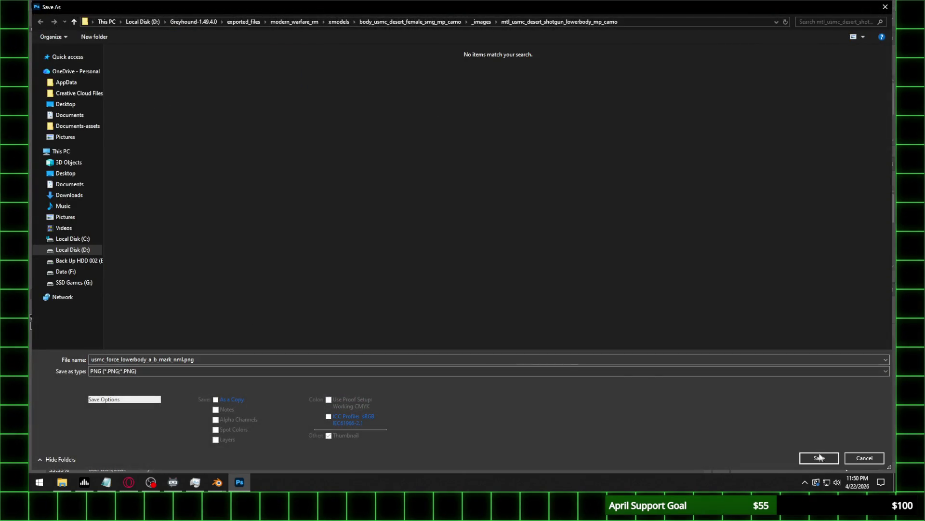
pyautogui.click(820, 457)
pyautogui.click(357, 173)
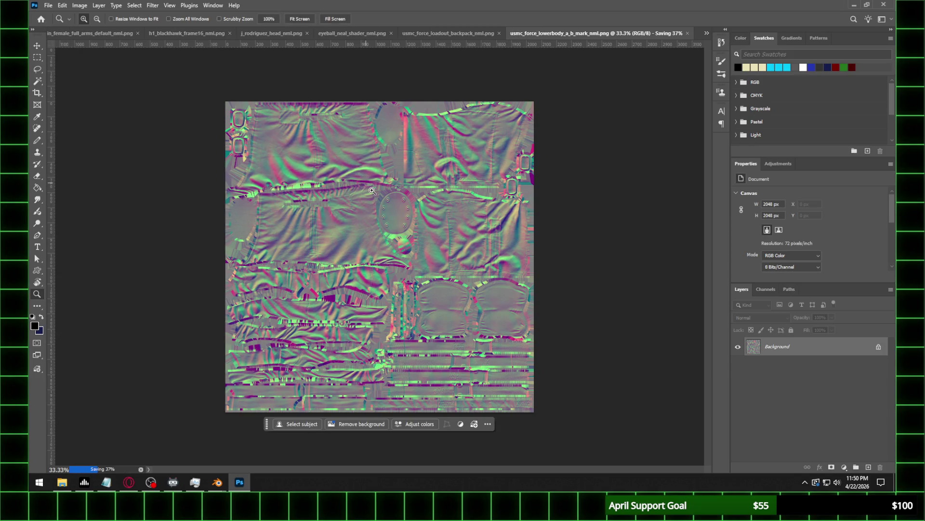
pyautogui.moveTo(216, 487)
pyautogui.click(169, 440)
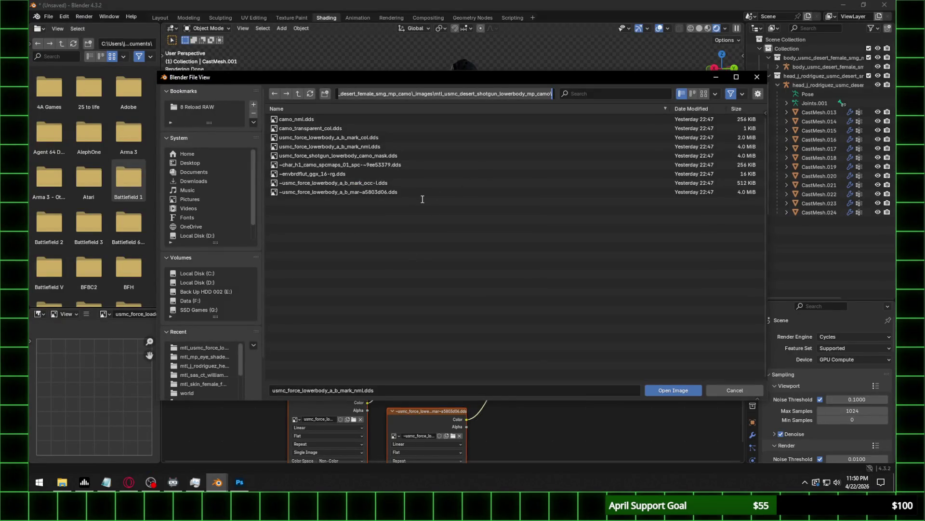
# Back in Blender's image browser, confirm the lower-body folder path and refresh the file listing.
pyautogui.click(238, 483)
pyautogui.moveTo(220, 484)
pyautogui.click(259, 436)
pyautogui.press('Return')
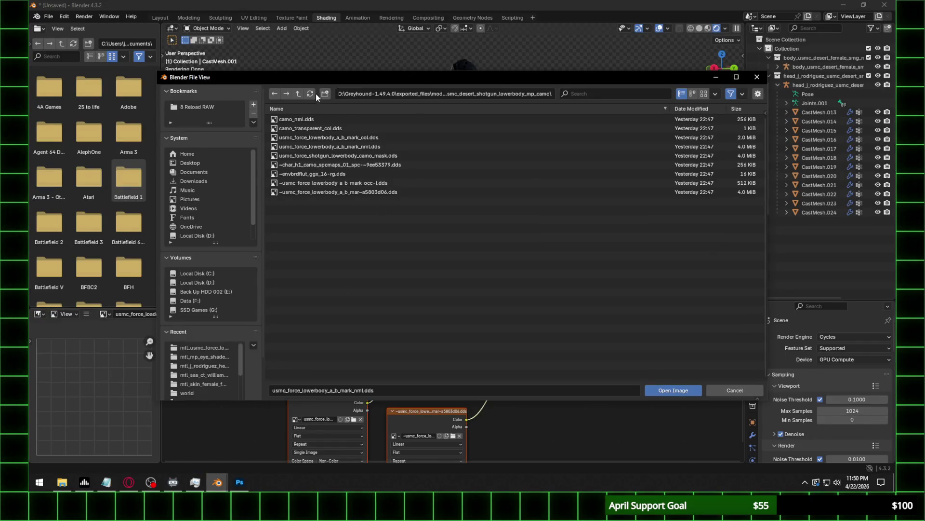
pyautogui.click(309, 95)
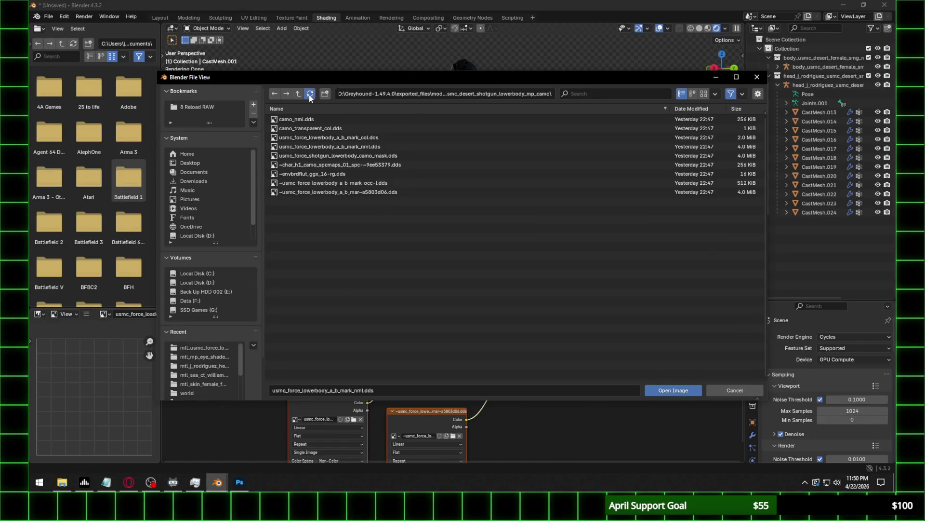
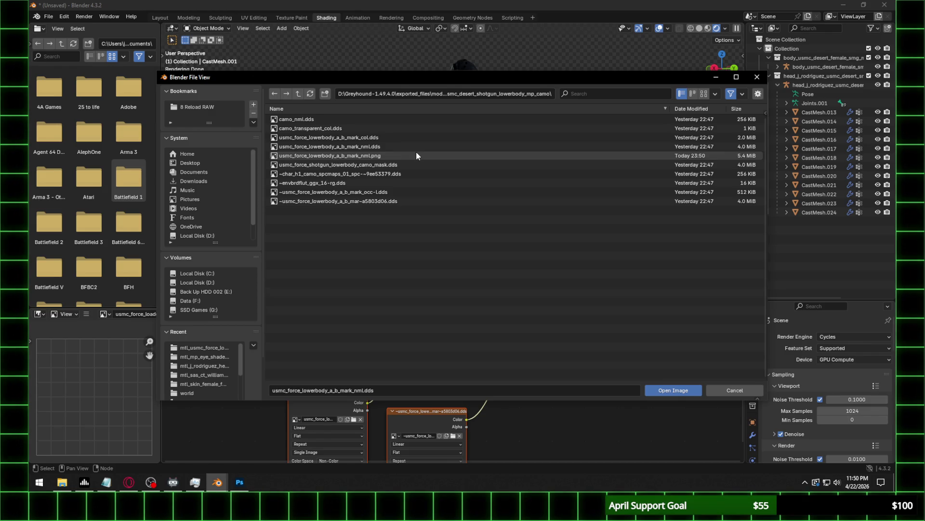
# Load the lowerbody normal PNG, assign the UV map, and set normal strength to 0.350.
pyautogui.doubleClick(416, 155)
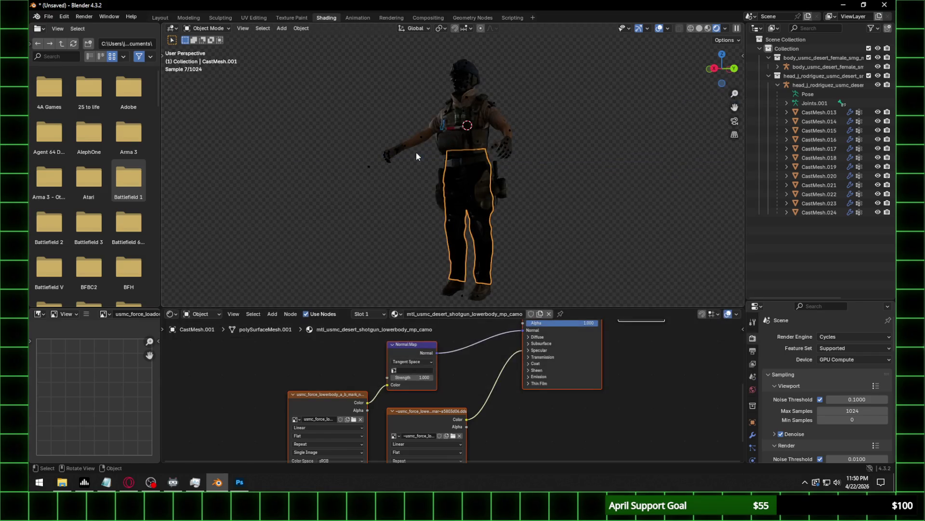
pyautogui.click(412, 370)
pyautogui.click(411, 384)
pyautogui.click(413, 377)
pyautogui.write('0.350')
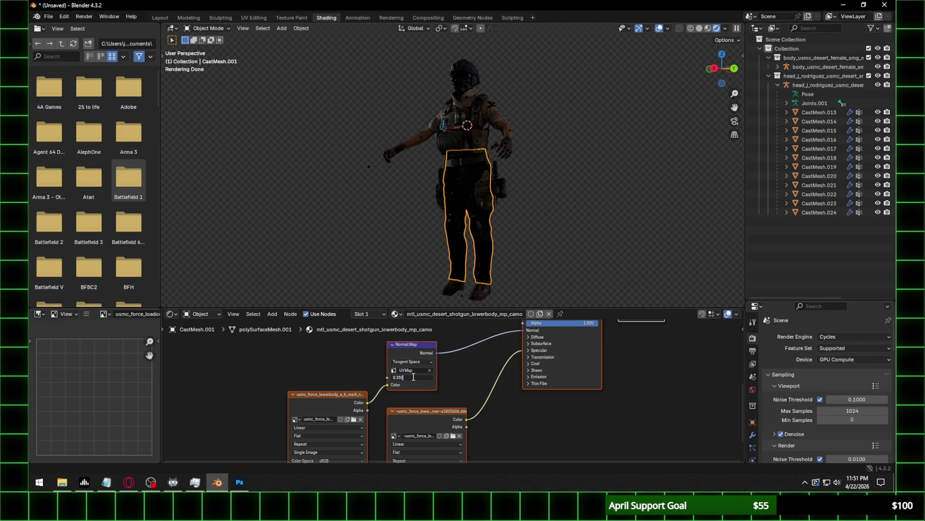
pyautogui.press('Return')
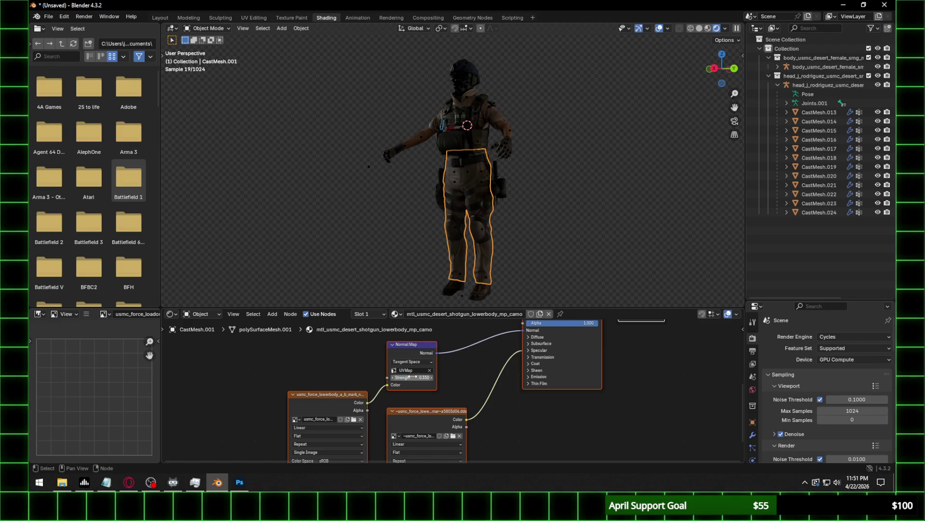
# Set the trousers shader's Specular IOR Level to 0.100.
pyautogui.scroll(4, 505, 273)
pyautogui.keyDown('shift'); pyautogui.moveTo(505, 273); pyautogui.dragTo(498, 202, button='middle'); pyautogui.keyUp('shift')
pyautogui.scroll(-1, 496, 204)
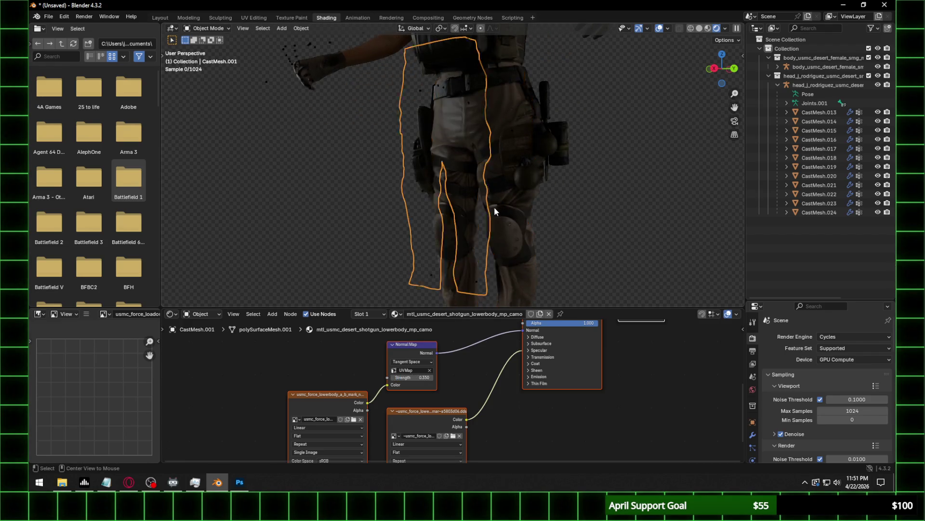
pyautogui.click(544, 352)
pyautogui.doubleClick(546, 366)
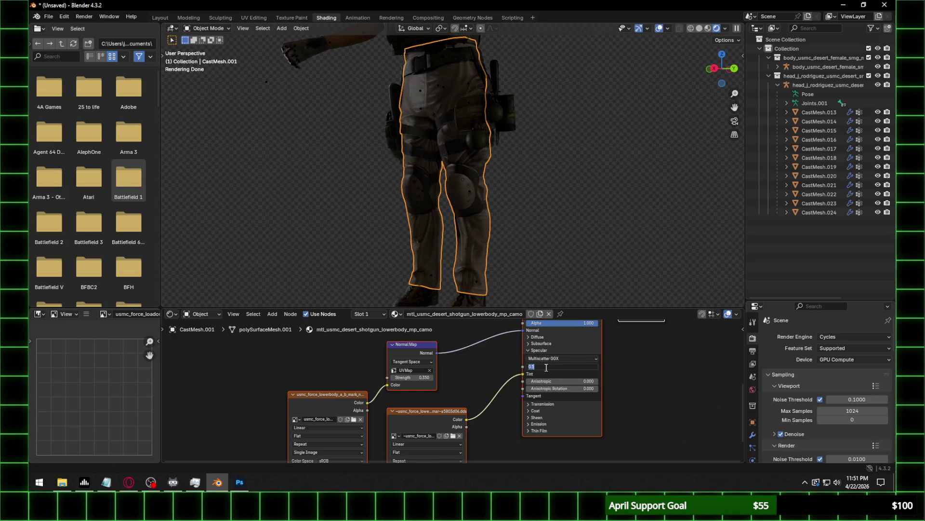
pyautogui.write('0.1')
pyautogui.press('Return')
# Set the normal texture's colour space to Non-Color after comparing it with sRGB.
pyautogui.moveTo(378, 220); pyautogui.dragTo(436, 230, button='middle')
pyautogui.moveTo(370, 414); pyautogui.dragTo(379, 371, button='middle')
pyautogui.click(362, 418)
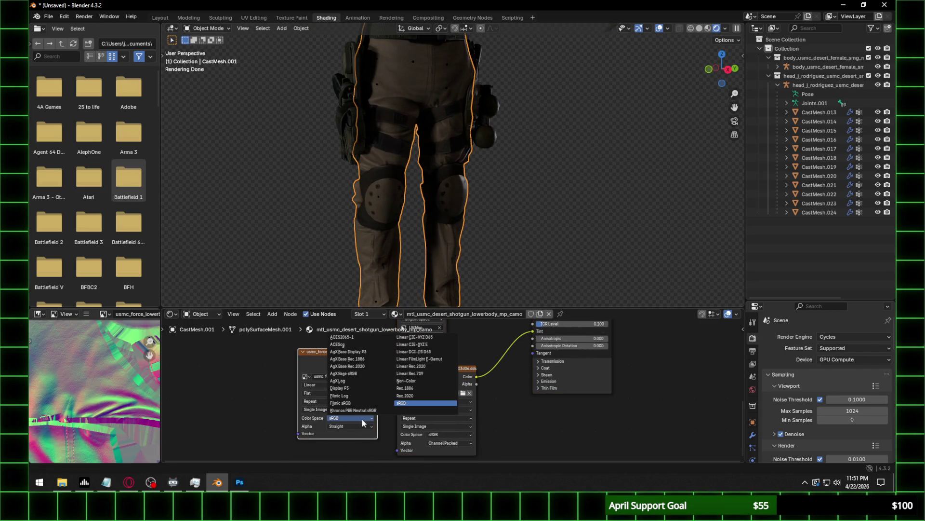
pyautogui.click(415, 381)
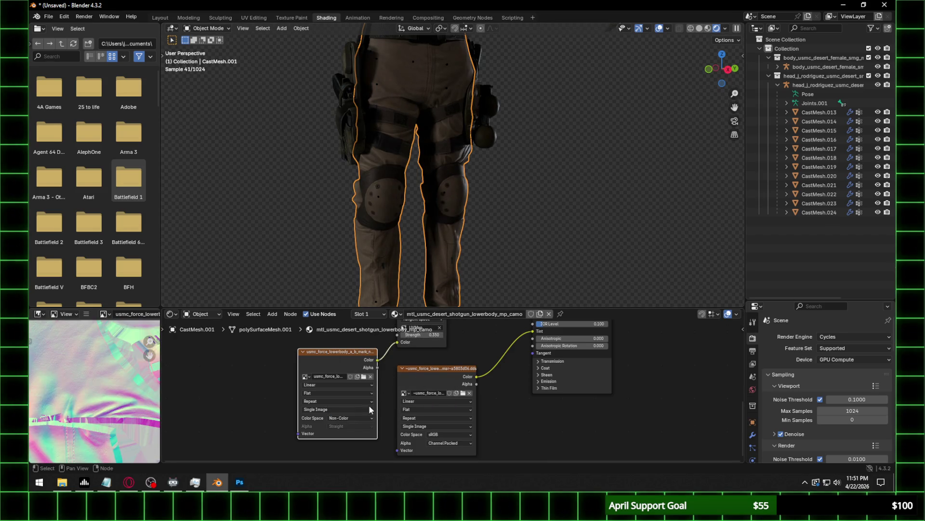
pyautogui.click(360, 418)
pyautogui.click(407, 402)
pyautogui.moveTo(447, 261)
pyautogui.mouseDown(button='middle')
pyautogui.moveTo(442, 251)
pyautogui.moveTo(422, 253)
pyautogui.moveTo(449, 249)
pyautogui.mouseUp(button='middle')
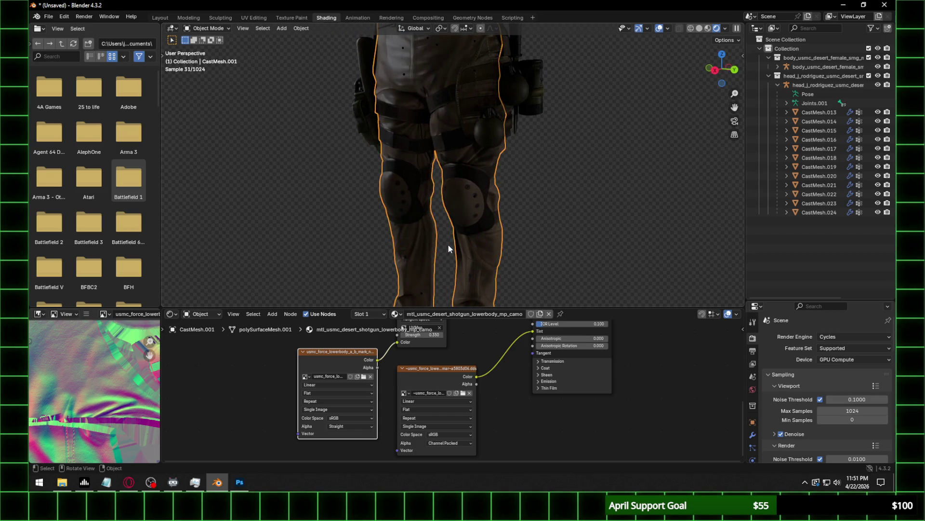
pyautogui.click(349, 417)
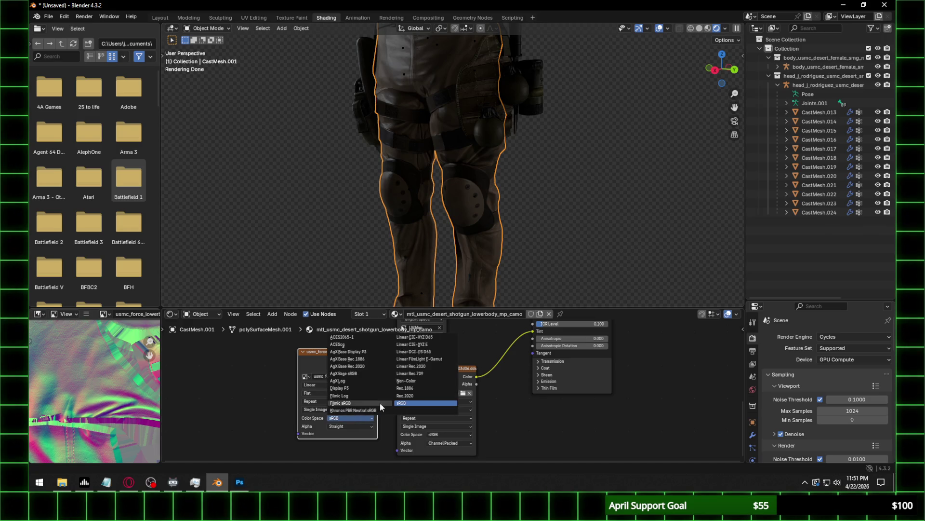
pyautogui.click(416, 381)
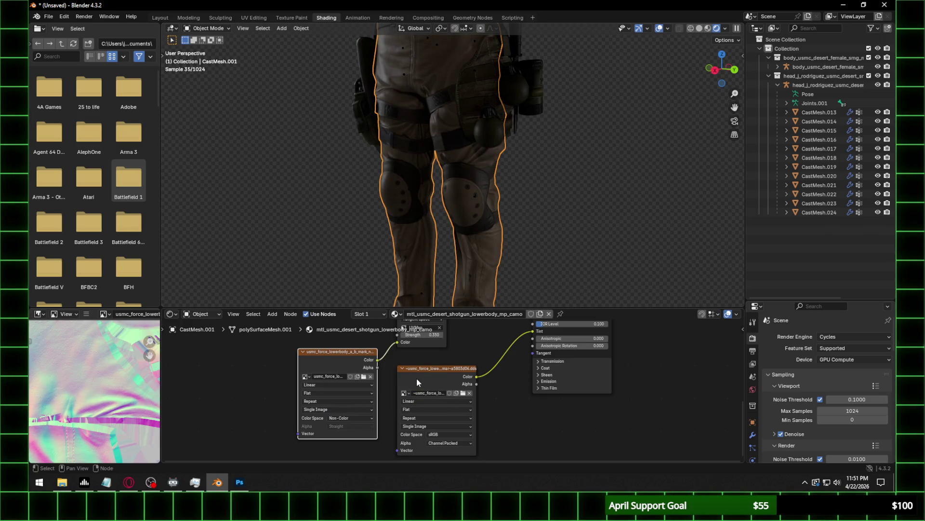
# Orbit around the legs and select the holster and pouches mesh.
pyautogui.moveTo(429, 203); pyautogui.dragTo(528, 205, button='middle')
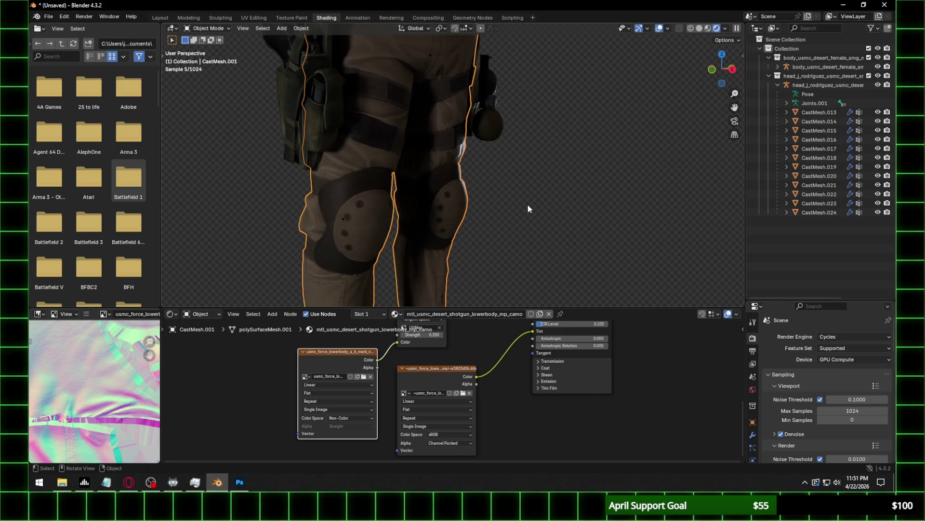
pyautogui.scroll(4, 349, 218)
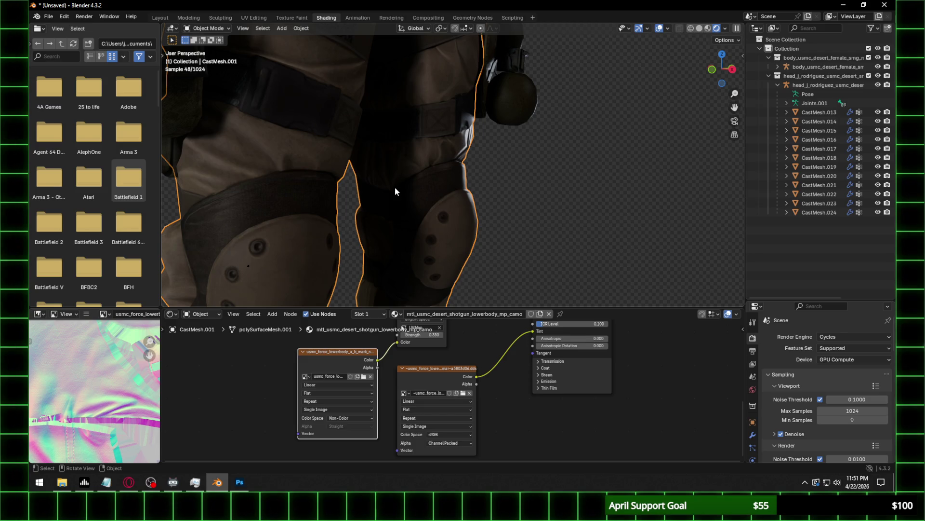
pyautogui.scroll(-4, 400, 169)
pyautogui.click(385, 130)
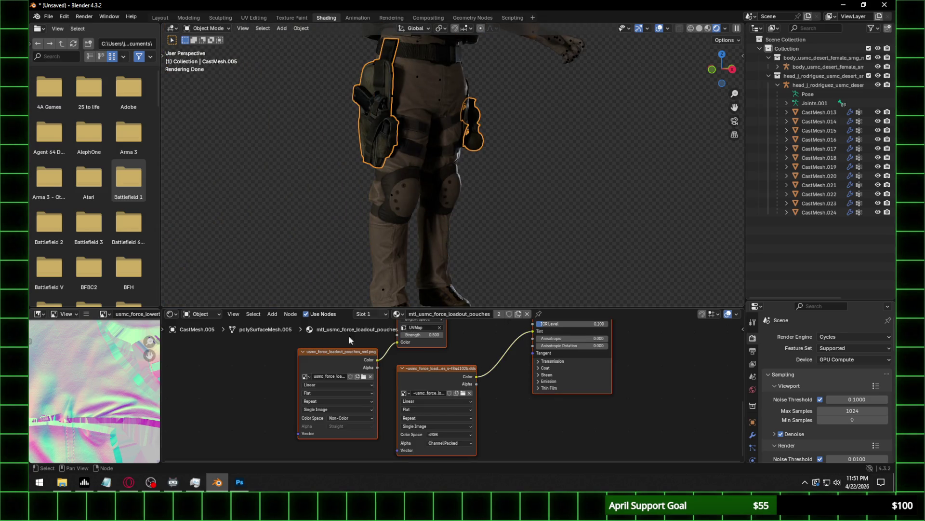
# Cancel loading a pouches normal image and inspect the holster from front and side.
pyautogui.click(364, 377)
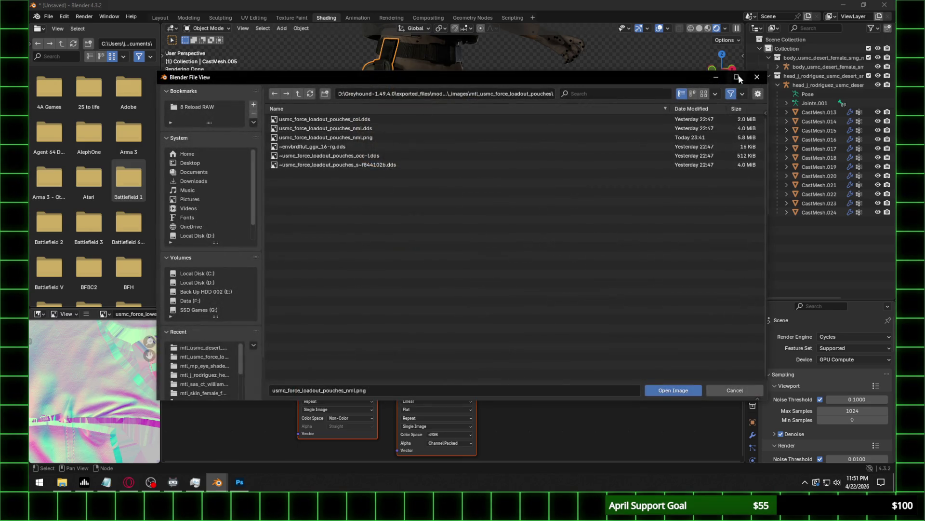
pyautogui.press('Escape')
pyautogui.scroll(2, 390, 165)
pyautogui.moveTo(390, 165)
pyautogui.mouseDown(button='middle')
pyautogui.moveTo(541, 250)
pyautogui.moveTo(534, 260)
pyautogui.mouseUp(button='middle')
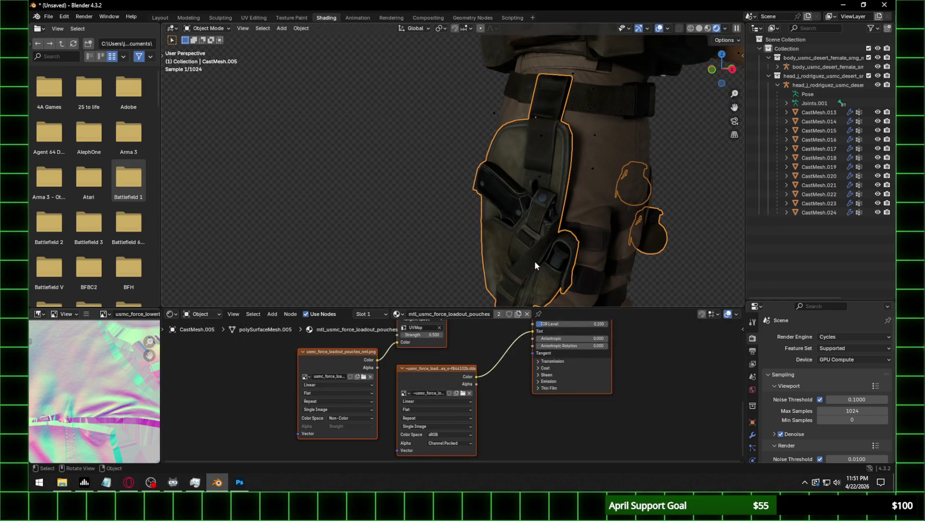
pyautogui.keyDown('alt'); pyautogui.middleClick(513, 205); pyautogui.keyUp('alt')
pyautogui.scroll(2, 506, 213)
pyautogui.moveTo(482, 213)
pyautogui.mouseDown(button='middle')
pyautogui.moveTo(415, 222)
pyautogui.moveTo(491, 182)
pyautogui.mouseUp(button='middle')
pyautogui.scroll(-3, 491, 182)
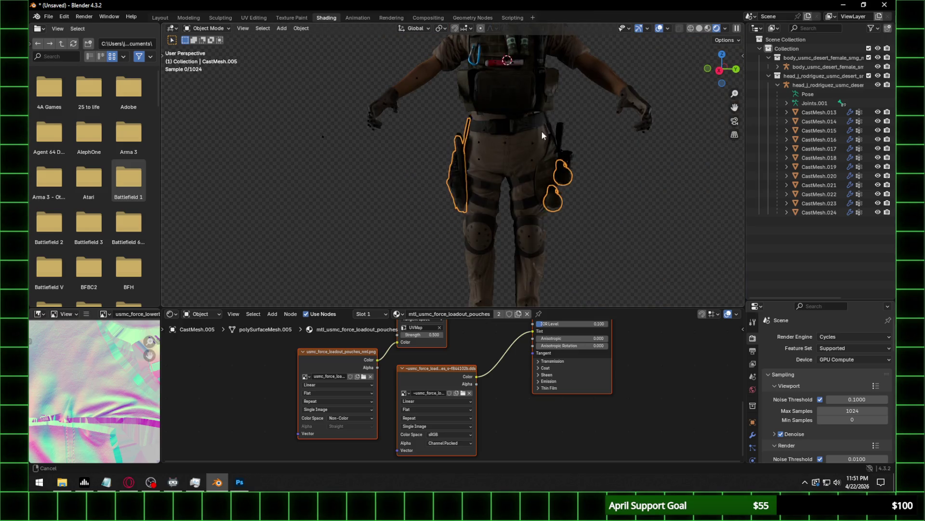
pyautogui.moveTo(542, 132); pyautogui.dragTo(517, 218, button='middle')
# Select the shoulder patch mesh (CastMesh.012) so its emblem material shows.
pyautogui.click(530, 149)
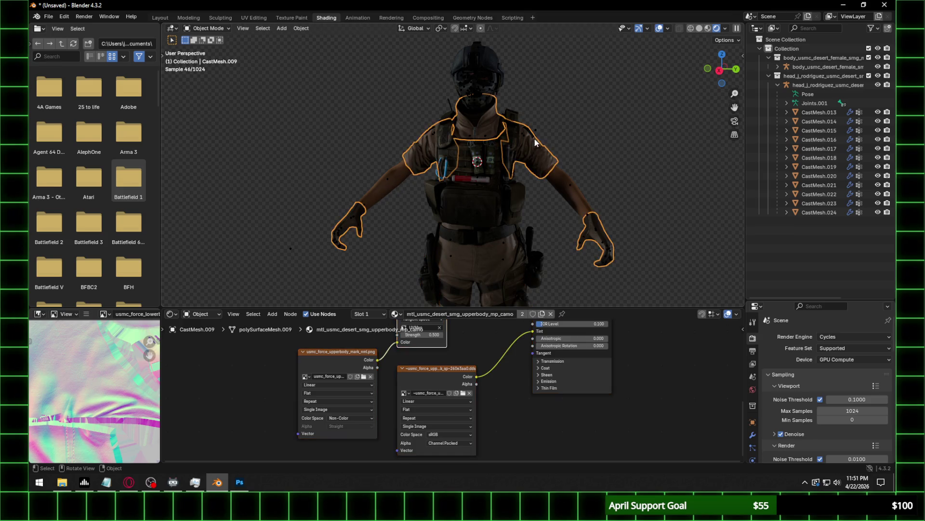
pyautogui.click(534, 138)
pyautogui.moveTo(536, 144); pyautogui.dragTo(466, 178, button='middle')
pyautogui.click(475, 178)
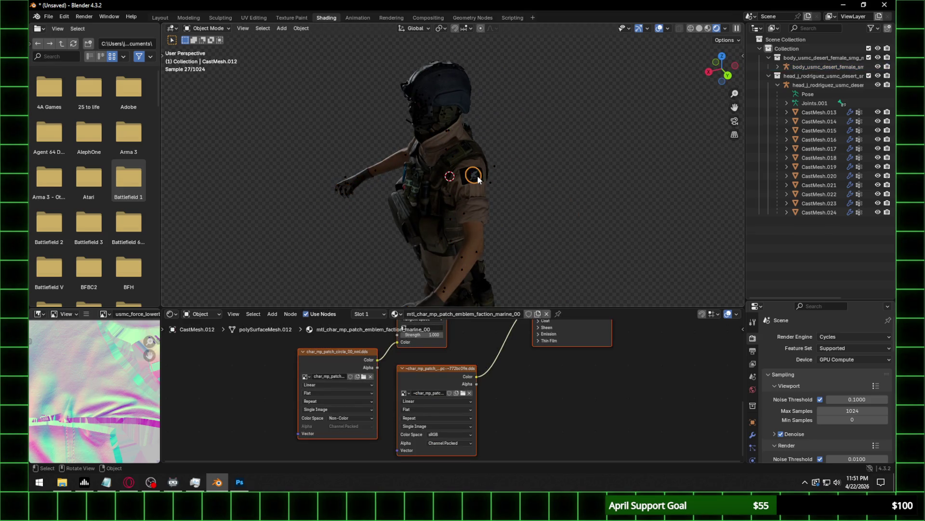
pyautogui.click(479, 181)
pyautogui.click(479, 182)
# Cancel the New Image popup and browse for the patch's normal image file.
pyautogui.click(360, 376)
pyautogui.click(526, 358)
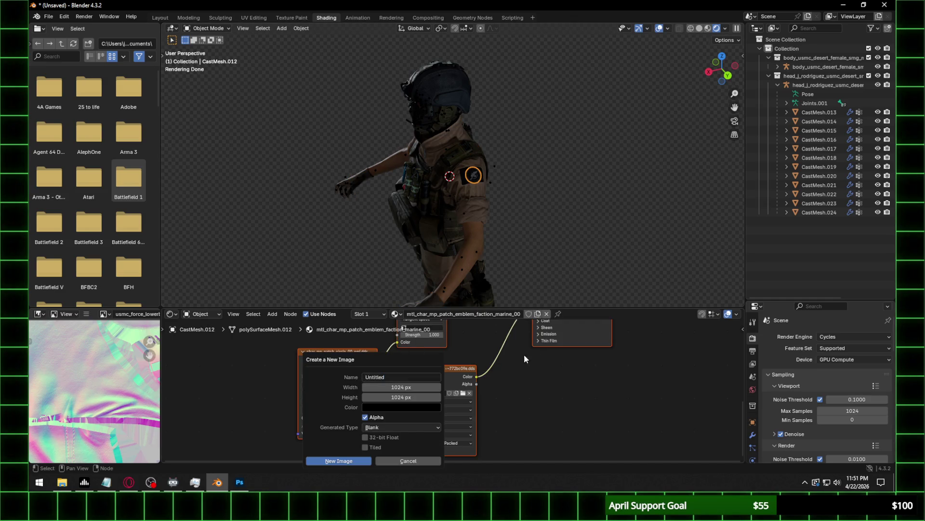
pyautogui.click(419, 459)
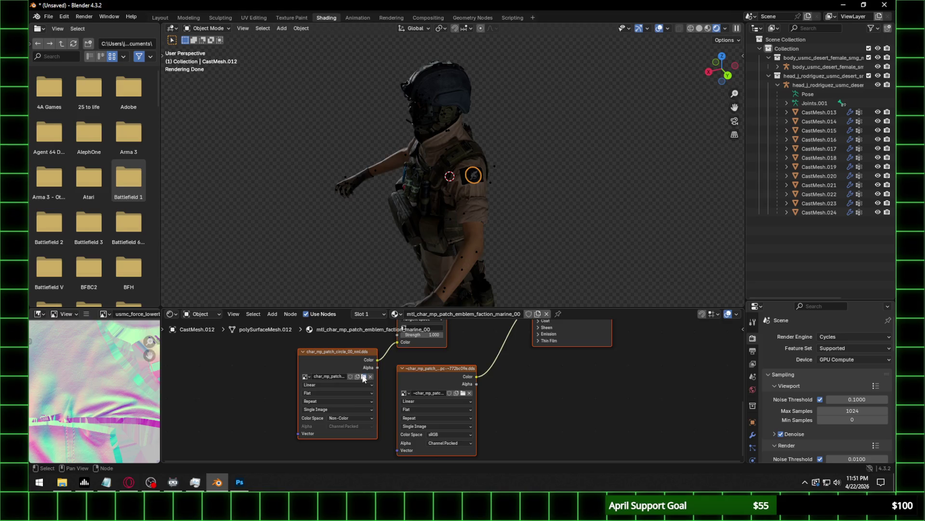
pyautogui.click(364, 376)
pyautogui.click(436, 94)
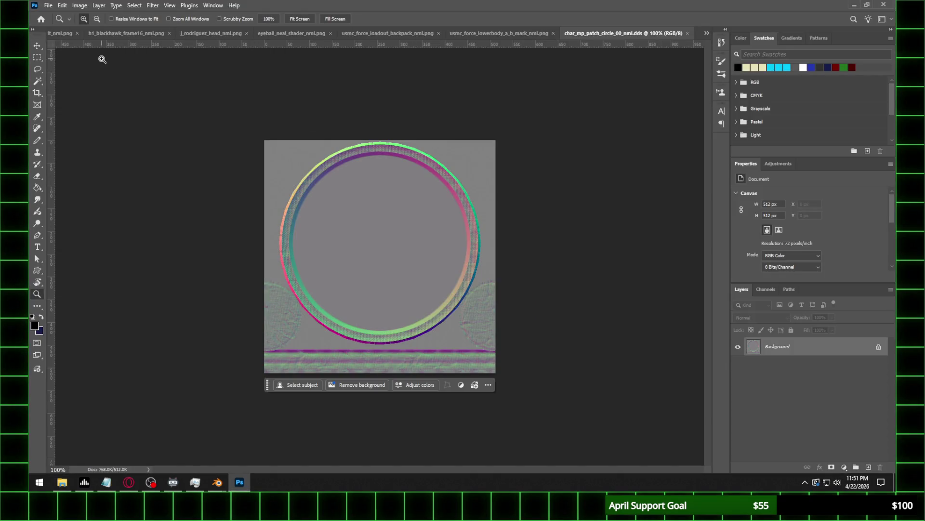
# Save the patch normal map as PNG named char_mp_patch_circle_00_nml.png.
pyautogui.click(49, 5)
pyautogui.click(72, 115)
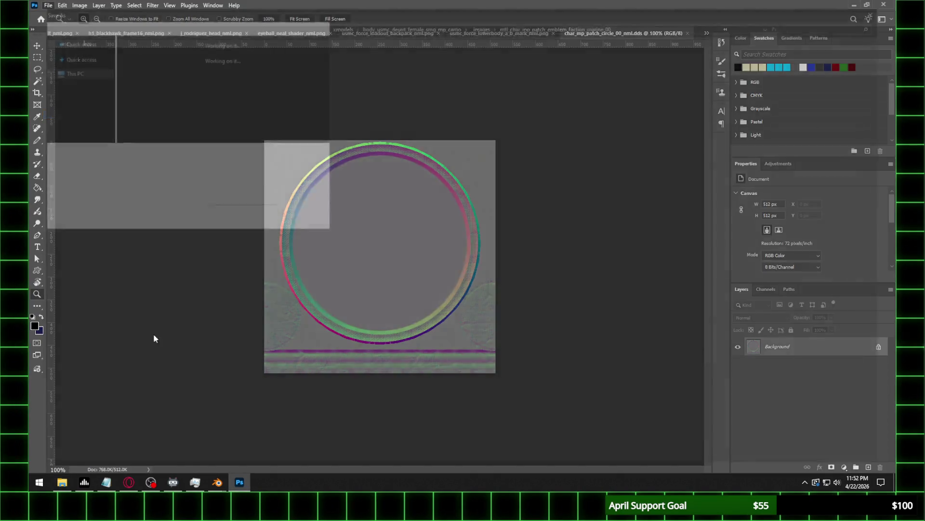
pyautogui.click(142, 369)
pyautogui.click(131, 320)
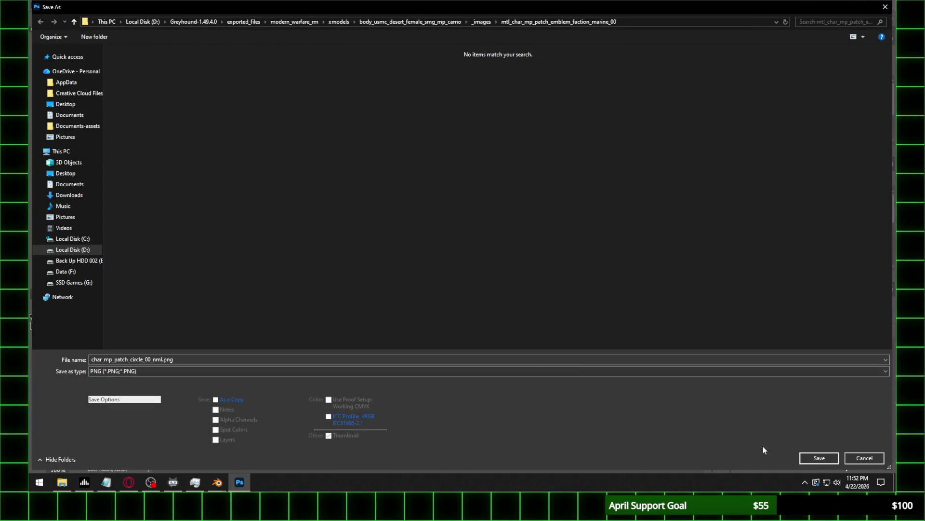
pyautogui.click(812, 456)
pyautogui.click(352, 175)
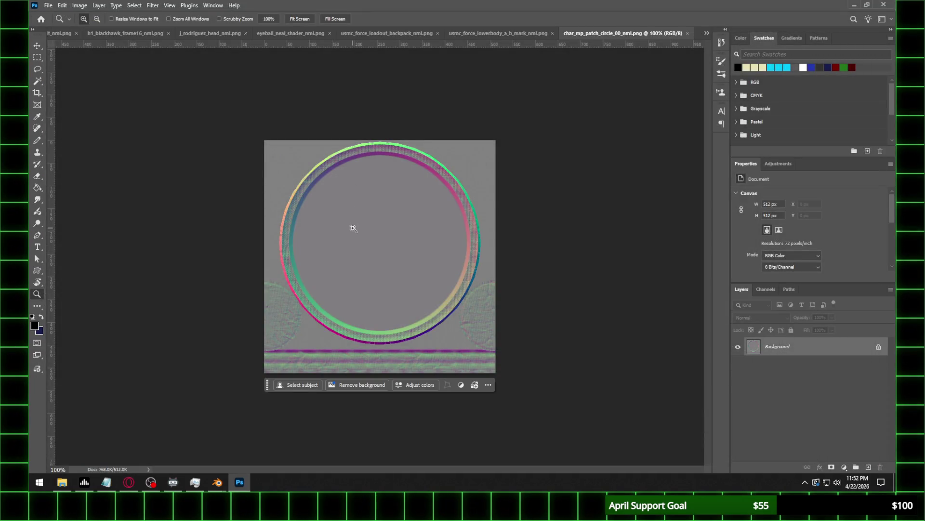
pyautogui.click(217, 482)
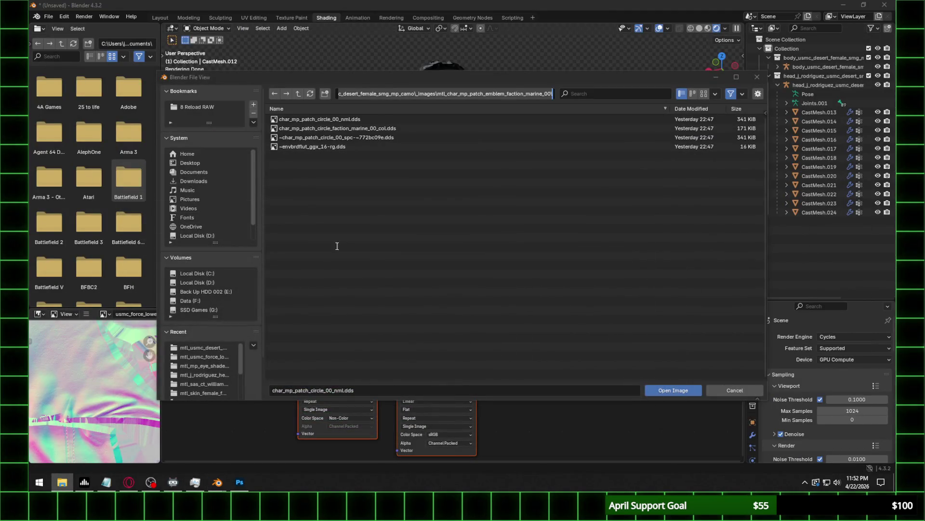
# Load char_mp_patch_circle_00_nml.png, assign UVMap, and set the patch normal strength to 0.500.
pyautogui.click(310, 94)
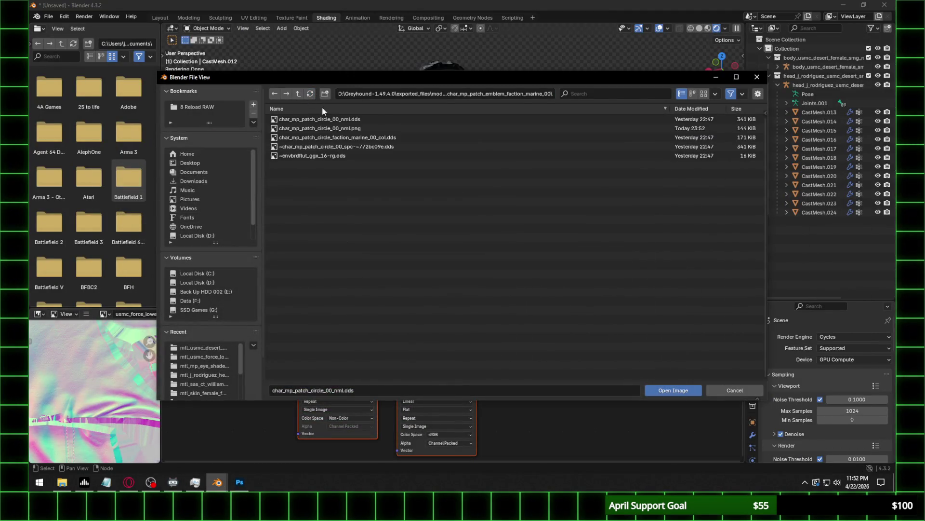
pyautogui.doubleClick(345, 129)
pyautogui.click(435, 333)
pyautogui.click(434, 338)
pyautogui.click(434, 337)
pyautogui.write('.5')
pyautogui.press('Return')
# Set the patch shader's Specular IOR Level to 0.100.
pyautogui.scroll(3, 539, 335)
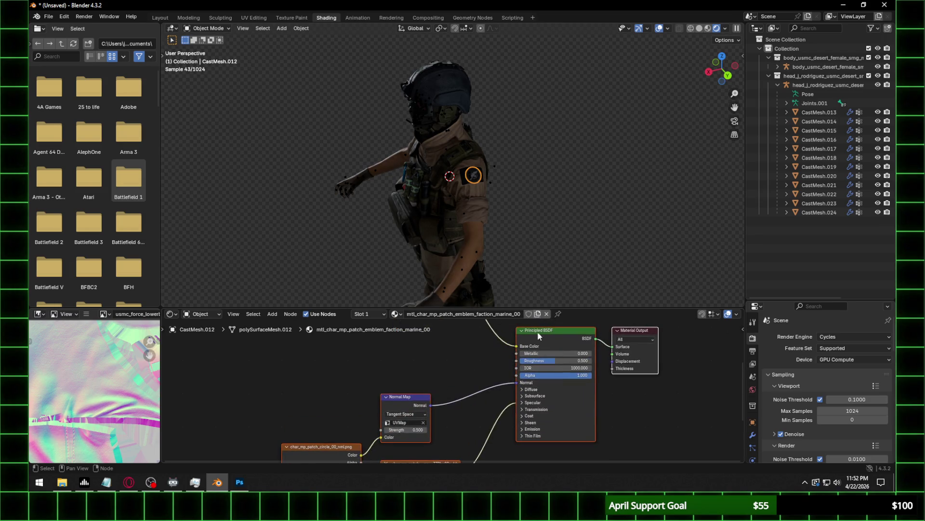
pyautogui.click(532, 402)
pyautogui.click(550, 418)
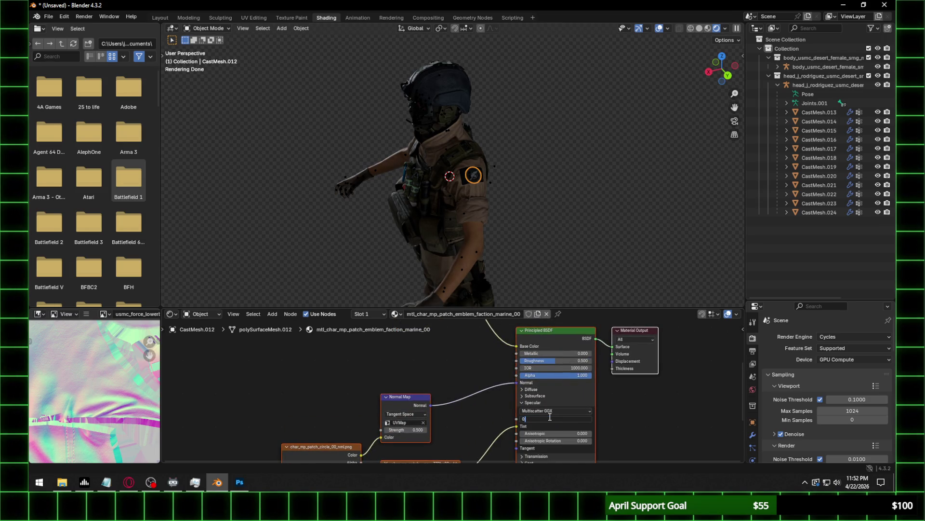
pyautogui.write('.1')
pyautogui.press('Return')
# Select the shoulder radio and set the loadout material's normal strength to 0.620.
pyautogui.moveTo(458, 169)
pyautogui.mouseDown(button='middle')
pyautogui.moveTo(515, 167)
pyautogui.moveTo(422, 227)
pyautogui.mouseUp(button='middle')
pyautogui.scroll(4, 515, 167)
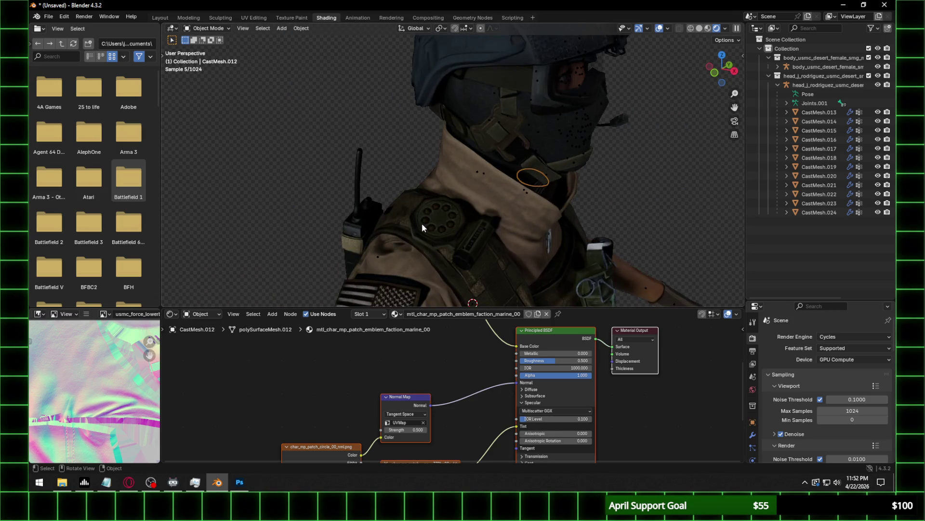
pyautogui.click(429, 227)
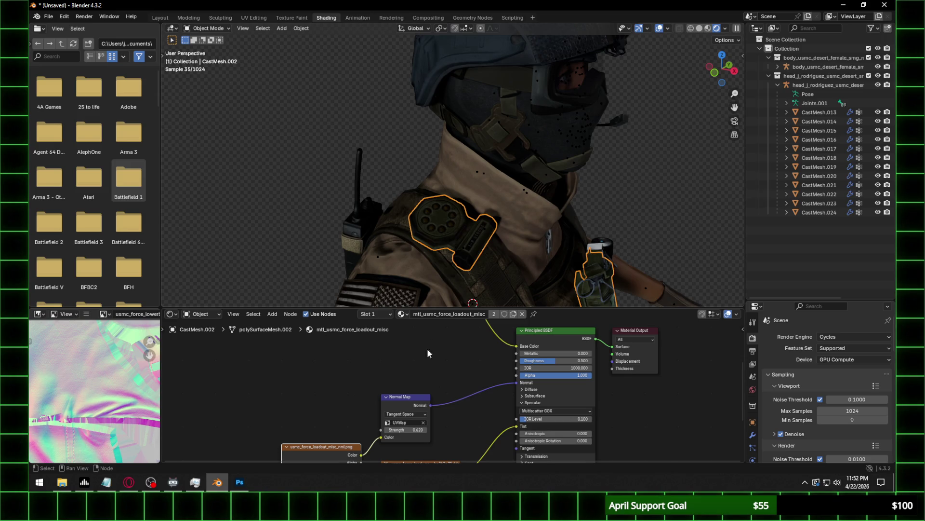
pyautogui.click(407, 430)
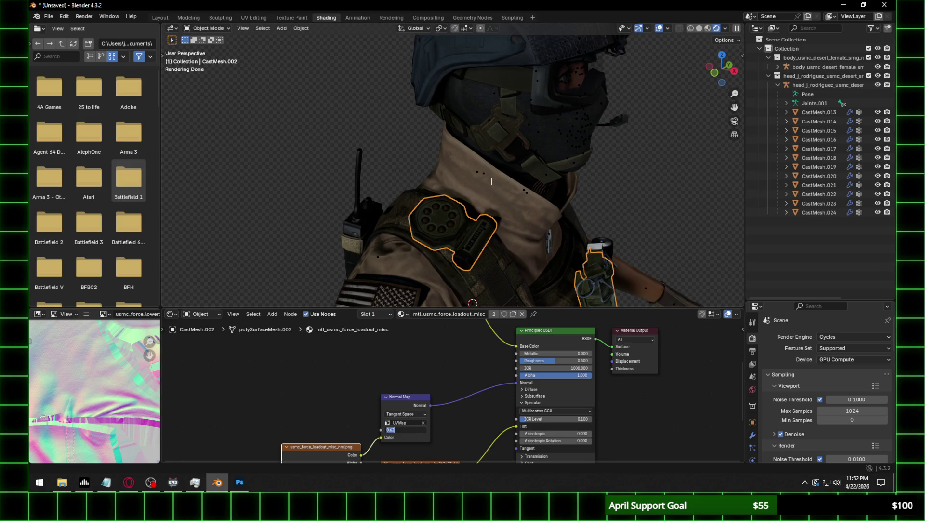
pyautogui.press('Return')
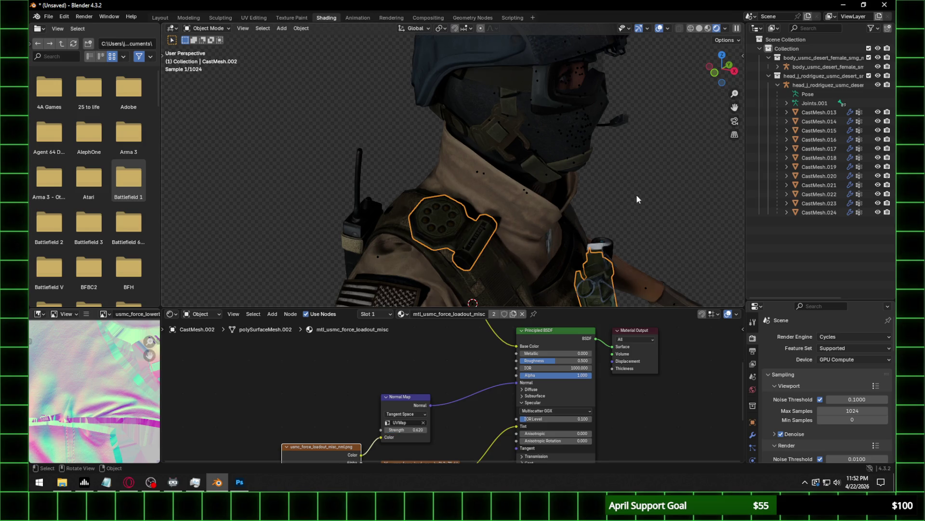
# Orbit and zoom to inspect the chest pouches from a three-quarter view.
pyautogui.moveTo(606, 230)
pyautogui.mouseDown(button='middle')
pyautogui.moveTo(508, 189)
pyautogui.moveTo(460, 197)
pyautogui.mouseUp(button='middle')
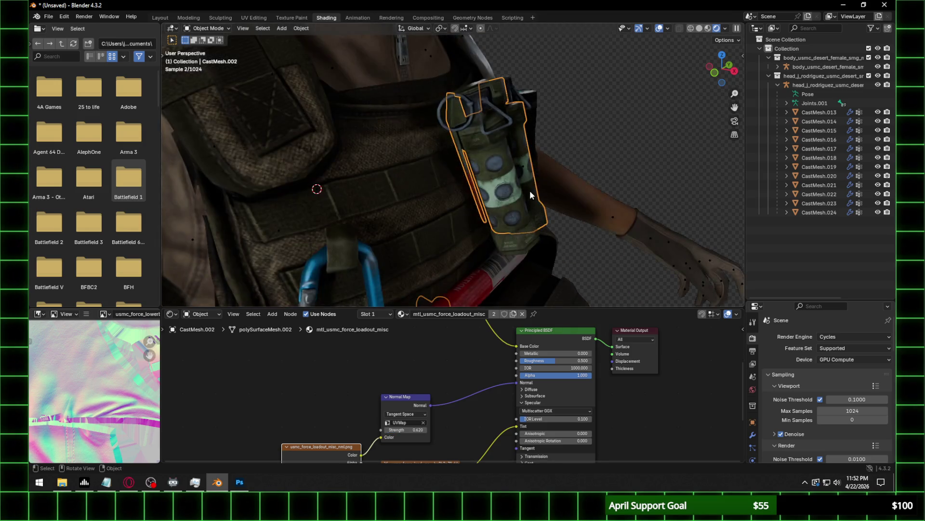
pyautogui.scroll(-3, 464, 195)
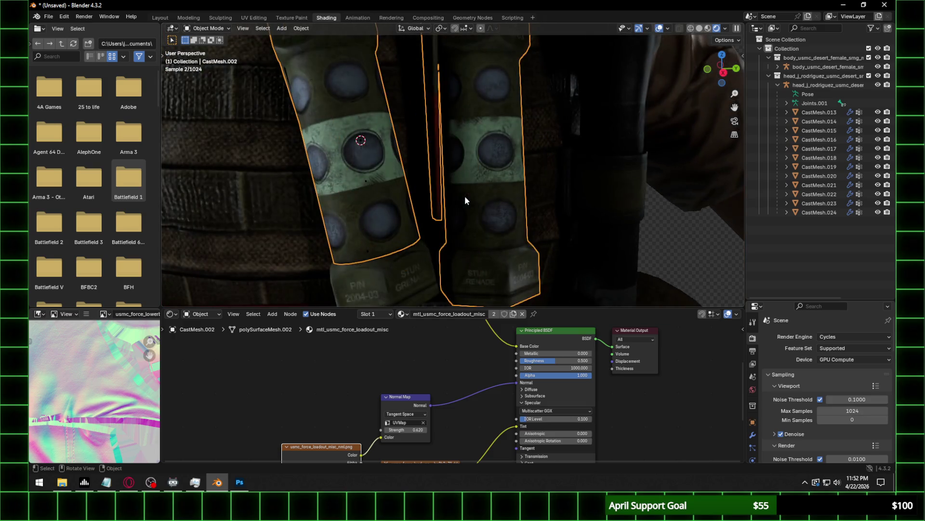
pyautogui.scroll(-4, 465, 196)
pyautogui.scroll(-3, 465, 198)
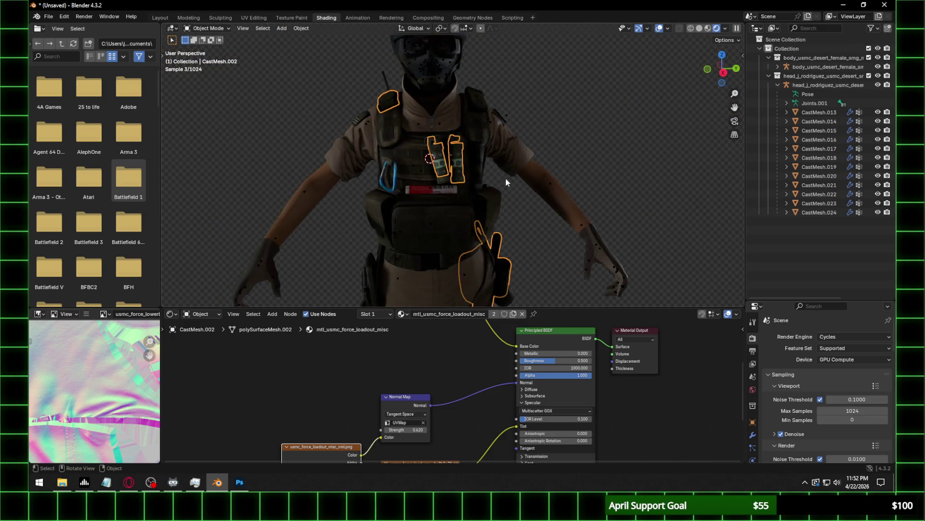
pyautogui.moveTo(557, 153); pyautogui.dragTo(481, 172, button='middle')
pyautogui.scroll(2, 481, 173)
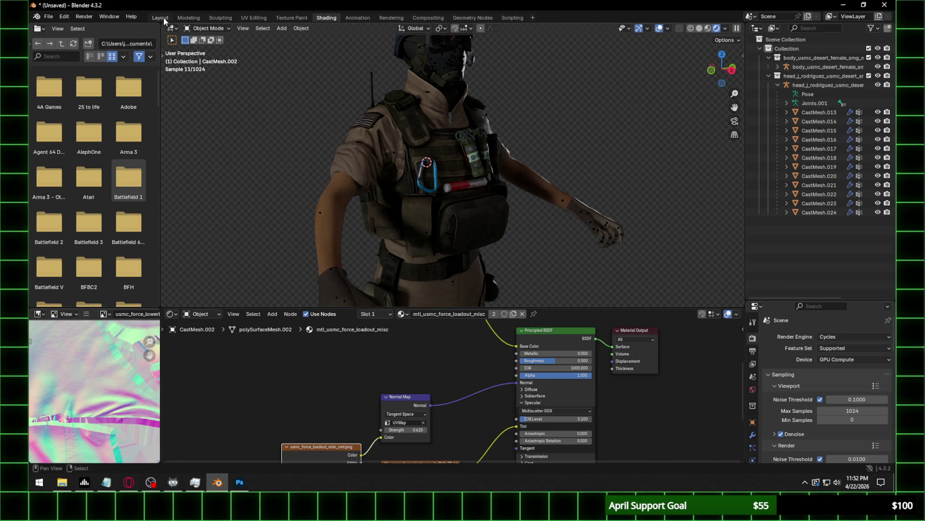
# Switch to the Layout workspace and light the viewport with Scene World.
pyautogui.click(162, 17)
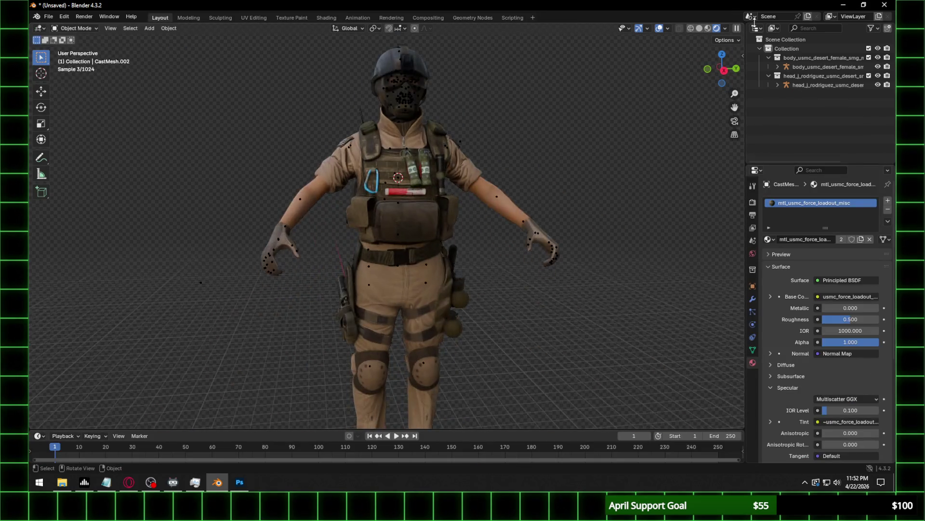
pyautogui.click(727, 28)
pyautogui.click(695, 113)
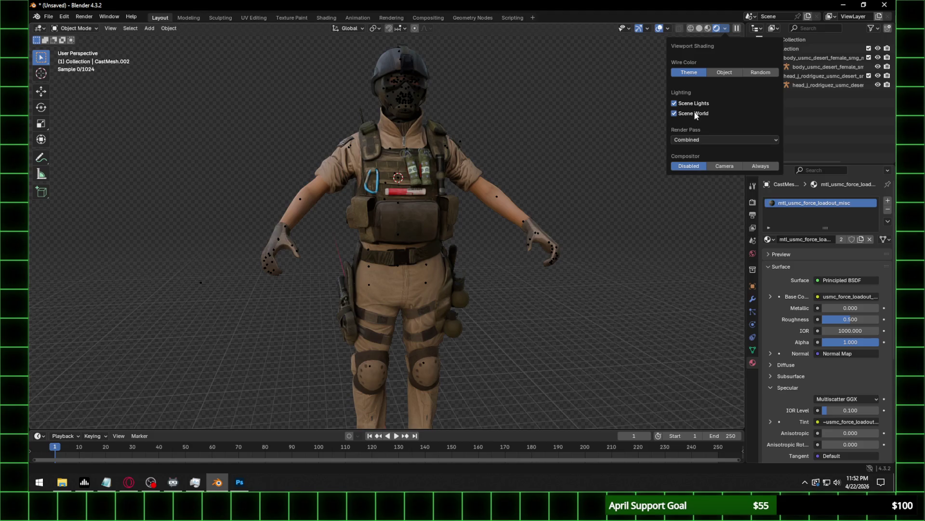
# Orbit to a three-quarter view and hide the head and body armatures.
pyautogui.click(455, 186)
pyautogui.click(530, 147)
pyautogui.moveTo(530, 147); pyautogui.dragTo(470, 179, button='middle')
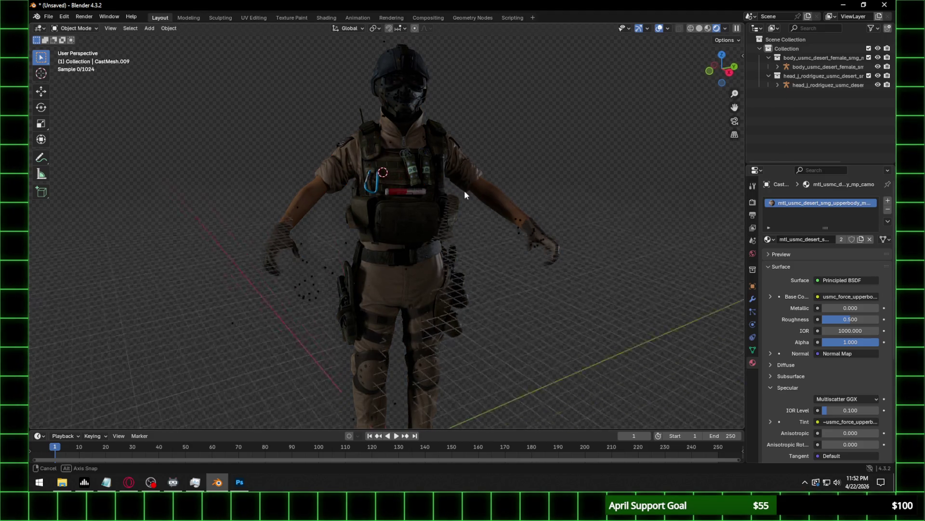
pyautogui.click(879, 84)
pyautogui.click(878, 67)
# Toggle Scene World lighting off and on to compare, leaving it enabled.
pyautogui.click(726, 28)
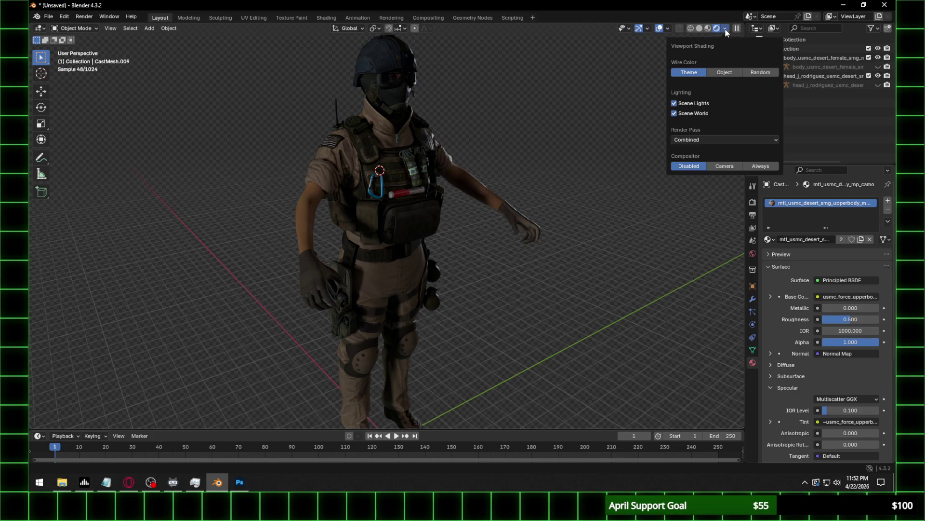
pyautogui.click(702, 114)
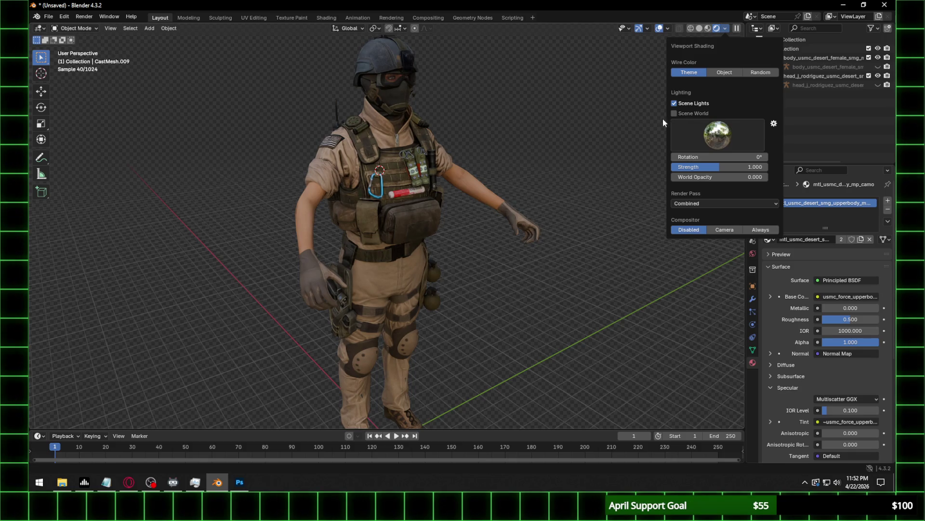
pyautogui.click(675, 114)
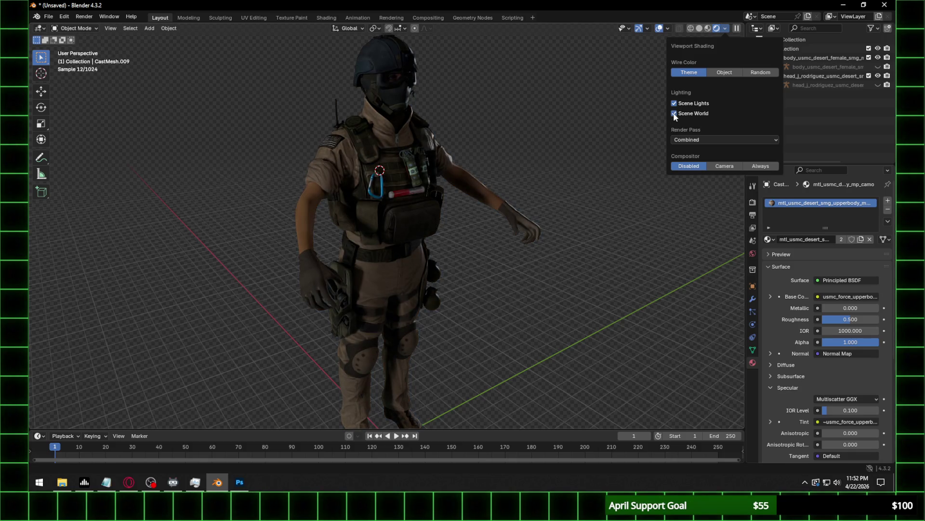
pyautogui.click(674, 114)
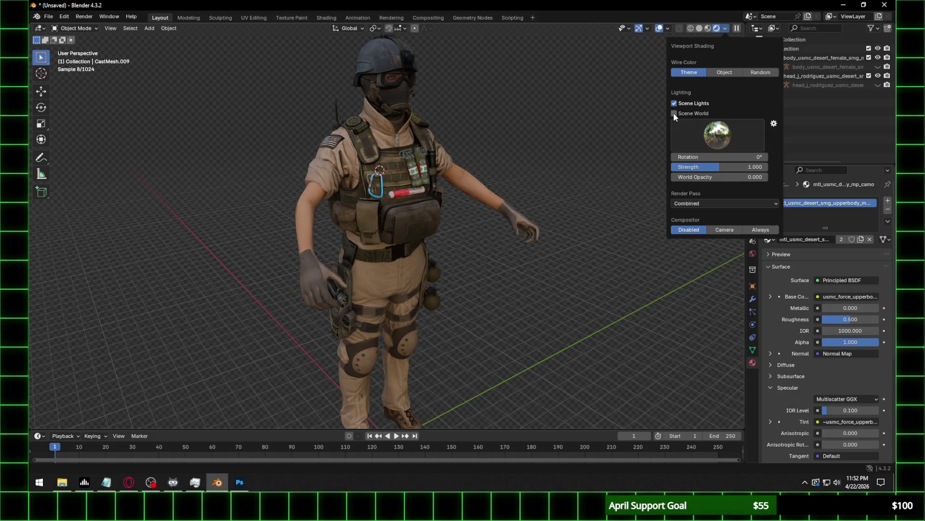
pyautogui.click(675, 114)
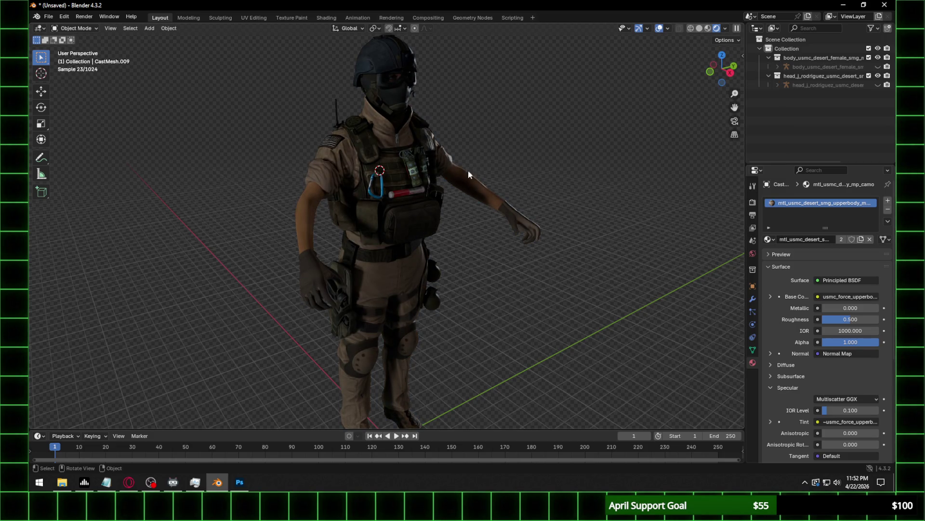
pyautogui.moveTo(485, 181); pyautogui.dragTo(487, 158, button='middle')
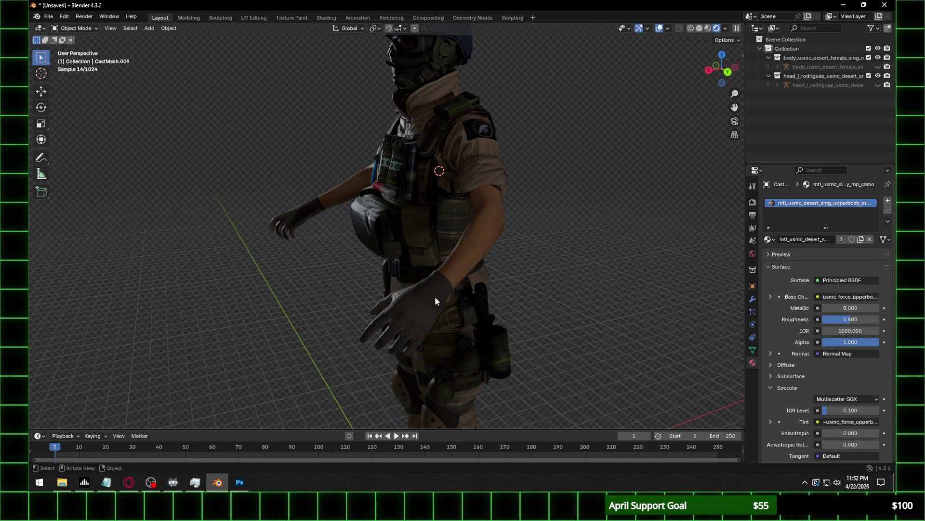
pyautogui.moveTo(430, 198)
pyautogui.mouseDown(button='middle')
pyautogui.moveTo(498, 190)
pyautogui.moveTo(491, 198)
pyautogui.mouseUp(button='middle')
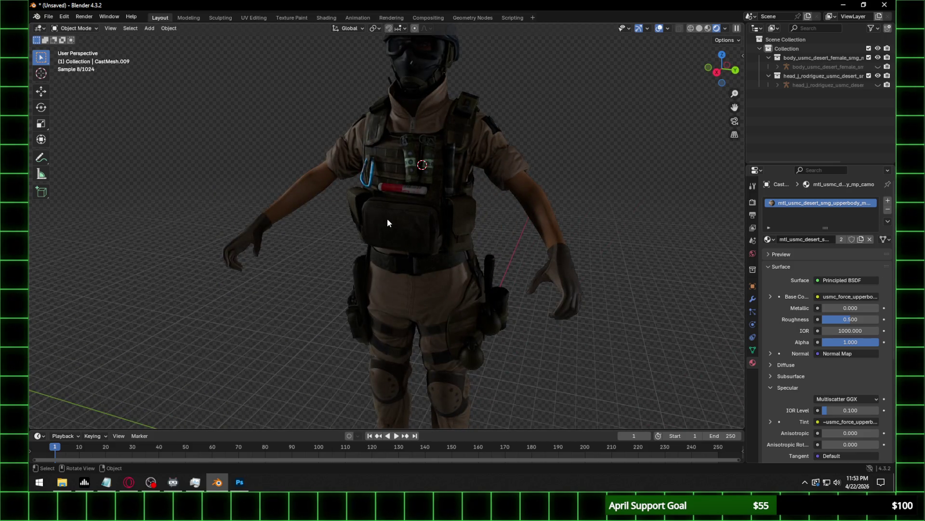
pyautogui.moveTo(387, 218); pyautogui.dragTo(436, 211, button='middle')
pyautogui.moveTo(360, 213)
pyautogui.mouseDown(button='middle')
pyautogui.moveTo(403, 224)
pyautogui.moveTo(396, 229)
pyautogui.mouseUp(button='middle')
pyautogui.click(310, 285)
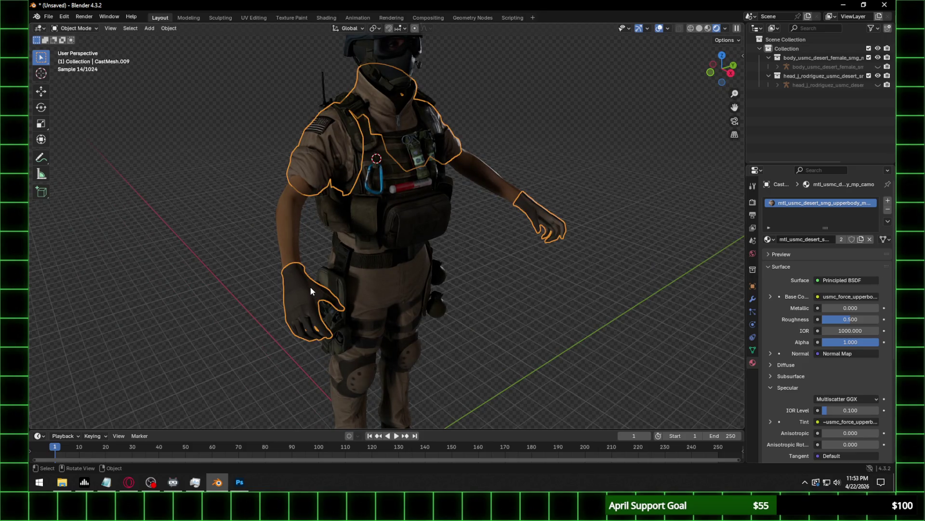
pyautogui.scroll(4, 289, 321)
pyautogui.moveTo(289, 321)
pyautogui.mouseDown(button='middle')
pyautogui.moveTo(268, 300)
pyautogui.moveTo(303, 287)
pyautogui.mouseUp(button='middle')
pyautogui.scroll(2, 302, 287)
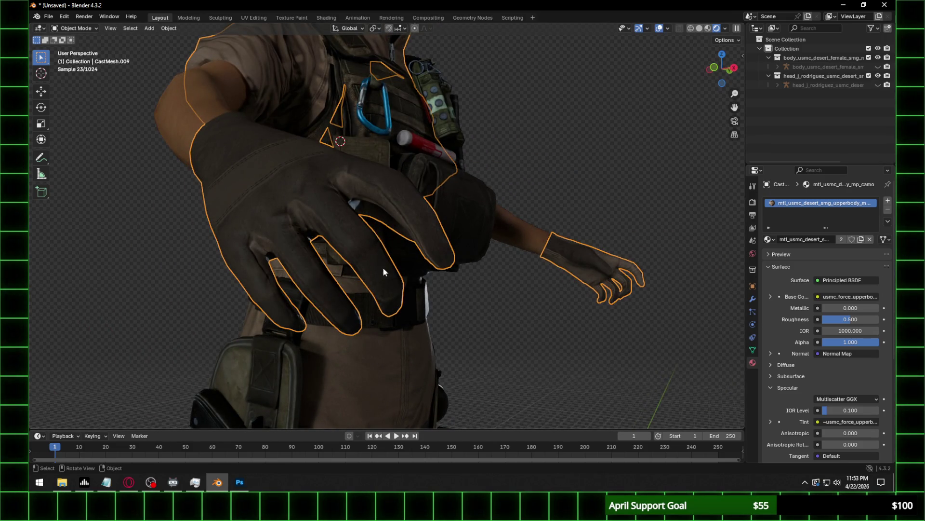
pyautogui.scroll(-4, 369, 294)
pyautogui.moveTo(368, 294); pyautogui.dragTo(368, 293, button='middle')
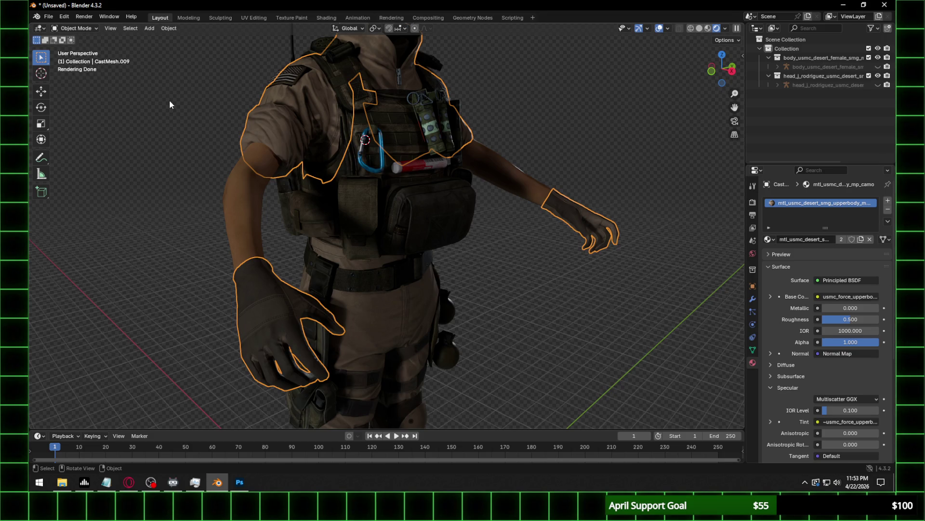
pyautogui.click(166, 221)
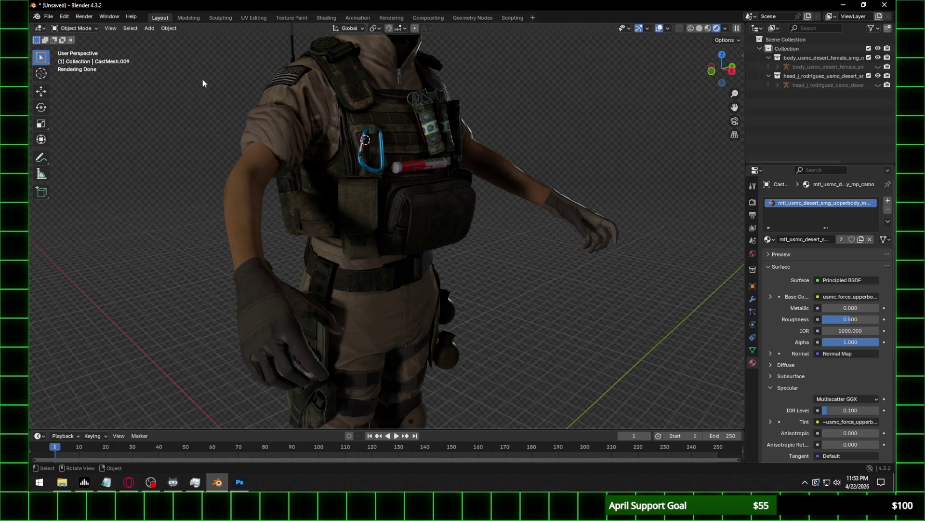
pyautogui.keyDown('shift'); pyautogui.moveTo(444, 123); pyautogui.dragTo(451, 206, button='middle'); pyautogui.keyUp('shift')
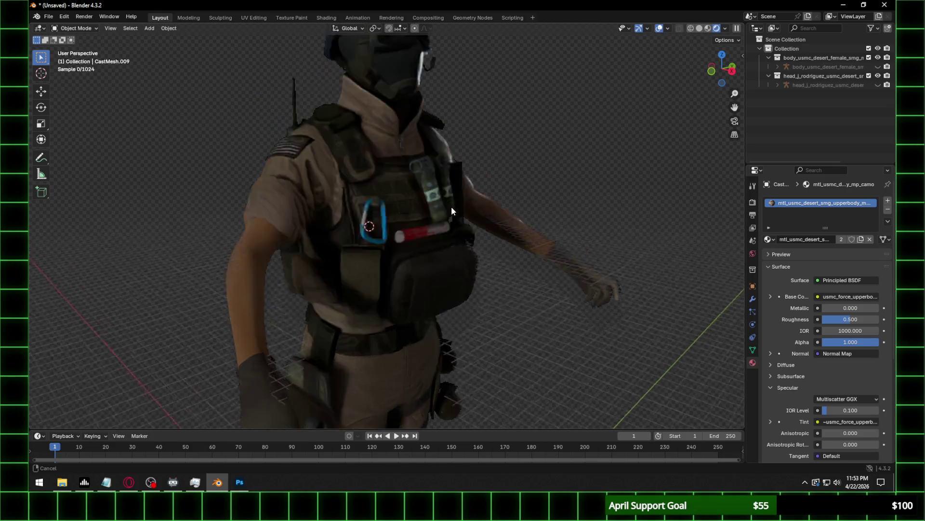
pyautogui.click(387, 270)
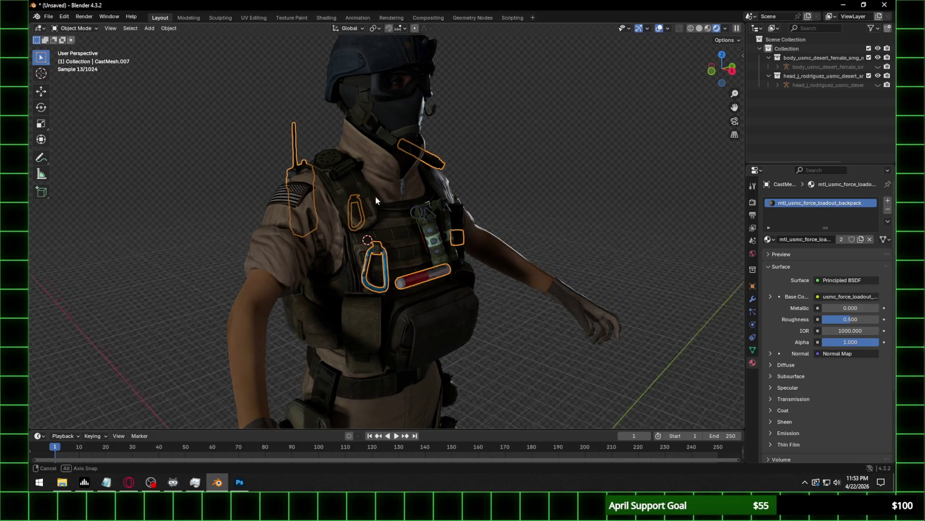
pyautogui.moveTo(388, 270); pyautogui.dragTo(477, 201, button='middle')
pyautogui.scroll(3, 465, 208)
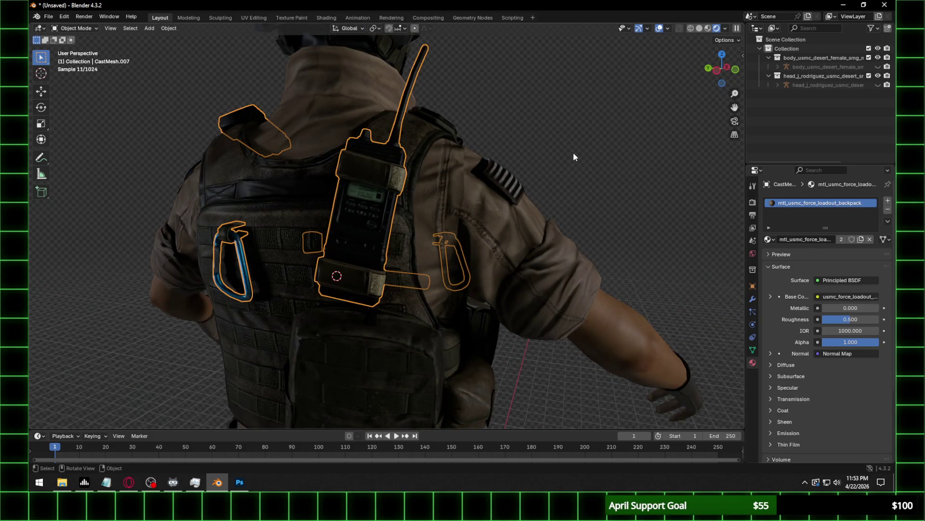
pyautogui.click(573, 152)
pyautogui.scroll(-3, 535, 221)
pyautogui.scroll(-2, 555, 236)
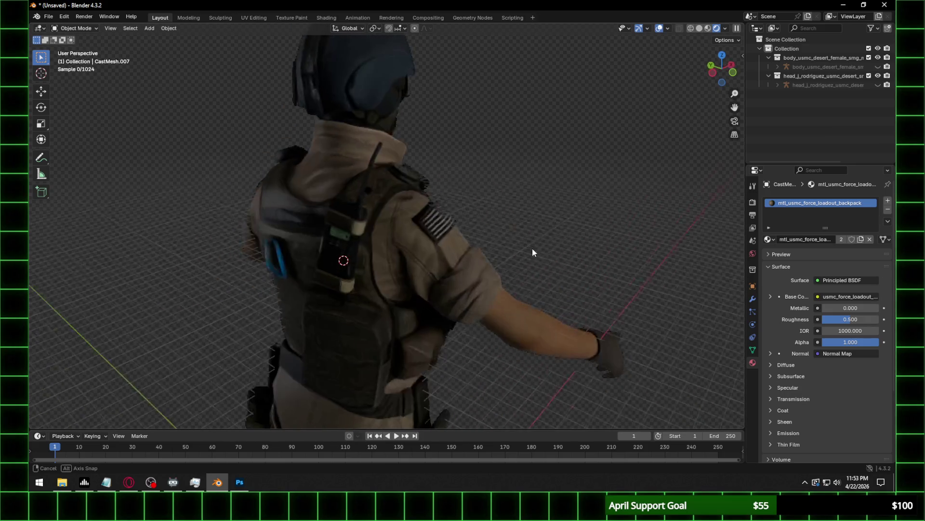
pyautogui.moveTo(534, 245)
pyautogui.mouseDown(button='middle')
pyautogui.moveTo(542, 223)
pyautogui.moveTo(507, 222)
pyautogui.mouseUp(button='middle')
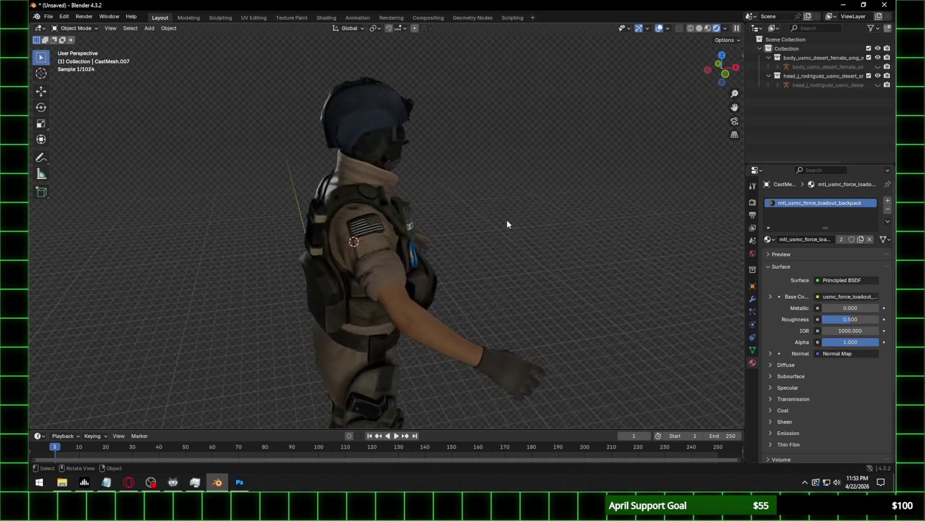
pyautogui.click(376, 222)
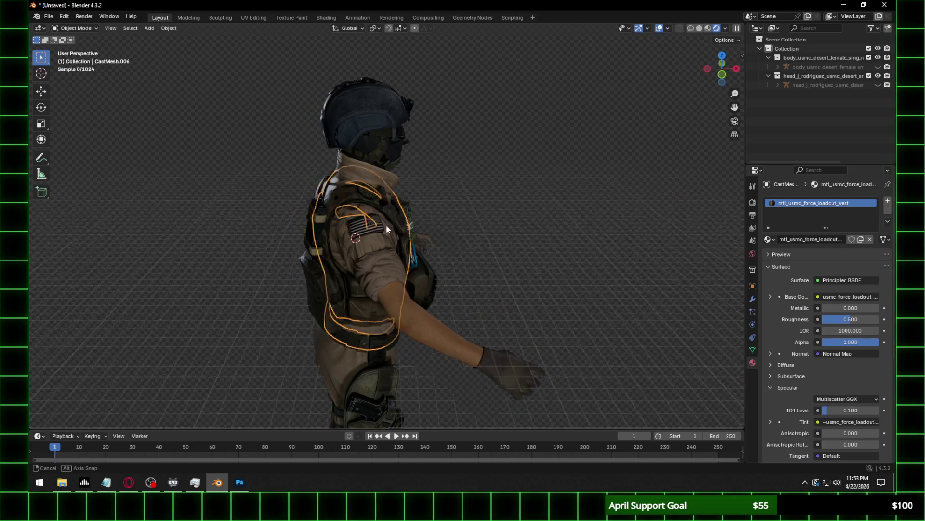
pyautogui.moveTo(386, 224); pyautogui.dragTo(323, 216, button='middle')
pyautogui.click(548, 189)
pyautogui.scroll(-2, 548, 189)
pyautogui.moveTo(548, 189); pyautogui.dragTo(409, 190, button='middle')
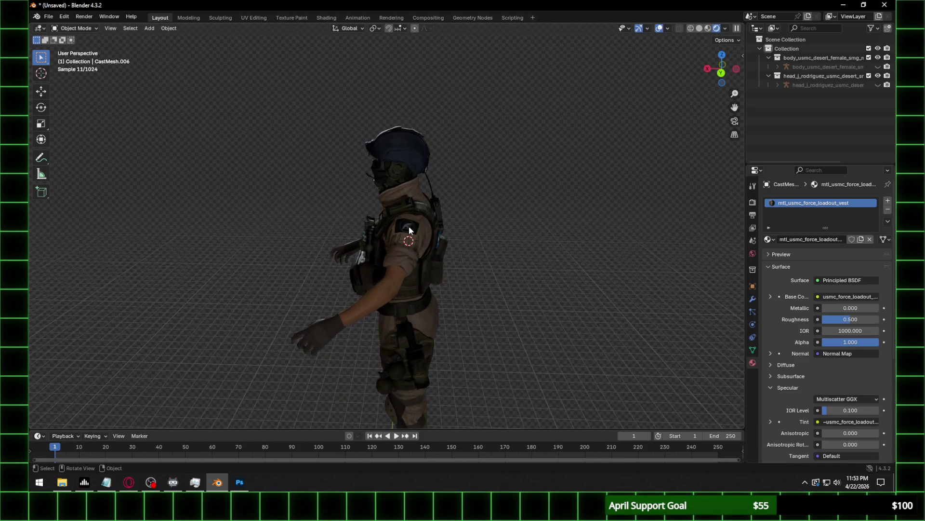
pyautogui.click(403, 369)
pyautogui.moveTo(424, 365)
pyautogui.mouseDown(button='middle')
pyautogui.moveTo(513, 319)
pyautogui.moveTo(478, 259)
pyautogui.mouseUp(button='middle')
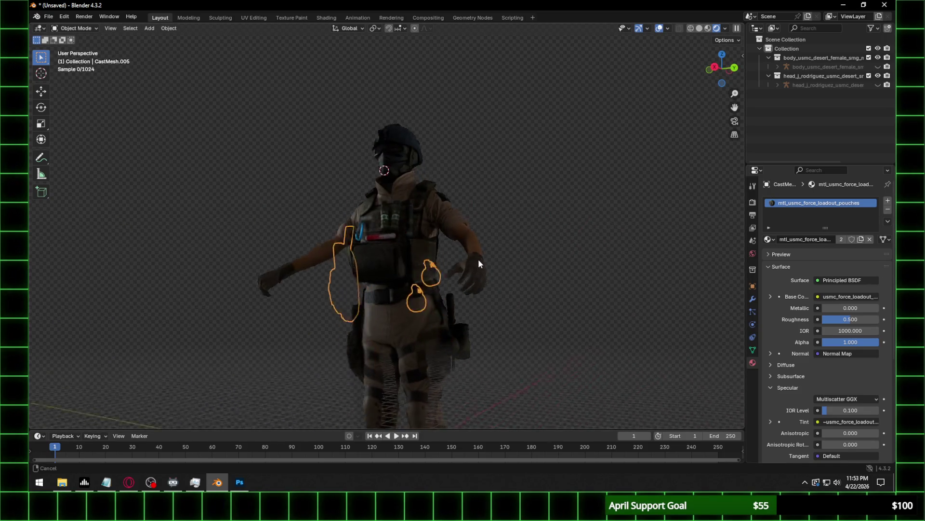
pyautogui.scroll(5, 452, 262)
pyautogui.moveTo(596, 340)
pyautogui.mouseDown(button='middle')
pyautogui.moveTo(547, 258)
pyautogui.moveTo(554, 275)
pyautogui.moveTo(400, 278)
pyautogui.mouseUp(button='middle')
pyautogui.scroll(3, 533, 265)
pyautogui.scroll(2, 548, 282)
pyautogui.scroll(-5, 537, 277)
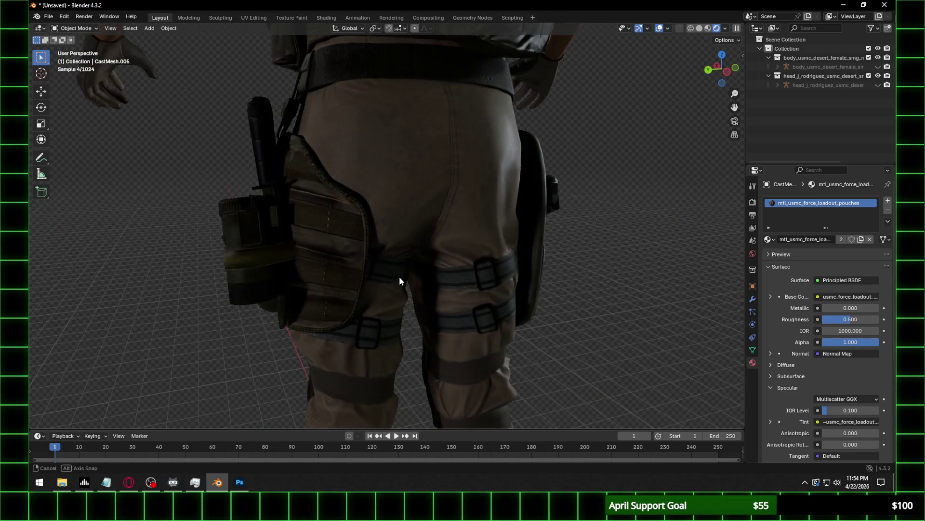
pyautogui.moveTo(451, 271)
pyautogui.mouseDown(button='middle')
pyautogui.moveTo(362, 255)
pyautogui.moveTo(494, 257)
pyautogui.moveTo(387, 250)
pyautogui.moveTo(466, 247)
pyautogui.mouseUp(button='middle')
pyautogui.scroll(-6, 465, 247)
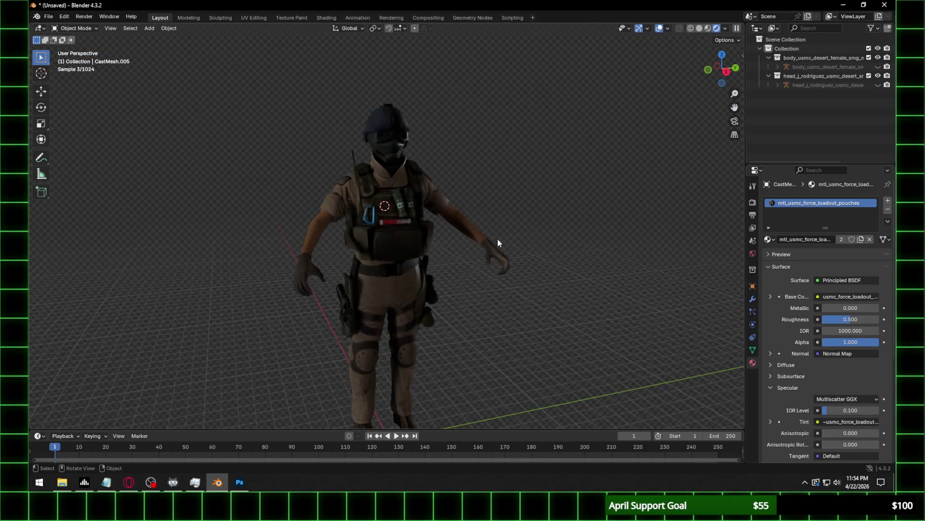
pyautogui.scroll(5, 479, 188)
pyautogui.moveTo(482, 210); pyautogui.dragTo(500, 194, button='middle')
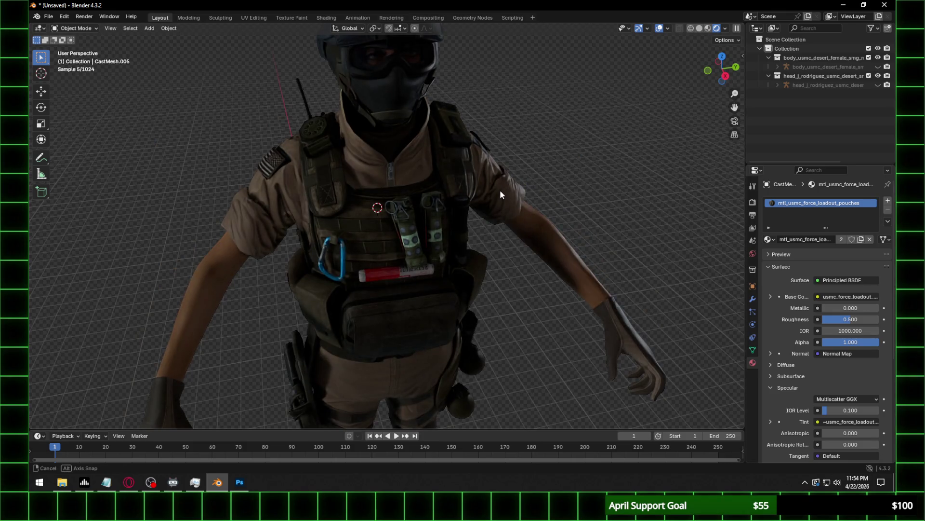
pyautogui.scroll(-2, 502, 190)
pyautogui.scroll(-2, 535, 169)
pyautogui.scroll(-2, 535, 165)
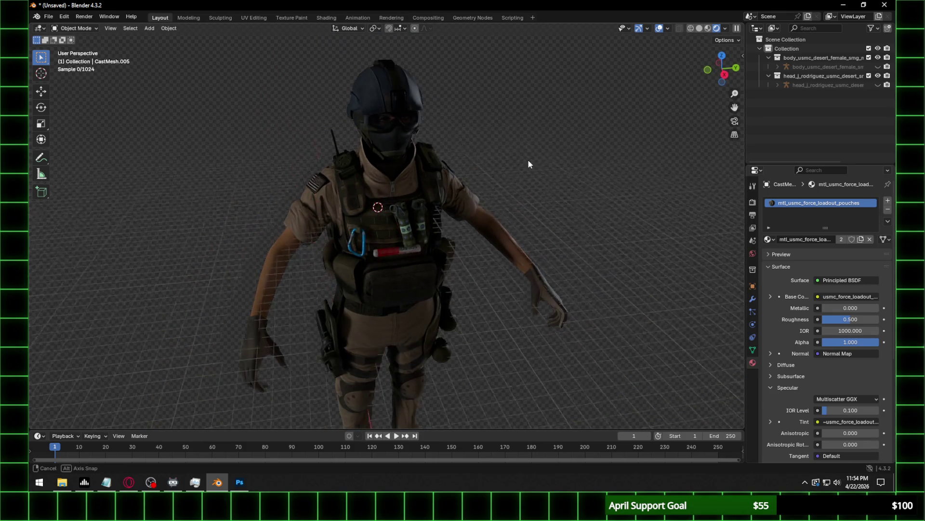
pyautogui.moveTo(528, 164); pyautogui.dragTo(529, 154, button='middle')
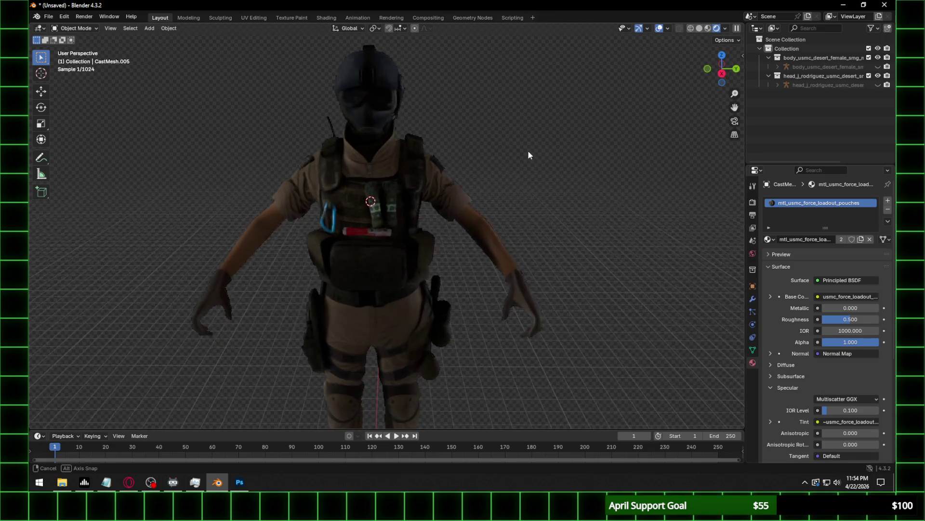
pyautogui.click(722, 74)
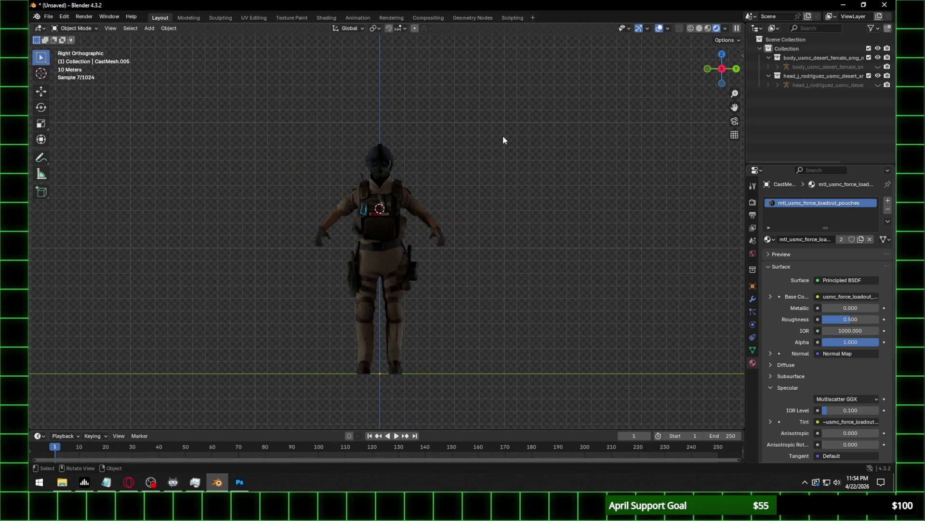
# Save the project as Rust USMC SMG.blend in Modern Warfare Remastered > Multiplayer Characters > Rust.
pyautogui.hotkey('ctrl', 's')
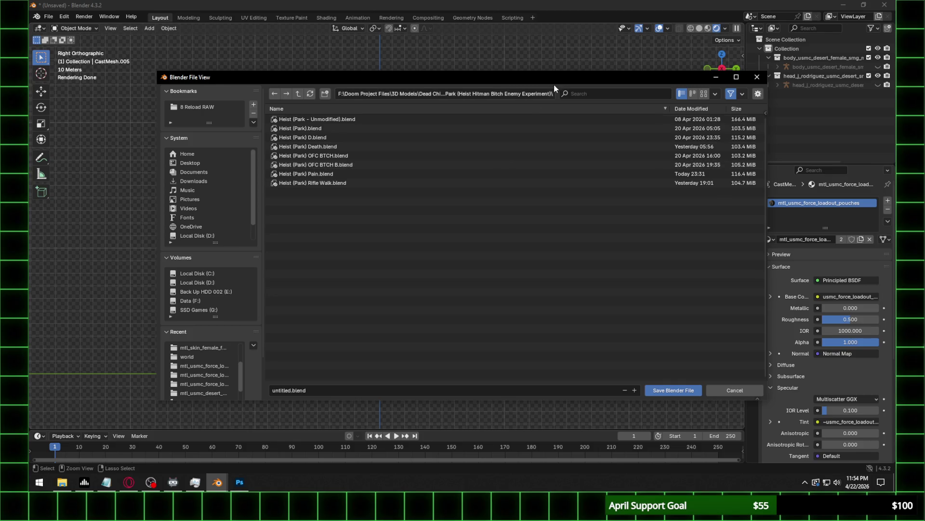
pyautogui.click(298, 94)
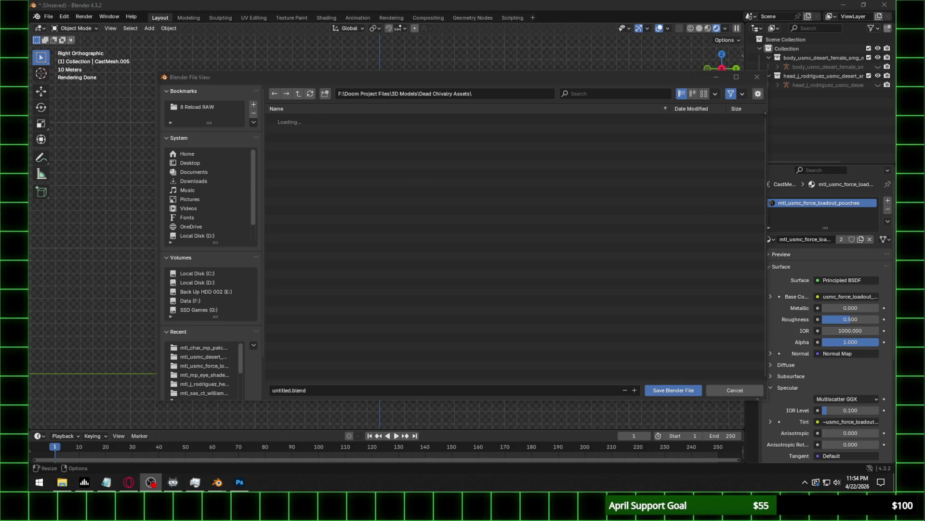
pyautogui.moveTo(764, 127)
pyautogui.mouseDown()
pyautogui.moveTo(750, 289)
pyautogui.moveTo(747, 236)
pyautogui.mouseUp()
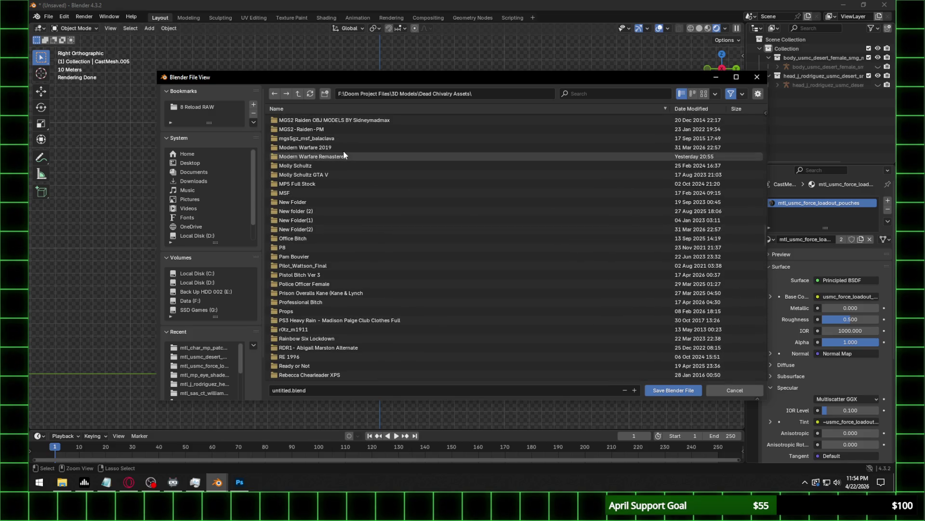
pyautogui.click(343, 154)
pyautogui.click(344, 119)
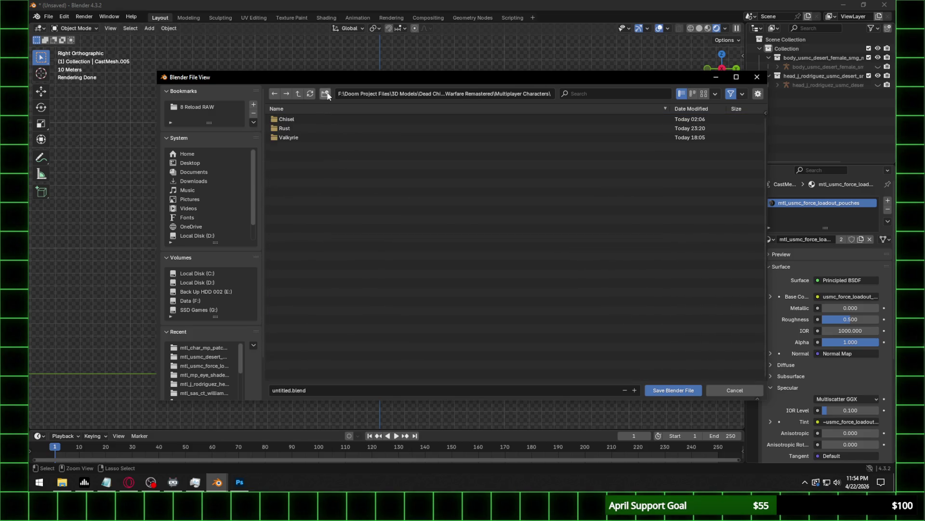
pyautogui.click(314, 128)
pyautogui.click(368, 390)
pyautogui.write('Rust')
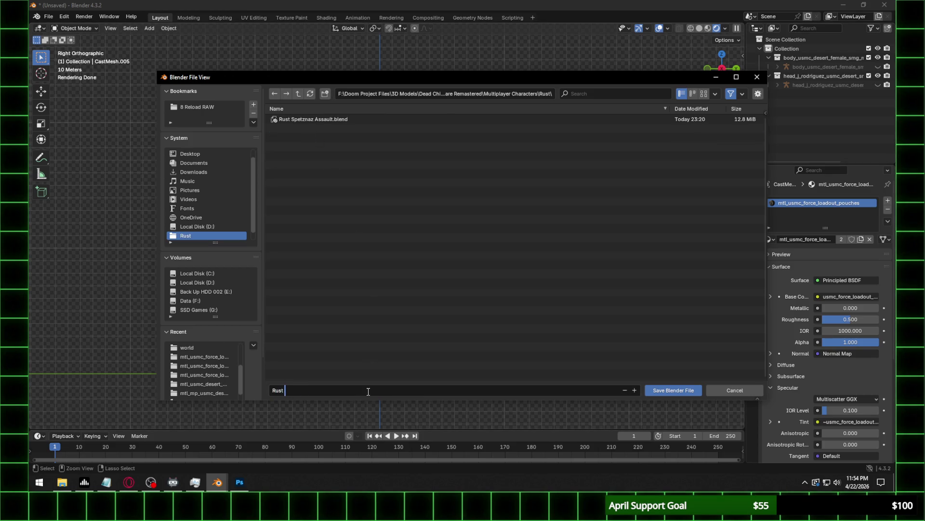
pyautogui.write('SMC SMG')
pyautogui.press('Return')
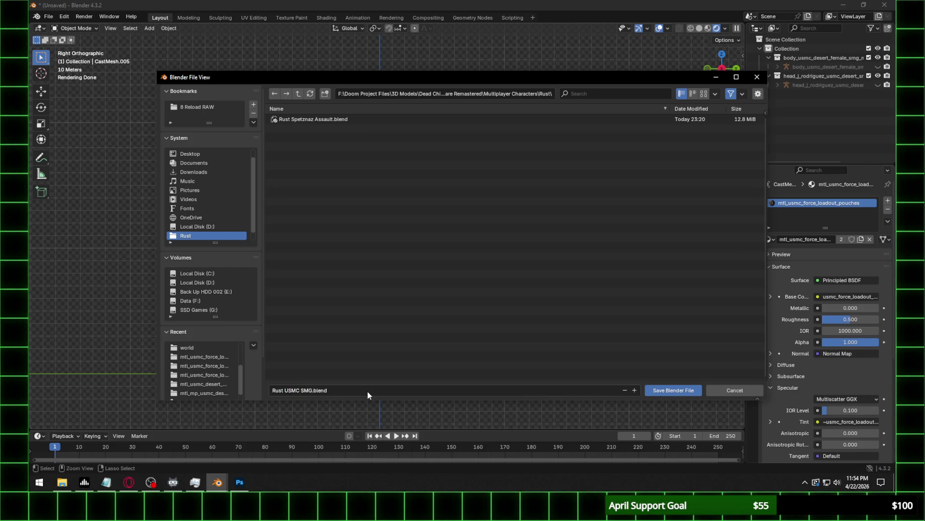
pyautogui.scroll(3, 386, 241)
# Unhide the body and head rigs and move in closer on the soldier's torso.
pyautogui.moveTo(362, 155)
pyautogui.mouseDown(button='middle')
pyautogui.moveTo(525, 174)
pyautogui.moveTo(484, 172)
pyautogui.mouseUp(button='middle')
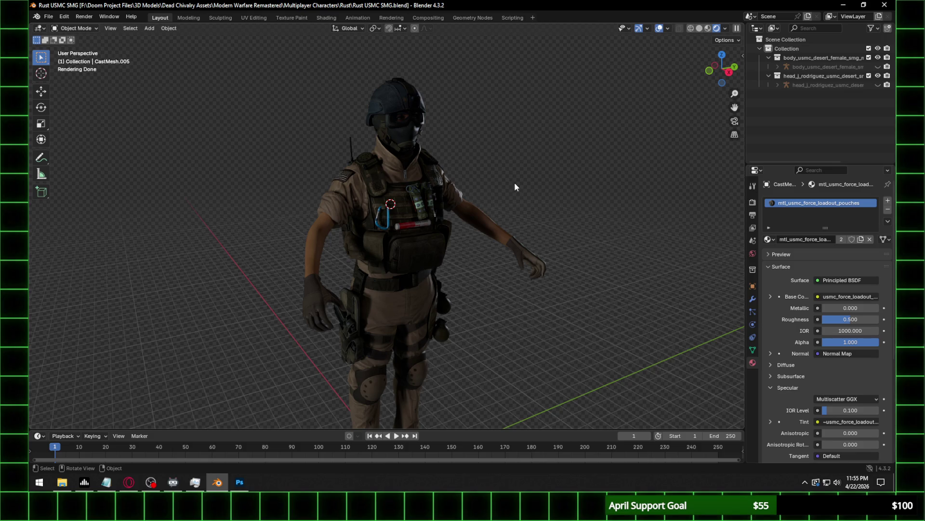
pyautogui.click(878, 66)
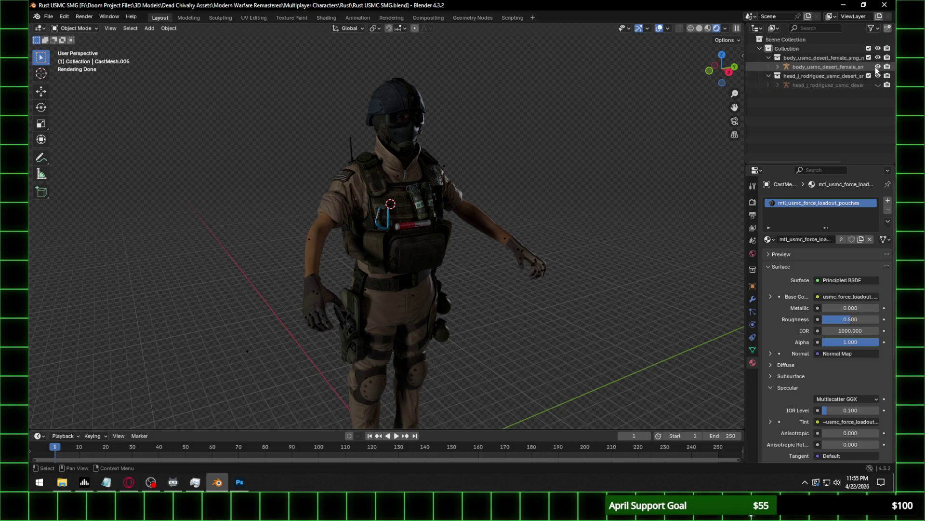
pyautogui.click(877, 84)
pyautogui.scroll(3, 354, 205)
pyautogui.moveTo(354, 205); pyautogui.dragTo(342, 183, button='middle')
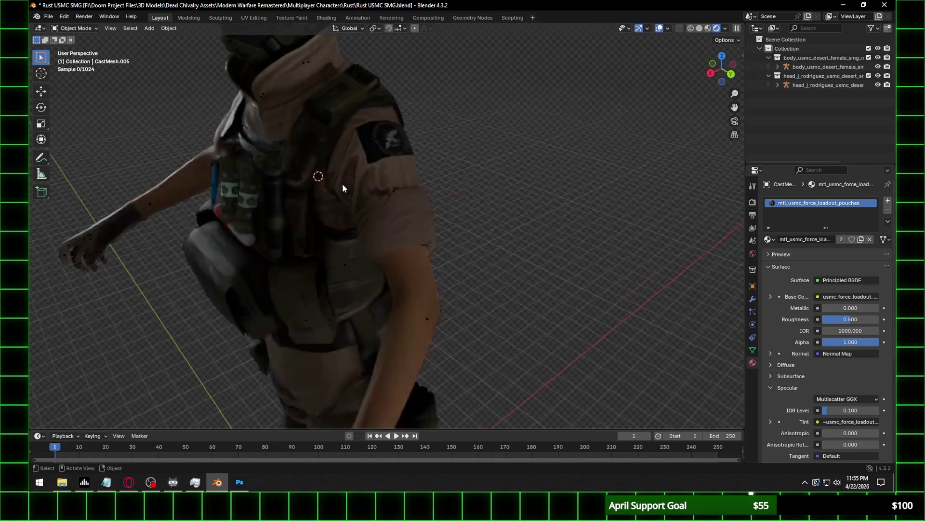
pyautogui.keyDown('shift'); pyautogui.moveTo(372, 146); pyautogui.dragTo(523, 186, button='middle'); pyautogui.keyUp('shift')
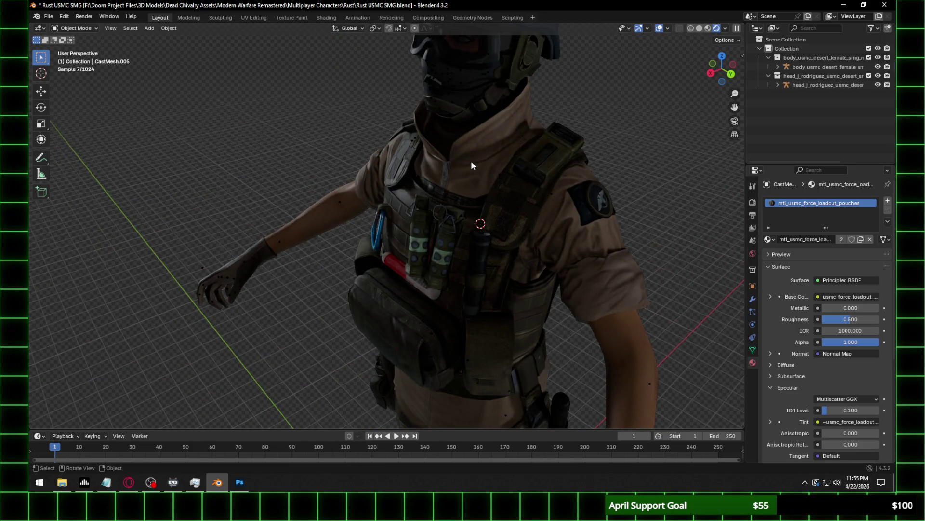
pyautogui.click(470, 160)
pyautogui.click(77, 28)
pyautogui.click(72, 60)
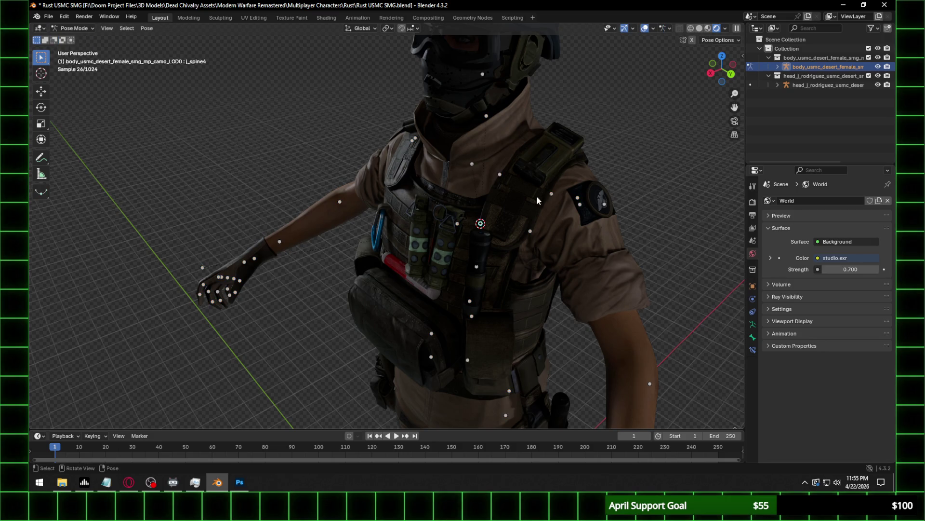
pyautogui.click(578, 198)
pyautogui.press('r')
pyautogui.press('r')
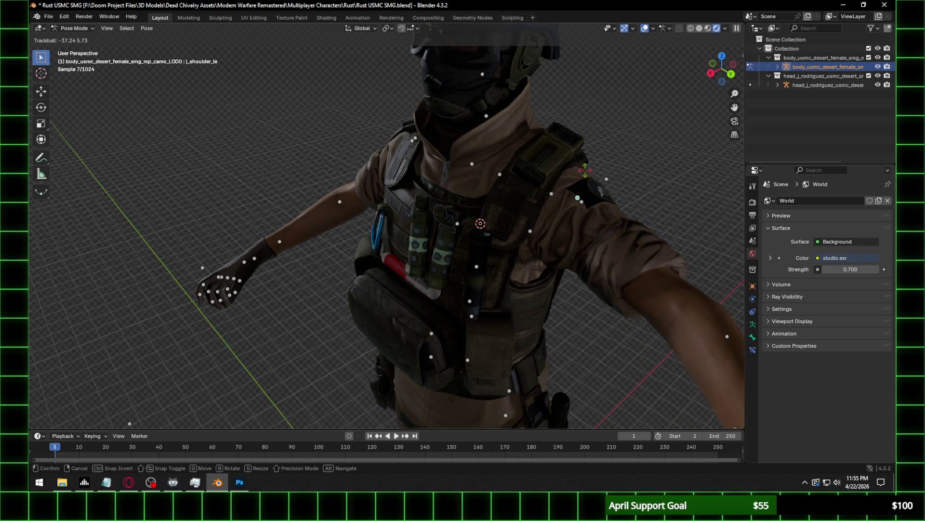
pyautogui.rightClick(585, 172)
pyautogui.scroll(-5, 585, 172)
pyautogui.moveTo(585, 172); pyautogui.dragTo(458, 149, button='middle')
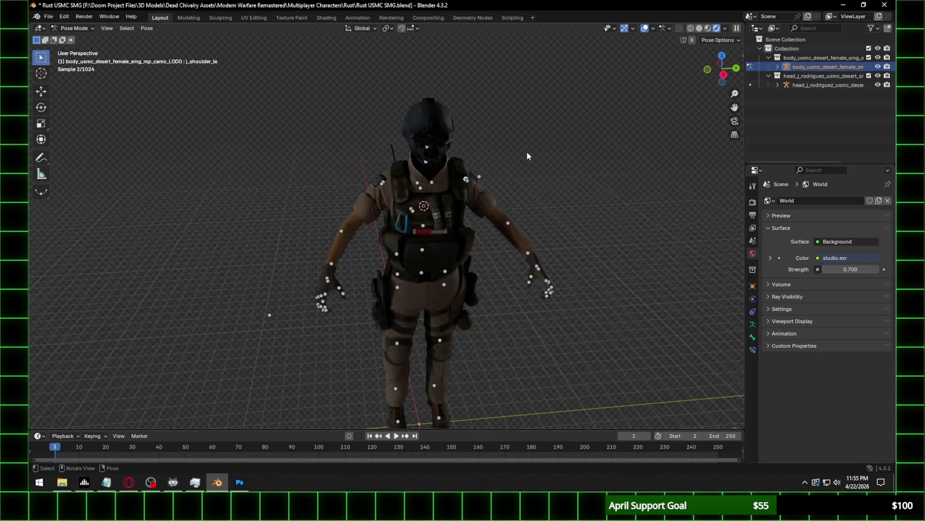
pyautogui.scroll(5, 527, 155)
pyautogui.moveTo(525, 120)
pyautogui.mouseDown(button='middle')
pyautogui.moveTo(520, 175)
pyautogui.moveTo(515, 166)
pyautogui.moveTo(529, 170)
pyautogui.moveTo(467, 158)
pyautogui.mouseUp(button='middle')
pyautogui.scroll(4, 520, 187)
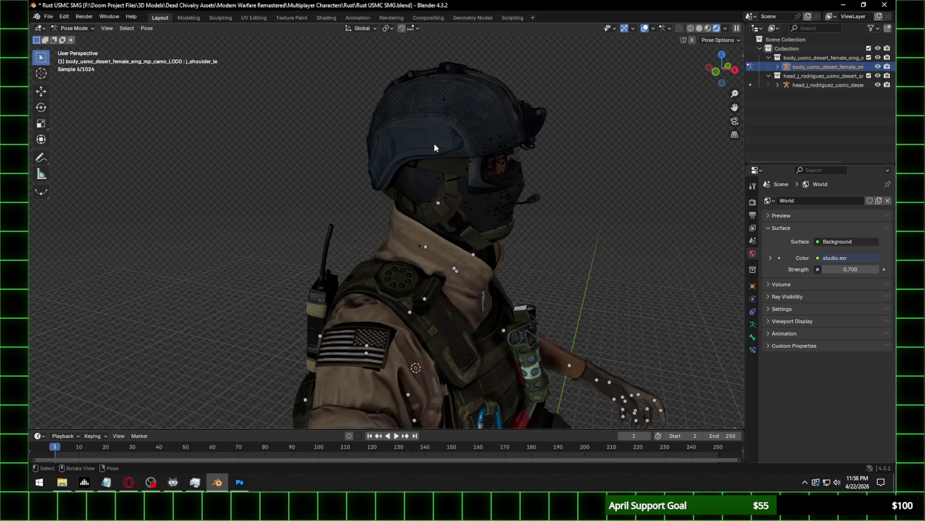
pyautogui.click(74, 28)
pyautogui.click(74, 38)
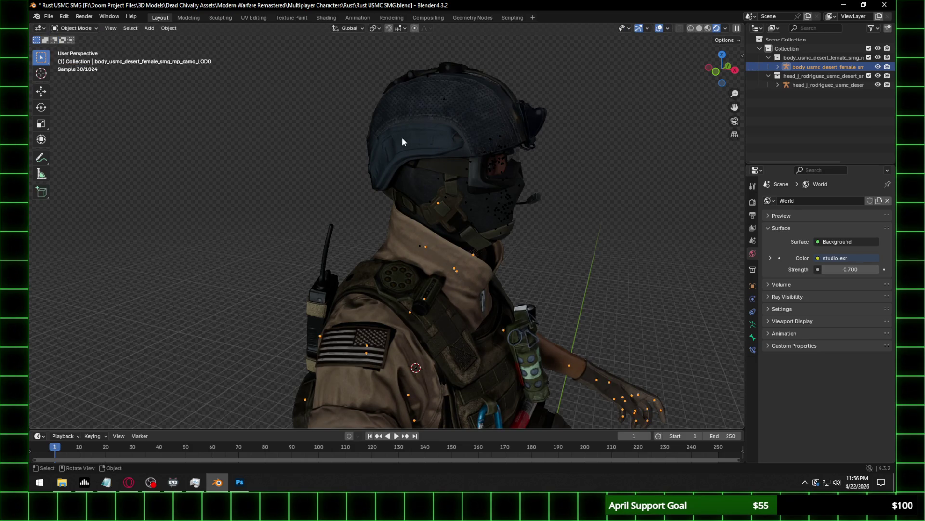
pyautogui.click(426, 152)
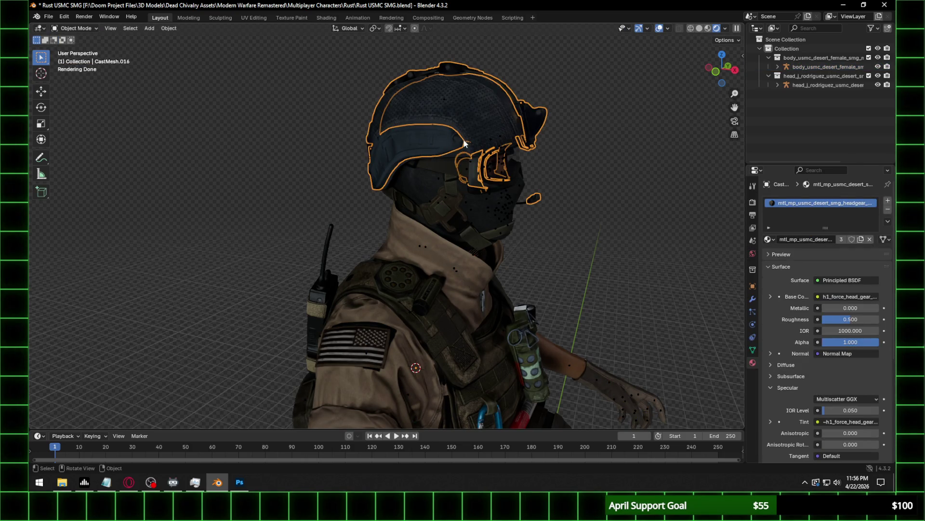
pyautogui.scroll(2, 464, 143)
pyautogui.keyDown('shift'); pyautogui.moveTo(480, 98); pyautogui.dragTo(432, 210, button='middle'); pyautogui.keyUp('shift')
pyautogui.scroll(2, 433, 208)
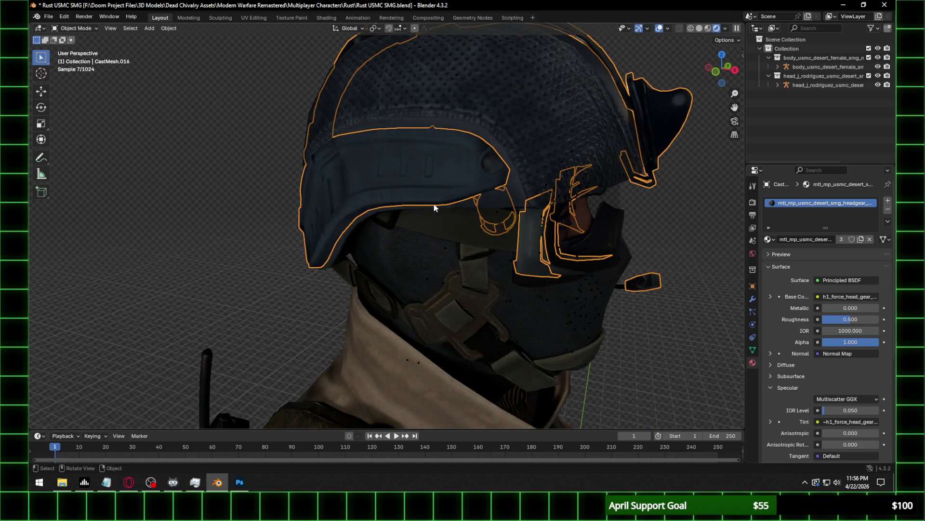
pyautogui.scroll(-1, 433, 208)
pyautogui.click(646, 233)
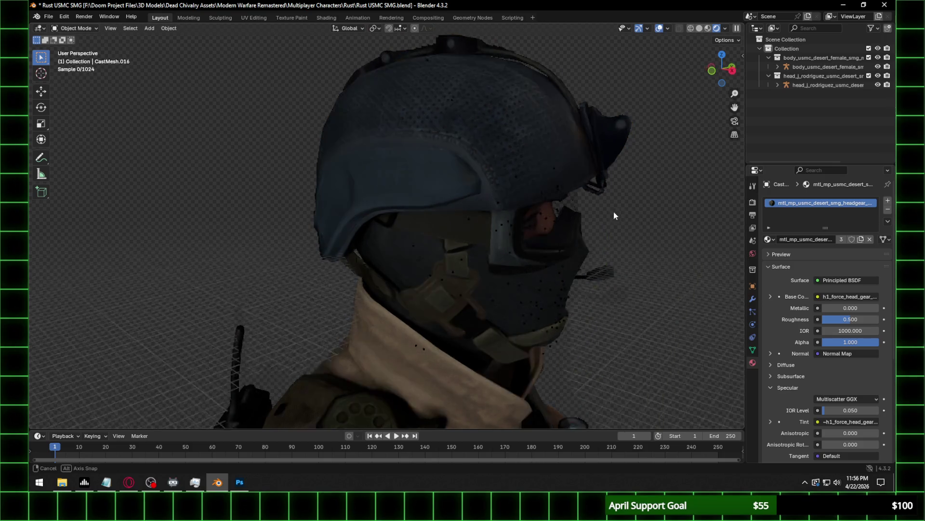
pyautogui.moveTo(640, 219); pyautogui.dragTo(639, 192, button='middle')
pyautogui.scroll(-2, 639, 192)
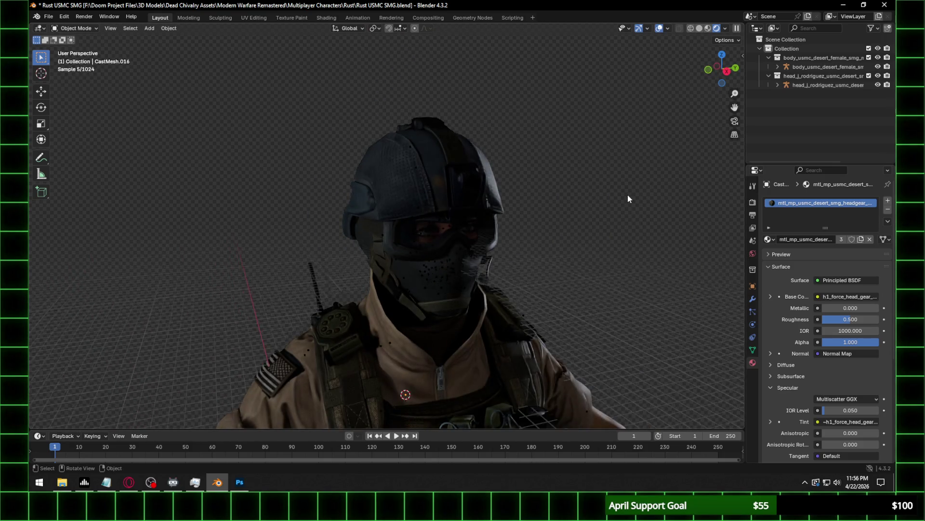
pyautogui.scroll(-2, 628, 196)
pyautogui.scroll(-1, 557, 249)
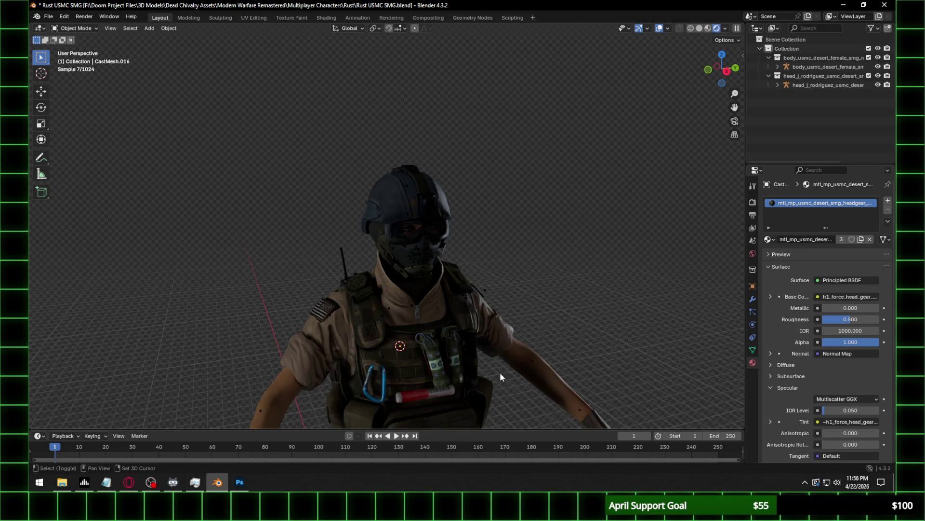
pyautogui.keyDown('shift'); pyautogui.moveTo(499, 372); pyautogui.dragTo(507, 152, button='middle'); pyautogui.keyUp('shift')
pyautogui.scroll(-2, 503, 168)
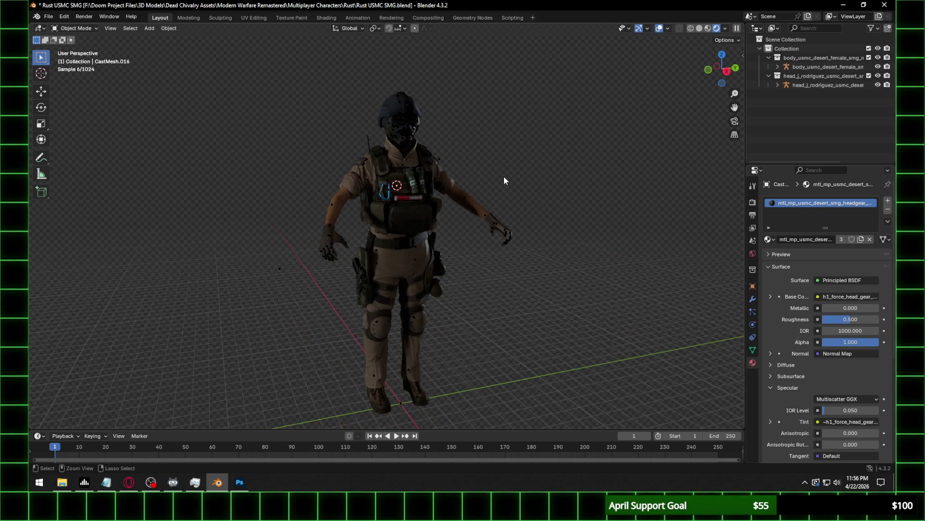
pyautogui.click(727, 71)
# Select the head rig, box-select its neck bones in Pose Mode, then return to Object Mode.
pyautogui.moveTo(421, 137)
pyautogui.keyDown('ctrl'); pyautogui.mouseDown(button='middle')
pyautogui.moveTo(439, 92)
pyautogui.moveTo(417, 193)
pyautogui.moveTo(482, 219)
pyautogui.moveTo(409, 216)
pyautogui.mouseUp(button='middle'); pyautogui.keyUp('ctrl')
pyautogui.click(409, 217)
pyautogui.scroll(3, 417, 223)
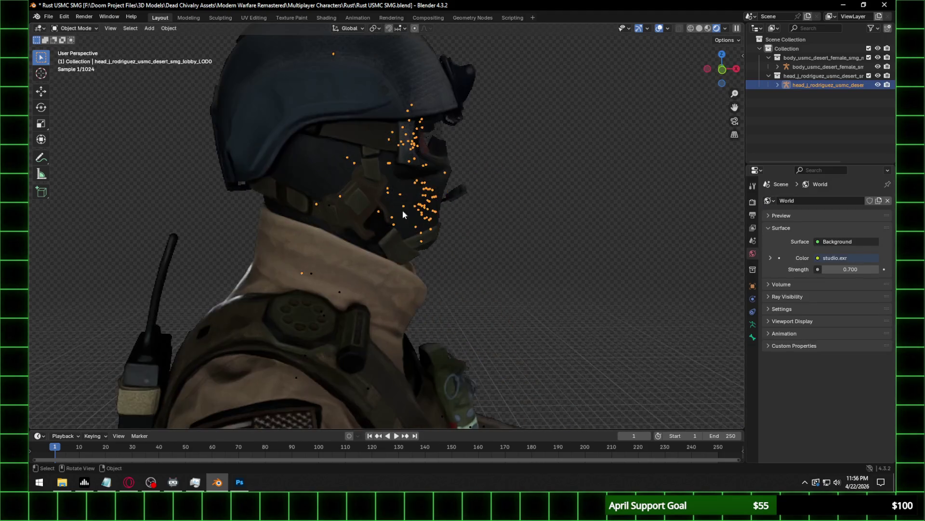
pyautogui.click(75, 28)
pyautogui.click(72, 60)
pyautogui.scroll(-1, 389, 185)
pyautogui.moveTo(291, 200); pyautogui.dragTo(337, 258)
pyautogui.click(74, 28)
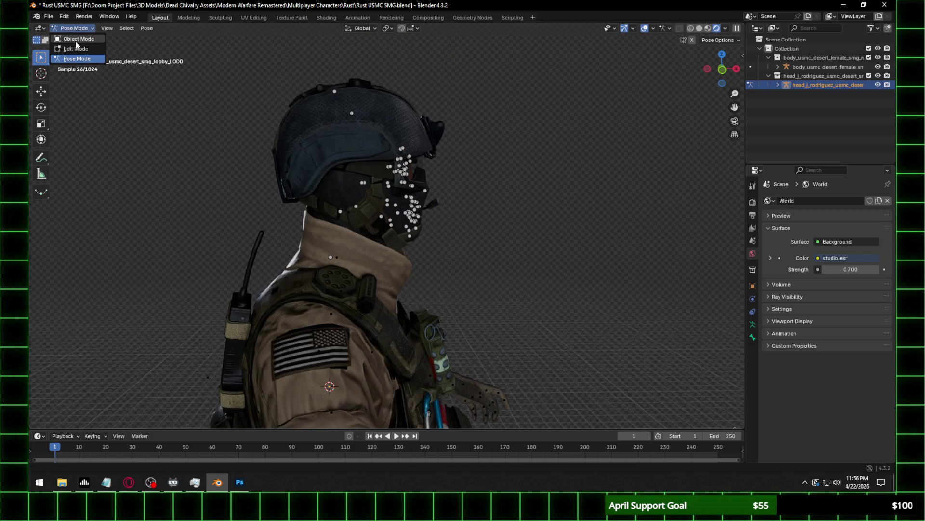
pyautogui.click(78, 44)
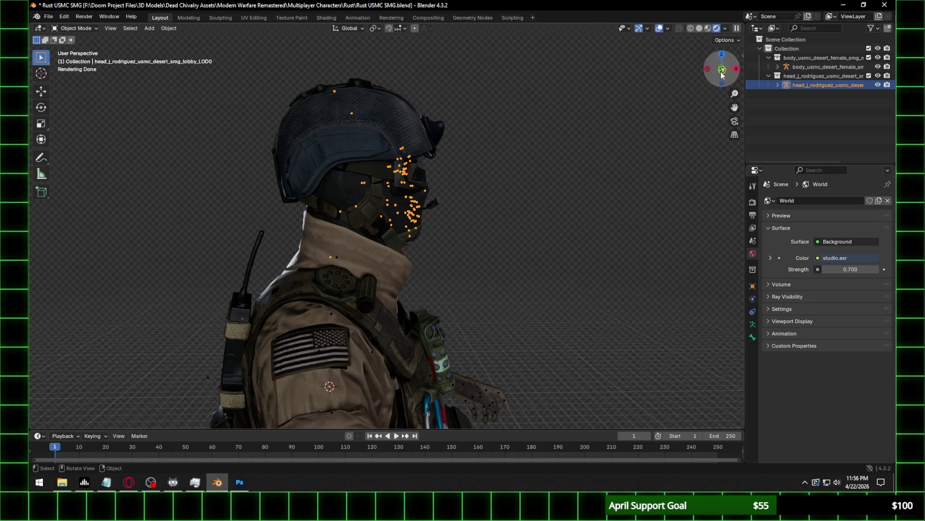
# In front view, rotate the head rig slightly about the global Y axis.
pyautogui.click(722, 70)
pyautogui.keyDown('shift'); pyautogui.moveTo(406, 256); pyautogui.dragTo(442, 218, button='middle'); pyautogui.keyUp('shift')
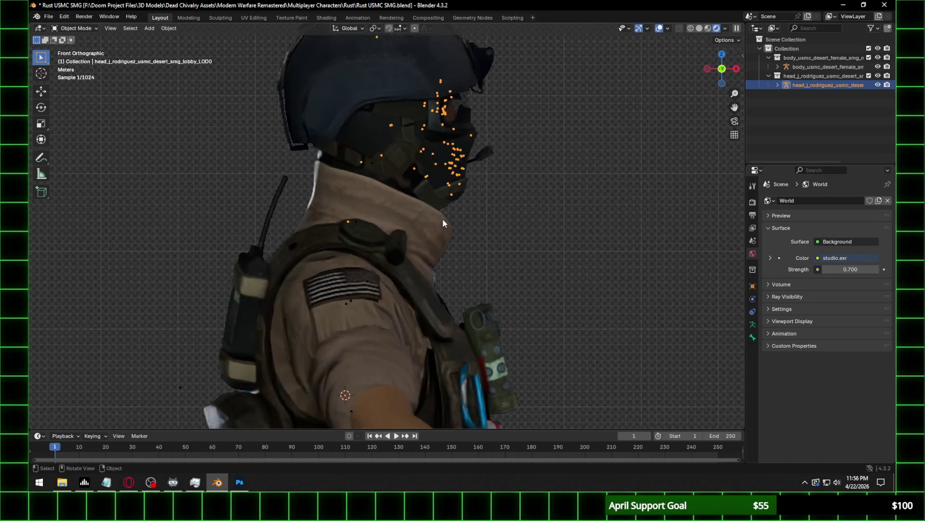
pyautogui.press('r')
pyautogui.press('y')
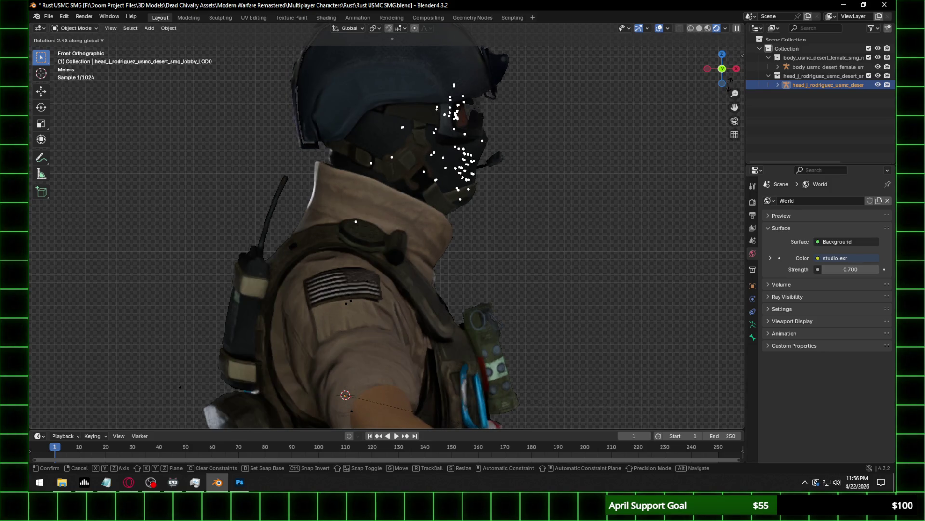
pyautogui.click(735, 95)
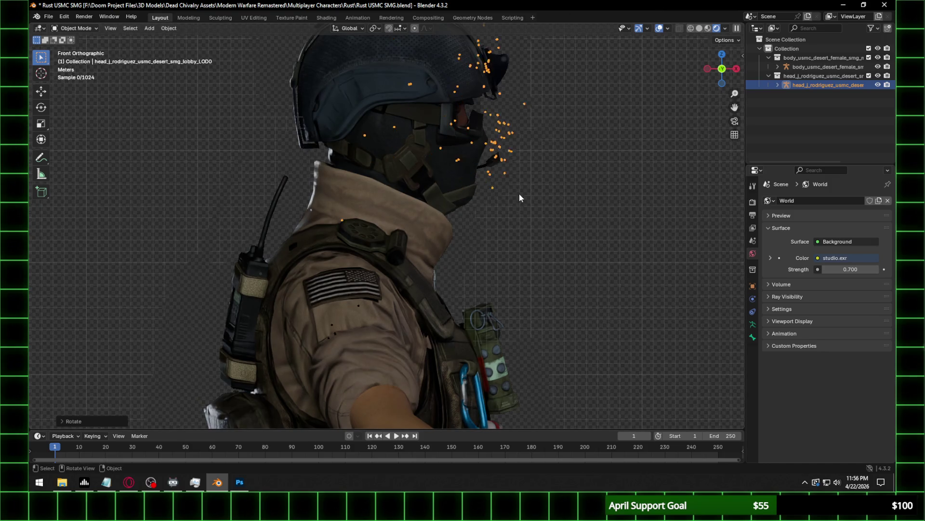
# Switch to Solid shading, nudge the head rig about Y again, and orbit to a full perspective view.
pyautogui.scroll(3, 412, 188)
pyautogui.scroll(2, 484, 142)
pyautogui.click(700, 28)
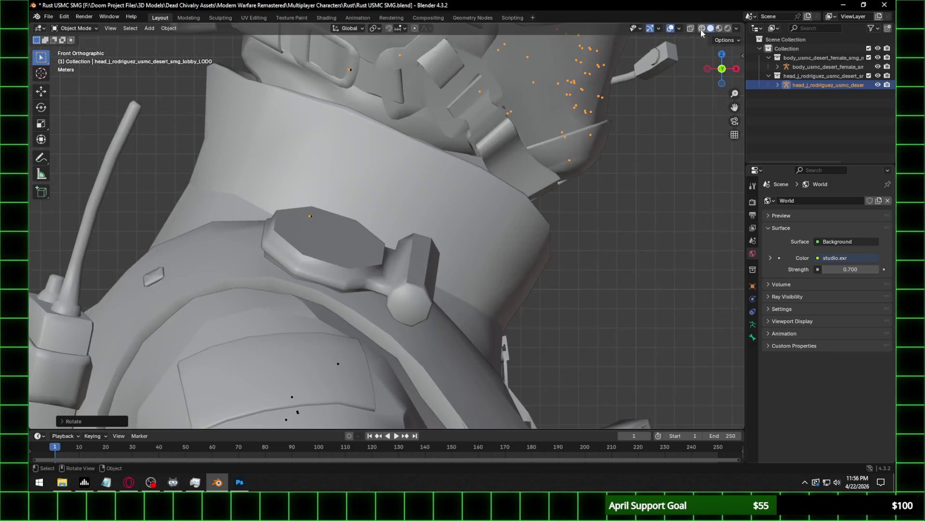
pyautogui.press('r')
pyautogui.press('y')
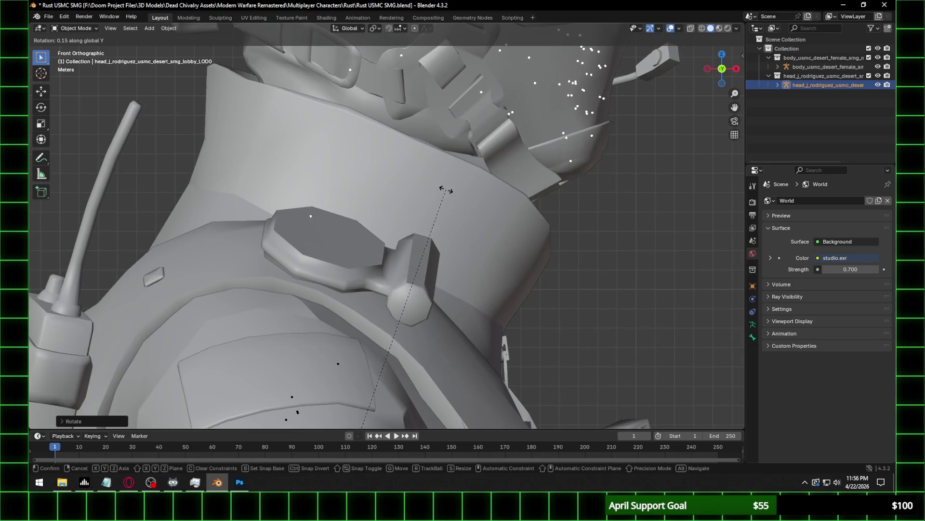
pyautogui.click(453, 202)
pyautogui.scroll(-8, 452, 212)
pyautogui.moveTo(452, 224)
pyautogui.mouseDown(button='middle')
pyautogui.moveTo(372, 190)
pyautogui.moveTo(438, 180)
pyautogui.mouseUp(button='middle')
pyautogui.click(75, 28)
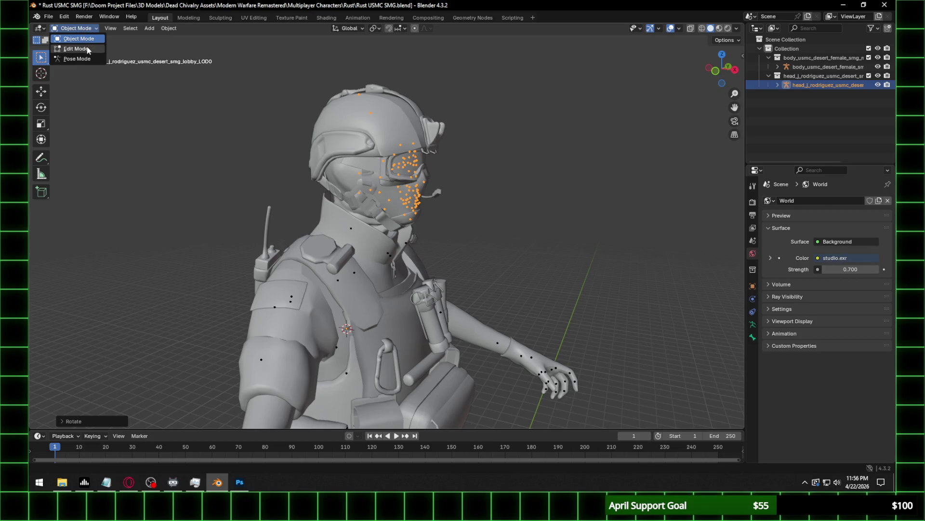
# Delete the extra neck bone from the head rig in Edit Mode, then return to Object Mode.
pyautogui.click(82, 48)
pyautogui.moveTo(376, 179); pyautogui.dragTo(441, 178, button='middle')
pyautogui.click(358, 226)
pyautogui.scroll(1, 378, 194)
pyautogui.moveTo(377, 194); pyautogui.dragTo(378, 254, button='middle')
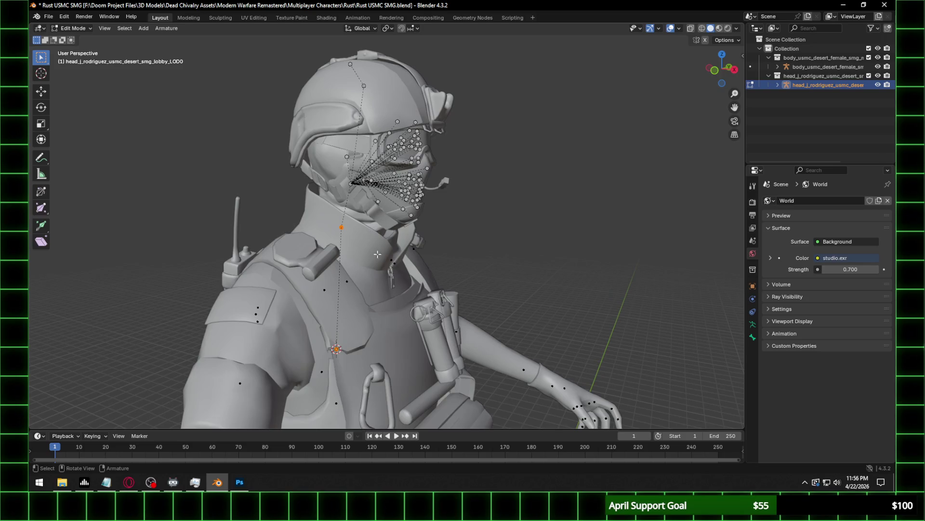
pyautogui.press('x')
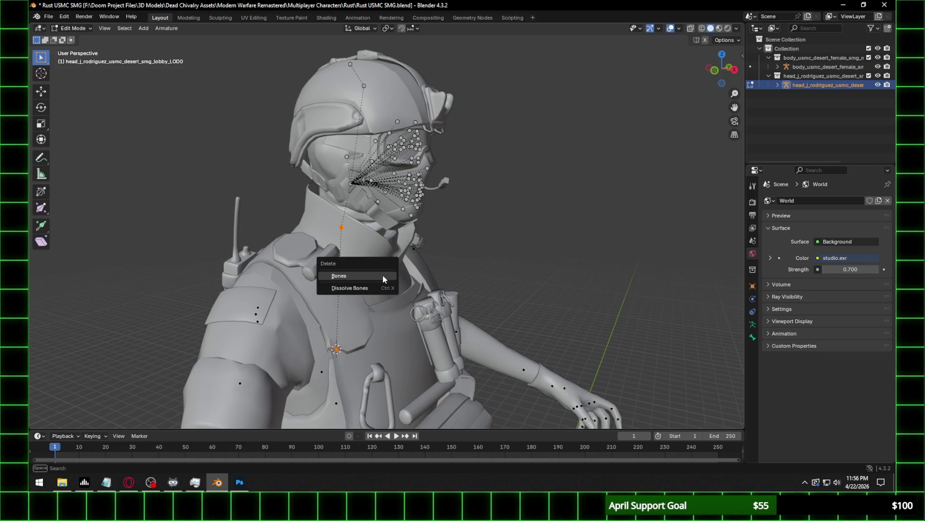
pyautogui.click(383, 276)
pyautogui.scroll(3, 382, 276)
pyautogui.click(75, 28)
pyautogui.click(80, 39)
# Delete the extra shoulder bone from the body rig in Edit Mode.
pyautogui.moveTo(433, 140); pyautogui.dragTo(398, 186, button='middle')
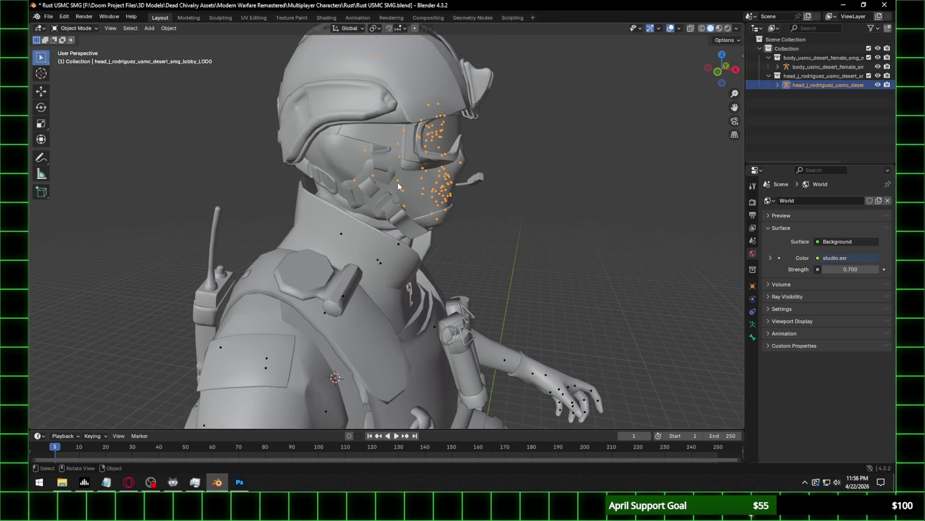
pyautogui.click(344, 232)
pyautogui.click(75, 28)
pyautogui.click(72, 49)
pyautogui.moveTo(338, 144)
pyautogui.mouseDown(button='middle')
pyautogui.moveTo(392, 111)
pyautogui.moveTo(379, 120)
pyautogui.mouseUp(button='middle')
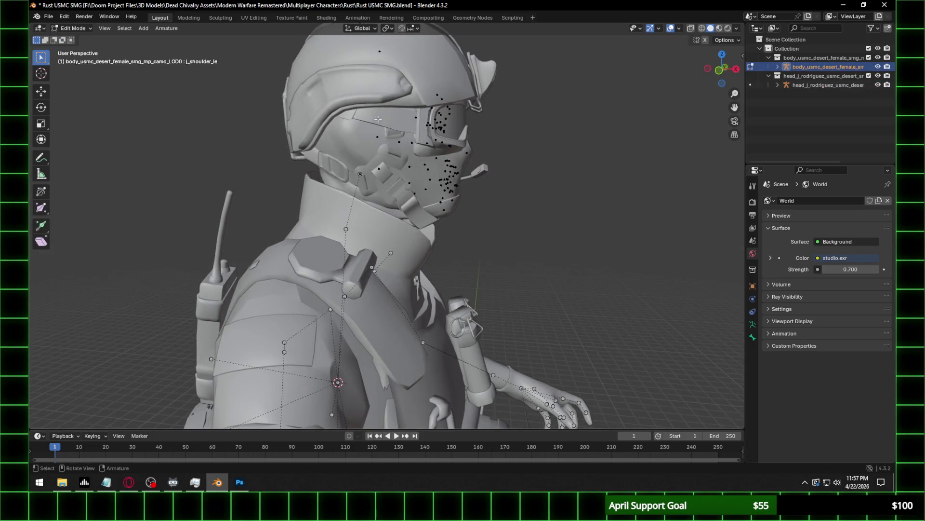
pyautogui.press('x')
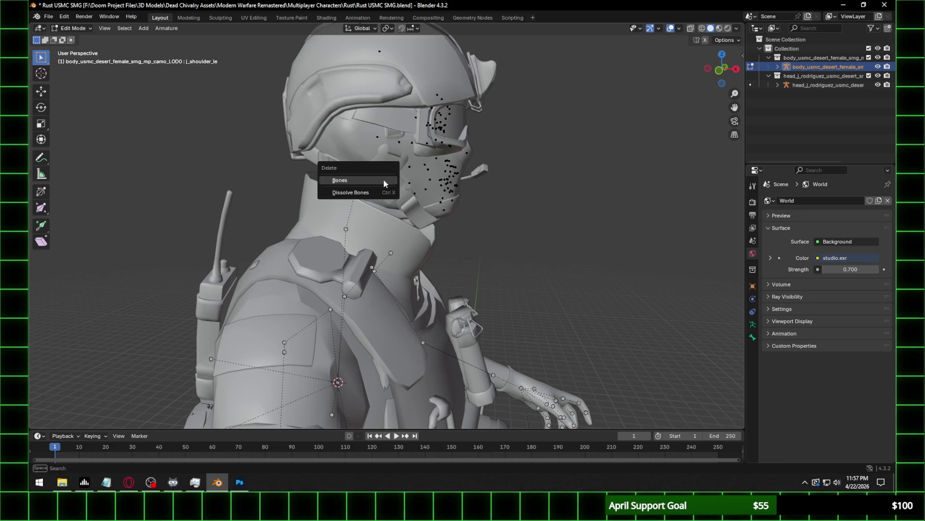
pyautogui.click(383, 179)
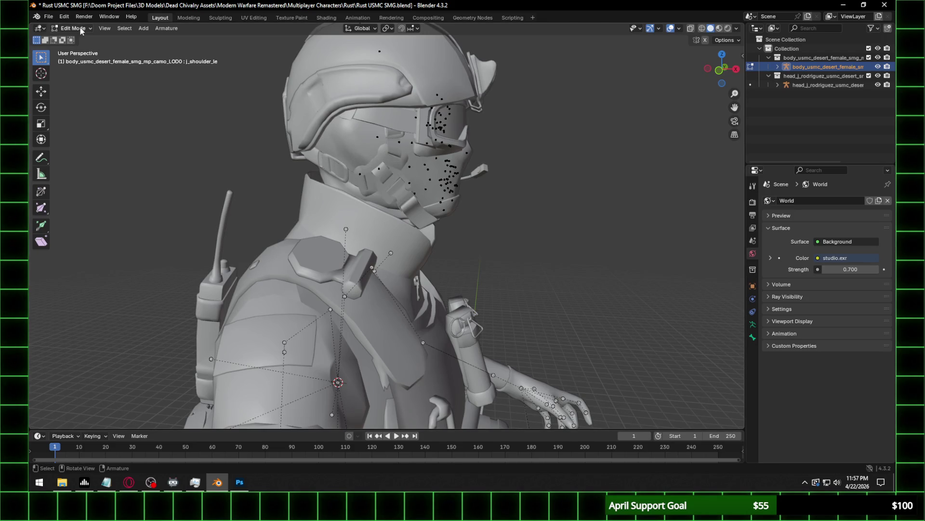
pyautogui.press('Tab')
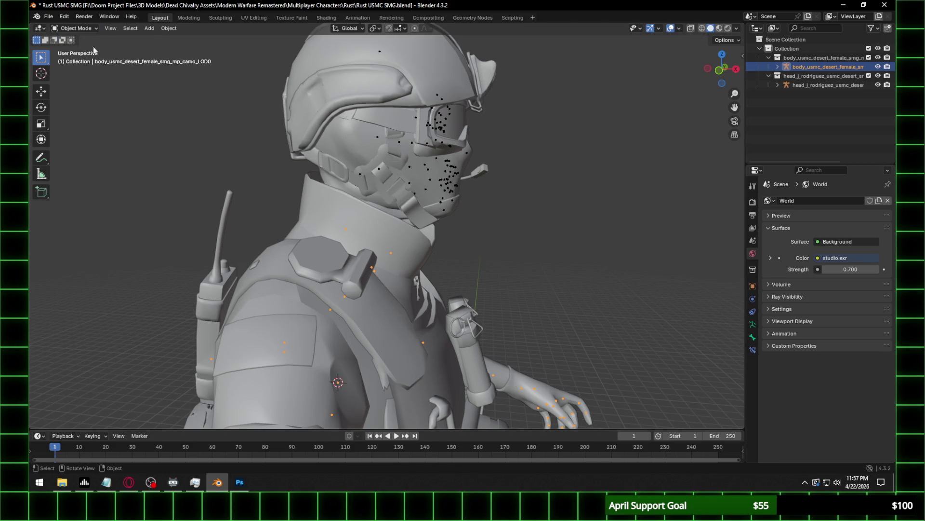
# Reset the head rig's origin and apply its transforms.
pyautogui.keyDown('shift'); pyautogui.click(363, 173); pyautogui.keyUp('shift')
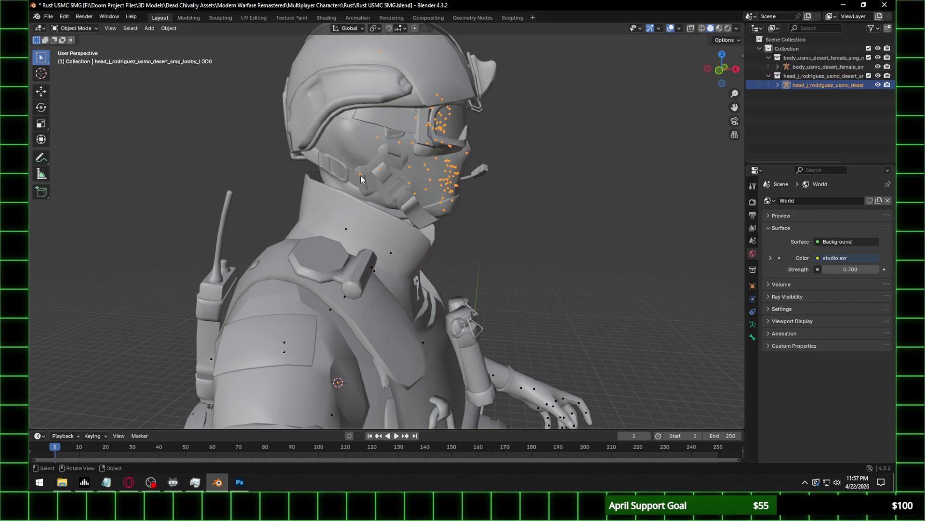
pyautogui.keyDown('shift'); pyautogui.click(348, 229); pyautogui.keyUp('shift')
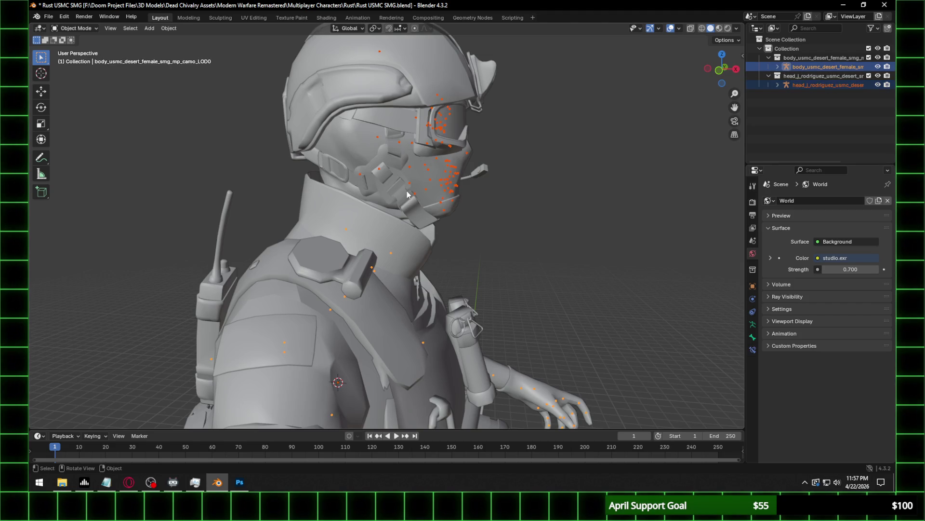
pyautogui.click(444, 182)
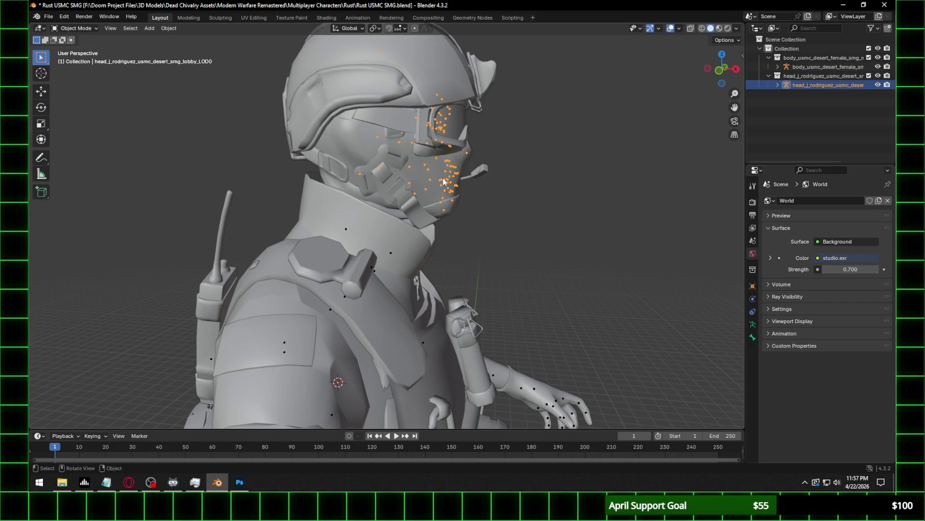
pyautogui.scroll(-6, 441, 178)
pyautogui.keyDown('shift'); pyautogui.scroll(-3, 413, 208); pyautogui.keyUp('shift')
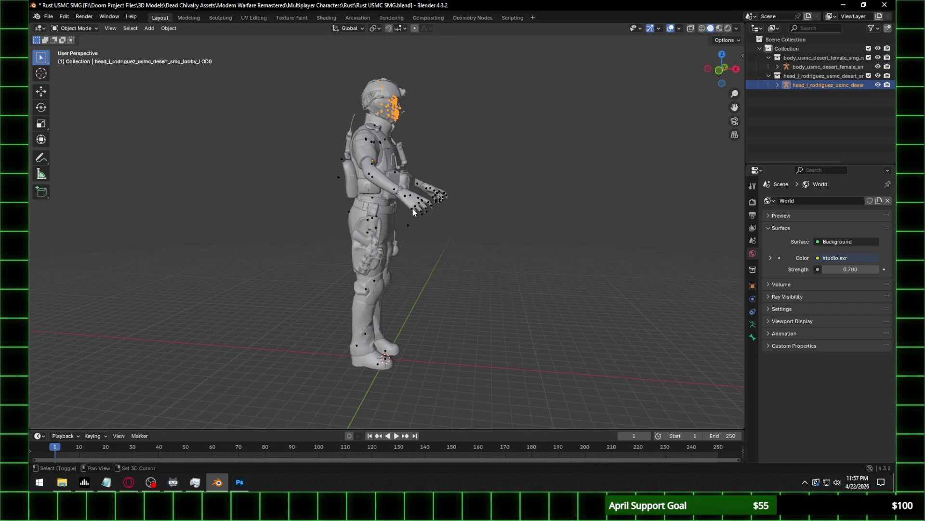
pyautogui.rightClick(395, 110)
pyautogui.moveTo(413, 36)
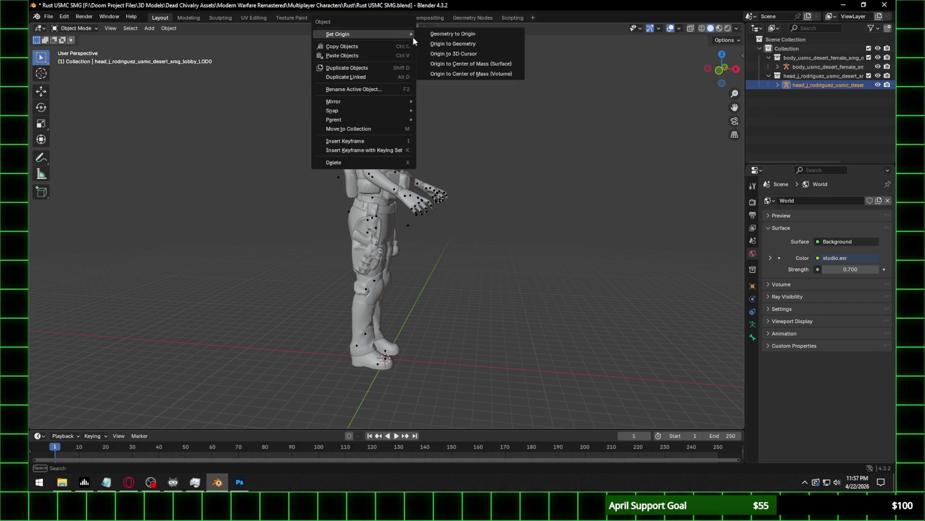
pyautogui.click(461, 58)
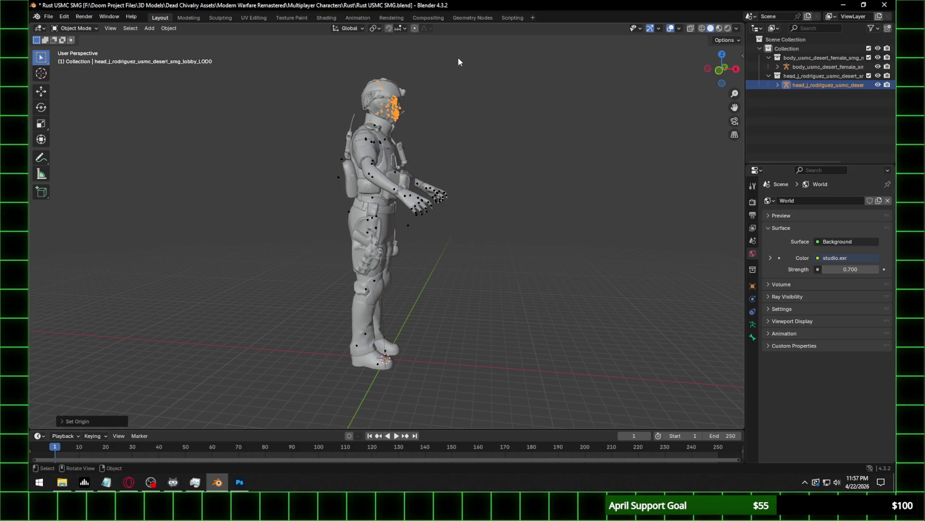
pyautogui.hotkey('ctrl', 'a')
pyautogui.click(398, 105)
# Apply the body rig's transforms with Ctrl+A.
pyautogui.scroll(2, 399, 108)
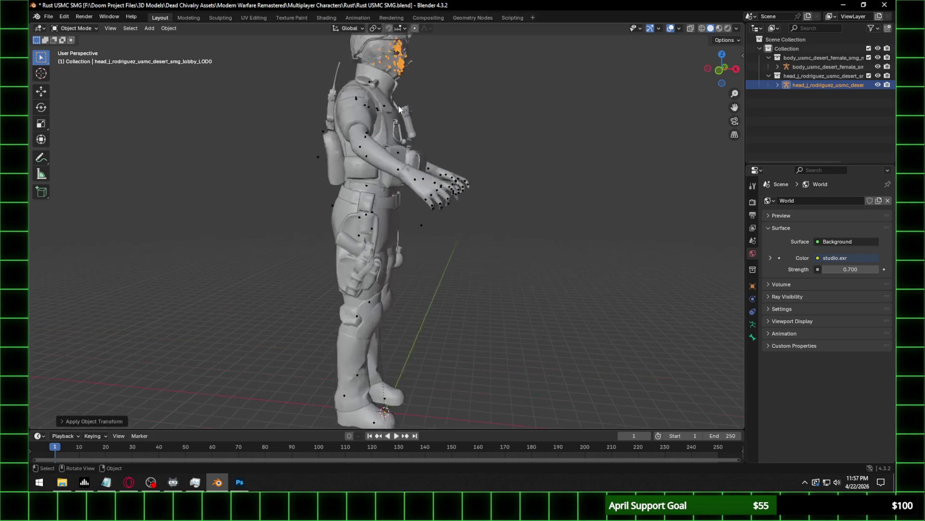
pyautogui.scroll(2, 469, 167)
pyautogui.scroll(1, 379, 145)
pyautogui.scroll(1, 375, 160)
pyautogui.scroll(1, 369, 174)
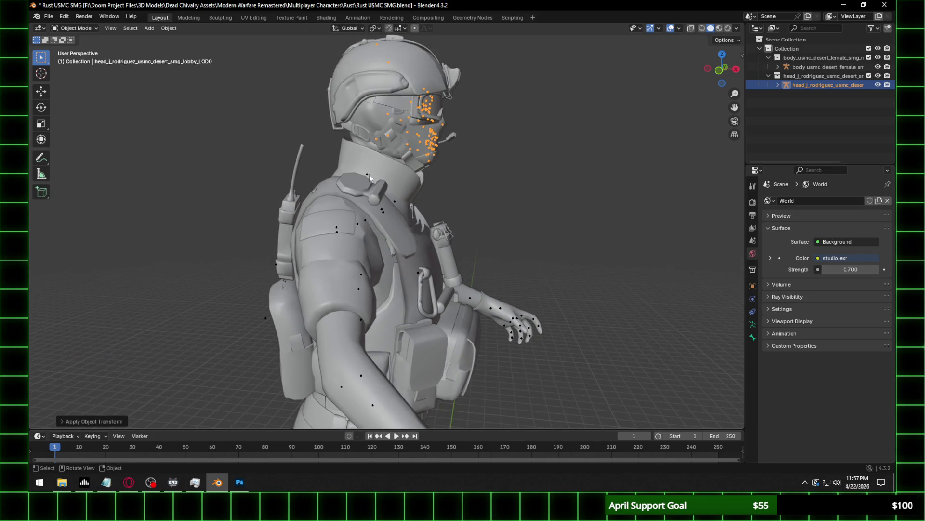
pyautogui.click(369, 175)
pyautogui.hotkey('ctrl', 'a')
pyautogui.click(509, 167)
# Join the head rig into the body rig with Ctrl+J, keeping the body active.
pyautogui.scroll(2, 391, 154)
pyautogui.scroll(3, 488, 180)
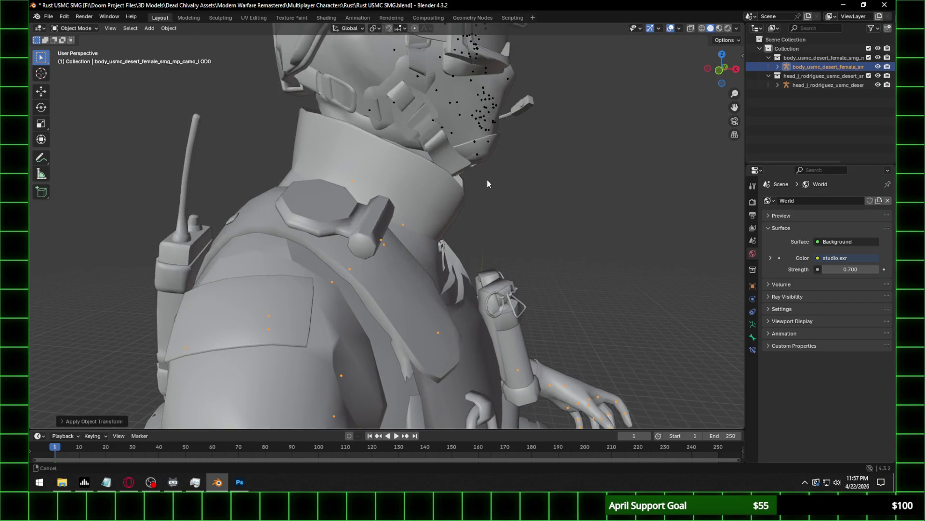
pyautogui.click(370, 110)
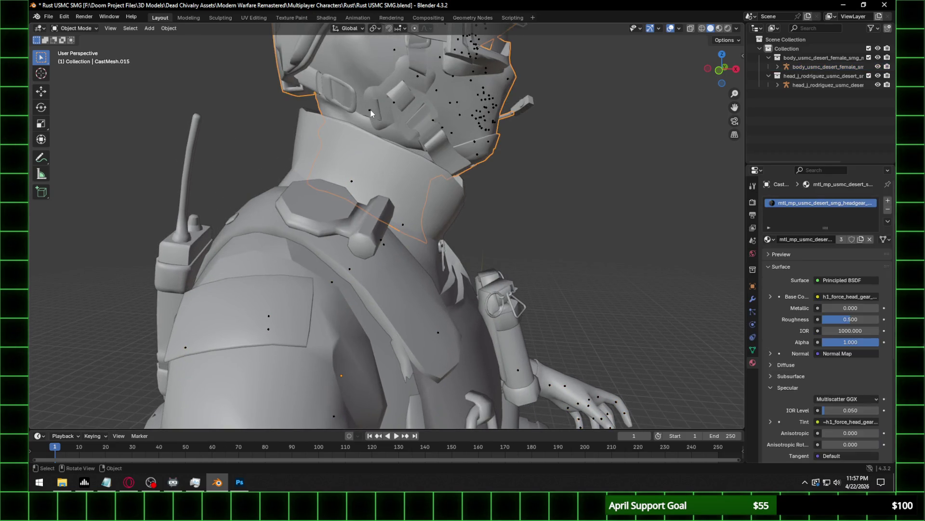
pyautogui.keyDown('shift'); pyautogui.click(354, 183); pyautogui.keyUp('shift')
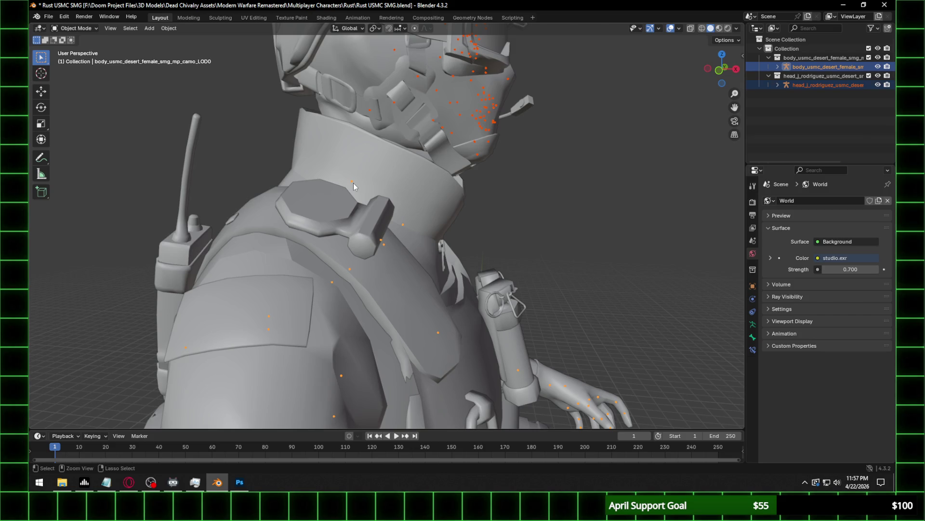
pyautogui.hotkey('ctrl', 'j')
pyautogui.click(78, 28)
pyautogui.click(91, 51)
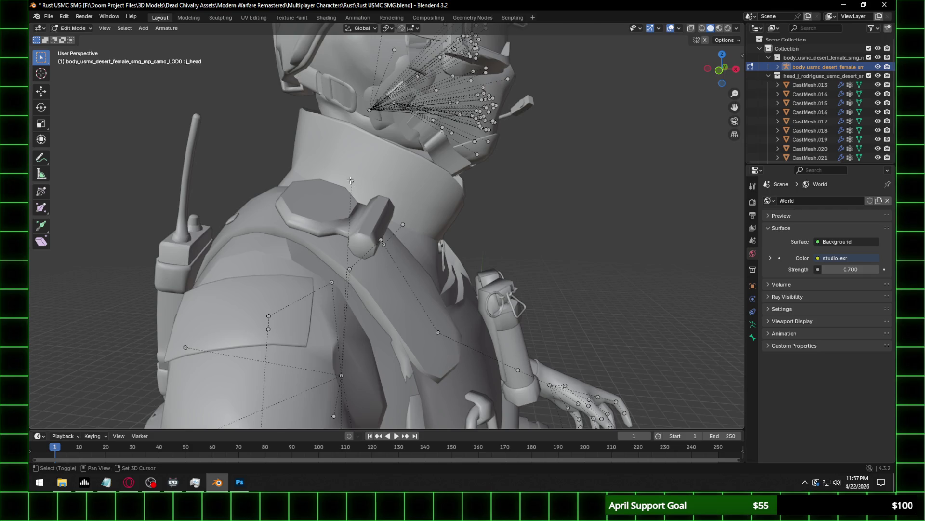
# Parent the head bones to the j_neck bone with a connected link.
pyautogui.rightClick(351, 181)
pyautogui.moveTo(351, 180)
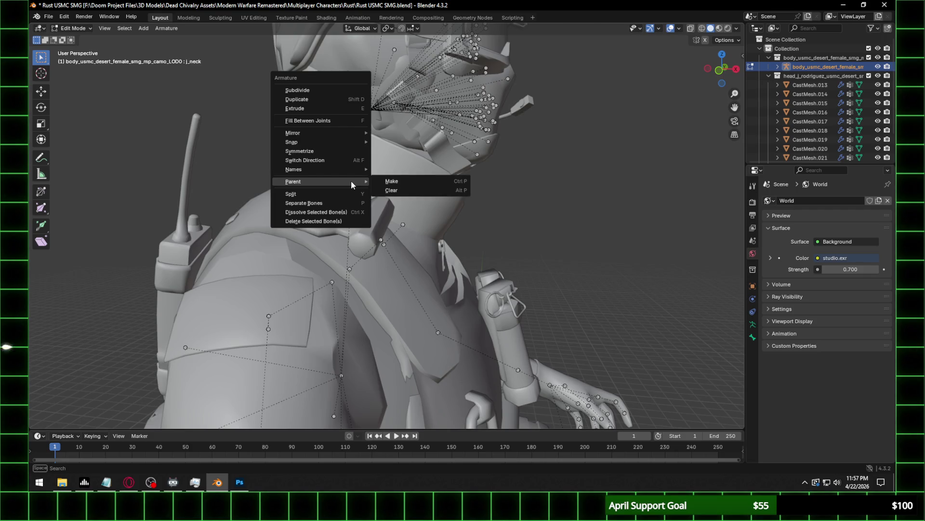
pyautogui.click(414, 180)
pyautogui.click(406, 183)
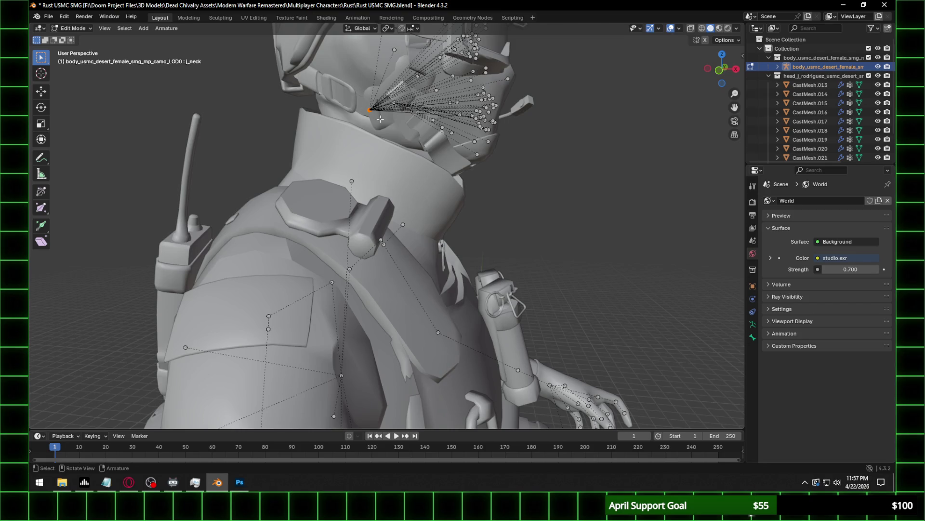
pyautogui.keyDown('shift'); pyautogui.click(351, 181); pyautogui.keyUp('shift')
pyautogui.rightClick(366, 177)
pyautogui.moveTo(371, 172)
pyautogui.click(446, 164)
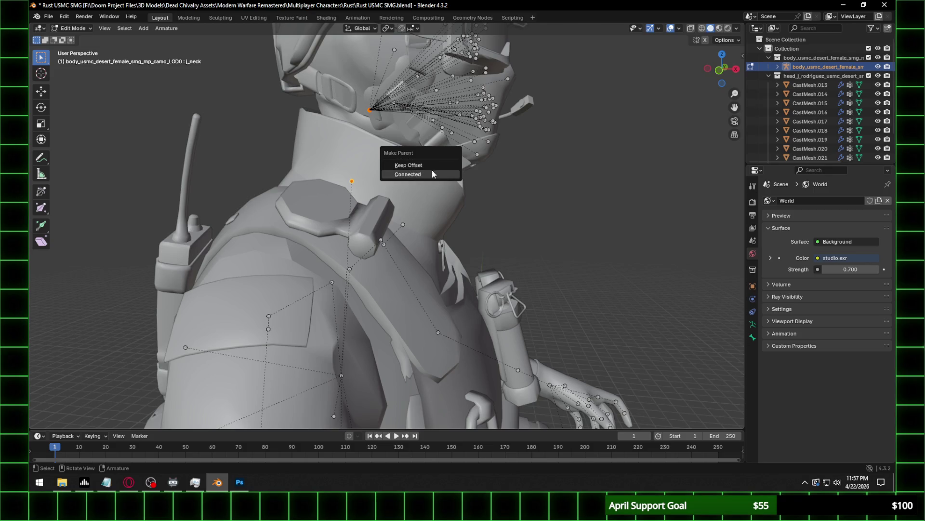
pyautogui.click(430, 166)
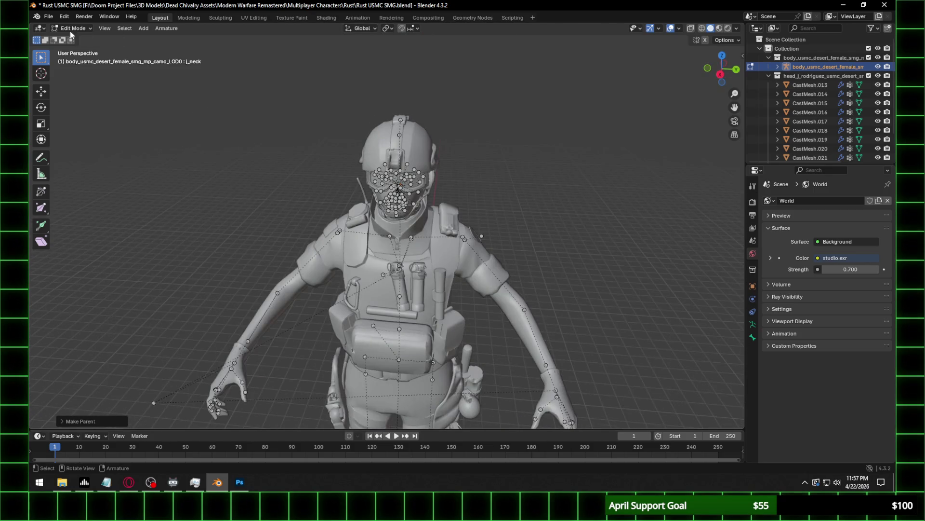
# Check the combined rig in Pose Mode, then return it to Object Mode.
pyautogui.press('Tab')
pyautogui.moveTo(410, 137); pyautogui.dragTo(427, 135, button='middle')
pyautogui.click(74, 28)
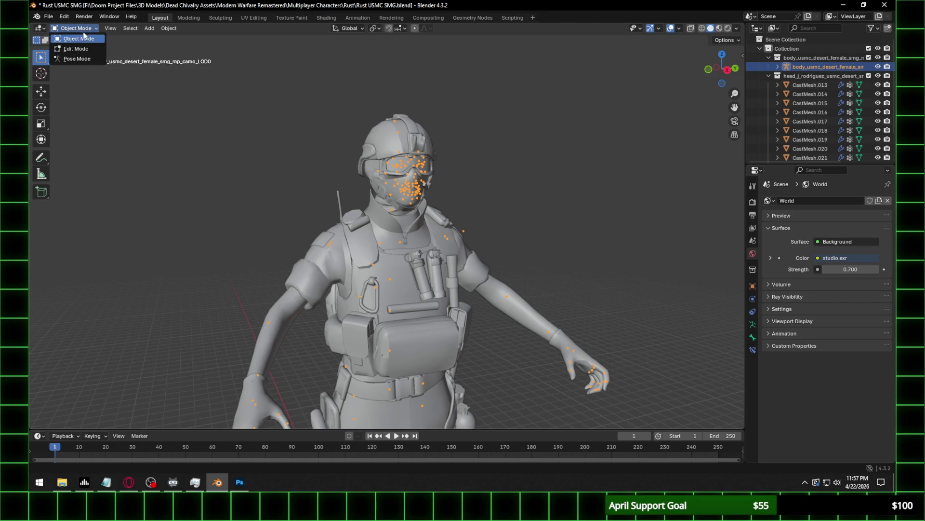
pyautogui.click(72, 55)
pyautogui.scroll(5, 405, 154)
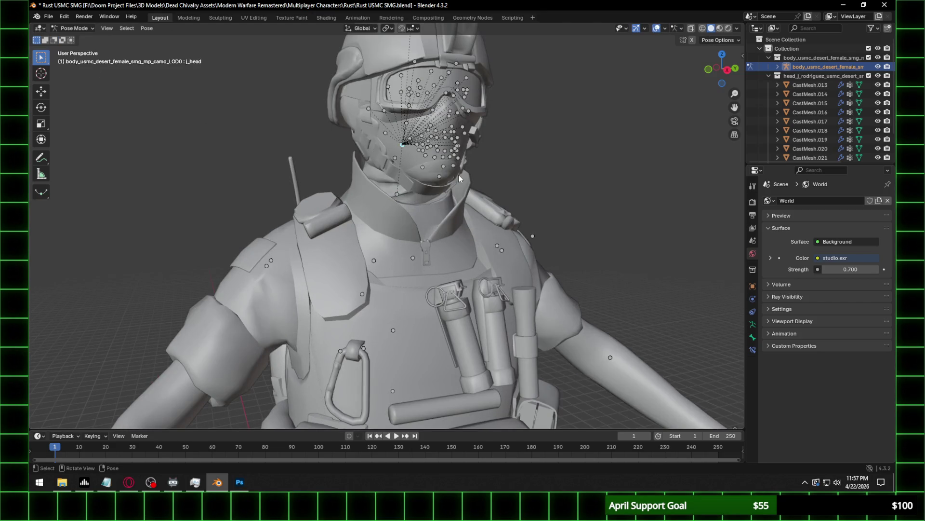
pyautogui.moveTo(459, 178); pyautogui.dragTo(579, 178, button='middle')
pyautogui.click(82, 28)
pyautogui.click(86, 37)
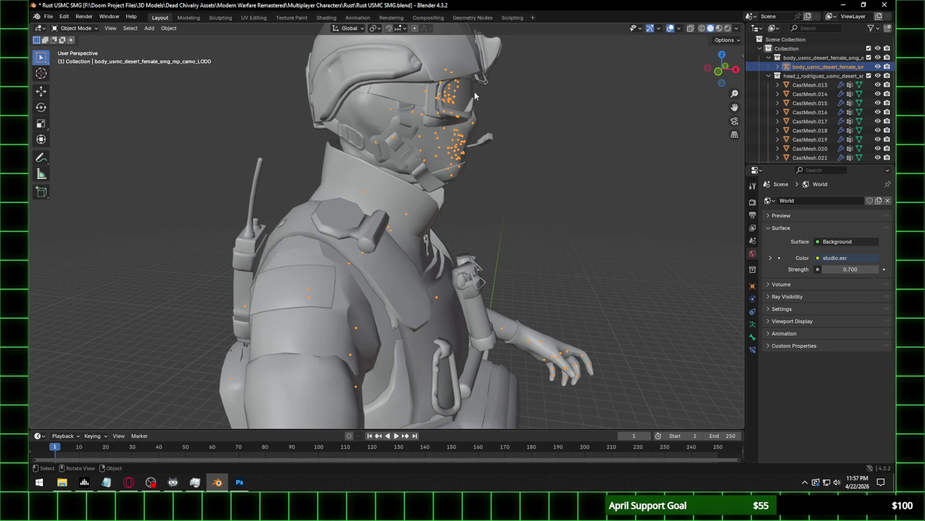
pyautogui.click(820, 84)
pyautogui.scroll(-2, 835, 127)
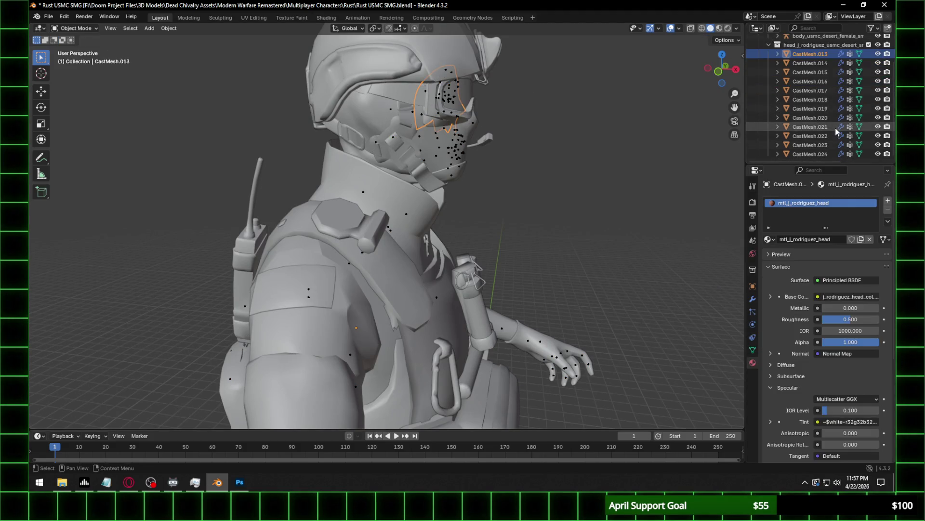
# Parent meshes CastMesh.013–CastMesh.024 to the body armature with empty vertex groups.
pyautogui.keyDown('shift'); pyautogui.click(812, 150); pyautogui.keyUp('shift')
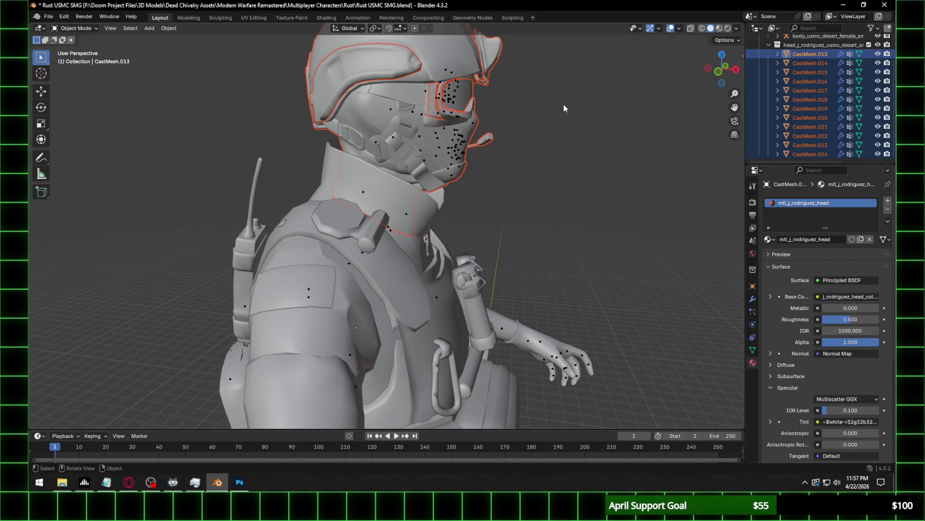
pyautogui.press('KP_Decimal')
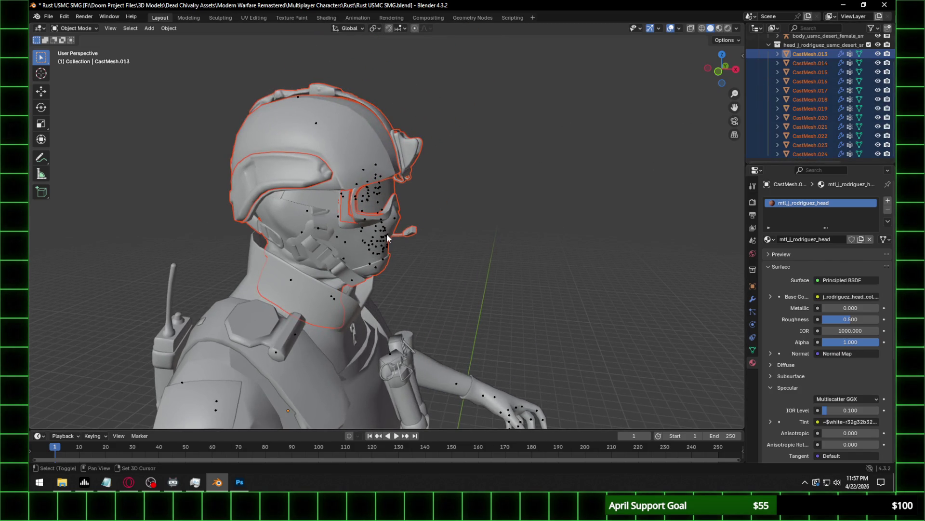
pyautogui.keyDown('shift'); pyautogui.click(387, 234); pyautogui.keyUp('shift')
pyautogui.rightClick(387, 233)
pyautogui.moveTo(381, 320)
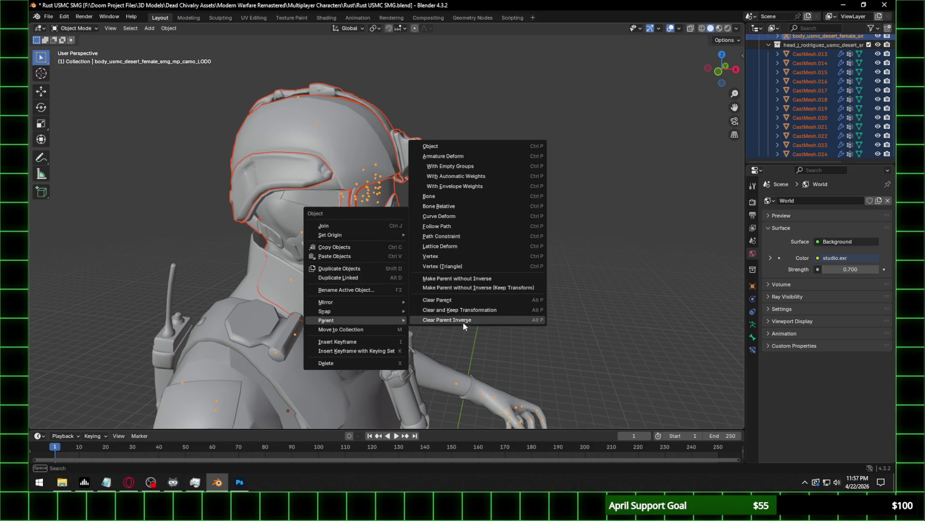
pyautogui.click(475, 164)
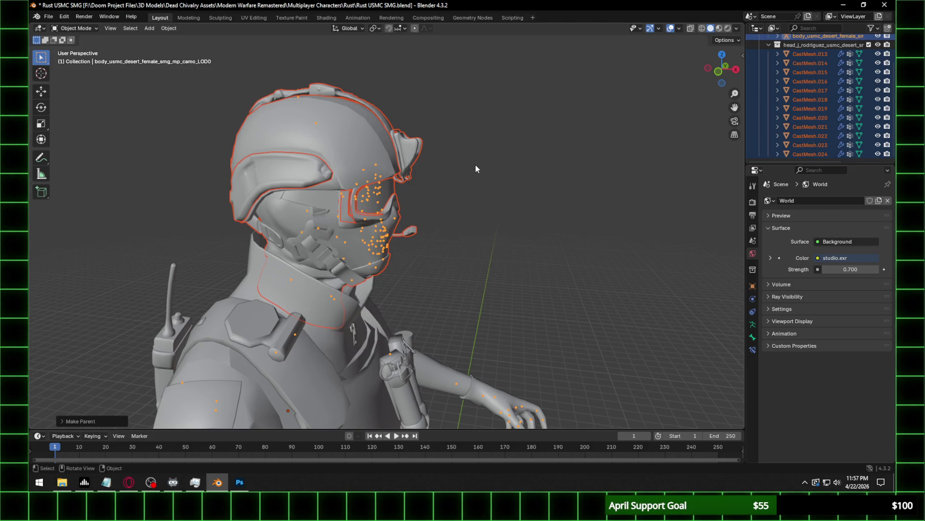
pyautogui.scroll(-5, 476, 164)
# Test a bone rotation in Pose Mode, cancel it, and return to Object Mode.
pyautogui.click(75, 28)
pyautogui.click(72, 58)
pyautogui.moveTo(298, 226)
pyautogui.mouseDown(button='middle')
pyautogui.moveTo(326, 234)
pyautogui.moveTo(355, 289)
pyautogui.mouseUp(button='middle')
pyautogui.press('r')
pyautogui.press('r')
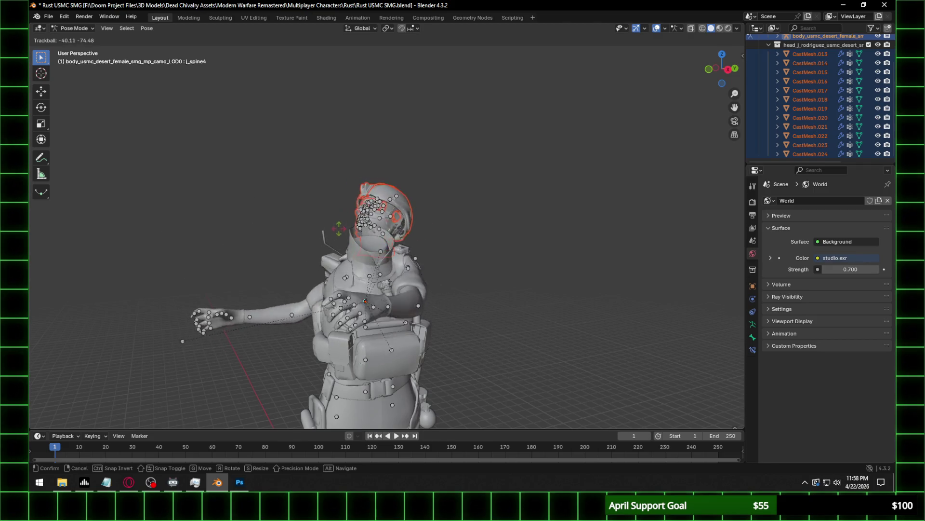
pyautogui.press('Escape')
pyautogui.scroll(5, 405, 210)
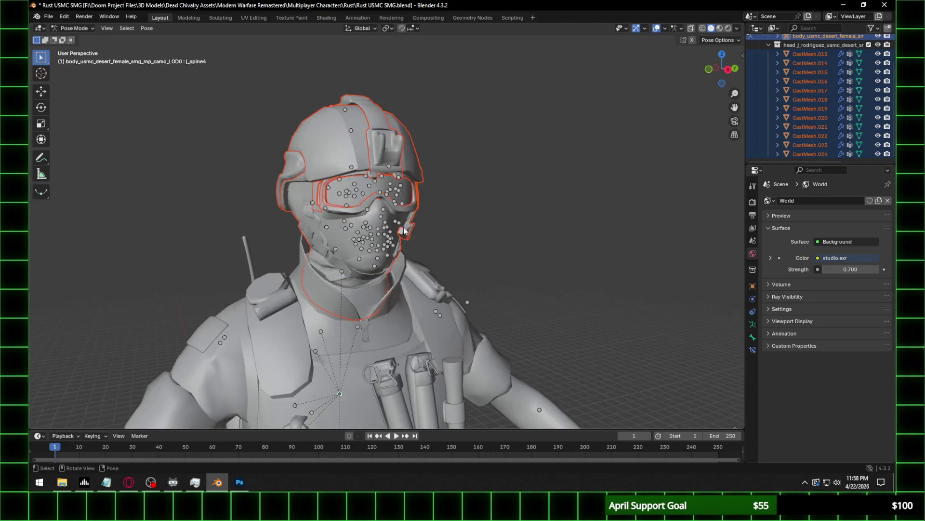
pyautogui.moveTo(405, 210); pyautogui.dragTo(445, 225, button='middle')
pyautogui.click(74, 28)
pyautogui.click(73, 37)
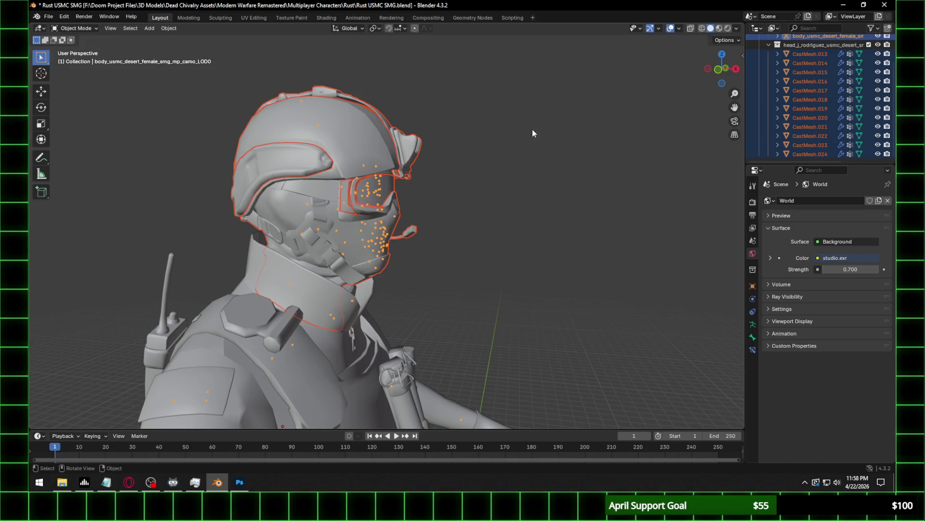
pyautogui.click(350, 311)
pyautogui.moveTo(352, 308)
pyautogui.mouseDown(button='middle')
pyautogui.moveTo(441, 256)
pyautogui.moveTo(395, 256)
pyautogui.mouseUp(button='middle')
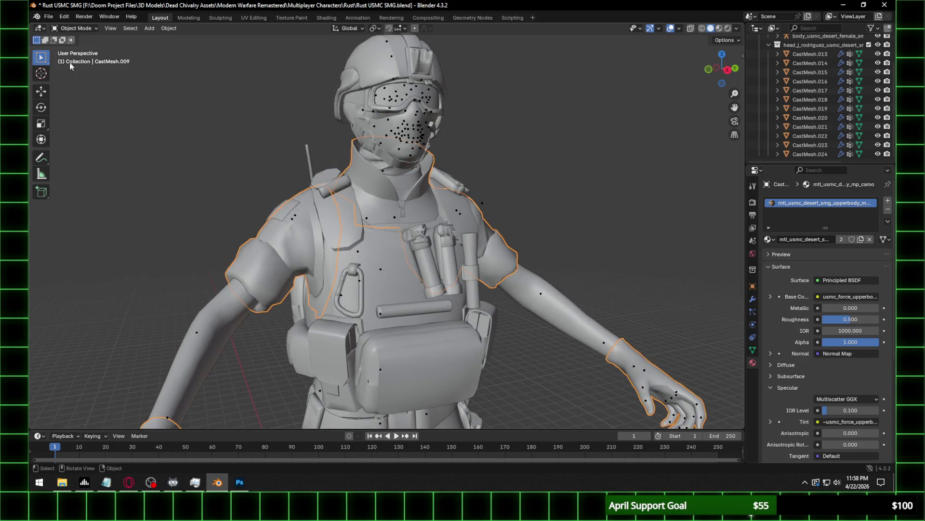
pyautogui.click(85, 28)
pyautogui.click(381, 270)
pyautogui.click(85, 28)
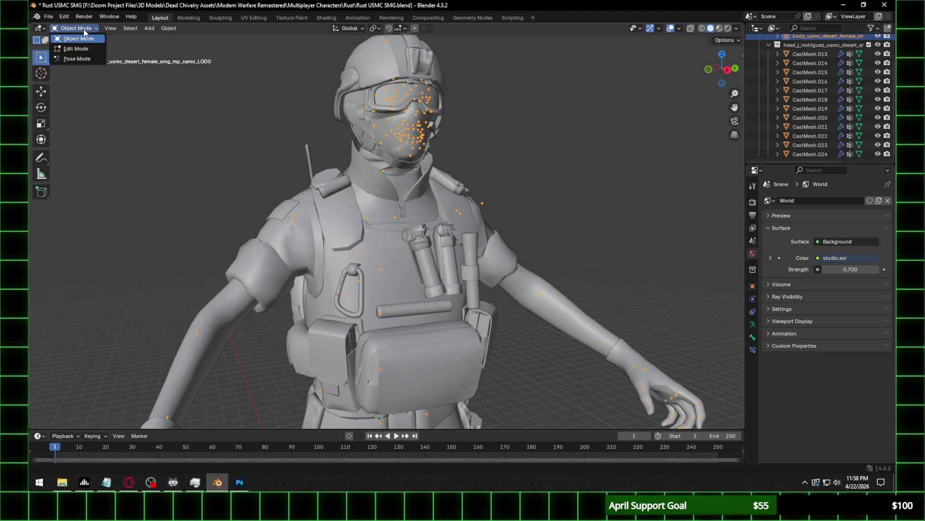
pyautogui.click(77, 59)
pyautogui.press('r')
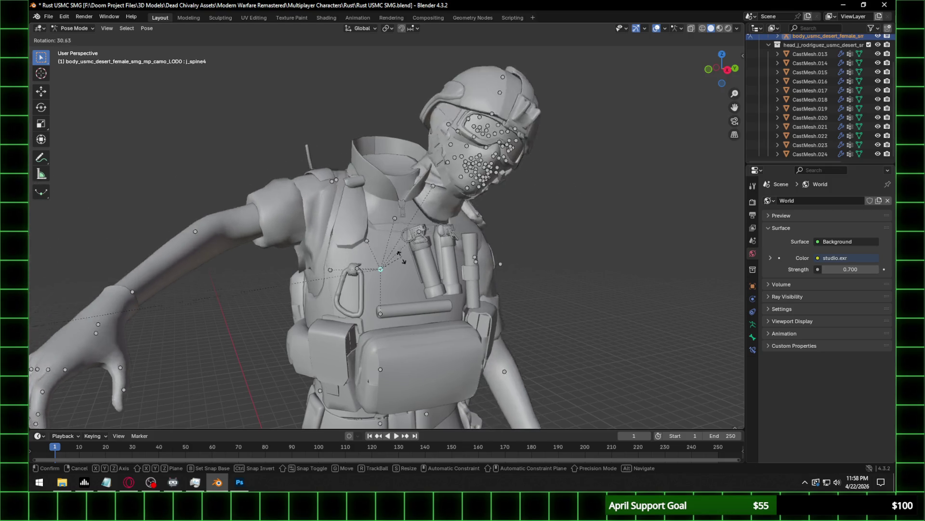
pyautogui.press('Escape')
pyautogui.click(74, 28)
pyautogui.click(72, 37)
pyautogui.click(418, 180)
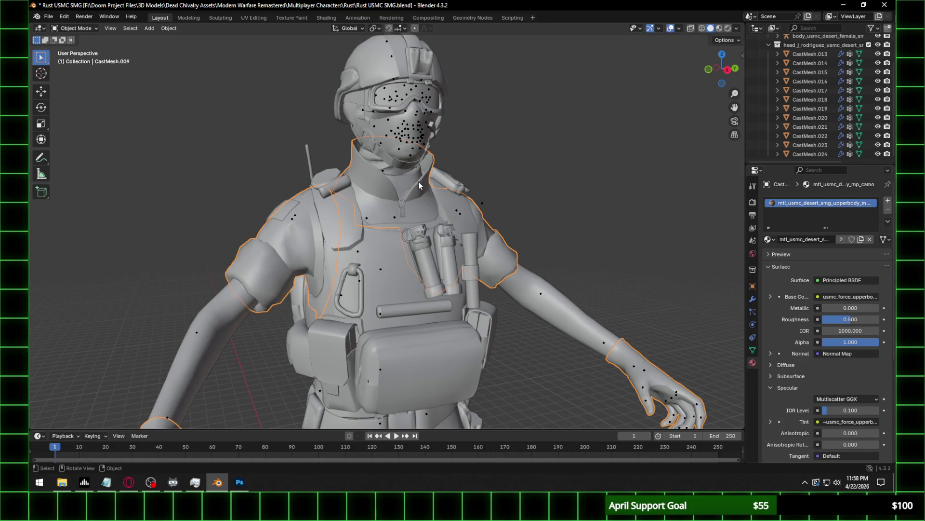
pyautogui.click(419, 182)
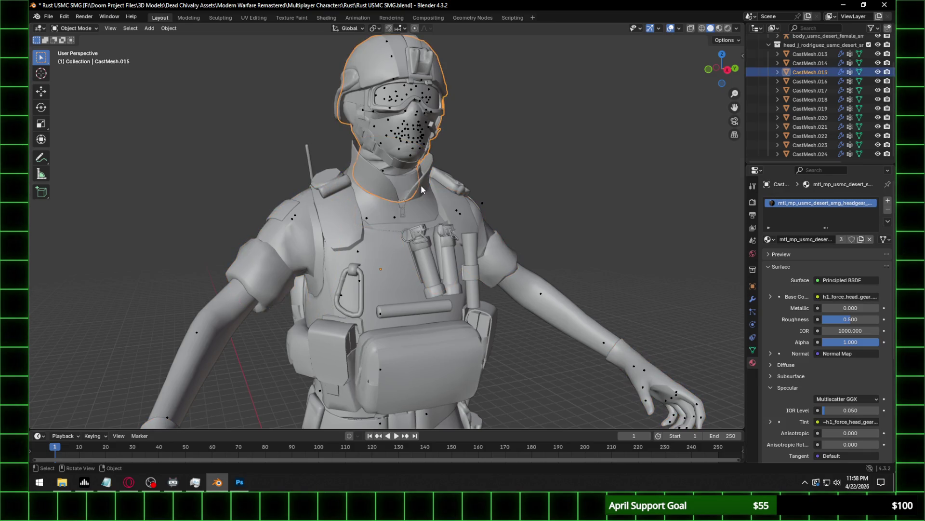
pyautogui.click(421, 184)
pyautogui.press('g')
pyautogui.rightClick(351, 183)
pyautogui.click(364, 189)
pyautogui.press('g')
pyautogui.rightClick(230, 168)
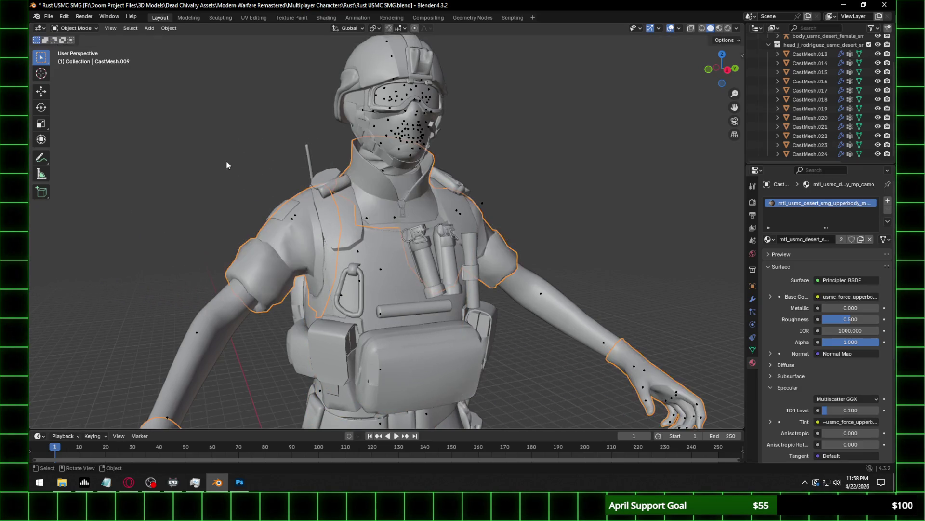
pyautogui.moveTo(400, 173); pyautogui.dragTo(361, 180, button='middle')
pyautogui.scroll(3, 431, 216)
pyautogui.click(431, 216)
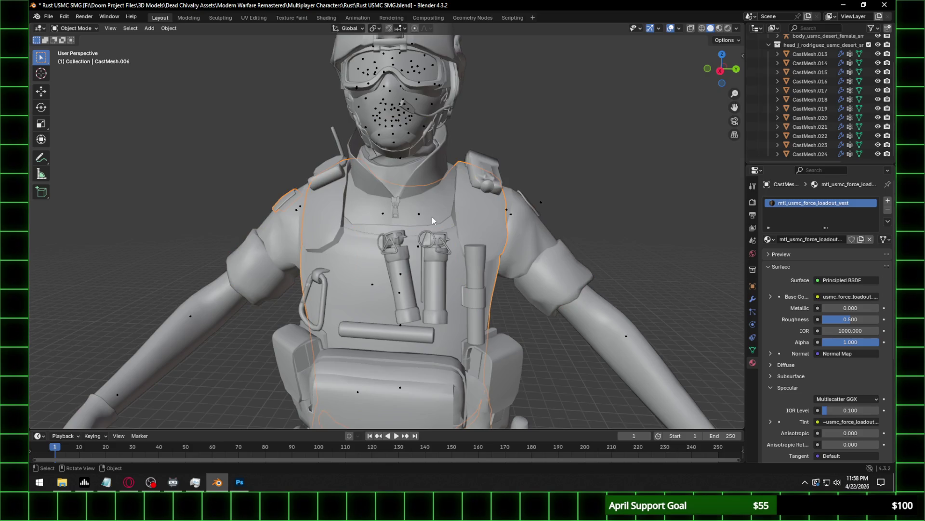
pyautogui.click(433, 217)
pyautogui.press('g')
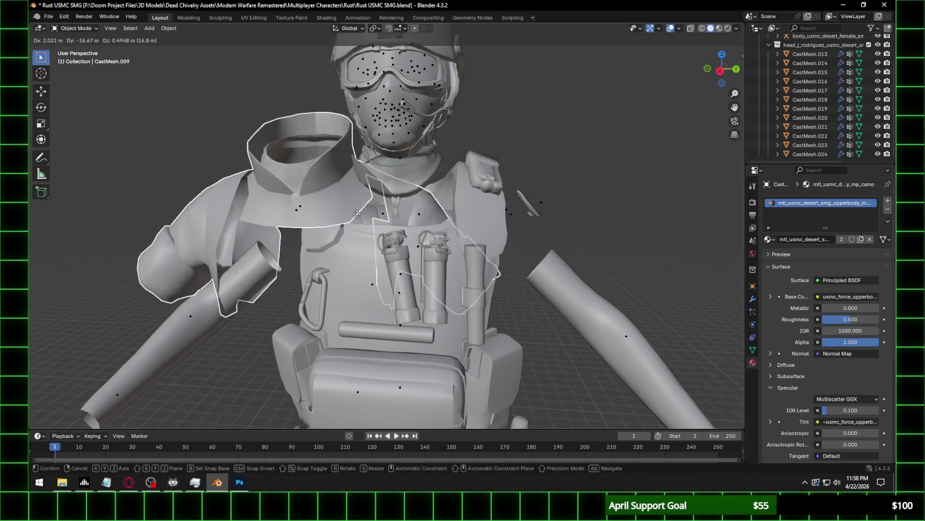
pyautogui.rightClick(397, 289)
pyautogui.click(401, 295)
pyautogui.click(57, 28)
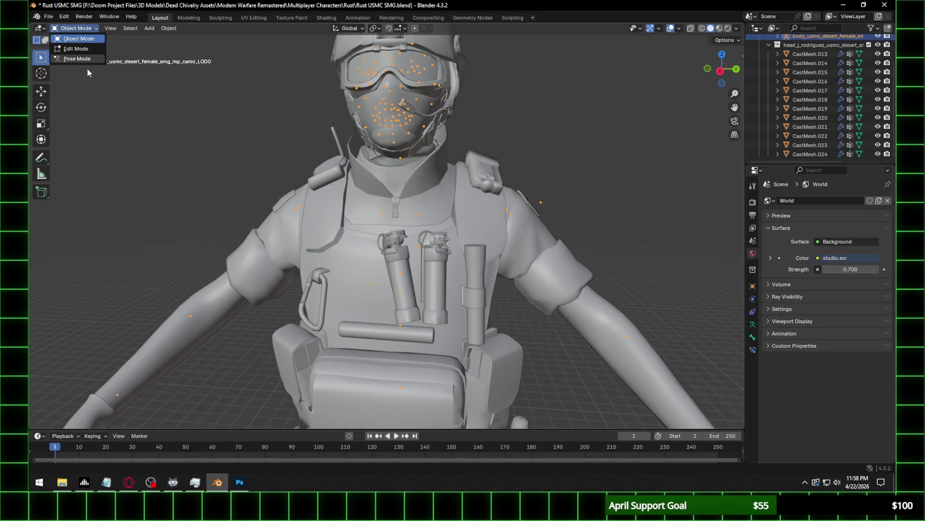
# Rotate the j_spine4 bone in Pose Mode so the vest and carabiner bend with the torso.
pyautogui.click(77, 60)
pyautogui.moveTo(326, 186); pyautogui.dragTo(444, 264, button='middle')
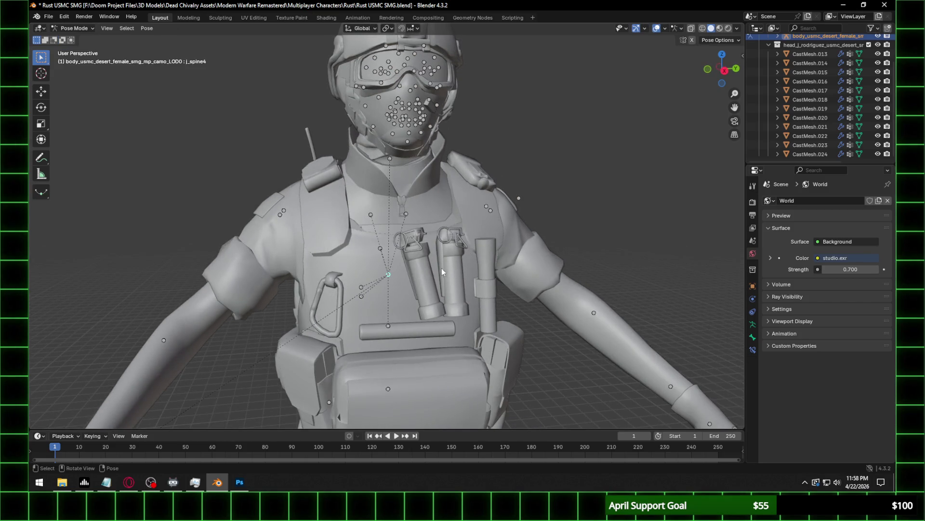
pyautogui.press('r')
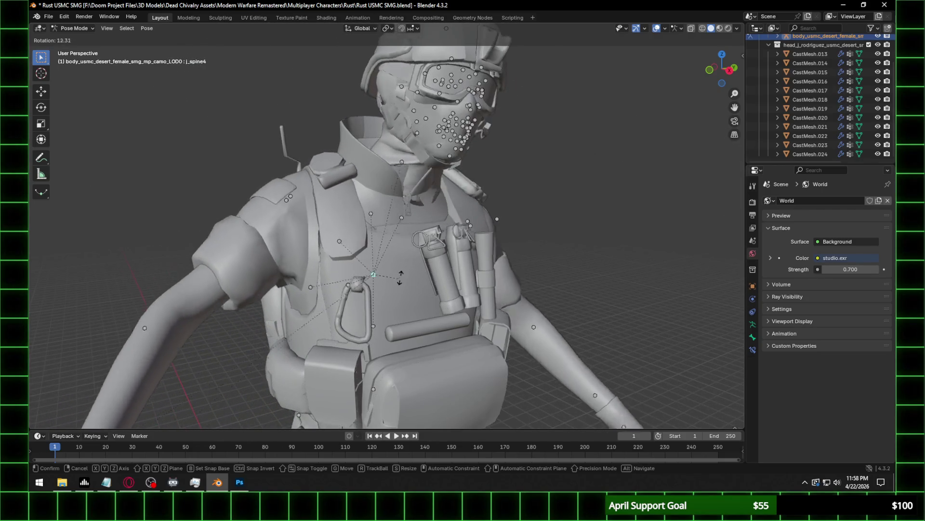
pyautogui.click(439, 253)
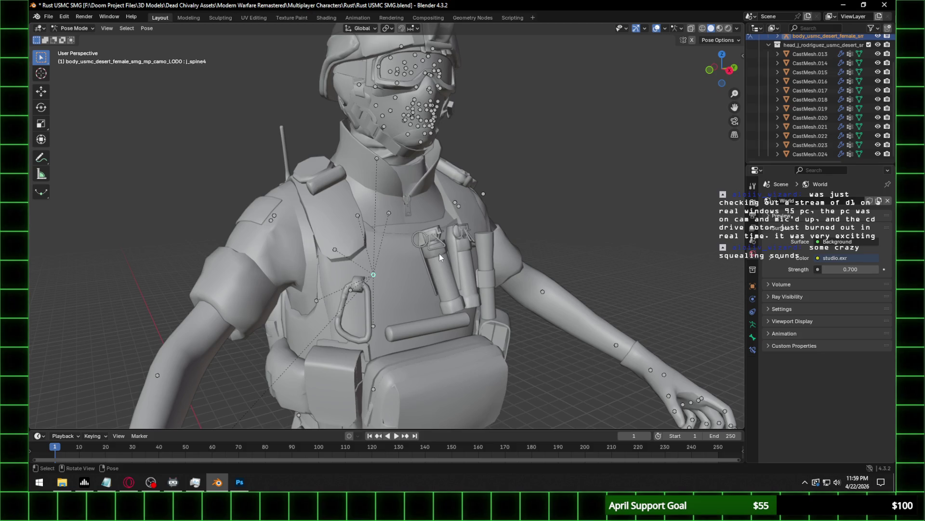
pyautogui.moveTo(439, 253); pyautogui.dragTo(427, 213, button='middle')
# Select the body armature alone, deselecting the head and collar meshes.
pyautogui.click(427, 213)
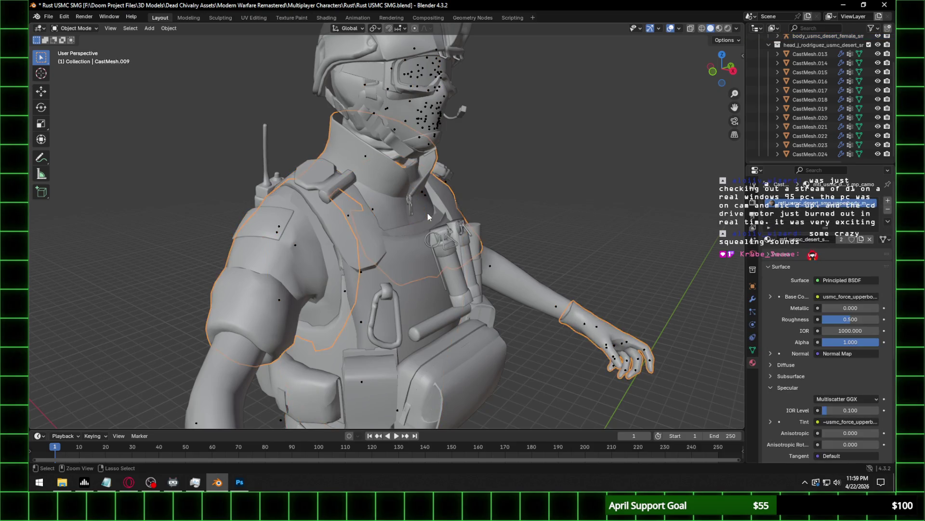
pyautogui.click(427, 213)
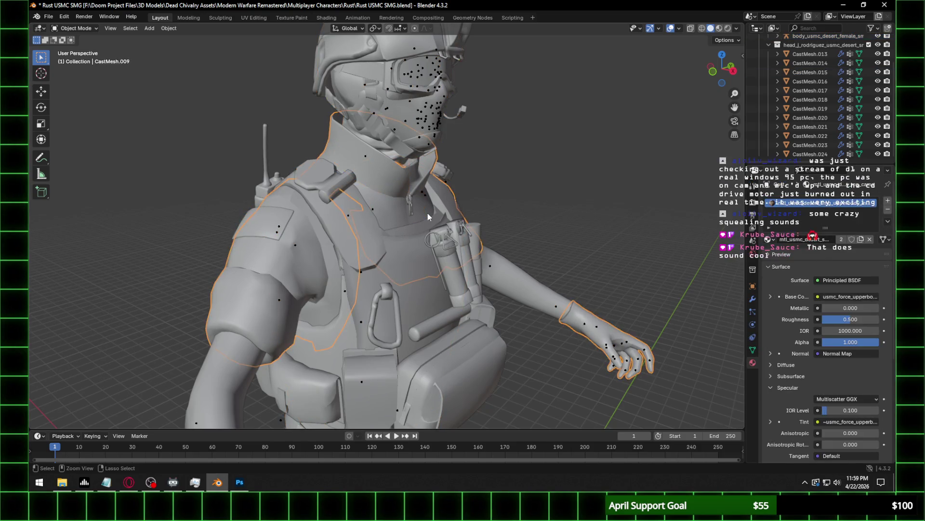
pyautogui.click(427, 213)
pyautogui.click(427, 213)
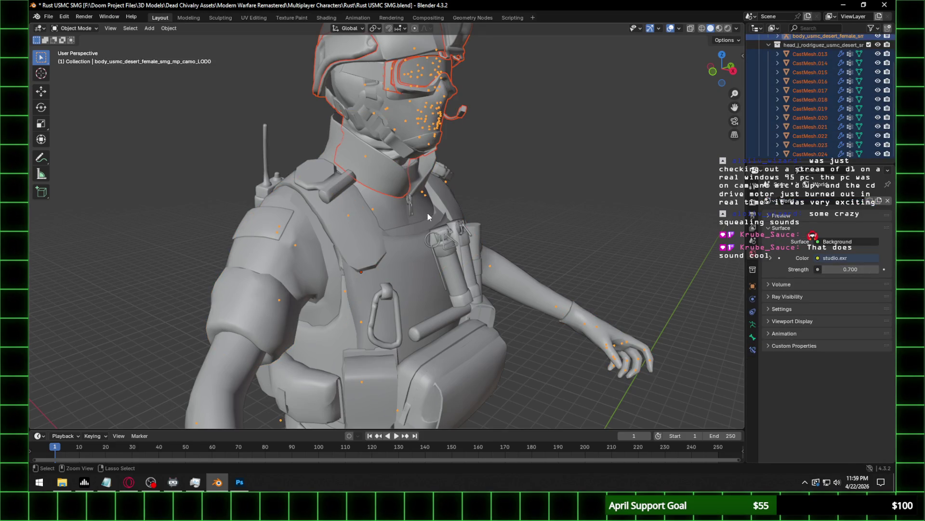
pyautogui.click(427, 213)
pyautogui.click(427, 213)
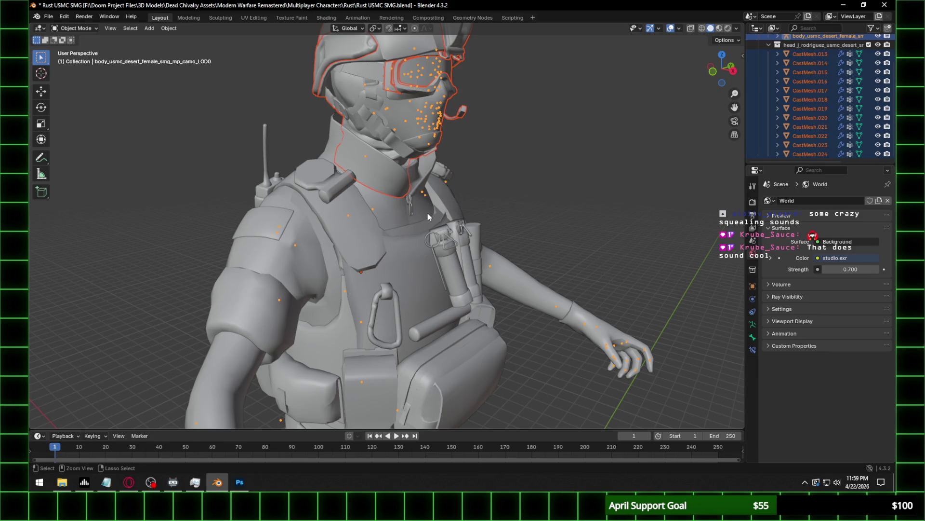
pyautogui.hotkey('alt', 'a')
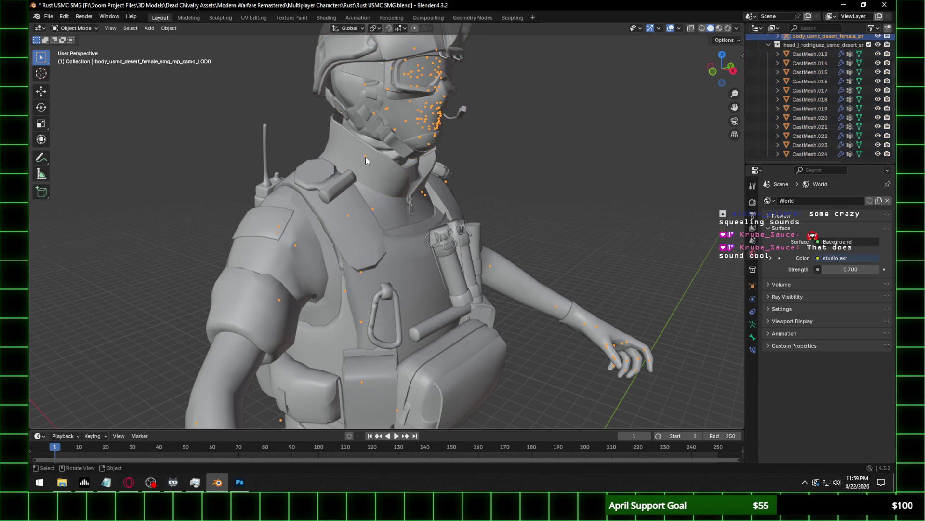
# Select the j_neck bone in Edit Mode, then return the armature to Object Mode.
pyautogui.press('Tab')
pyautogui.moveTo(388, 135); pyautogui.dragTo(360, 151, button='middle')
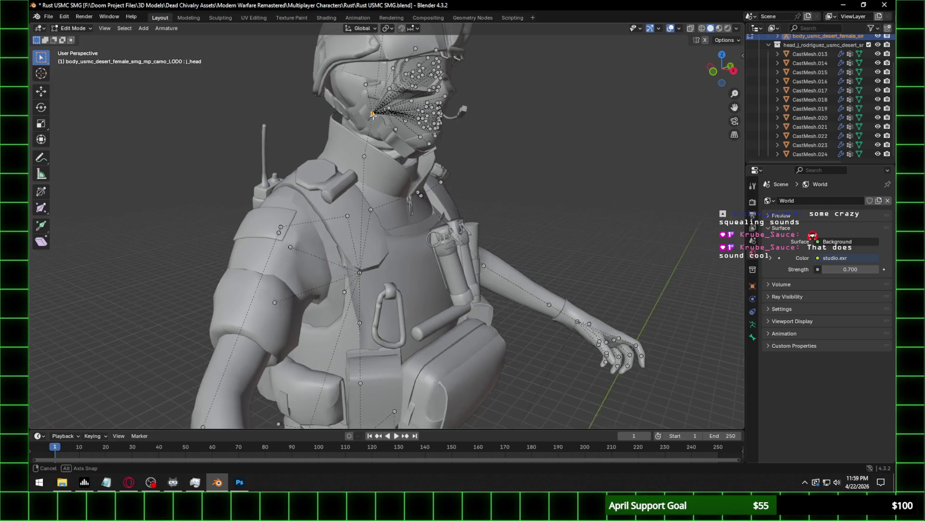
pyautogui.click(360, 155)
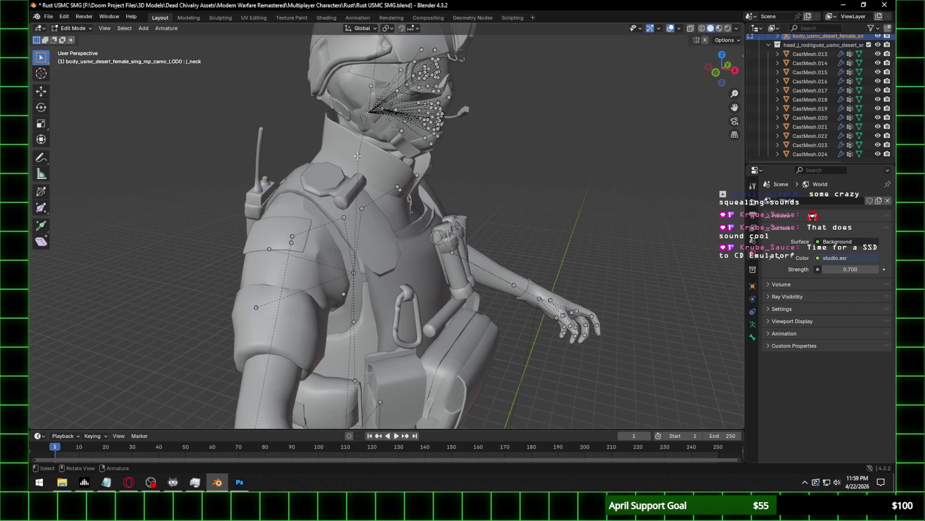
pyautogui.scroll(2, 395, 166)
pyautogui.scroll(2, 438, 177)
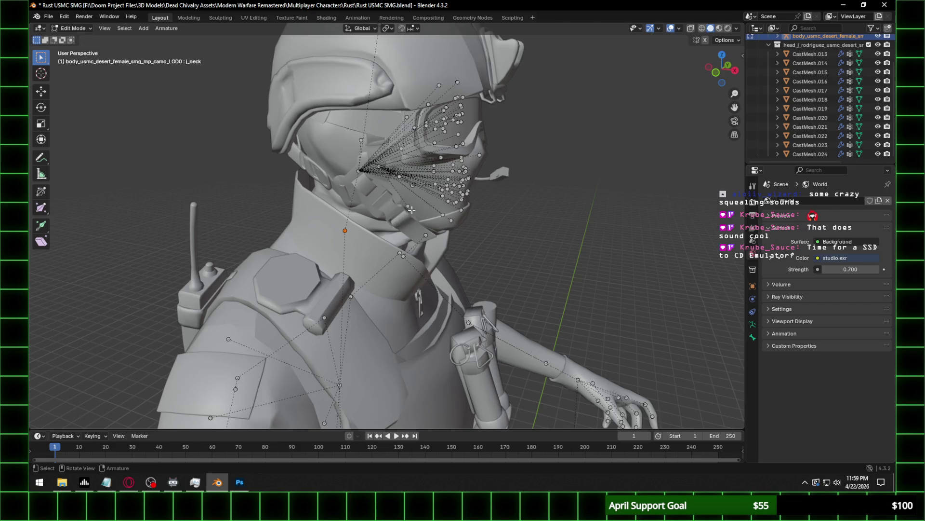
pyautogui.scroll(-4, 411, 210)
pyautogui.moveTo(411, 210); pyautogui.dragTo(238, 196, button='middle')
pyautogui.click(73, 28)
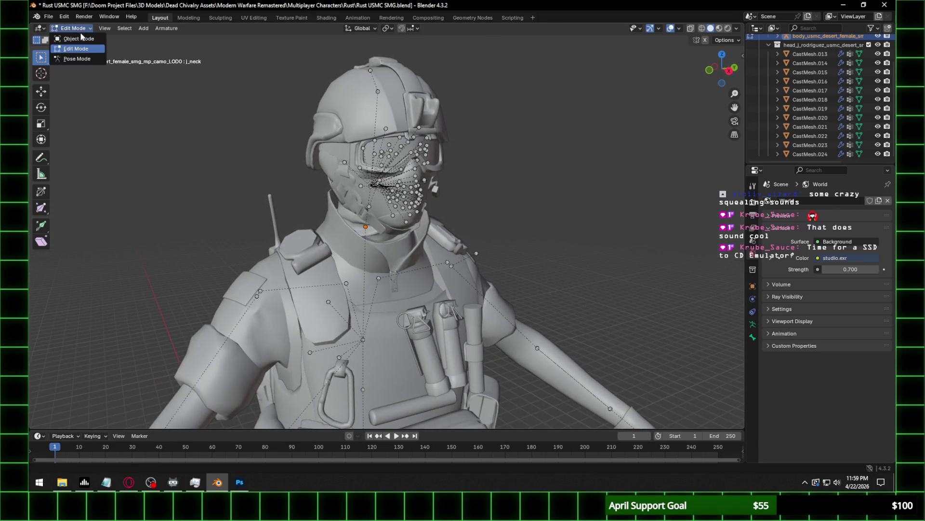
pyautogui.click(80, 38)
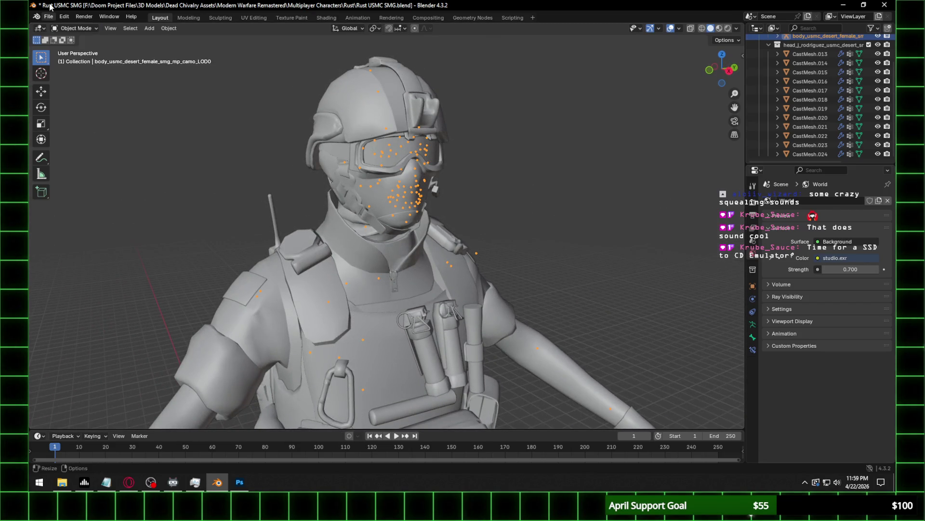
# Test-rotate j_spine4 in Pose Mode, cancel, then select body mesh CastMesh.009 in Object Mode.
pyautogui.click(73, 28)
pyautogui.click(78, 59)
pyautogui.click(364, 339)
pyautogui.press('r')
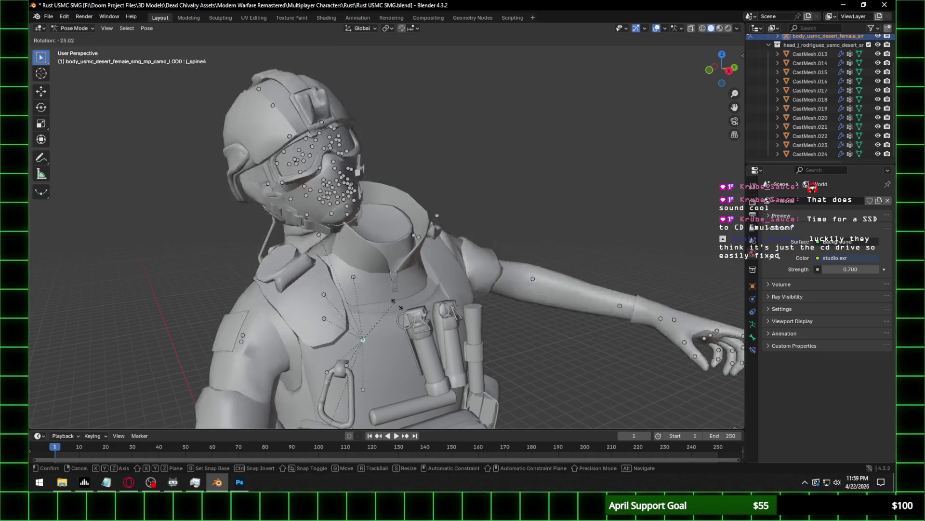
pyautogui.rightClick(400, 331)
pyautogui.click(73, 28)
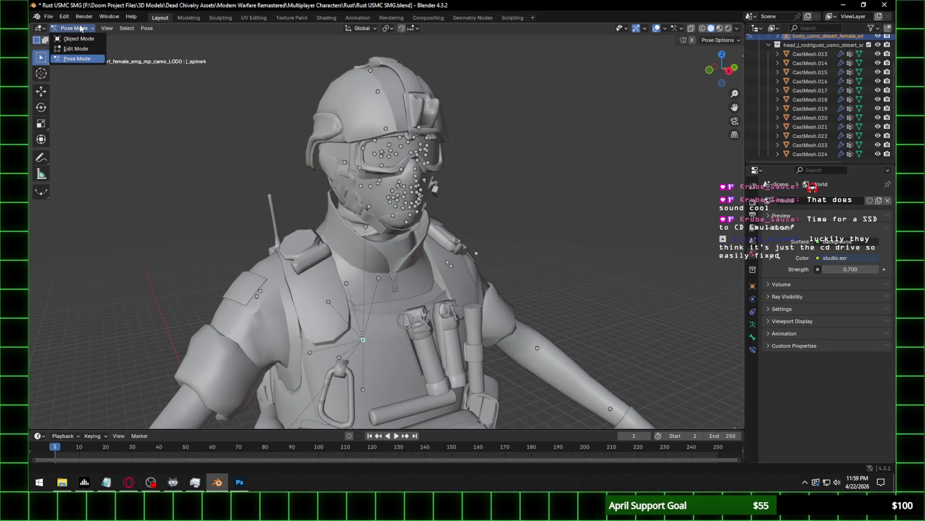
pyautogui.click(80, 40)
pyautogui.click(348, 240)
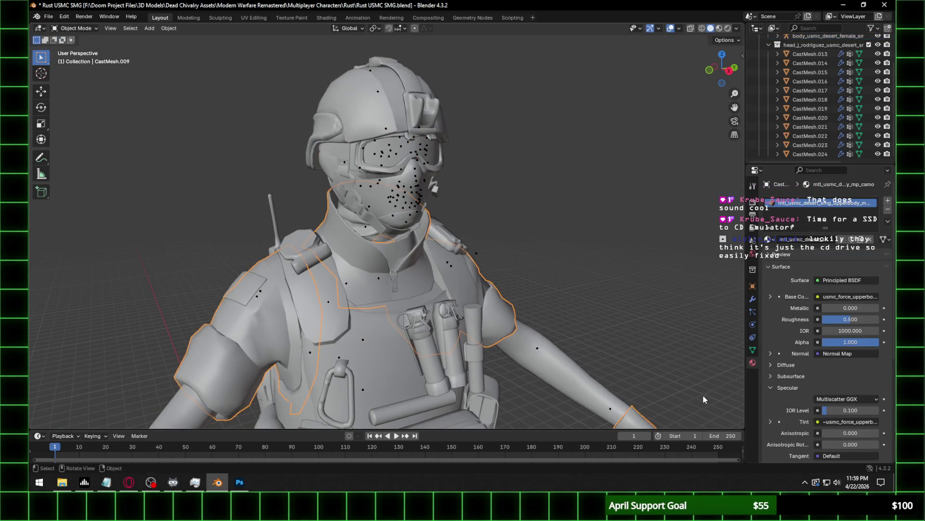
# Show the back_mid vertex group weights on the body mesh in Weight Paint.
pyautogui.click(74, 29)
pyautogui.click(77, 81)
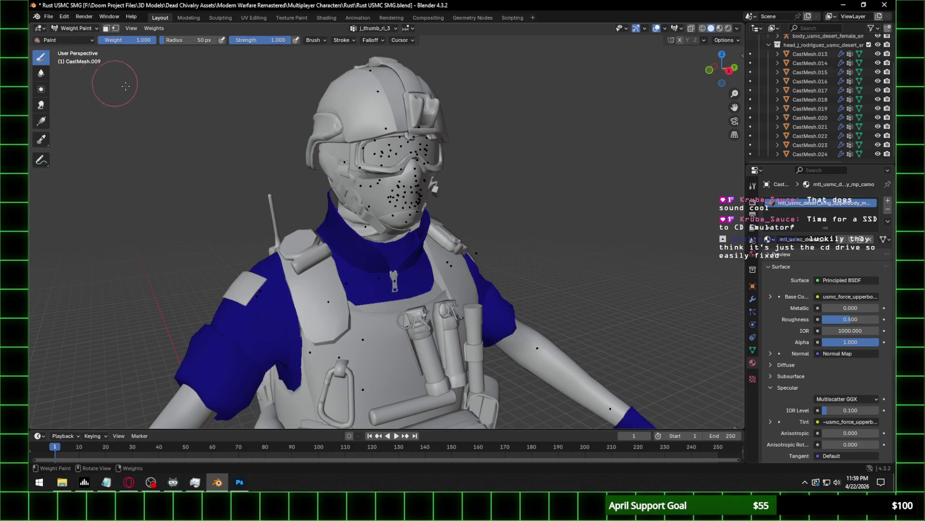
pyautogui.scroll(2, 518, 159)
pyautogui.click(753, 349)
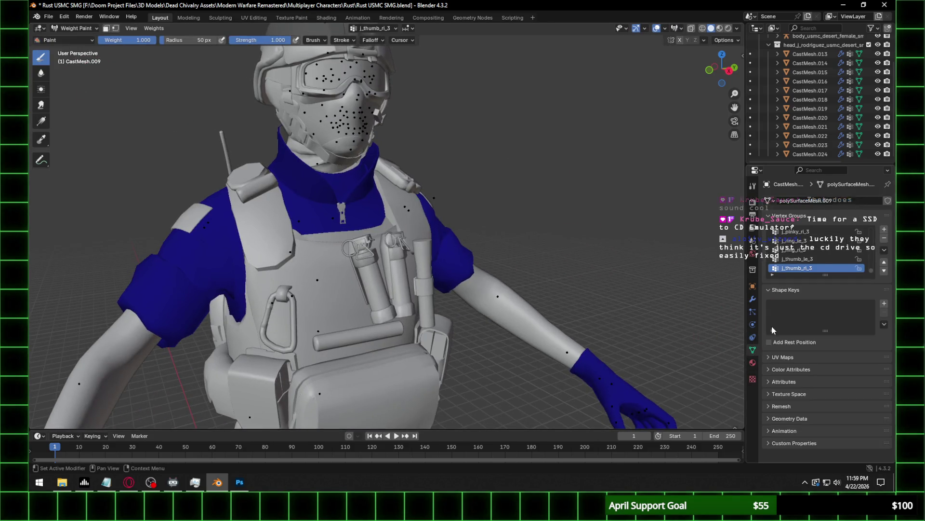
pyautogui.moveTo(820, 273); pyautogui.dragTo(821, 465)
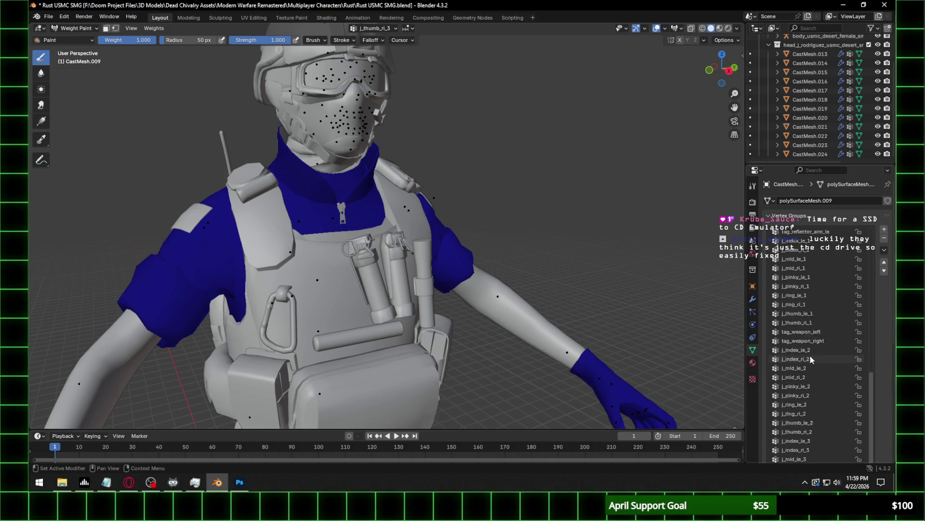
pyautogui.scroll(10, 812, 358)
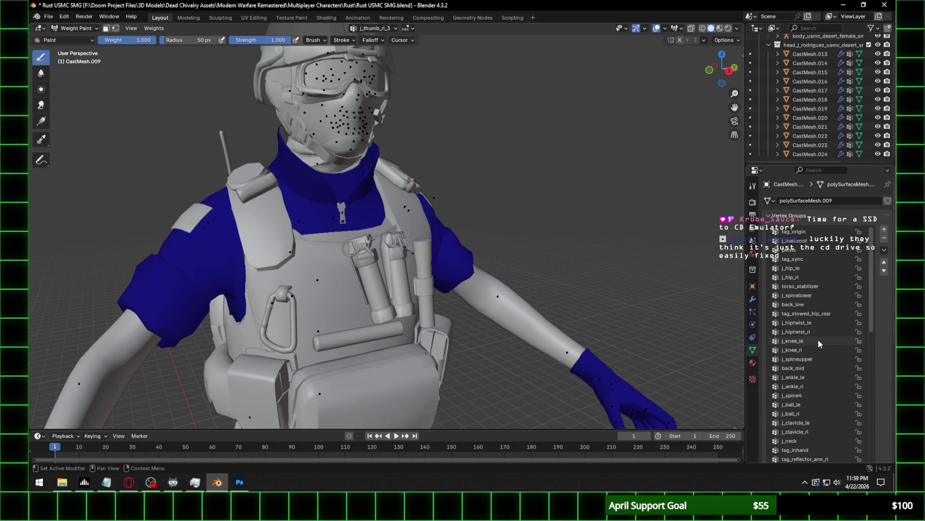
pyautogui.click(798, 233)
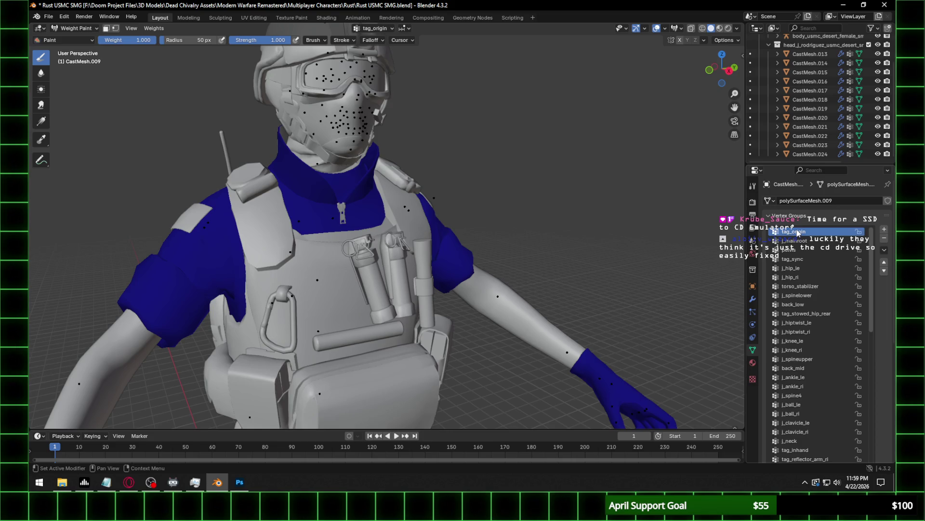
pyautogui.press('Down')
pyautogui.press('Down')
pyautogui.press('Down')
pyautogui.press('Down')
pyautogui.press('Down')
pyautogui.press('Down')
pyautogui.press('Down')
pyautogui.press('Down')
pyautogui.press('Down')
pyautogui.press('Down')
pyautogui.press('Down')
pyautogui.press('Down')
pyautogui.press('Down')
pyautogui.press('Down')
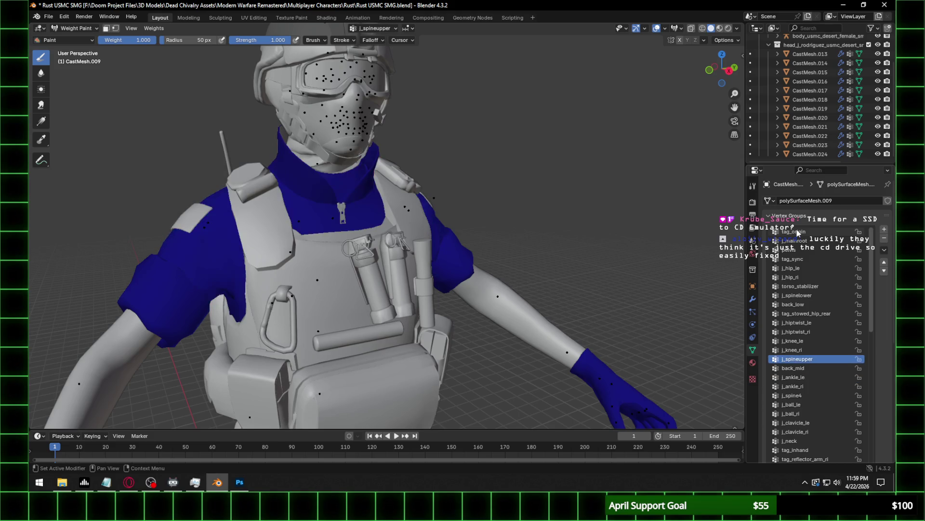
pyautogui.press('Down')
# Inspect the back_mid weights from side and front, then select the armature in Object Mode.
pyautogui.moveTo(369, 218); pyautogui.dragTo(98, 216, button='middle')
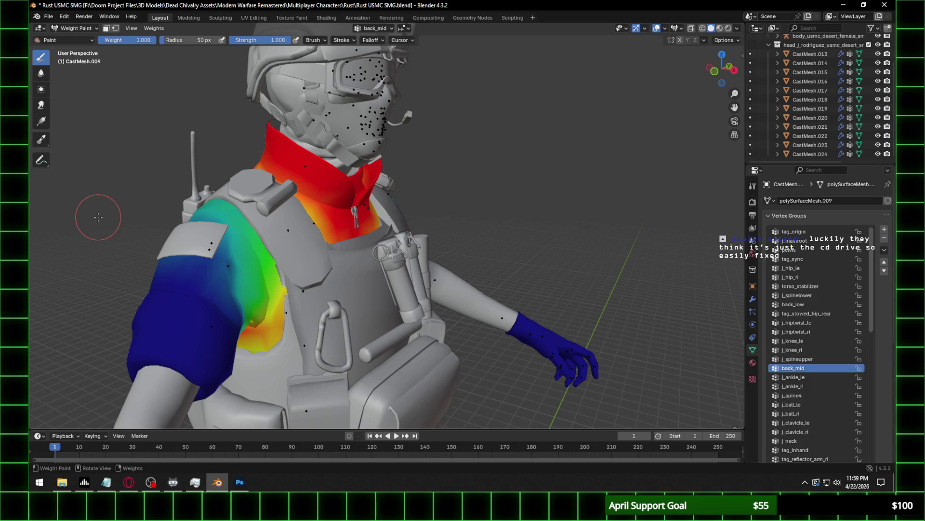
pyautogui.scroll(-6, 243, 217)
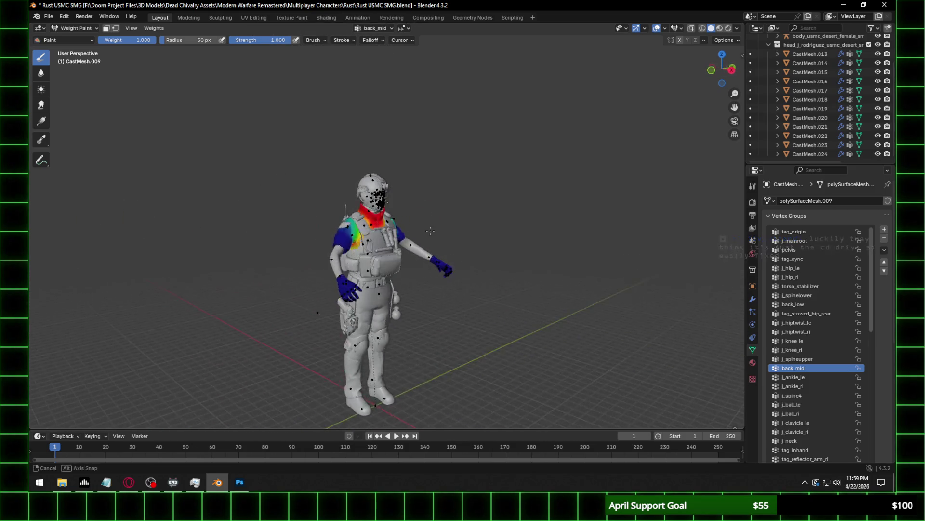
pyautogui.moveTo(421, 252); pyautogui.dragTo(399, 264, button='middle')
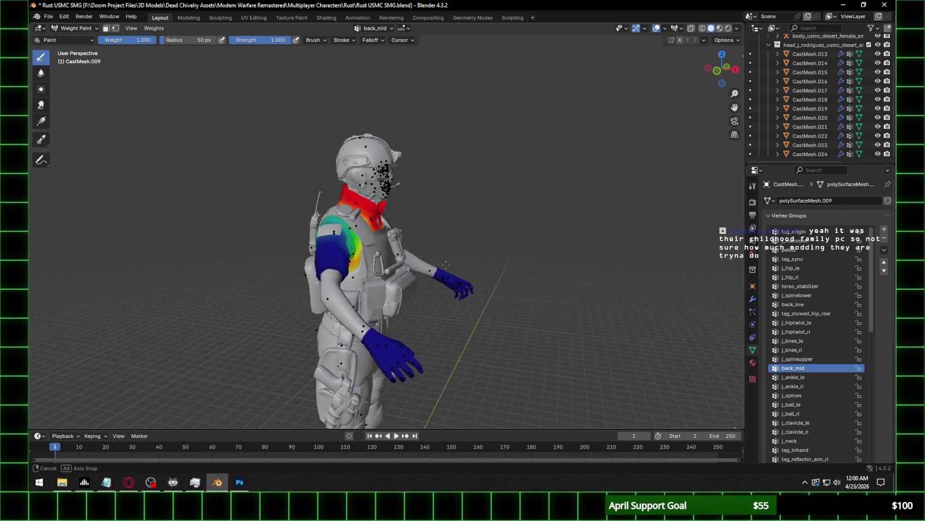
pyautogui.rightClick(427, 252)
pyautogui.click(87, 29)
pyautogui.click(79, 38)
pyautogui.scroll(4, 332, 193)
pyautogui.moveTo(331, 183)
pyautogui.mouseDown(button='middle')
pyautogui.moveTo(344, 221)
pyautogui.moveTo(332, 201)
pyautogui.mouseUp(button='middle')
pyautogui.click(305, 290)
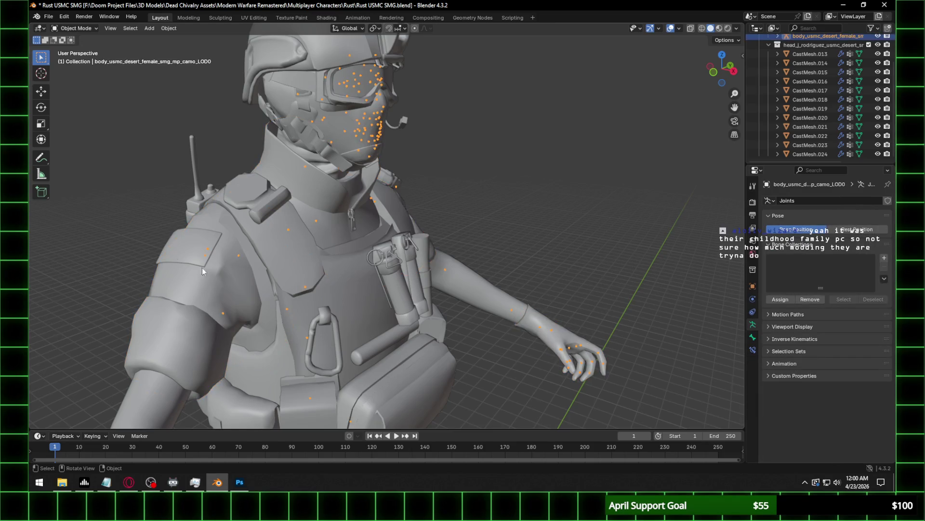
# Put the armature into Pose Mode and test-rotate the spine bone, then cancel.
pyautogui.click(77, 30)
pyautogui.click(76, 58)
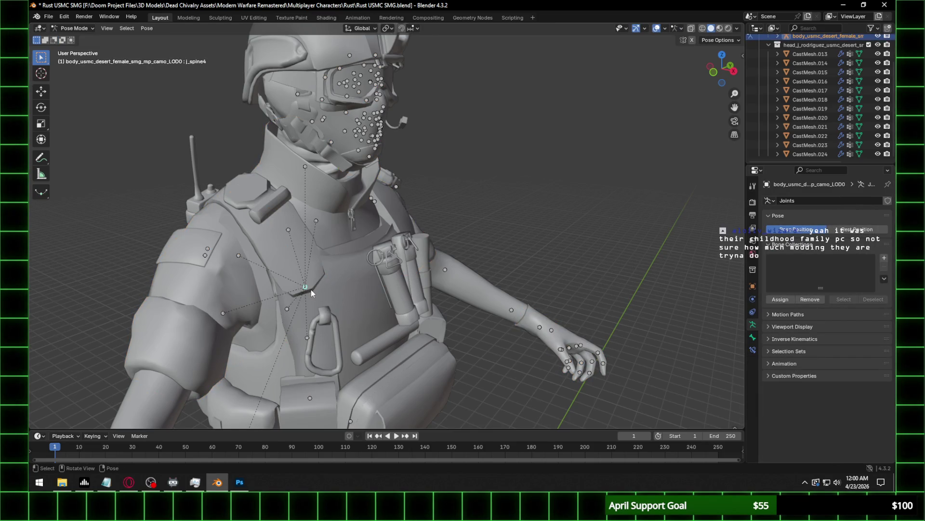
pyautogui.press('r')
pyautogui.press('r')
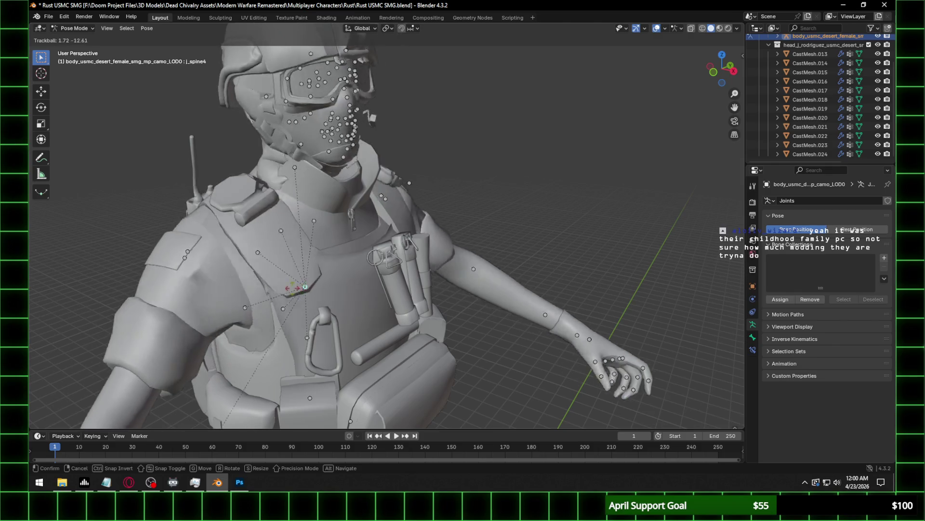
pyautogui.rightClick(204, 183)
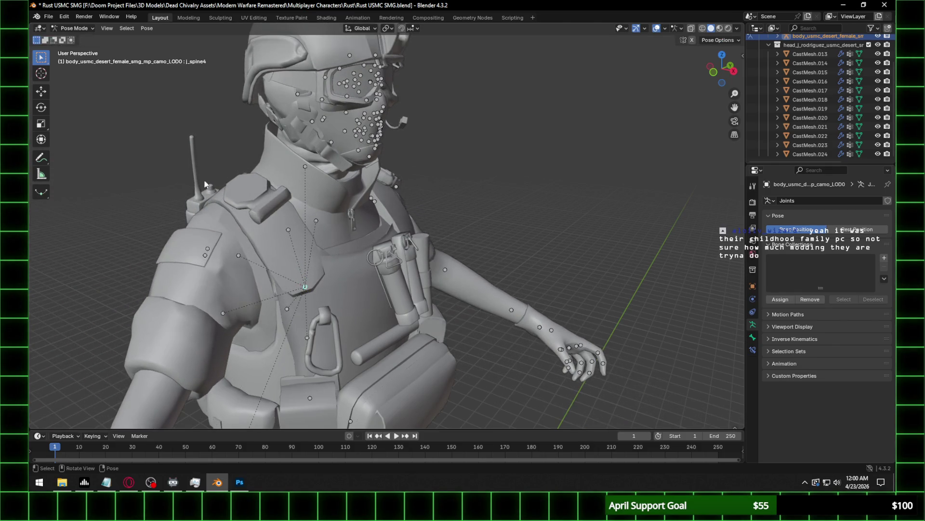
# Select the back_mid bone using Select Pattern and make it active.
pyautogui.click(127, 28)
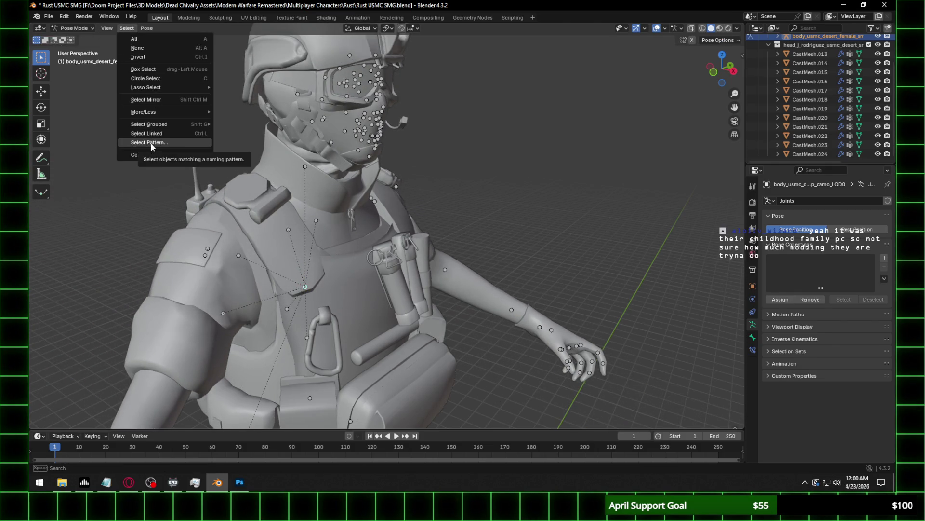
pyautogui.click(151, 143)
pyautogui.write('A')
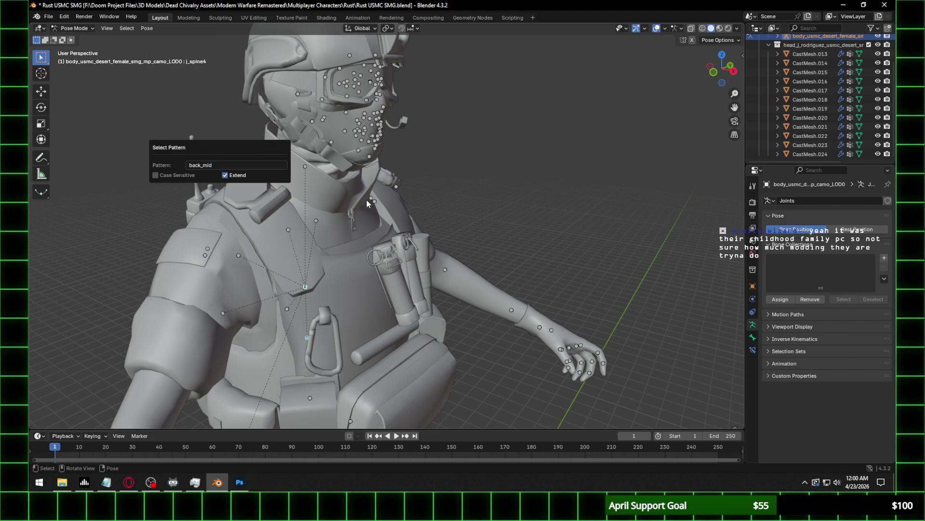
pyautogui.press('Return')
pyautogui.moveTo(314, 359)
pyautogui.mouseDown(button='middle')
pyautogui.moveTo(345, 319)
pyautogui.moveTo(300, 348)
pyautogui.moveTo(426, 279)
pyautogui.moveTo(476, 293)
pyautogui.mouseUp(button='middle')
pyautogui.click(305, 345)
# Move the back_mid bone to test its deformation from the side.
pyautogui.scroll(-3, 306, 345)
pyautogui.scroll(-3, 343, 317)
pyautogui.press('g')
pyautogui.moveTo(398, 295)
pyautogui.mouseDown(button='middle')
pyautogui.moveTo(528, 294)
pyautogui.moveTo(528, 279)
pyautogui.moveTo(695, 275)
pyautogui.moveTo(707, 259)
pyautogui.mouseUp(button='middle')
pyautogui.click(525, 293)
# Test-move the j_spine4 bone to check the vest, then cancel the move.
pyautogui.click(414, 280)
pyautogui.moveTo(550, 282)
pyautogui.mouseDown(button='middle')
pyautogui.moveTo(394, 295)
pyautogui.moveTo(407, 293)
pyautogui.mouseUp(button='middle')
pyautogui.press('g')
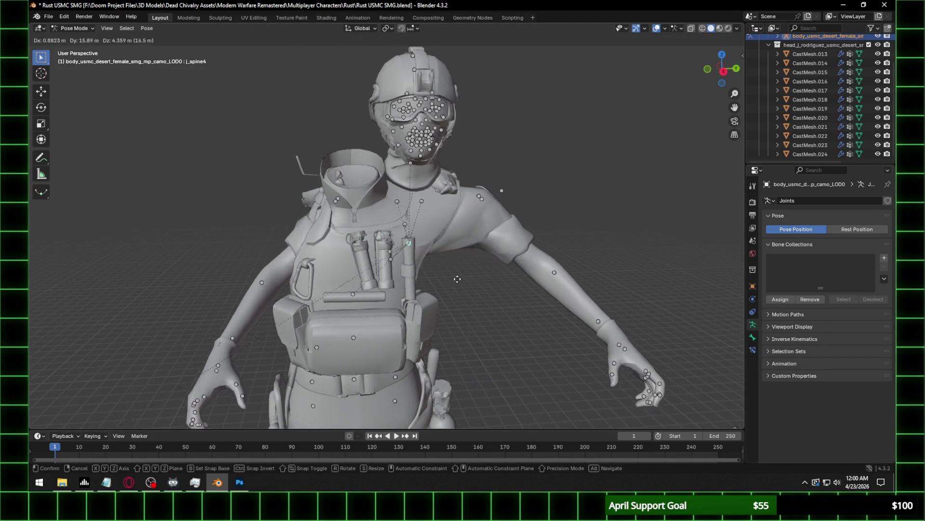
pyautogui.rightClick(466, 287)
pyautogui.moveTo(385, 284); pyautogui.dragTo(351, 253, button='middle')
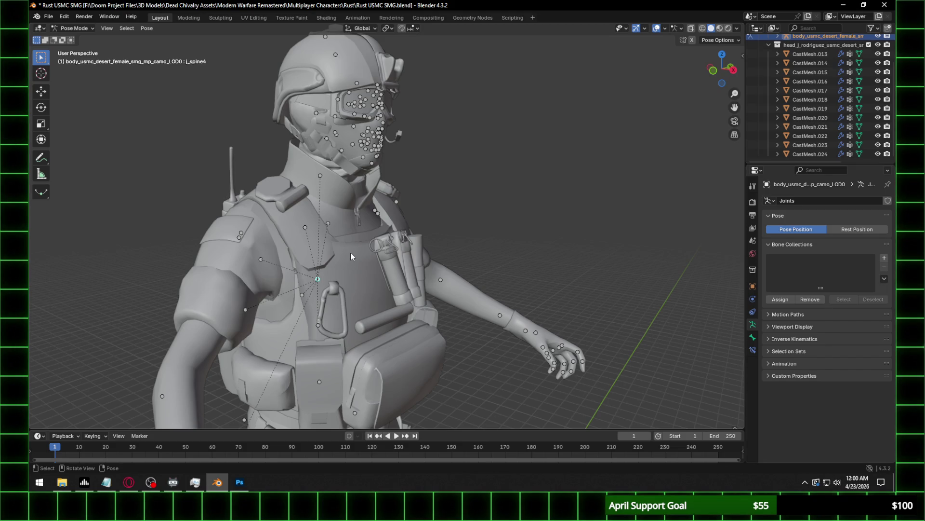
pyautogui.moveTo(351, 256); pyautogui.dragTo(254, 252, button='middle')
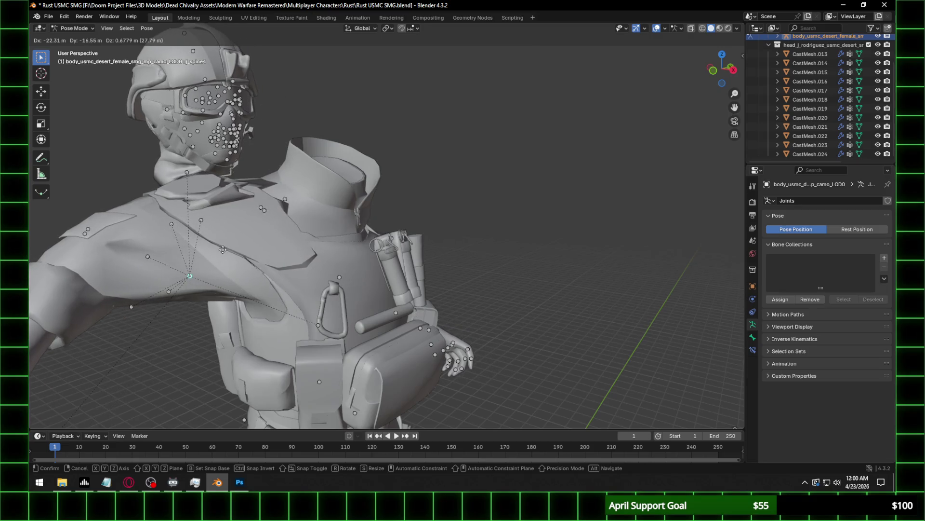
pyautogui.click(320, 326)
pyautogui.moveTo(413, 345)
pyautogui.mouseDown(button='middle')
pyautogui.moveTo(345, 348)
pyautogui.moveTo(357, 335)
pyautogui.mouseUp(button='middle')
pyautogui.click(339, 314)
pyautogui.click(338, 274)
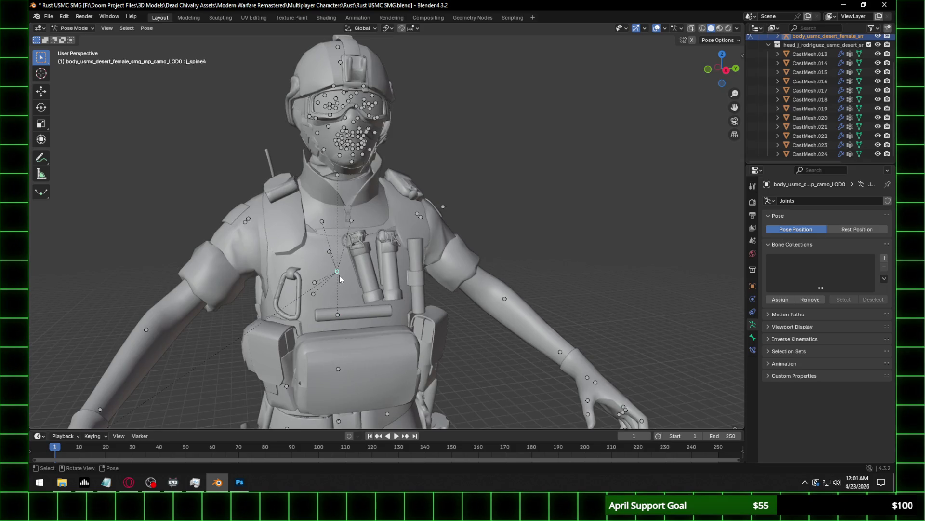
pyautogui.click(338, 368)
pyautogui.moveTo(337, 316)
pyautogui.mouseDown(button='middle')
pyautogui.moveTo(361, 317)
pyautogui.moveTo(348, 333)
pyautogui.mouseUp(button='middle')
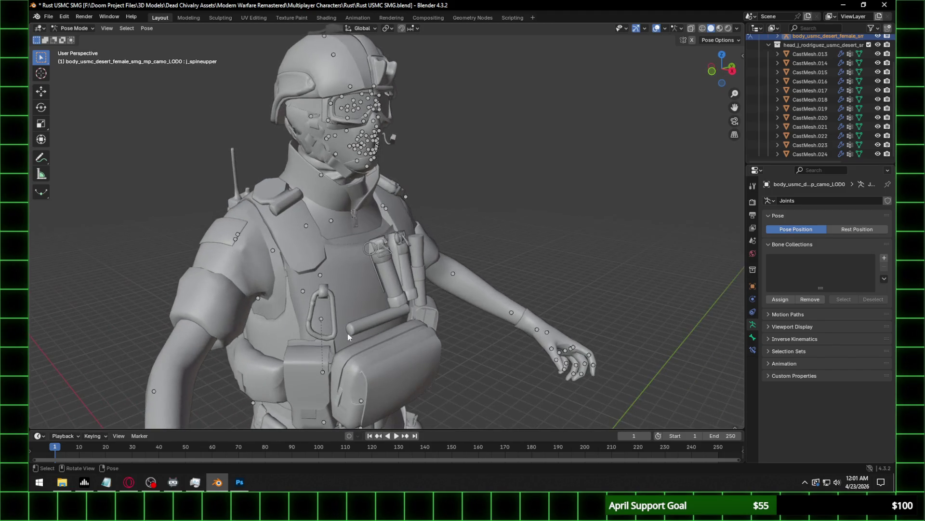
pyautogui.click(321, 317)
pyautogui.click(322, 318)
pyautogui.click(321, 276)
pyautogui.moveTo(363, 346); pyautogui.dragTo(414, 354, button='middle')
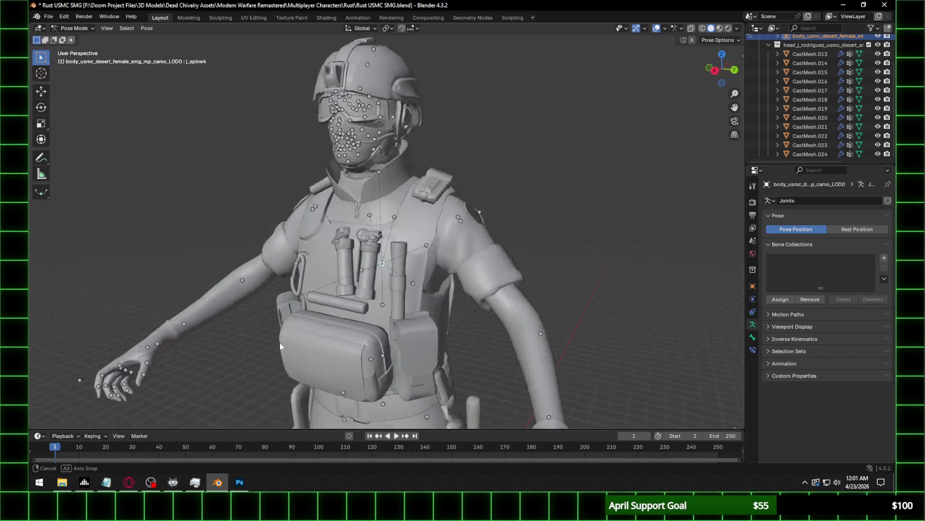
pyautogui.click(410, 361)
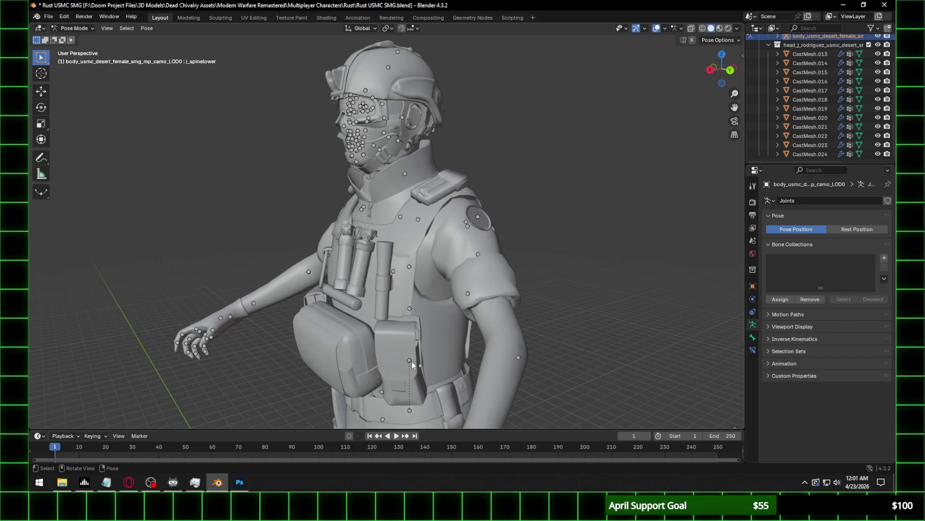
pyautogui.click(410, 360)
pyautogui.click(411, 361)
pyautogui.click(410, 360)
pyautogui.click(410, 361)
pyautogui.click(409, 267)
pyautogui.click(413, 307)
pyautogui.click(409, 309)
pyautogui.click(408, 267)
pyautogui.press('r')
pyautogui.press('Escape')
pyautogui.moveTo(415, 299); pyautogui.dragTo(461, 262, button='middle')
pyautogui.moveTo(383, 314)
pyautogui.keyDown('shift'); pyautogui.mouseDown(button='middle')
pyautogui.moveTo(472, 206)
pyautogui.moveTo(421, 224)
pyautogui.mouseUp(button='middle'); pyautogui.keyUp('shift')
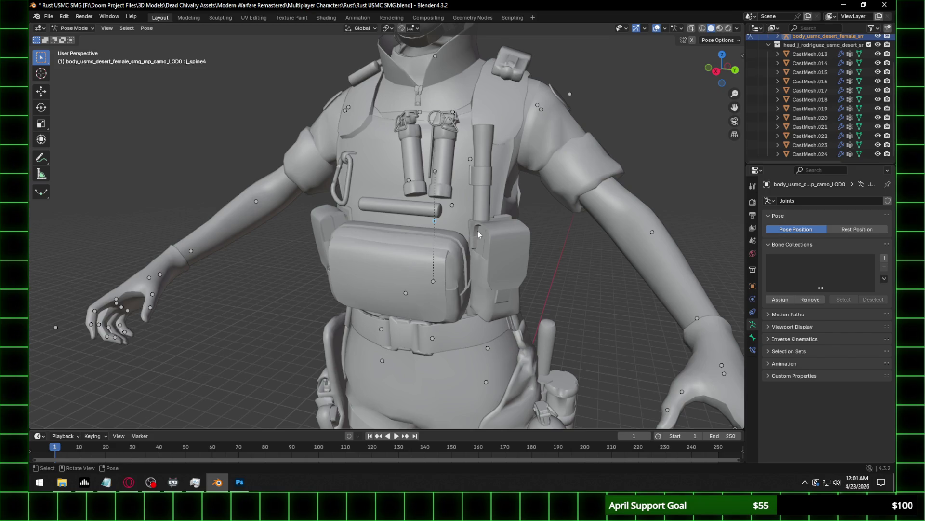
pyautogui.click(127, 28)
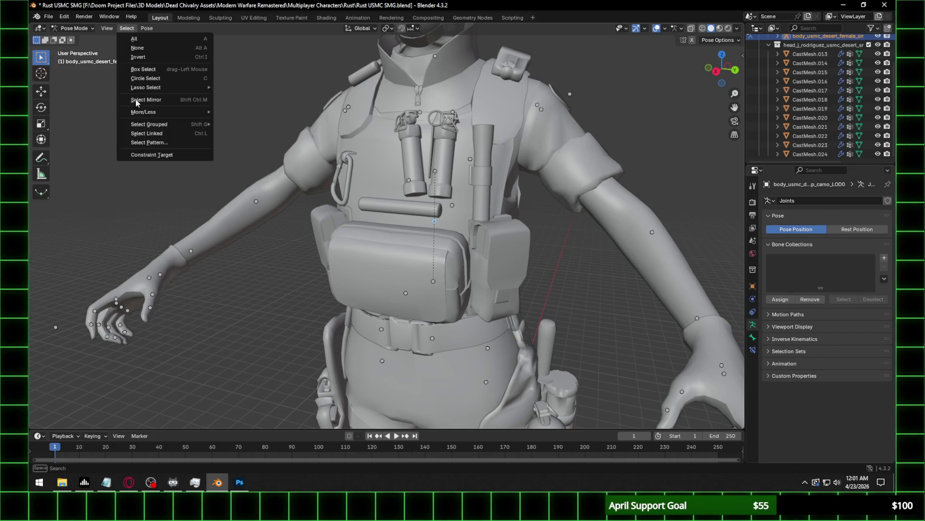
# Select back_mid by name pattern, then bring up the Select Pattern prompt again with back_mid.
pyautogui.click(151, 142)
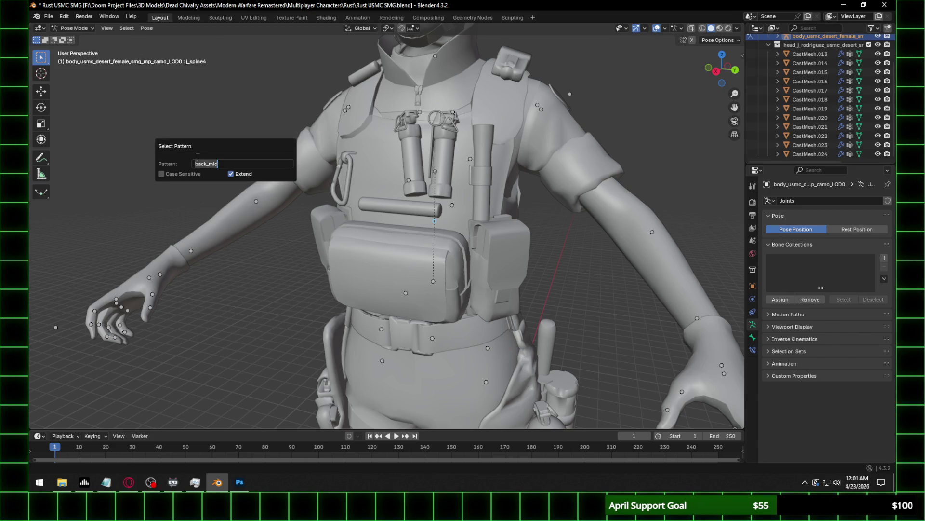
pyautogui.press('Return')
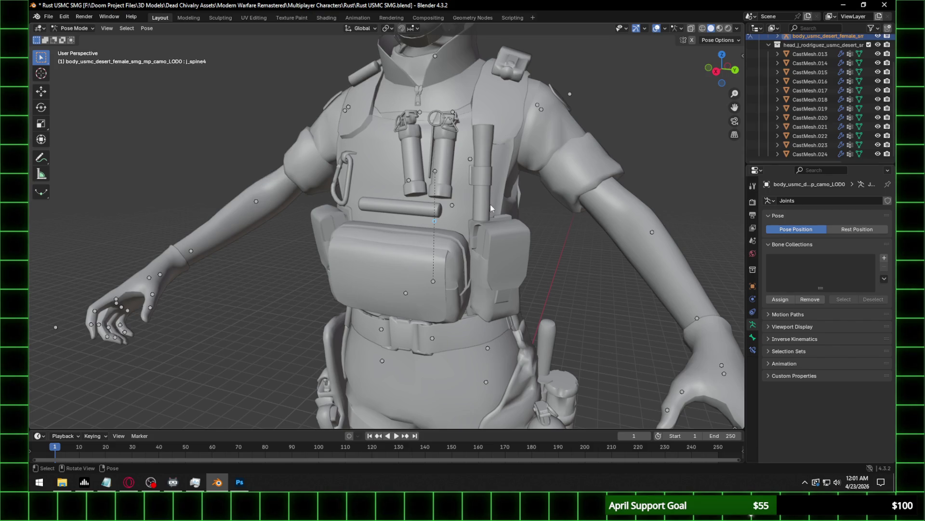
pyautogui.rightClick(443, 221)
pyautogui.click(127, 28)
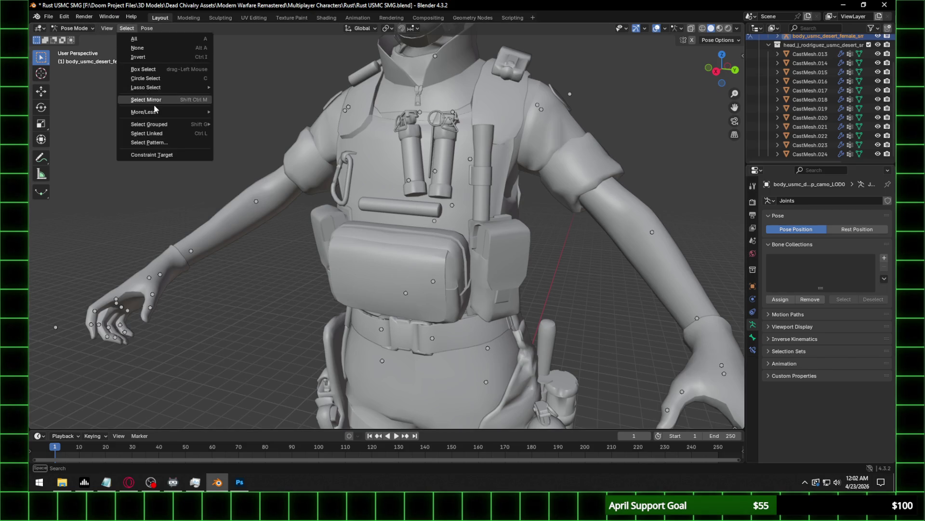
pyautogui.click(156, 143)
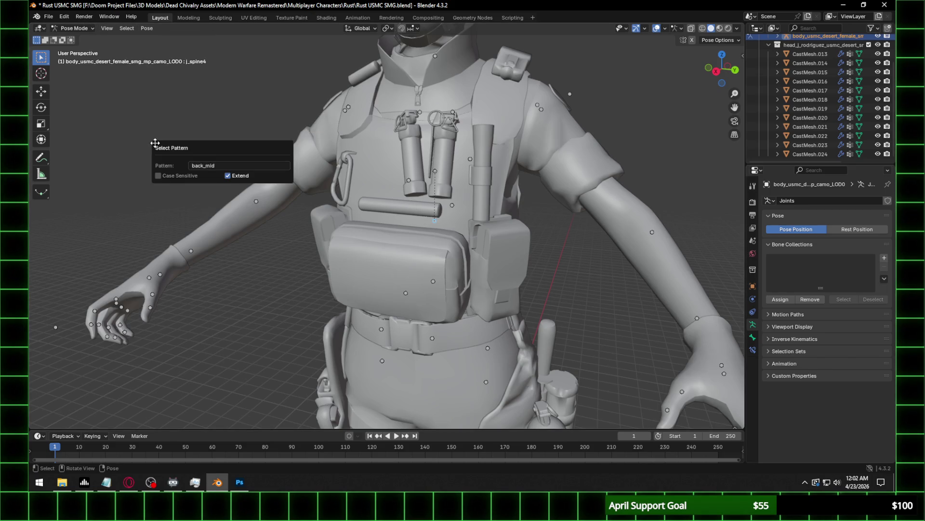
pyautogui.rightClick(469, 218)
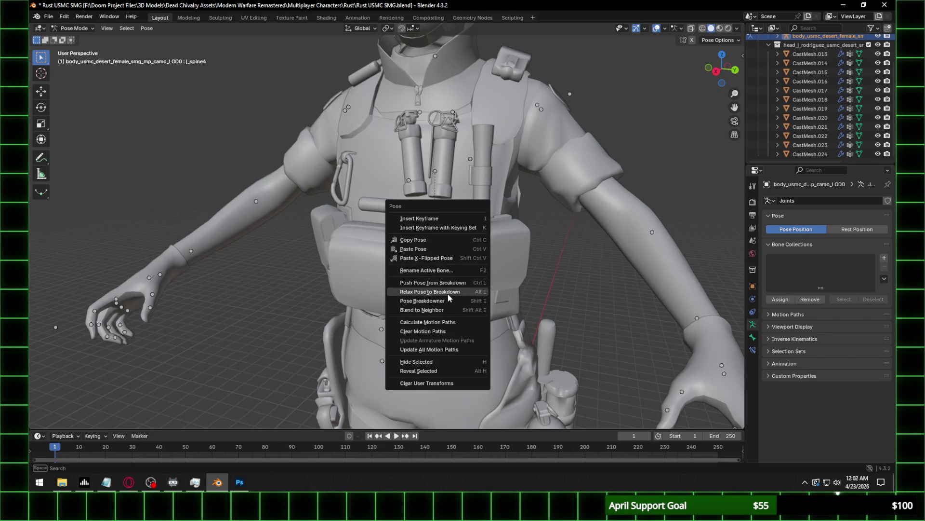
# Switch the armature to Edit Mode and clear the selected bone's parent.
pyautogui.press('Escape')
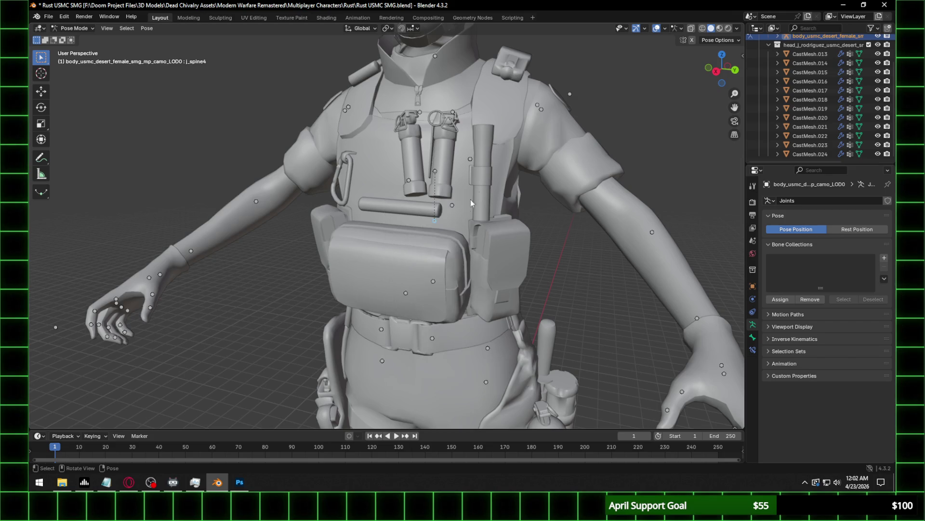
pyautogui.click(74, 28)
pyautogui.click(72, 47)
pyautogui.rightClick(438, 219)
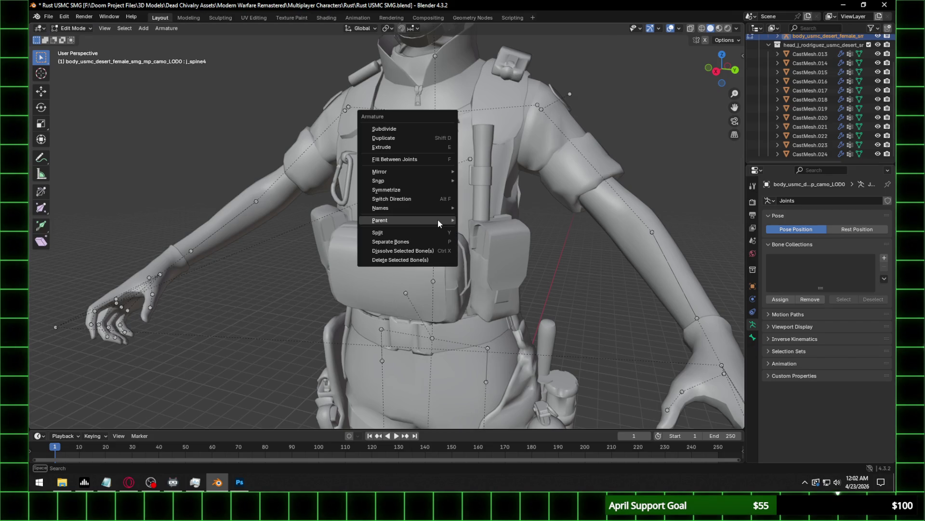
pyautogui.moveTo(437, 219)
pyautogui.click(482, 228)
pyautogui.click(453, 227)
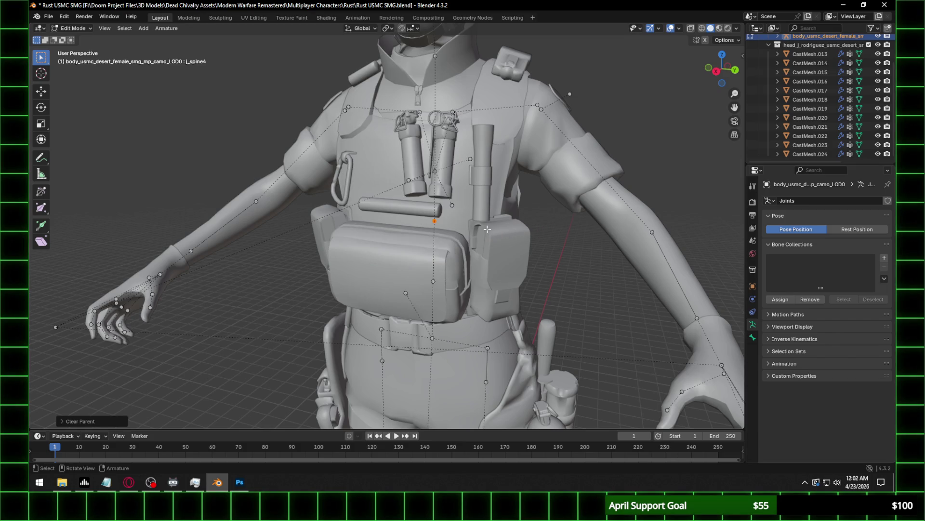
# Try selecting the back_mid and j_spineupper bones, including a 'spine_upper' name-pattern search.
pyautogui.moveTo(458, 222)
pyautogui.mouseDown(button='middle')
pyautogui.moveTo(472, 212)
pyautogui.moveTo(414, 227)
pyautogui.mouseUp(button='middle')
pyautogui.click(142, 29)
pyautogui.click(447, 234)
pyautogui.click(435, 221)
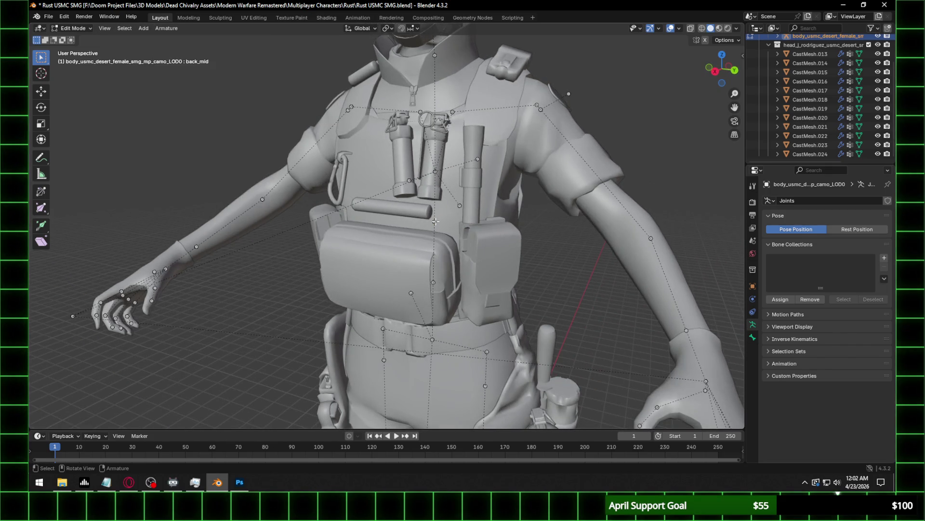
pyautogui.click(435, 221)
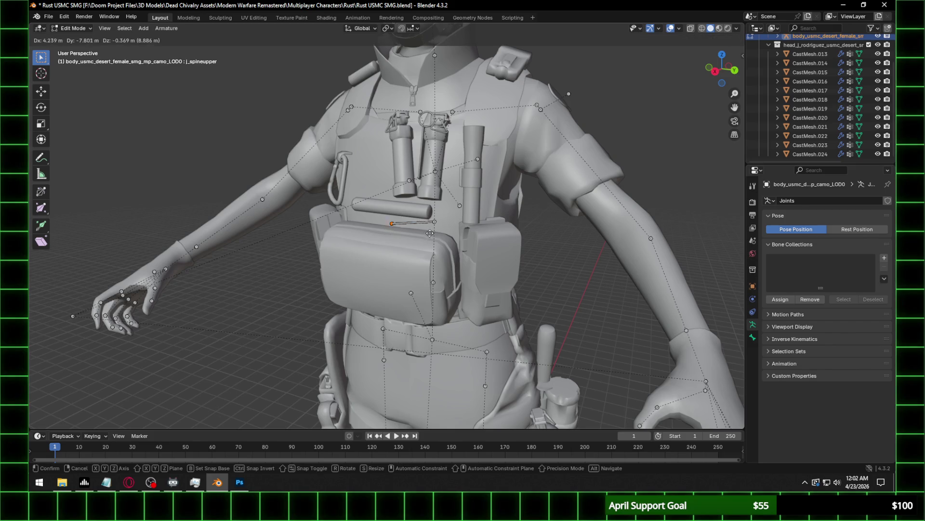
pyautogui.click(124, 28)
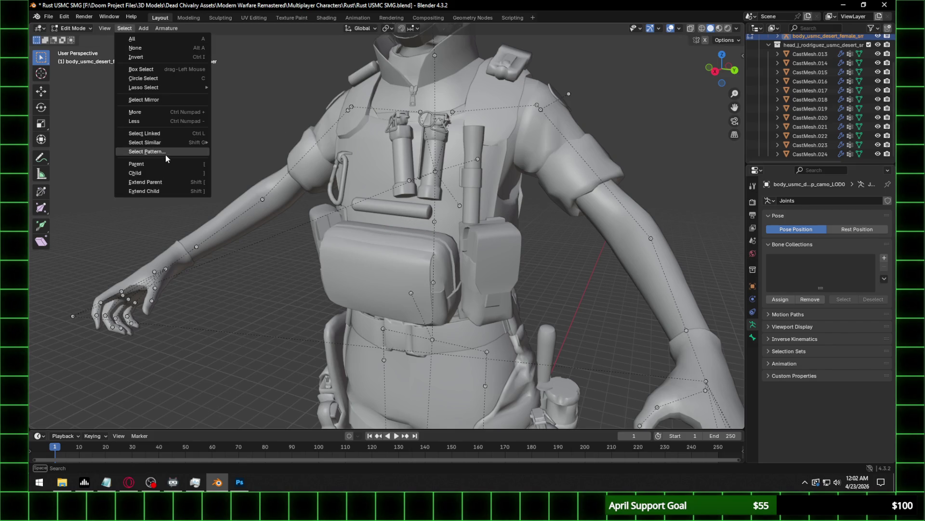
pyautogui.click(147, 151)
pyautogui.write('spine_upper')
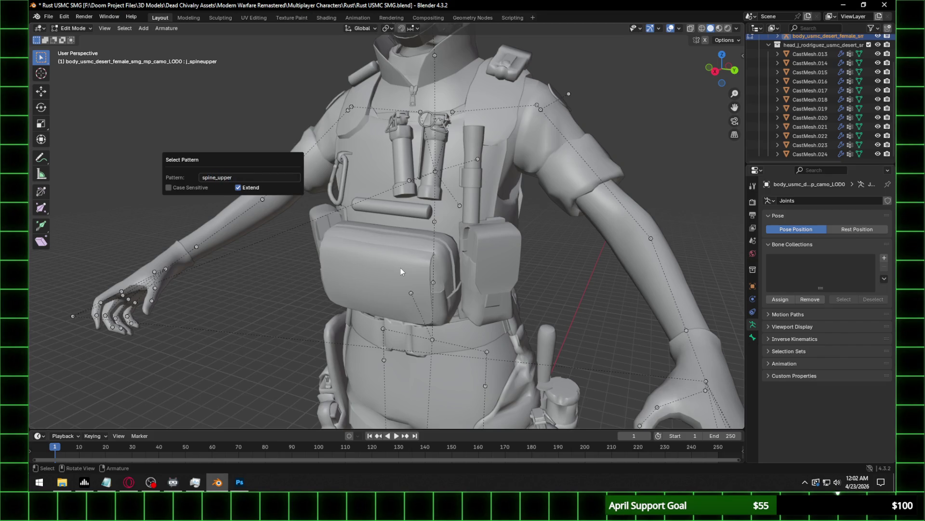
pyautogui.press('Return')
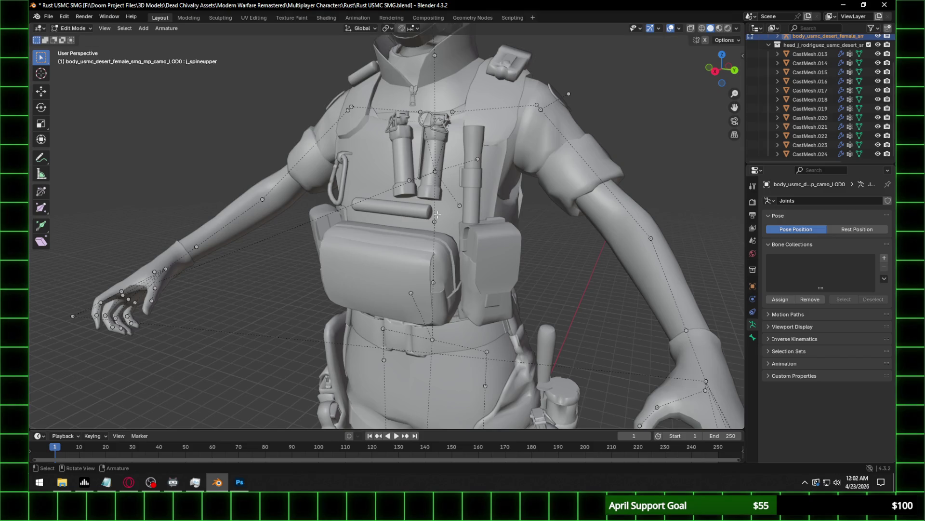
# Select the j_spineupper bone with the name pattern 'spineupper'.
pyautogui.click(124, 30)
pyautogui.click(161, 153)
pyautogui.hotkey('ctrl', 'a')
pyautogui.press('BackSpace')
pyautogui.write('spineupper')
pyautogui.press('Return')
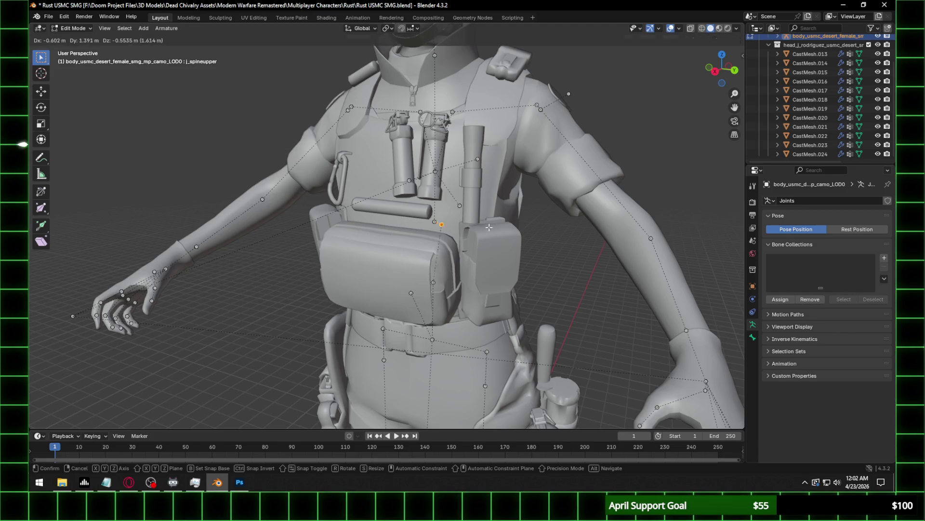
# Zoom in on the carabiner and test-move the j_spine4 joint, then cancel.
pyautogui.scroll(5, 477, 184)
pyautogui.keyDown('shift'); pyautogui.moveTo(463, 186); pyautogui.dragTo(439, 187, button='middle'); pyautogui.keyUp('shift')
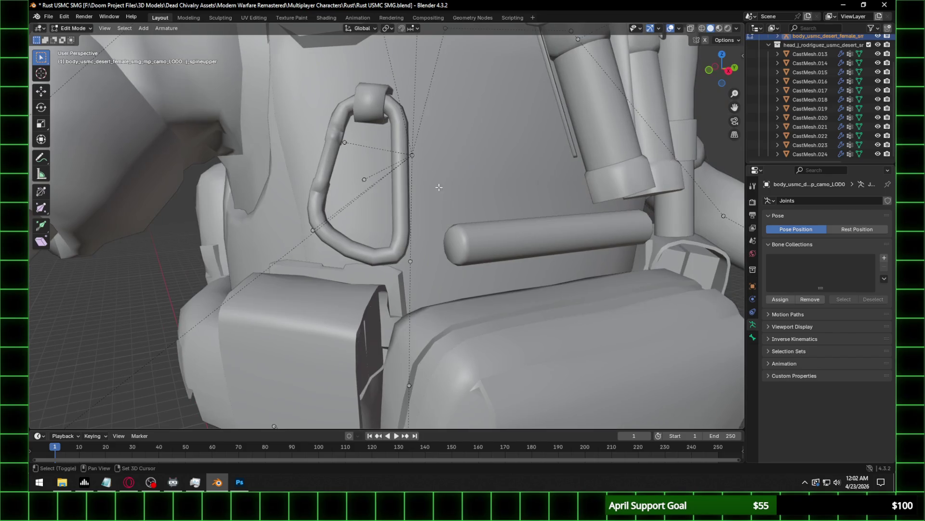
pyautogui.keyDown('shift'); pyautogui.click(412, 155); pyautogui.keyUp('shift')
pyautogui.press('g')
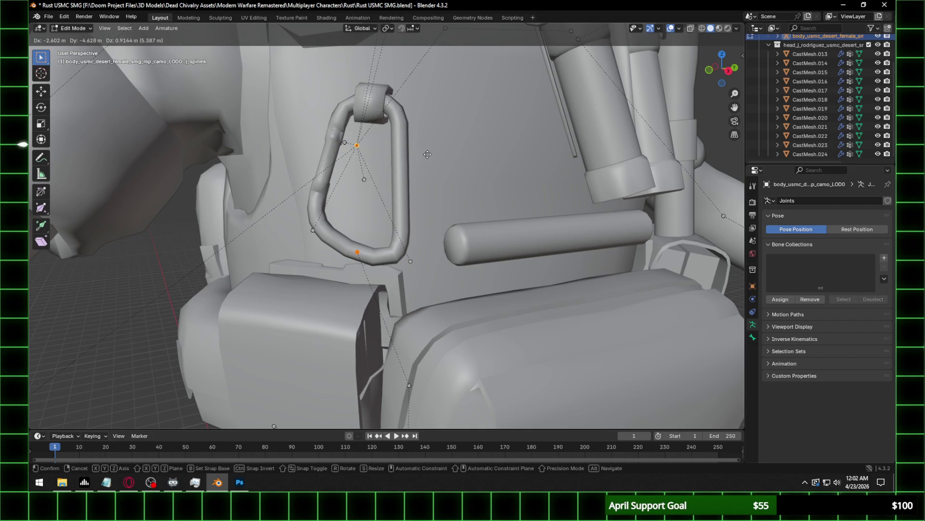
pyautogui.press('Escape')
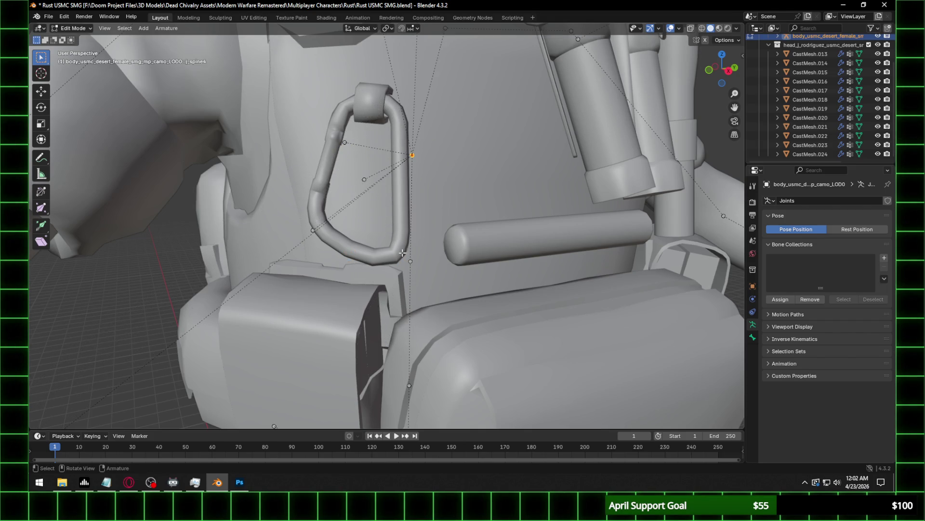
# Parent the carabiner bone to j_spine4 using Keep Offset.
pyautogui.rightClick(402, 252)
pyautogui.moveTo(426, 240)
pyautogui.click(482, 244)
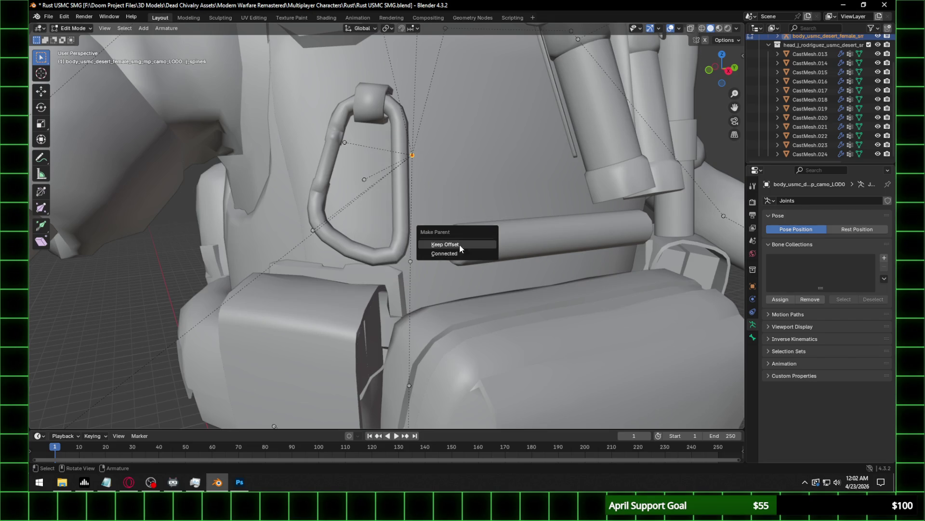
pyautogui.click(460, 248)
pyautogui.scroll(-5, 460, 248)
pyautogui.moveTo(460, 247)
pyautogui.mouseDown(button='middle')
pyautogui.moveTo(437, 242)
pyautogui.moveTo(417, 302)
pyautogui.mouseUp(button='middle')
pyautogui.hotkey('ctrl', 'z')
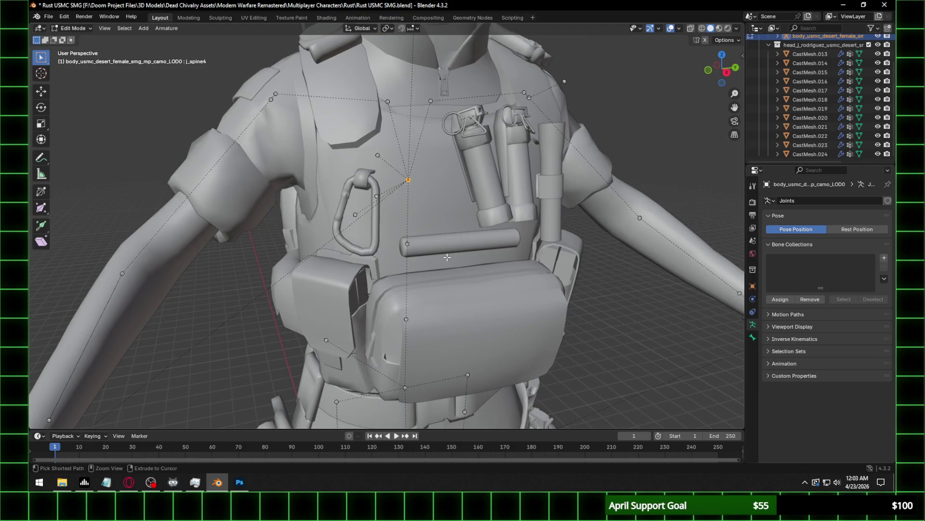
pyautogui.moveTo(448, 256)
pyautogui.mouseDown(button='middle')
pyautogui.moveTo(427, 251)
pyautogui.moveTo(436, 212)
pyautogui.mouseUp(button='middle')
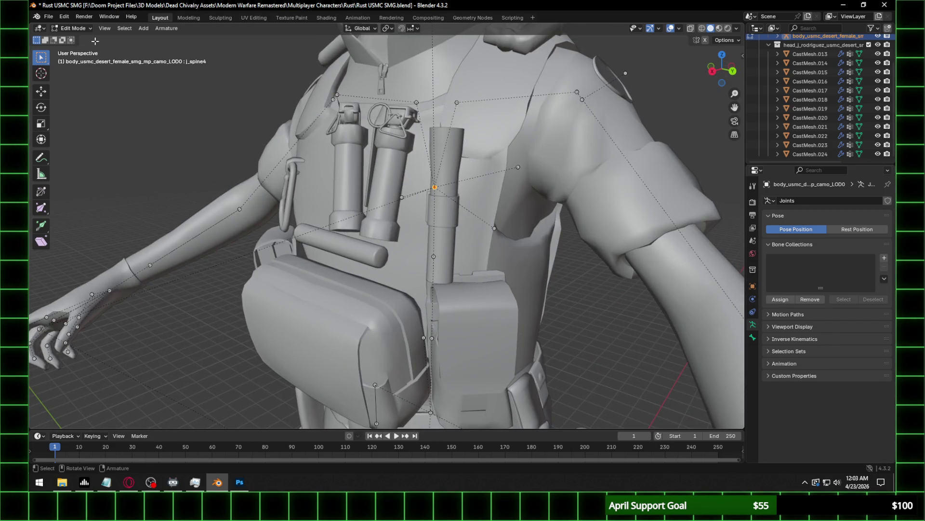
# Clear the bone selection and select j_spine4 by the name pattern 'j_spine4'.
pyautogui.click(118, 29)
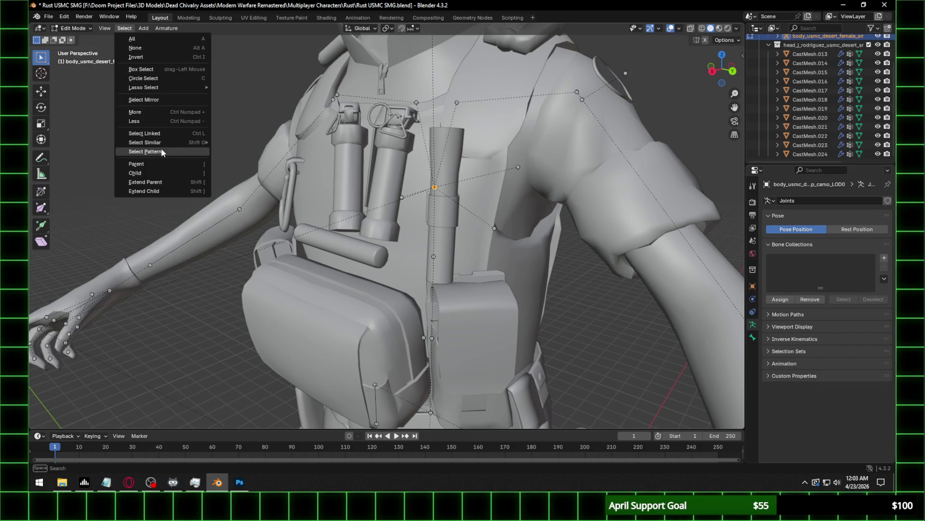
pyautogui.click(135, 48)
pyautogui.click(126, 28)
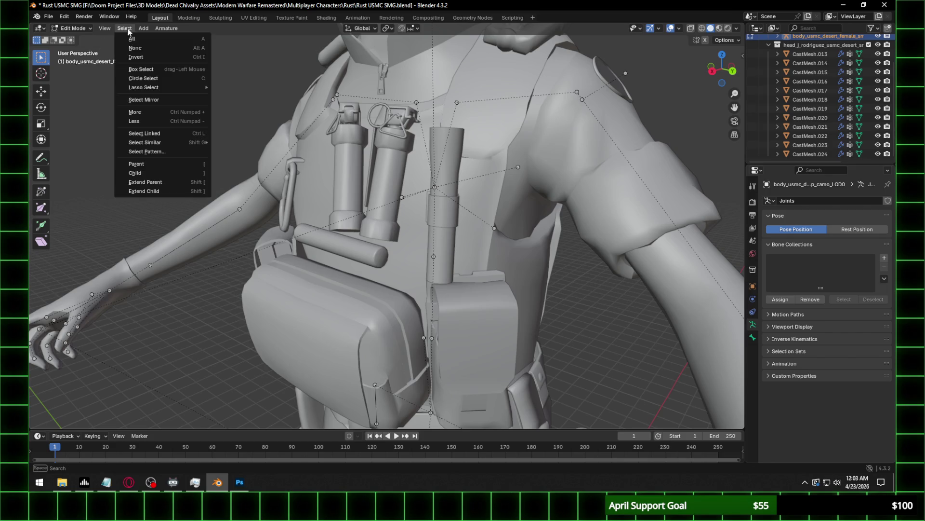
pyautogui.click(154, 151)
pyautogui.write('j_spine4')
pyautogui.press('Return')
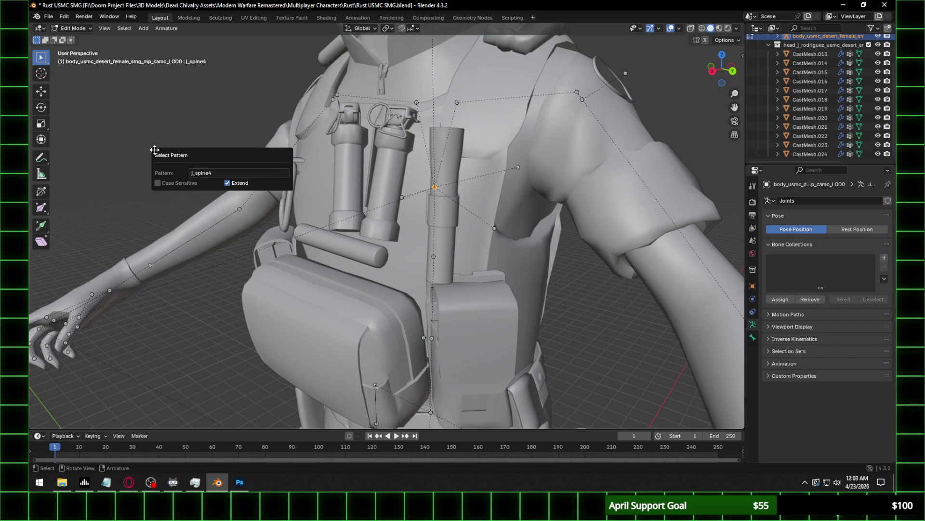
pyautogui.moveTo(154, 150); pyautogui.dragTo(170, 148, button='middle')
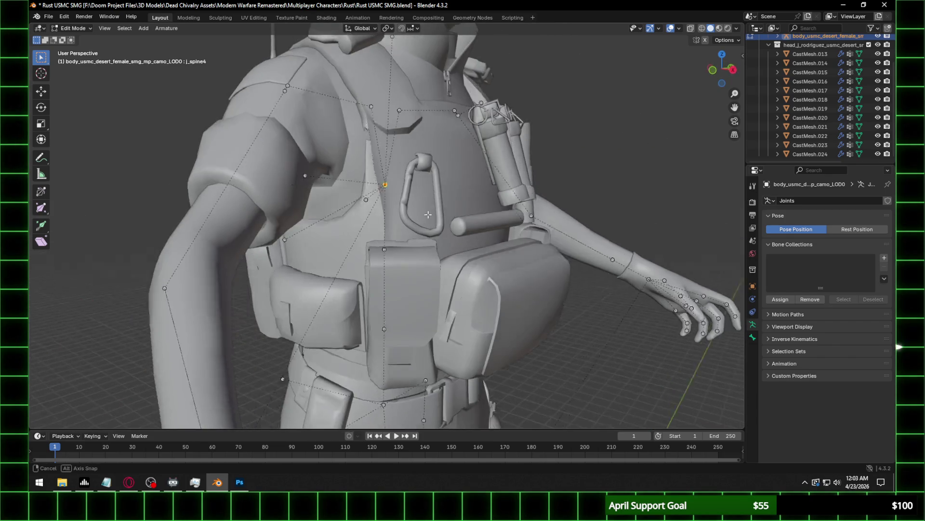
pyautogui.click(124, 28)
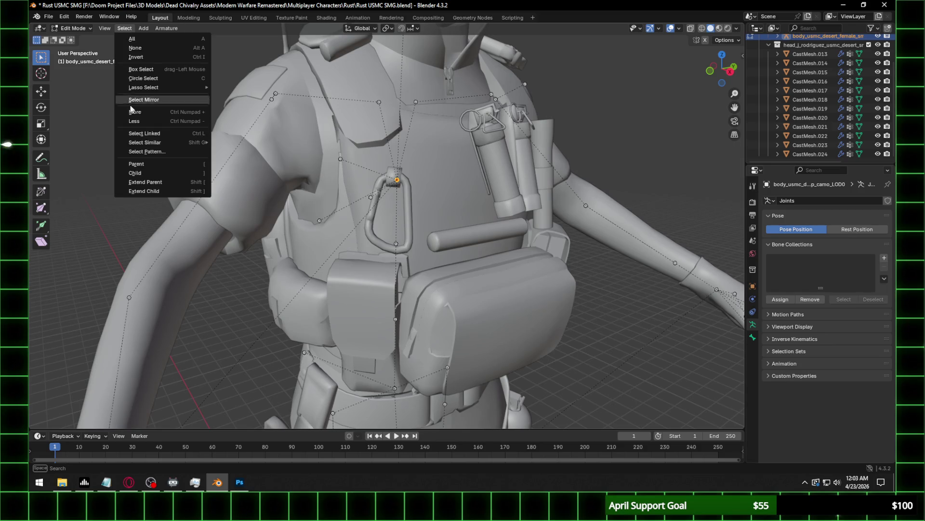
# Select bones matching 'j_spine' and test-move them, undoing the move.
pyautogui.click(144, 155)
pyautogui.write('j_')
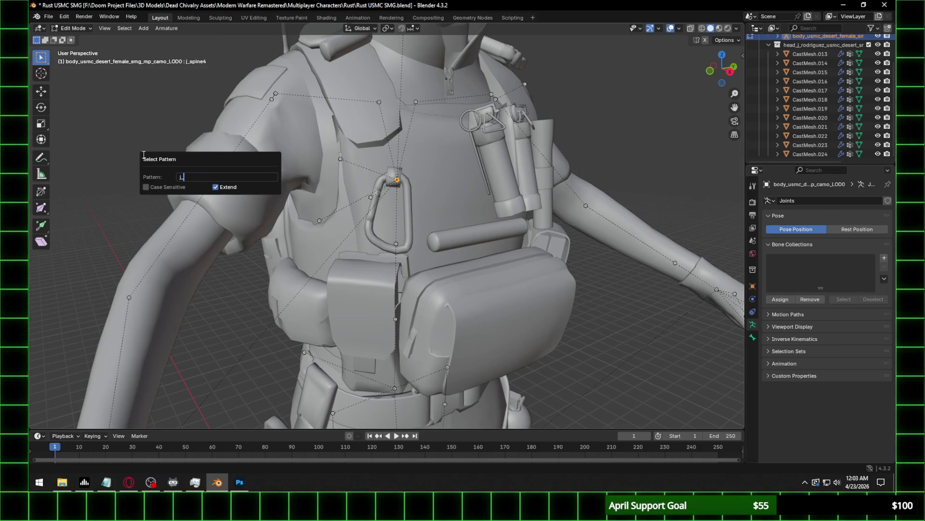
pyautogui.write('spineupper')
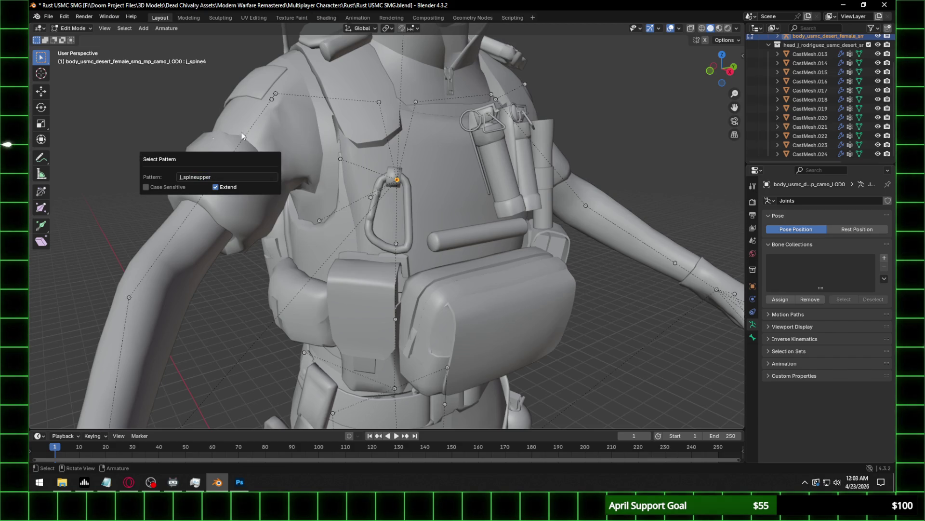
pyautogui.press('Return')
pyautogui.press('g')
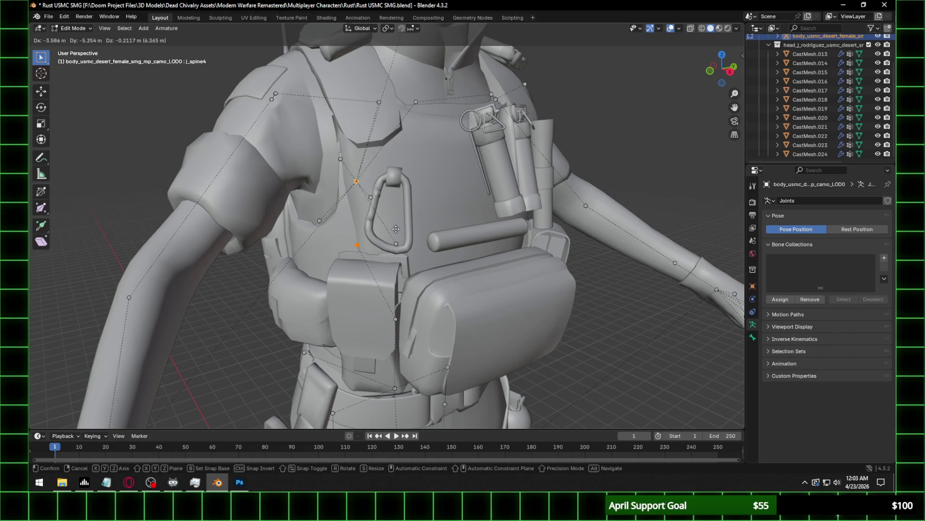
pyautogui.click(396, 229)
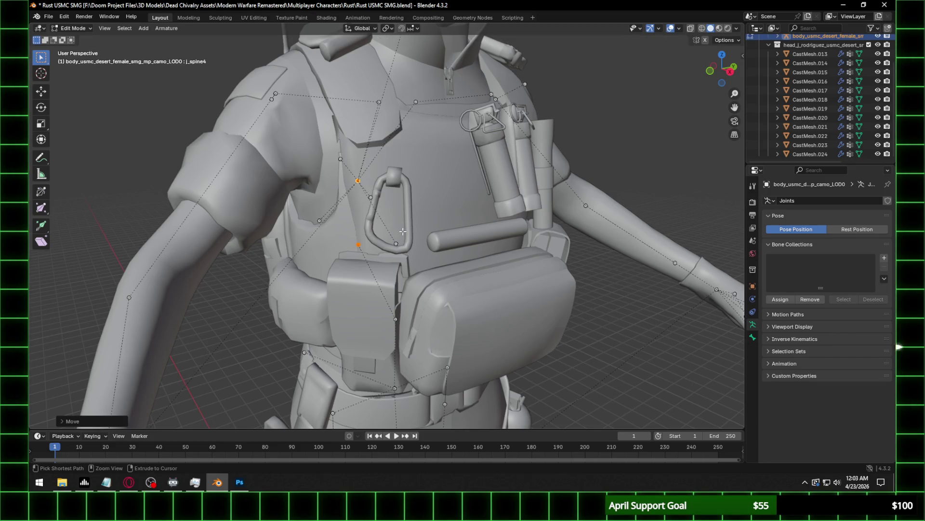
pyautogui.hotkey('ctrl', 'z')
# Try click-selecting back_mid, j_spineupper and the carabiner's bottom joint.
pyautogui.click(396, 244)
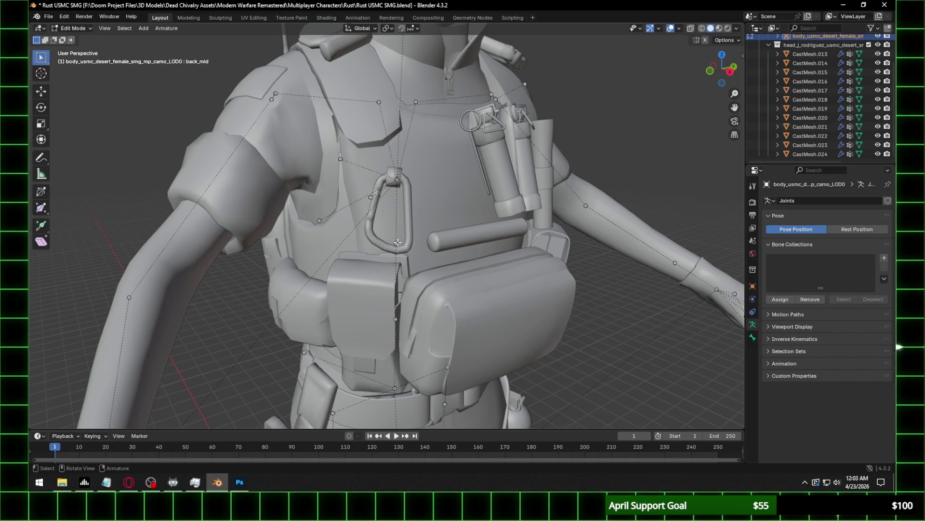
pyautogui.click(394, 242)
pyautogui.click(394, 242)
pyautogui.click(393, 244)
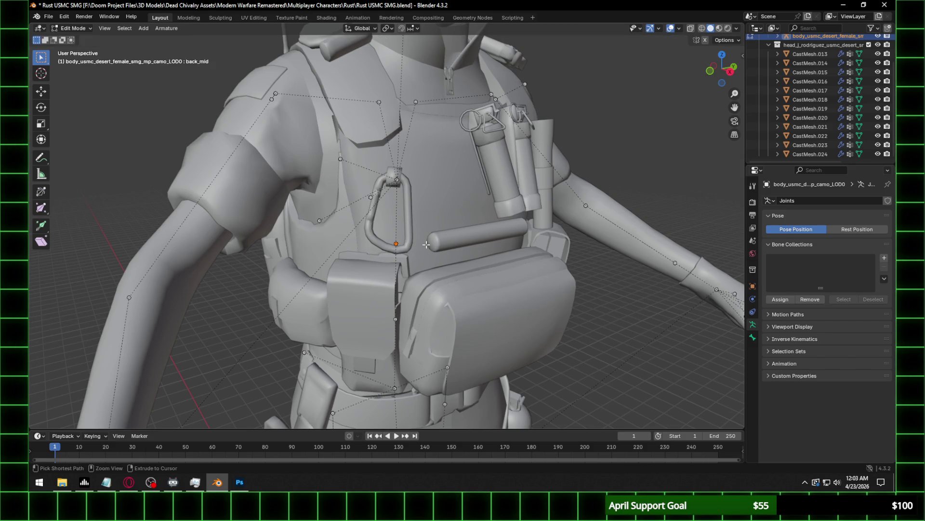
pyautogui.hotkey('ctrl', 'z')
pyautogui.hotkey('ctrl', 'z')
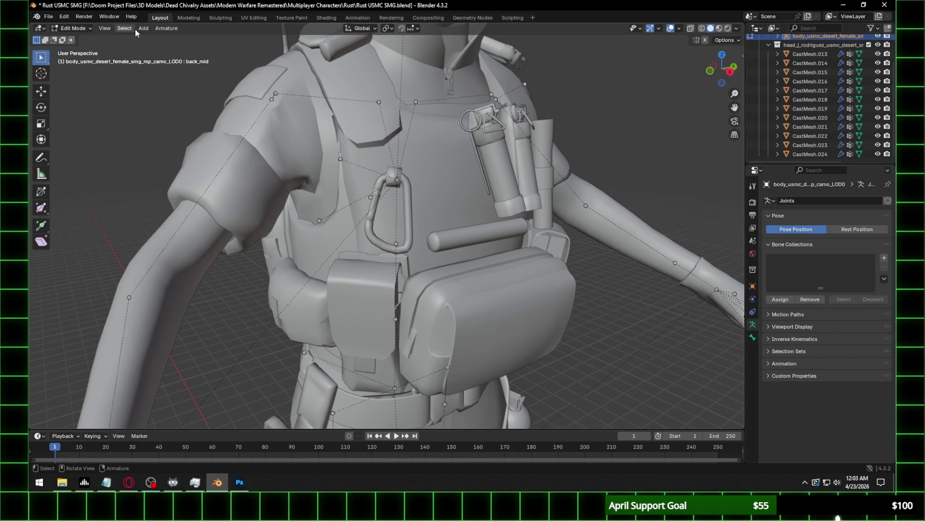
# Select the back_mid bone by name pattern and hide it.
pyautogui.click(123, 28)
pyautogui.click(152, 151)
pyautogui.write('back_mid')
pyautogui.press('Return')
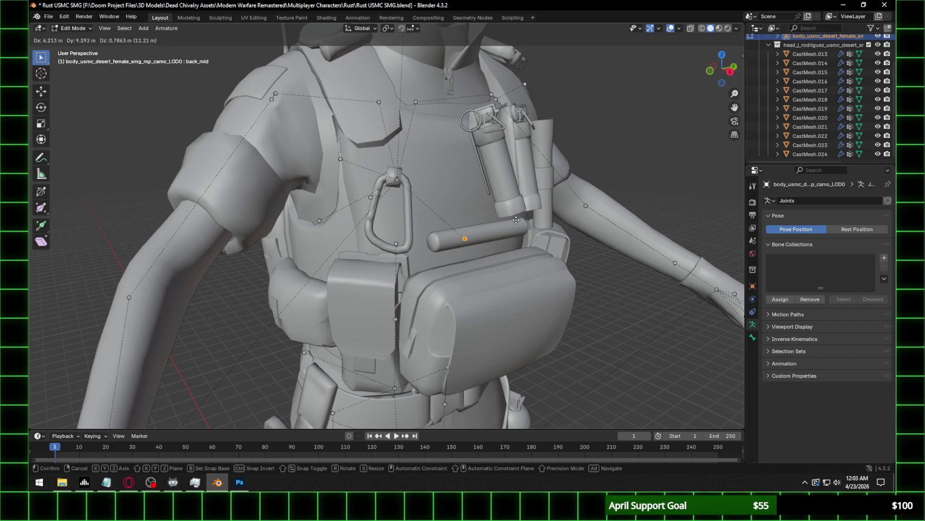
pyautogui.press('h')
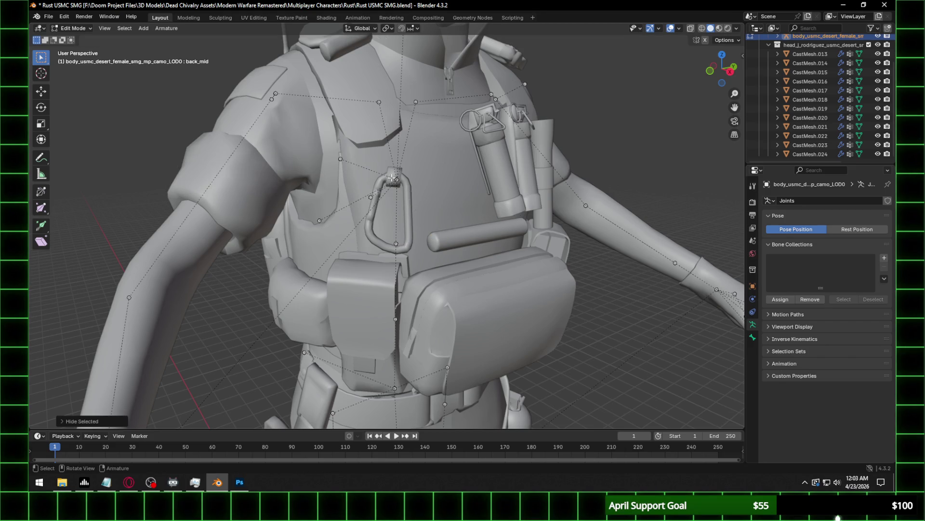
# Select j_spine4 together with the carabiner base joint and bring up the armature editing menu.
pyautogui.click(398, 179)
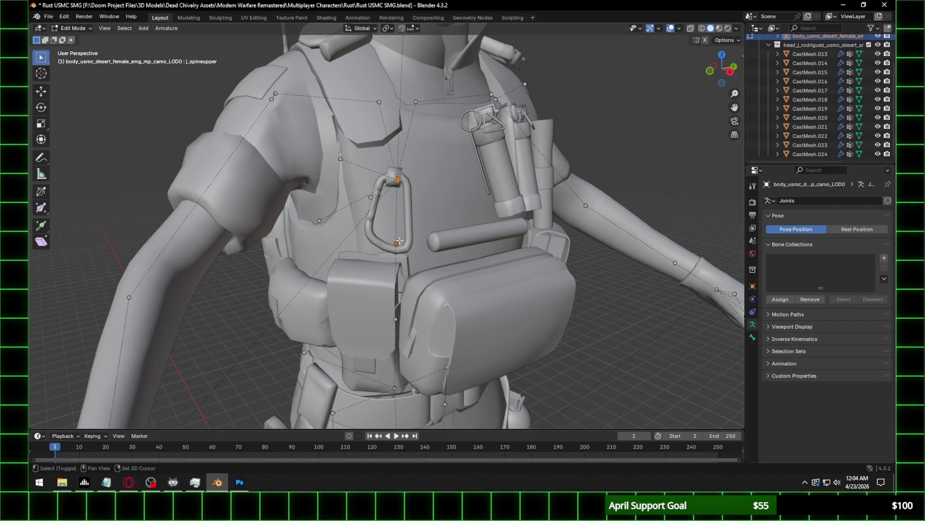
pyautogui.keyDown('shift'); pyautogui.click(396, 243); pyautogui.keyUp('shift')
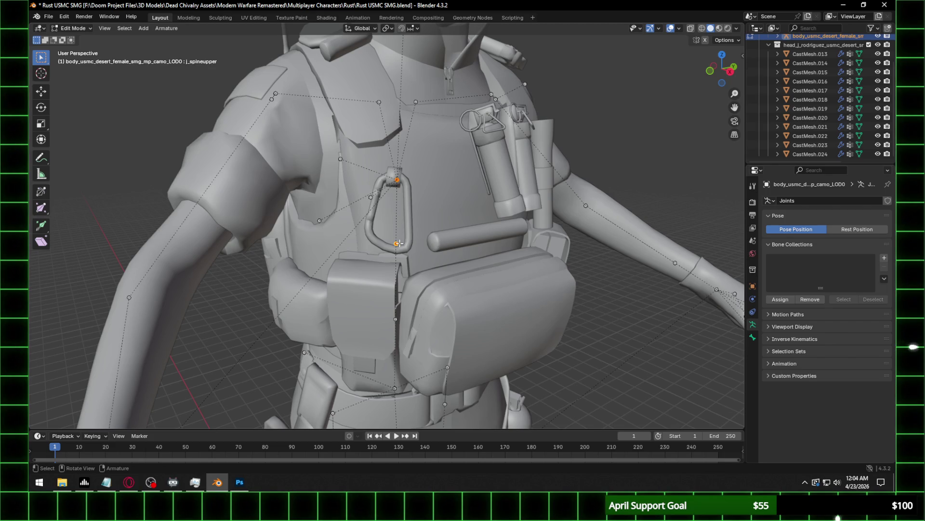
pyautogui.scroll(4, 403, 249)
pyautogui.rightClick(410, 155)
# Parent the carabiner bone to the spine with the Connected option.
pyautogui.moveTo(412, 158)
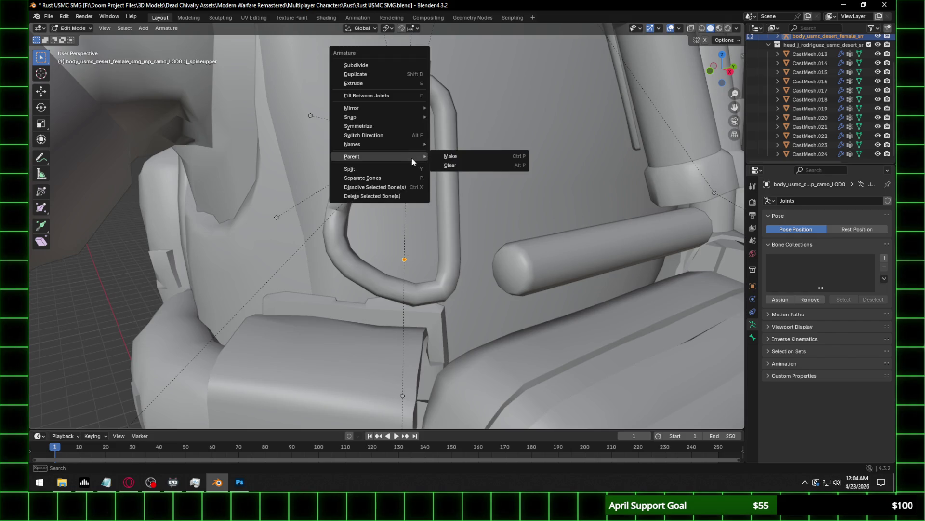
pyautogui.click(471, 154)
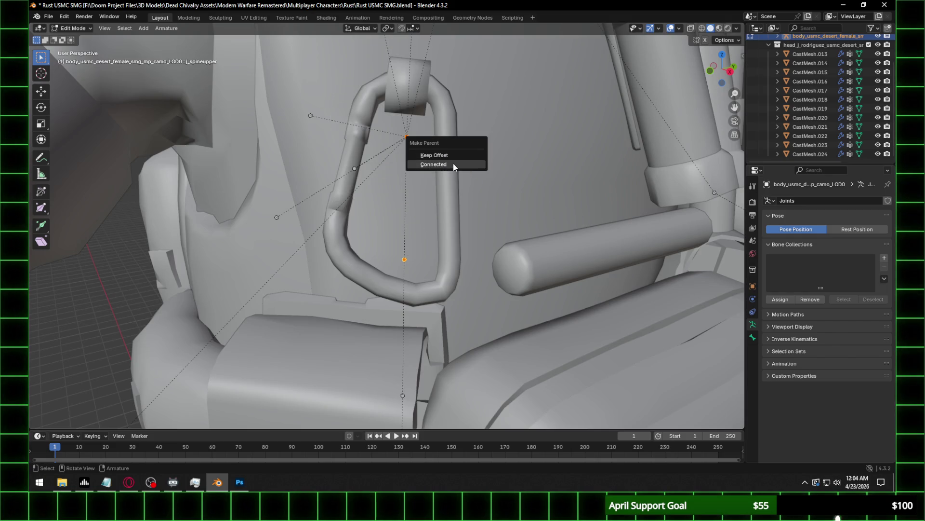
pyautogui.click(456, 156)
pyautogui.press('g')
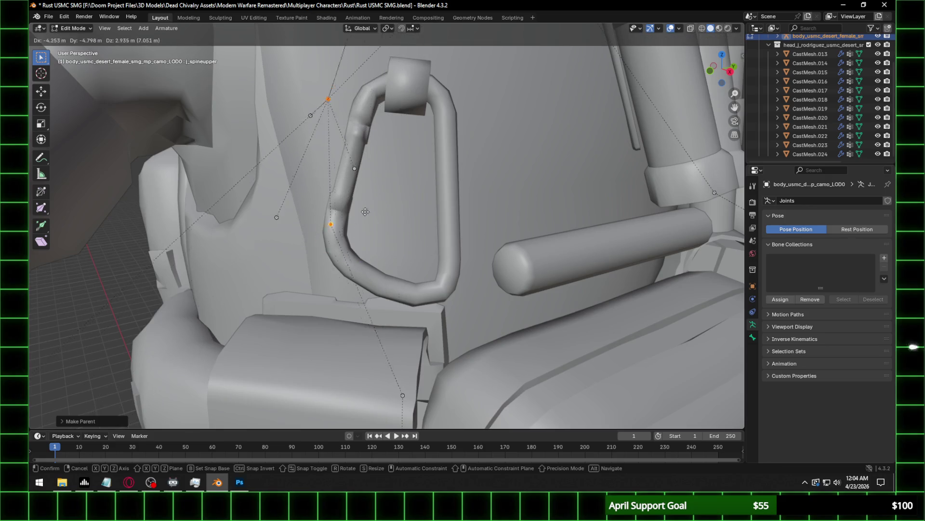
pyautogui.rightClick(424, 237)
pyautogui.scroll(-3, 428, 233)
pyautogui.moveTo(428, 233); pyautogui.dragTo(456, 243, button='middle')
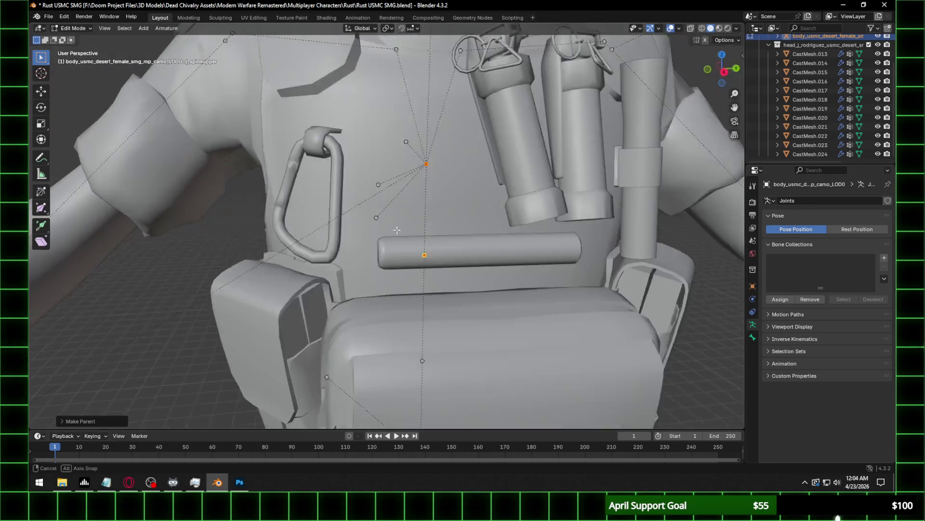
# Reveal the hidden bones and select back_mid by name pattern.
pyautogui.hotkey('alt', 'h')
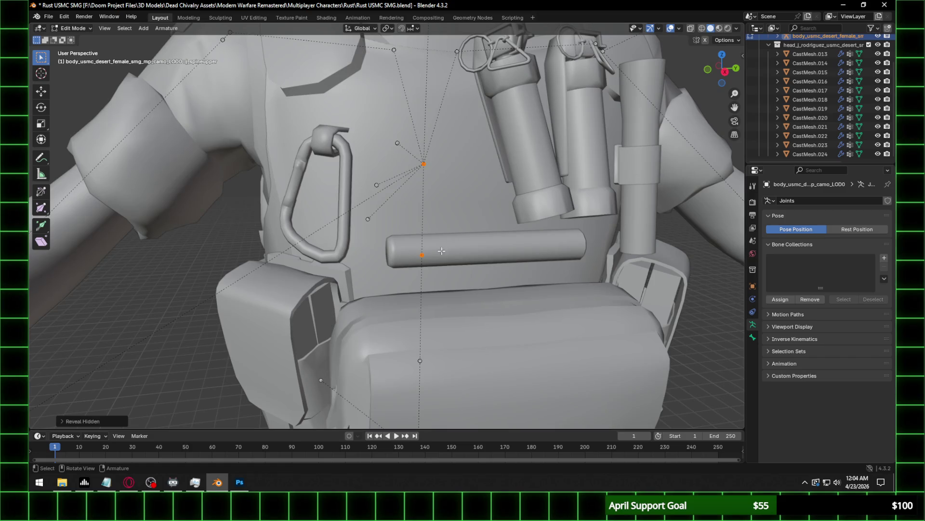
pyautogui.click(124, 28)
pyautogui.click(145, 152)
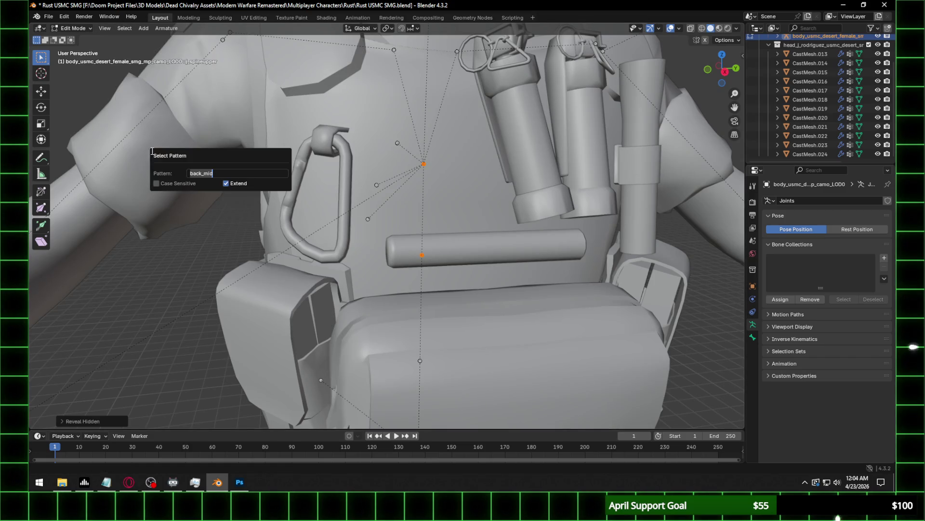
pyautogui.click(335, 167)
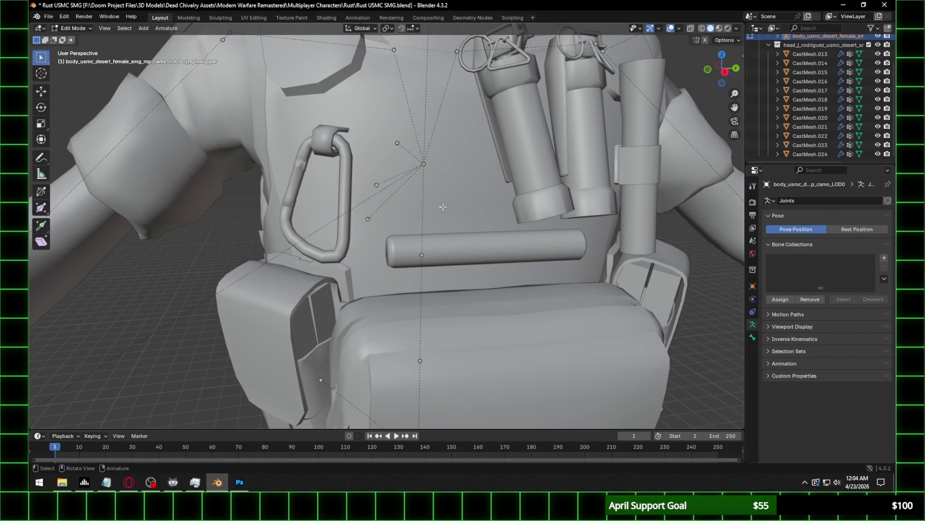
pyautogui.click(125, 28)
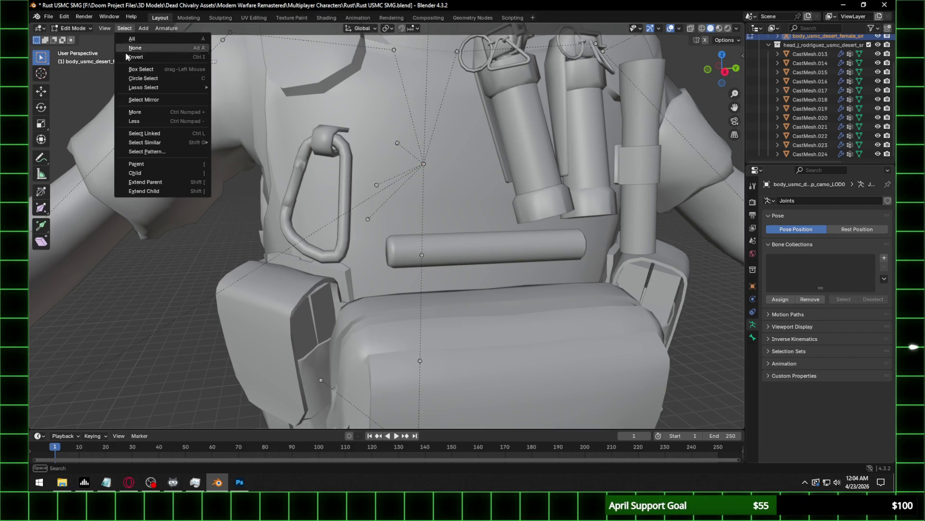
pyautogui.click(154, 153)
pyautogui.press('Return')
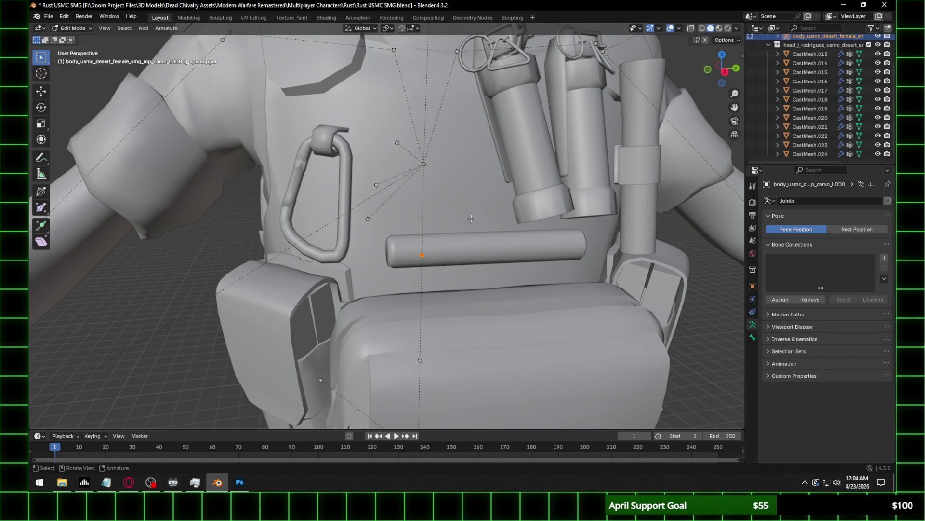
pyautogui.press('g')
pyautogui.press('Escape')
# Parent back_mid to the upper spine bone using Keep Offset.
pyautogui.rightClick(443, 177)
pyautogui.moveTo(445, 176)
pyautogui.click(484, 170)
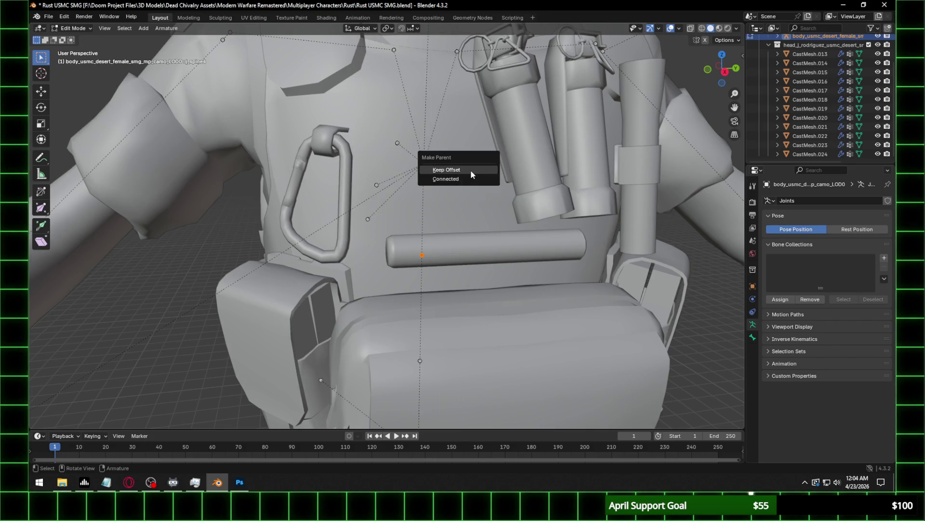
pyautogui.click(470, 169)
pyautogui.moveTo(438, 203); pyautogui.dragTo(414, 205, button='middle')
pyautogui.scroll(-5, 414, 205)
pyautogui.click(73, 28)
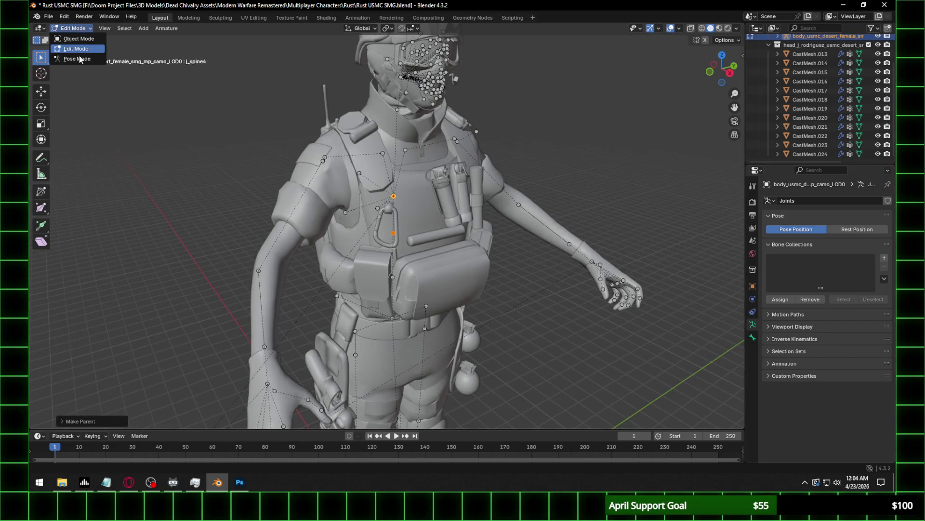
# Switch the armature to Pose Mode and test-rotate the selected spine bone from both sides, cancelling each rotation.
pyautogui.click(72, 56)
pyautogui.press('r')
pyautogui.press('r')
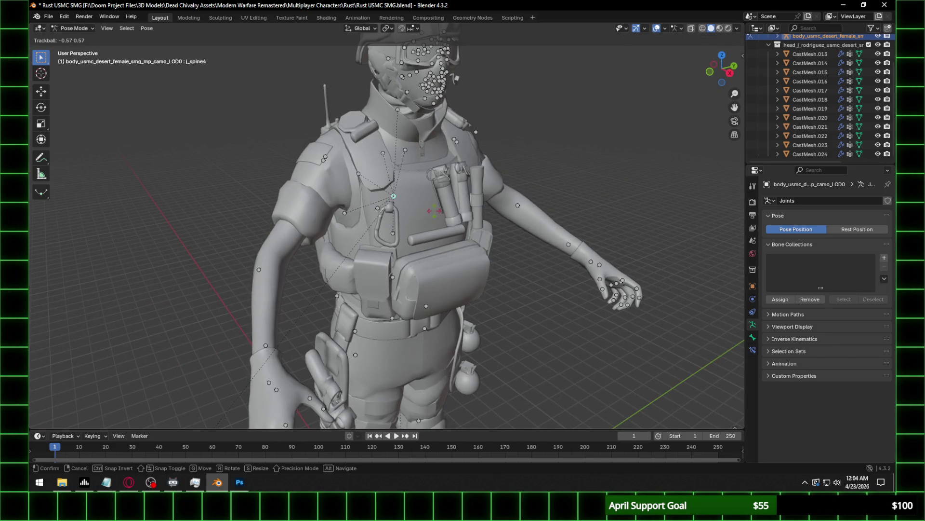
pyautogui.press('Escape')
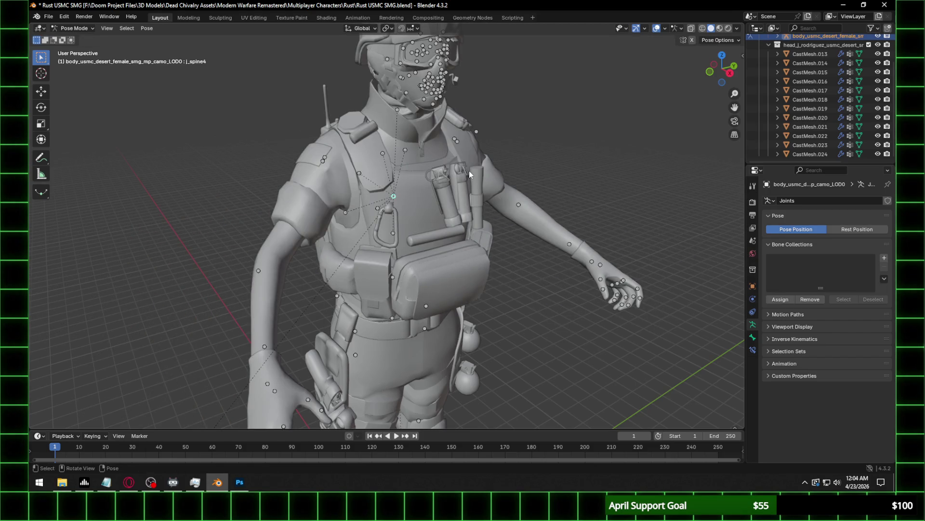
pyautogui.moveTo(470, 170); pyautogui.dragTo(308, 153, button='middle')
pyautogui.press('r')
pyautogui.press('r')
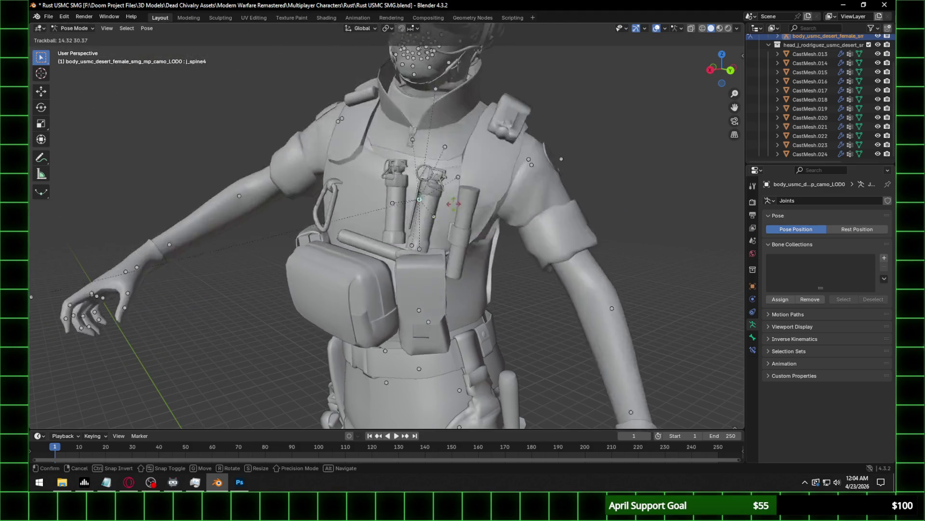
pyautogui.press('Escape')
# Test-rotate the j_spinelower bone, cancel it, and save the blend file.
pyautogui.scroll(-5, 452, 225)
pyautogui.click(407, 284)
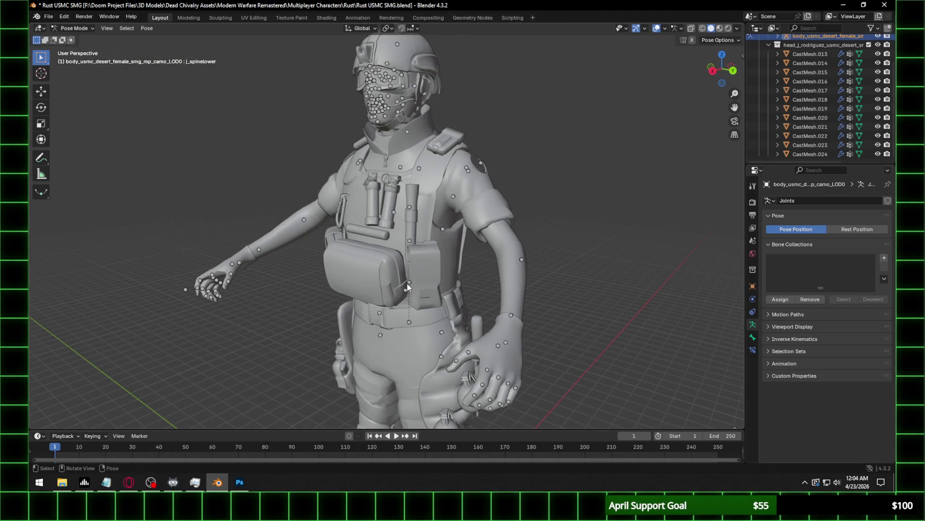
pyautogui.press('r')
pyautogui.press('r')
pyautogui.press('Escape')
pyautogui.hotkey('ctrl', 's')
# Select the j_spine4 bone and try a trackball rotation, cancelling back to the rest pose.
pyautogui.scroll(2, 413, 204)
pyautogui.moveTo(397, 208); pyautogui.dragTo(419, 294, button='middle')
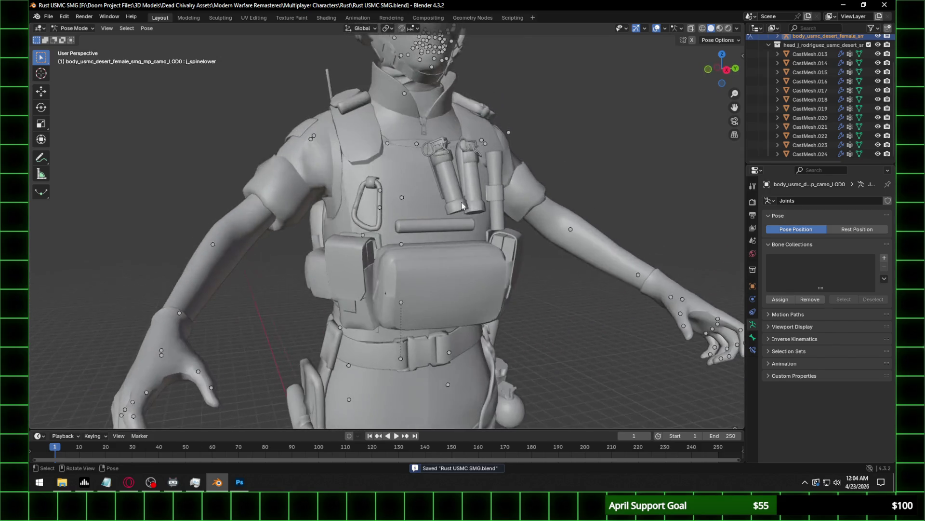
pyautogui.click(426, 291)
pyautogui.press('r')
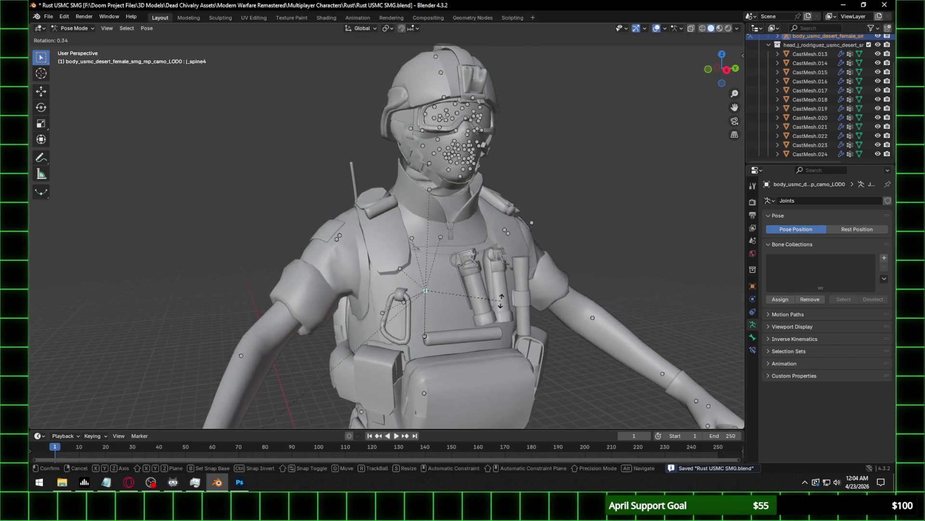
pyautogui.press('r')
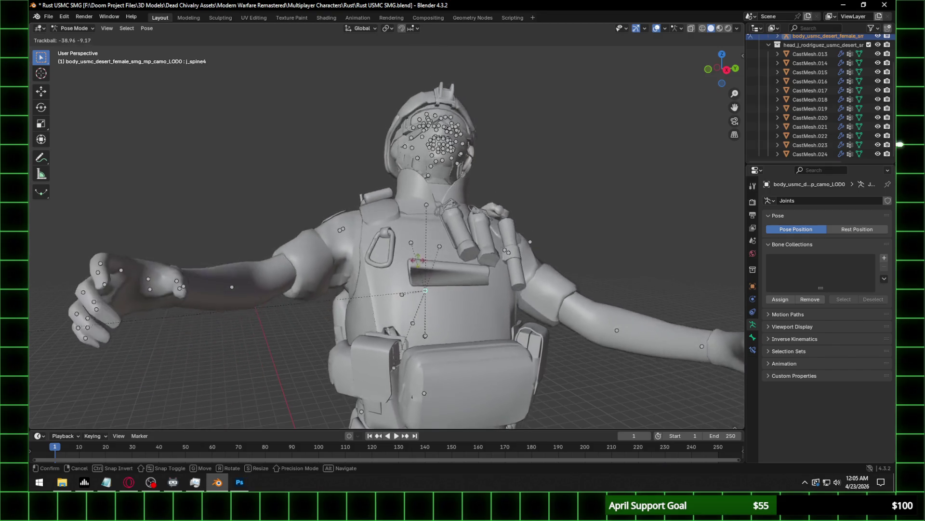
pyautogui.rightClick(392, 266)
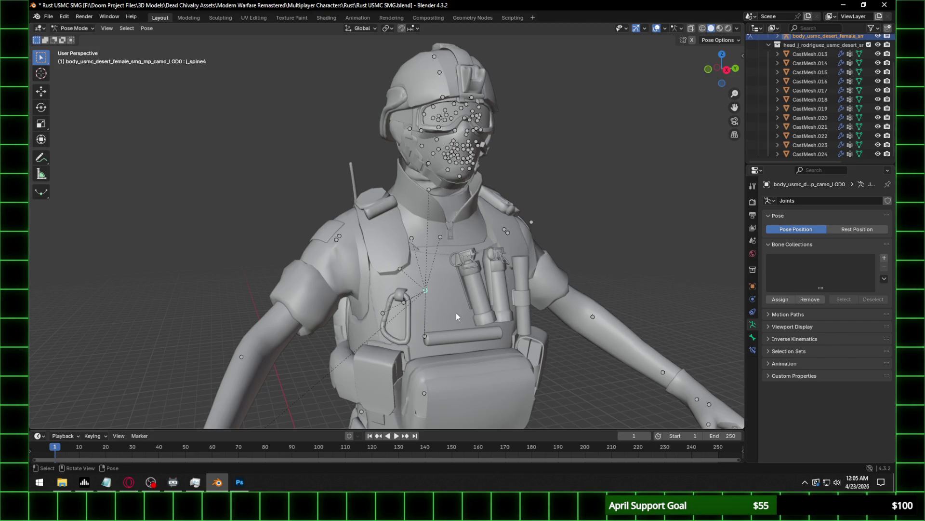
# Repeat free j_spine4 rotation tests from full-figure and low front views, cancelling each one.
pyautogui.scroll(-4, 455, 312)
pyautogui.moveTo(428, 293); pyautogui.dragTo(435, 268, button='middle')
pyautogui.press('r')
pyautogui.press('r')
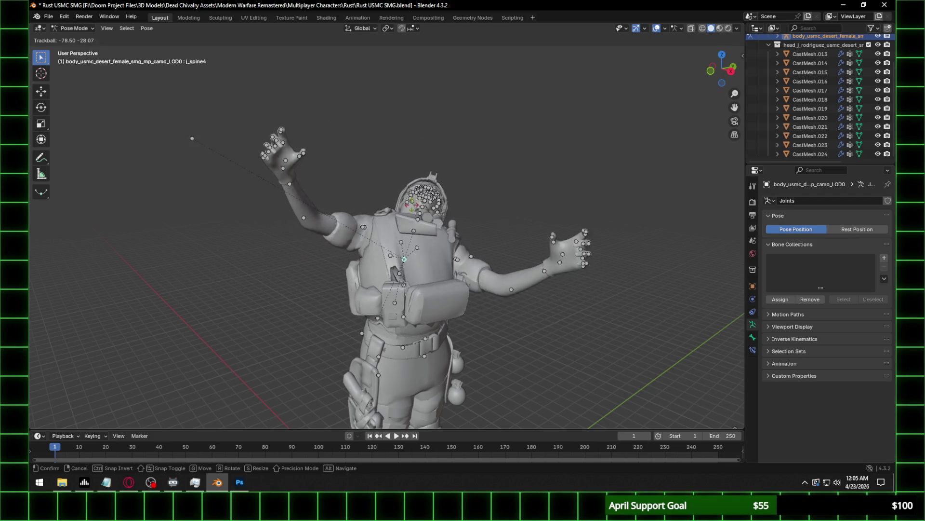
pyautogui.rightClick(401, 316)
pyautogui.scroll(2, 446, 256)
pyautogui.moveTo(446, 260)
pyautogui.mouseDown(button='middle')
pyautogui.moveTo(363, 207)
pyautogui.moveTo(403, 254)
pyautogui.mouseUp(button='middle')
pyautogui.press('r')
pyautogui.press('r')
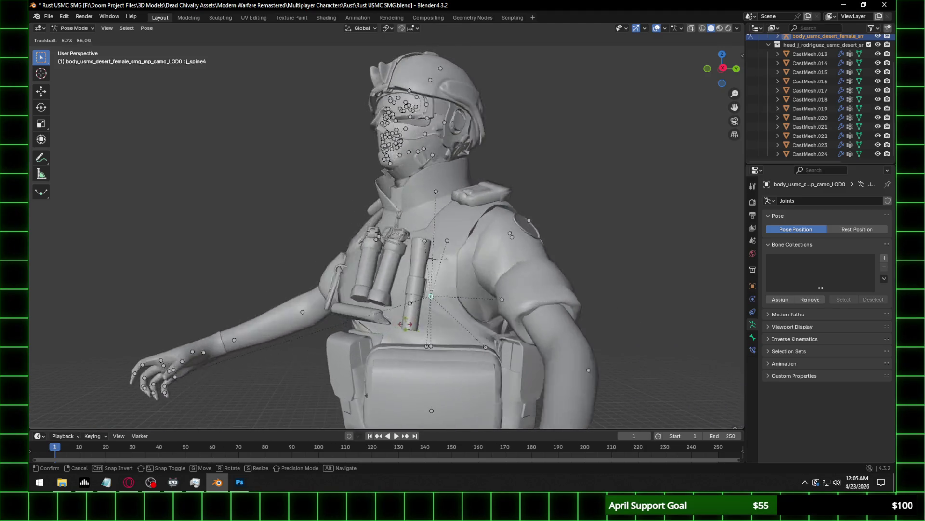
pyautogui.press('Escape')
# From a near-front view, test-rotate the spine bone once more and cancel to keep the original pose.
pyautogui.moveTo(441, 316)
pyautogui.mouseDown(button='middle')
pyautogui.moveTo(465, 239)
pyautogui.moveTo(403, 355)
pyautogui.mouseUp(button='middle')
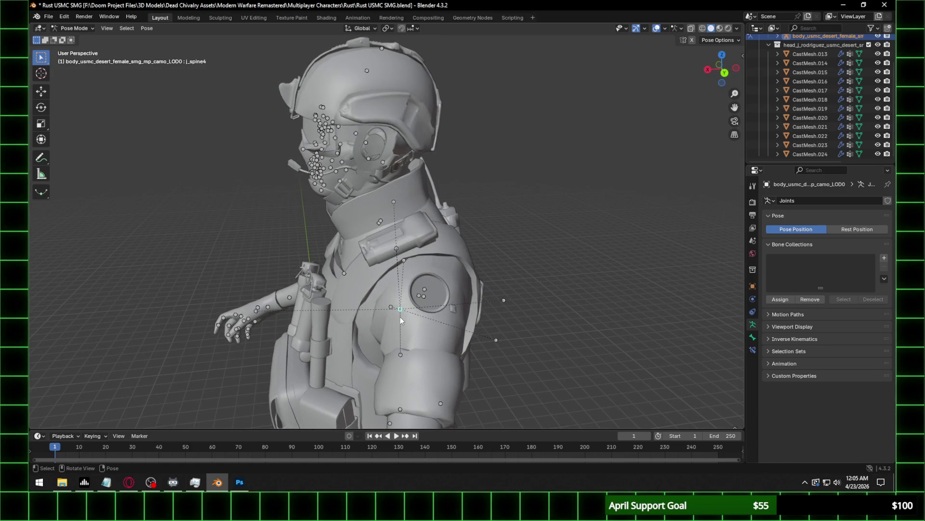
pyautogui.moveTo(417, 276)
pyautogui.mouseDown(button='middle')
pyautogui.moveTo(453, 308)
pyautogui.moveTo(466, 276)
pyautogui.mouseUp(button='middle')
pyautogui.press('r')
pyautogui.press('r')
pyautogui.press('Escape')
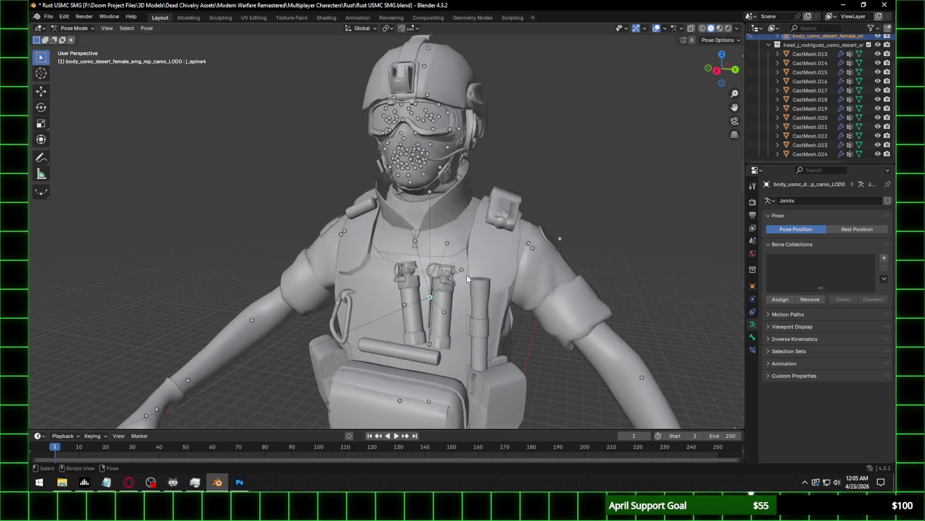
pyautogui.scroll(-5, 473, 249)
pyautogui.scroll(5, 473, 249)
# Switch the viewport to rendered shading to preview the textured soldier from a new angle.
pyautogui.press('z')
pyautogui.click(467, 192)
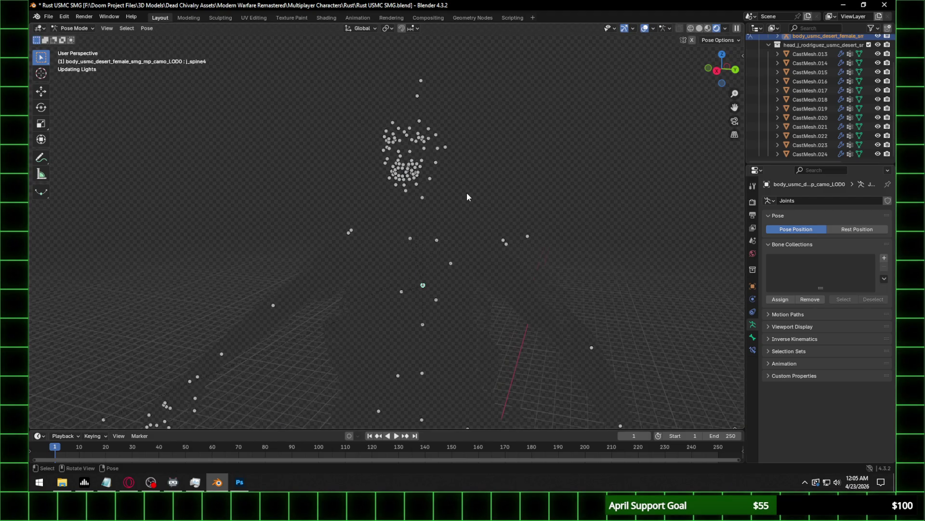
pyautogui.moveTo(542, 186); pyautogui.dragTo(512, 184, button='middle')
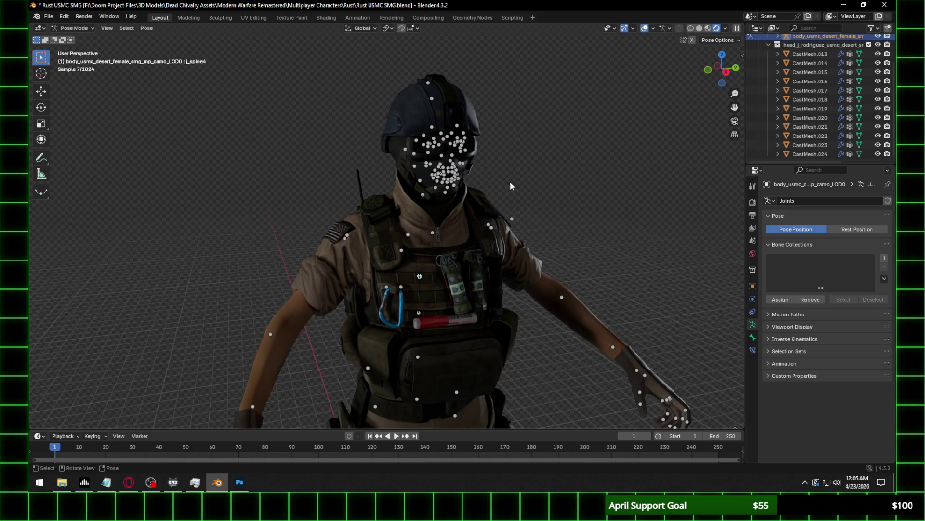
pyautogui.scroll(3, 510, 181)
pyautogui.scroll(5, 522, 147)
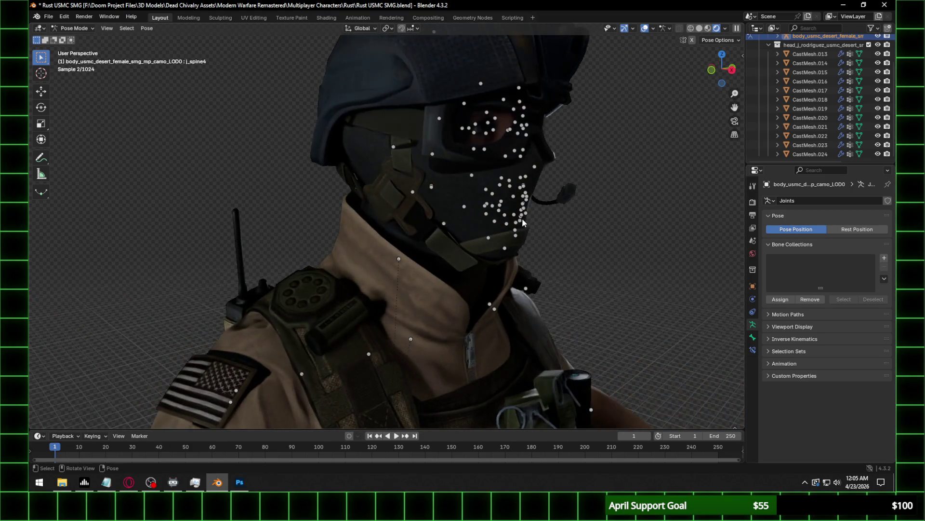
# Rotate the jaw bone around the Y axis, then frame the whole character from the front.
pyautogui.click(431, 187)
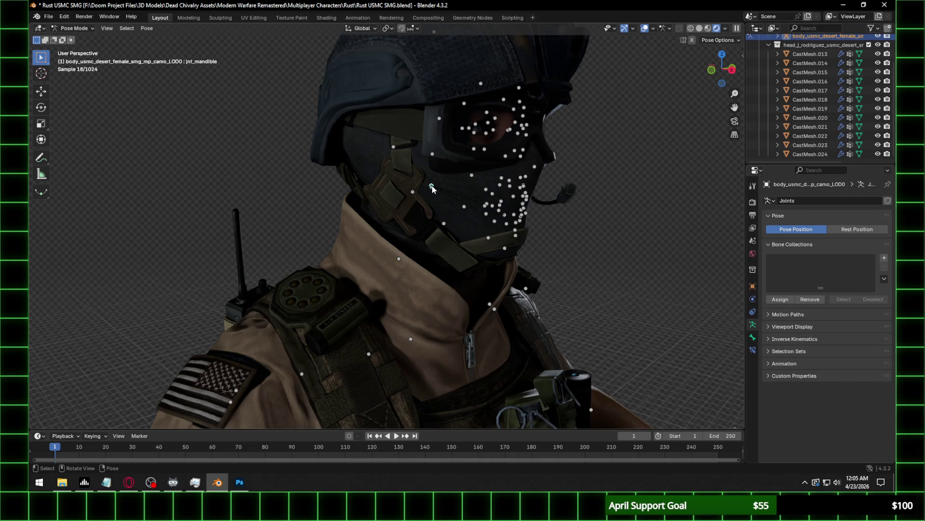
pyautogui.press('r')
pyautogui.press('y')
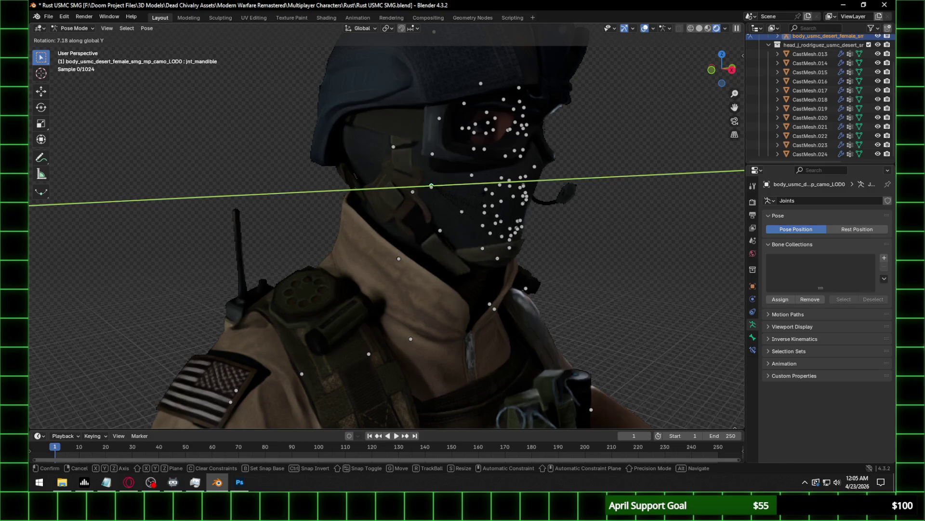
pyautogui.click(522, 193)
pyautogui.scroll(-6, 522, 194)
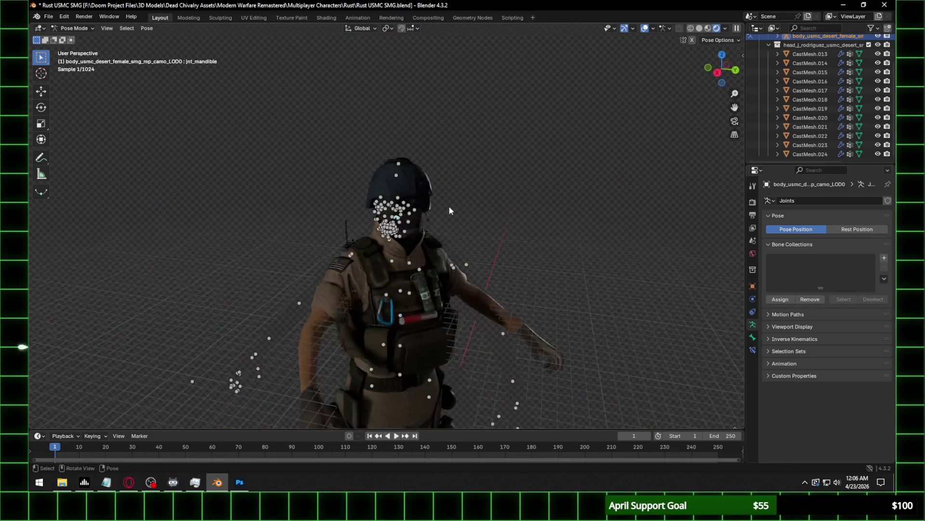
pyautogui.moveTo(449, 206); pyautogui.dragTo(477, 207, button='middle')
pyautogui.scroll(3, 841, 70)
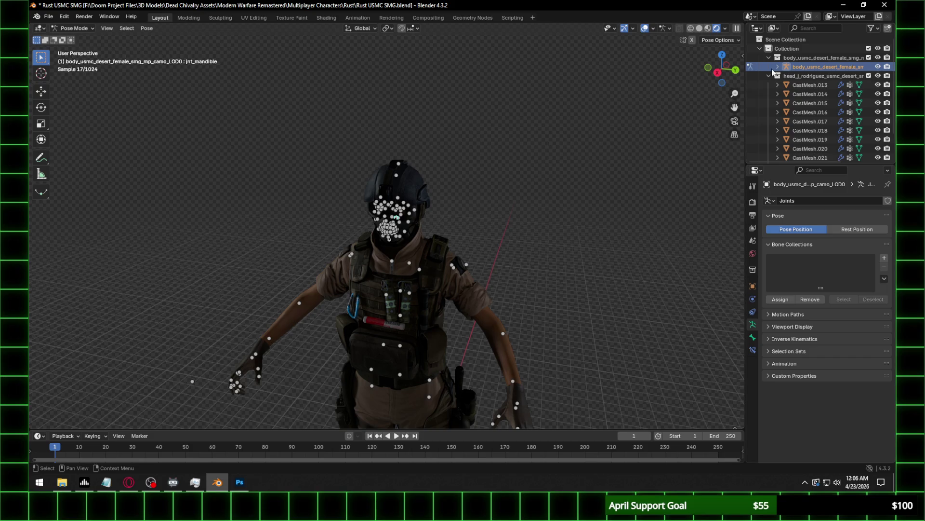
# Select the head meshes CastMesh.013 through CastMesh.024 and delete the separate head collection.
pyautogui.click(803, 85)
pyautogui.scroll(-3, 814, 104)
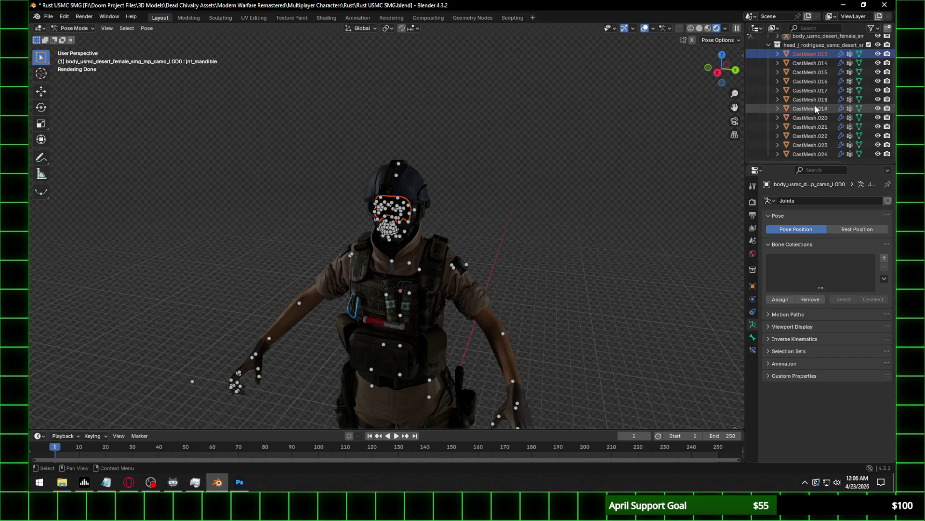
pyautogui.keyDown('shift'); pyautogui.click(808, 154); pyautogui.keyUp('shift')
pyautogui.scroll(3, 814, 129)
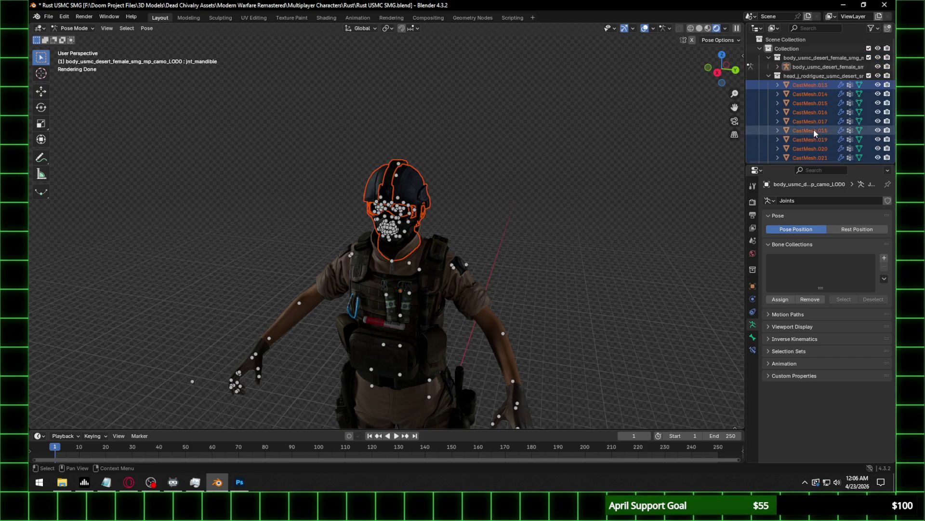
pyautogui.click(768, 76)
pyautogui.click(810, 76)
pyautogui.press('Delete')
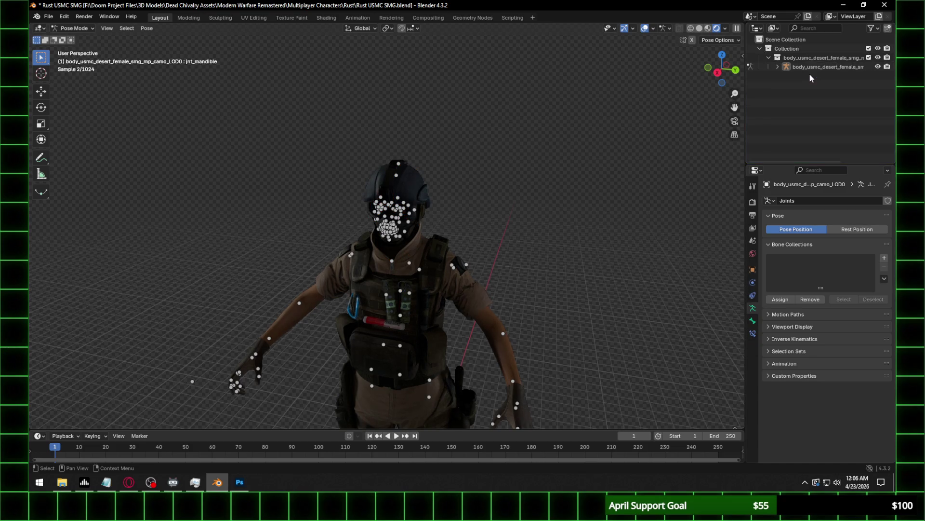
# Hide the armature's bones, save the file, and view the character in right orthographic.
pyautogui.click(878, 67)
pyautogui.moveTo(466, 211)
pyautogui.mouseDown(button='middle')
pyautogui.moveTo(438, 225)
pyautogui.moveTo(522, 228)
pyautogui.mouseUp(button='middle')
pyautogui.hotkey('ctrl', 's')
pyautogui.scroll(-3, 522, 227)
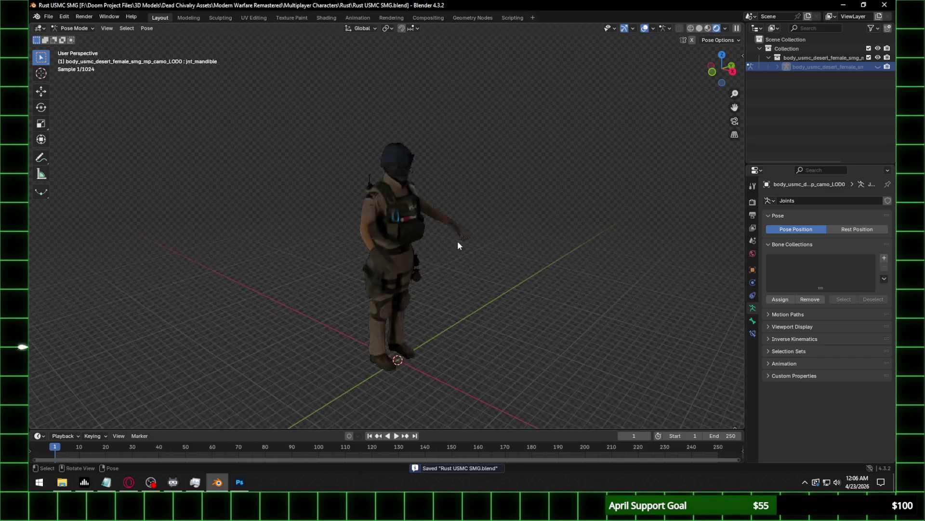
pyautogui.scroll(5, 457, 243)
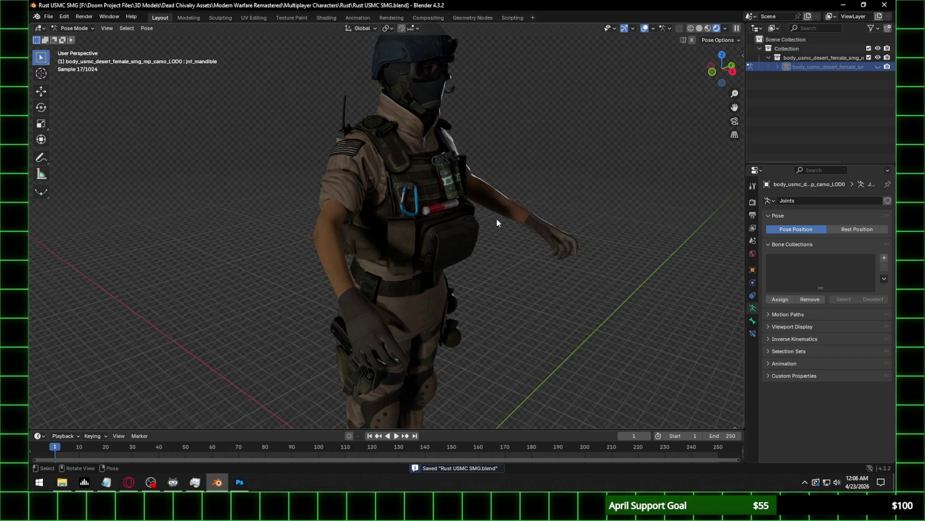
pyautogui.scroll(3, 480, 217)
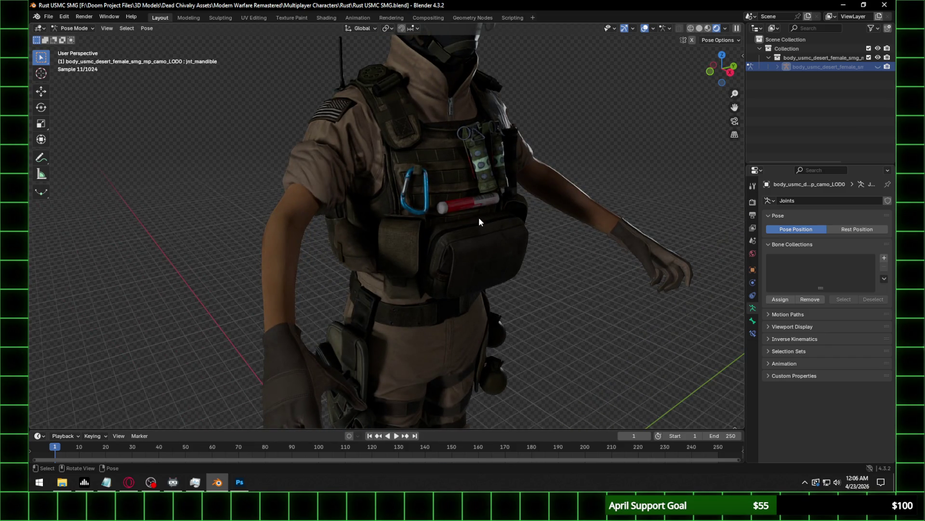
pyautogui.click(730, 73)
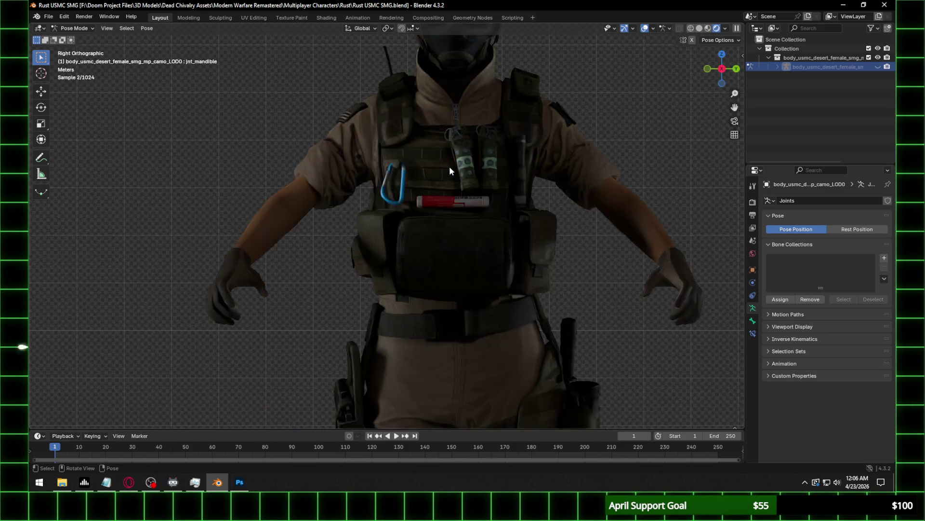
pyautogui.scroll(-3, 449, 167)
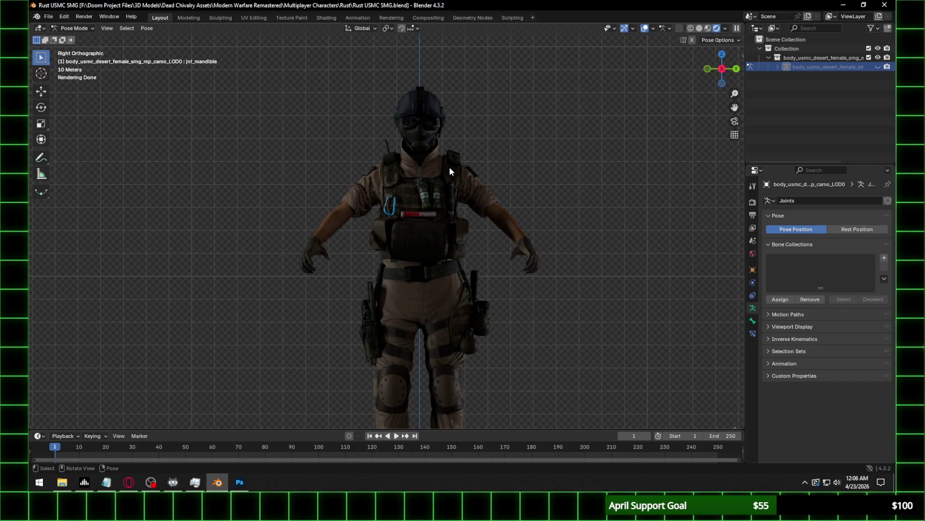
pyautogui.scroll(1, 450, 166)
pyautogui.scroll(1, 450, 167)
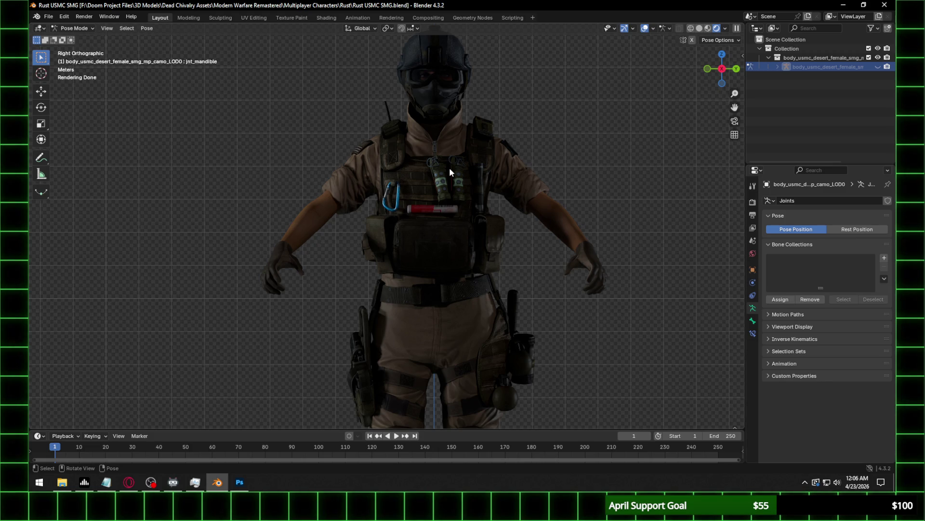
pyautogui.press('XF86AudioRaiseVolume')
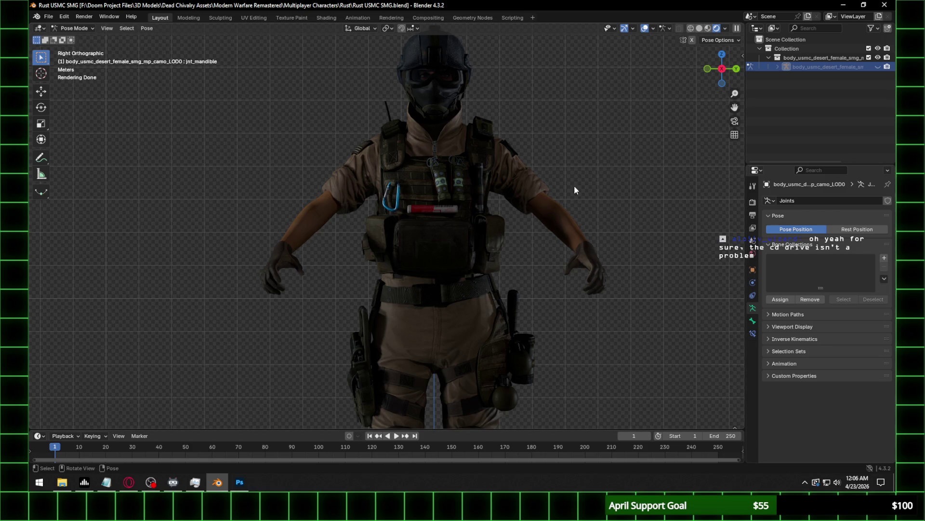
pyautogui.scroll(-2, 443, 190)
pyautogui.scroll(3, 444, 195)
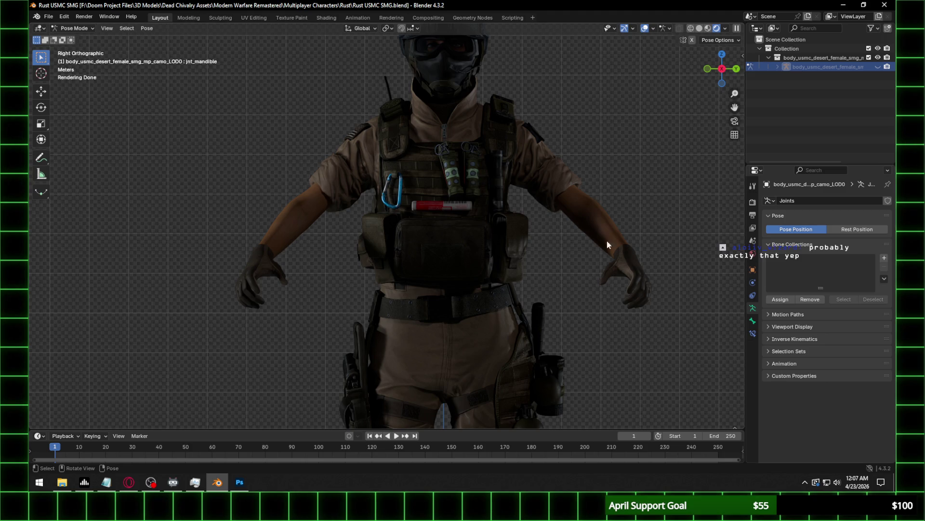
pyautogui.hotkey('ctrl', 'z')
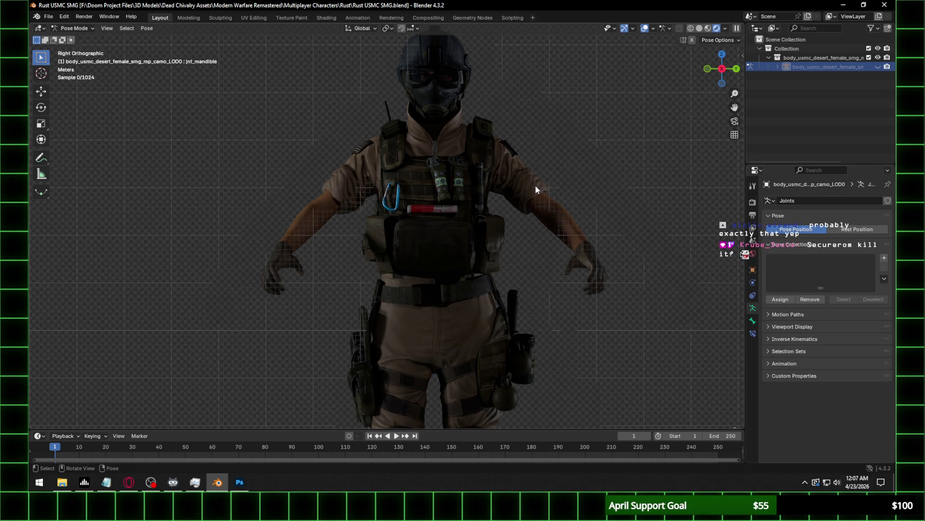
pyautogui.scroll(2, 540, 189)
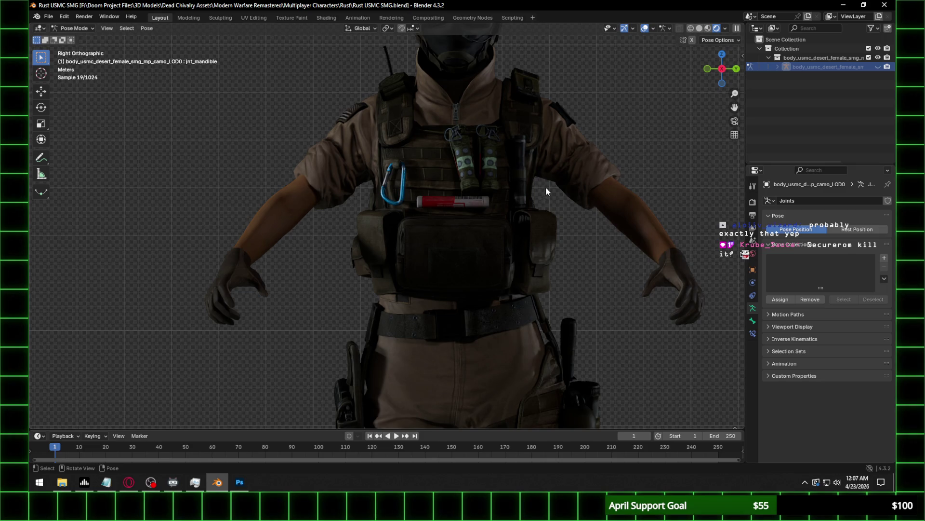
pyautogui.scroll(-3, 571, 213)
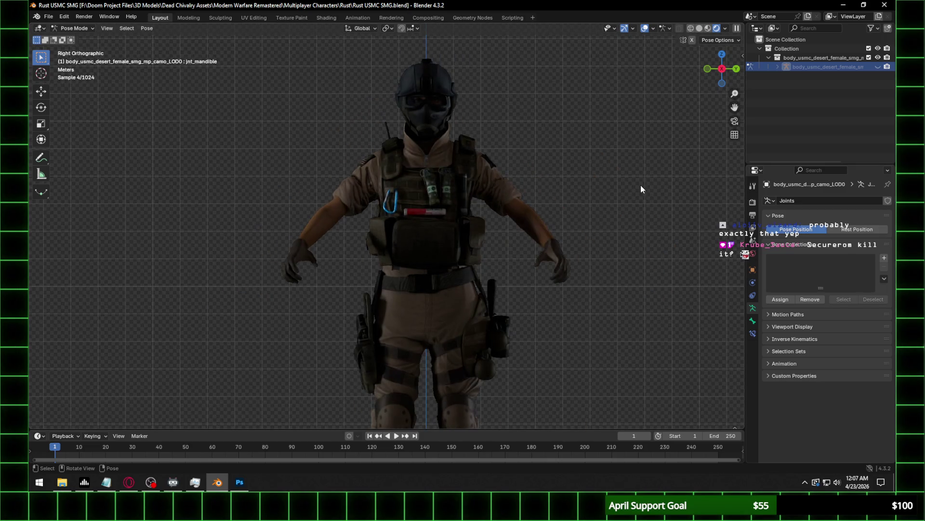
# Show the armature's bones and test-rotate j_spine4 after back_mid, cancelling to keep the rest pose.
pyautogui.click(878, 67)
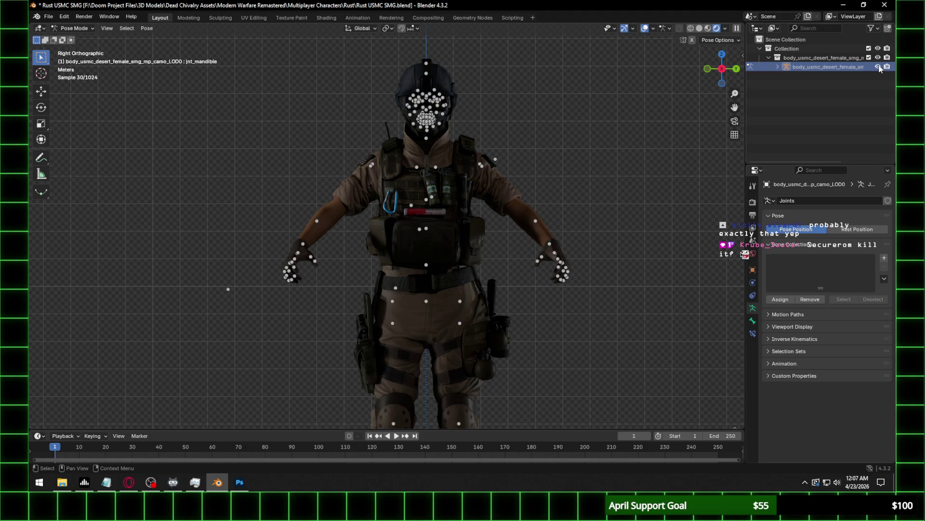
pyautogui.click(878, 66)
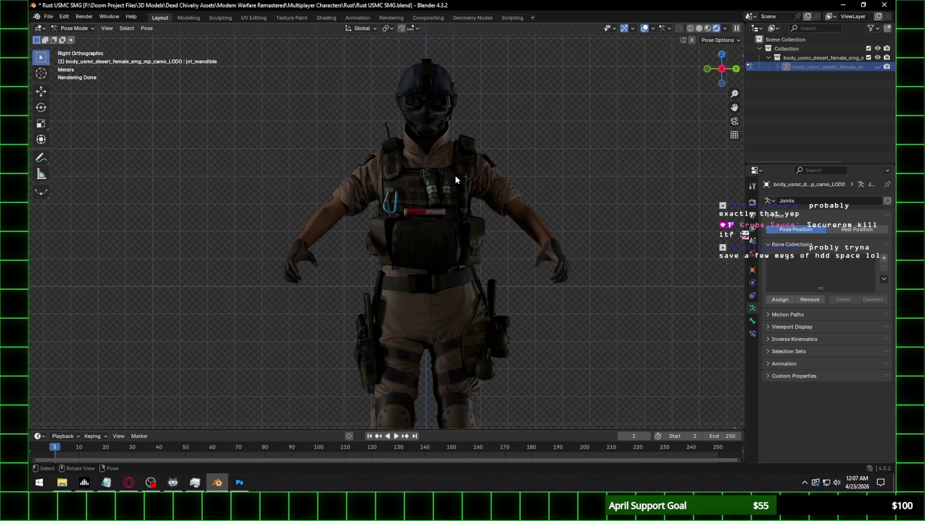
pyautogui.scroll(3, 456, 179)
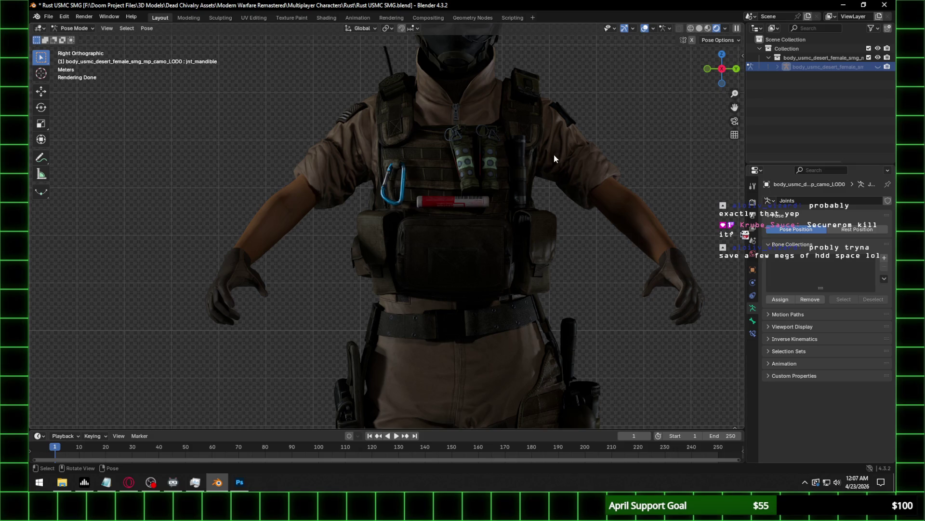
pyautogui.click(878, 66)
pyautogui.scroll(-1, 571, 162)
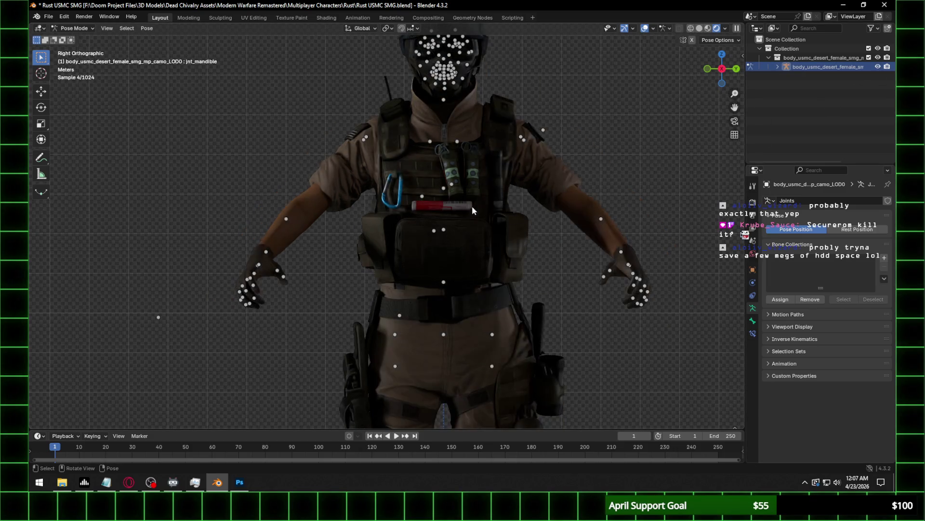
pyautogui.click(444, 230)
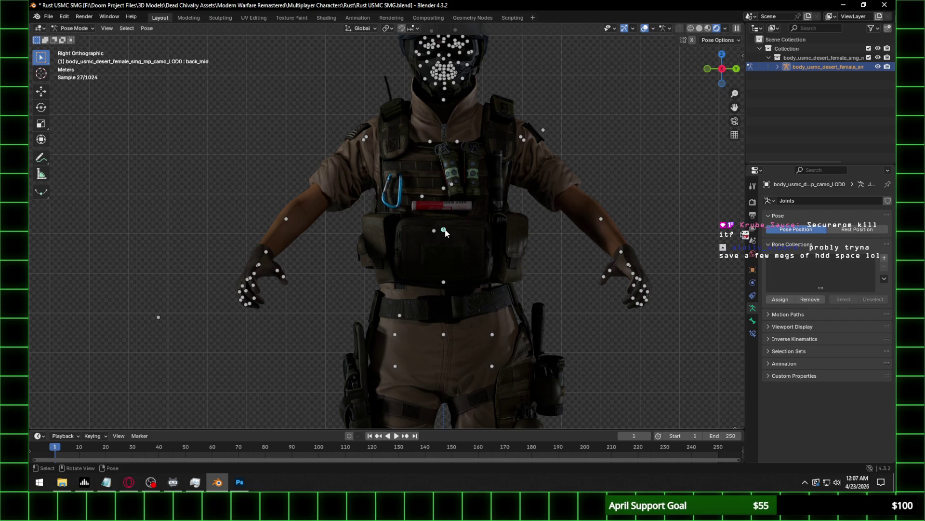
pyautogui.click(443, 188)
pyautogui.press('r')
pyautogui.press('r')
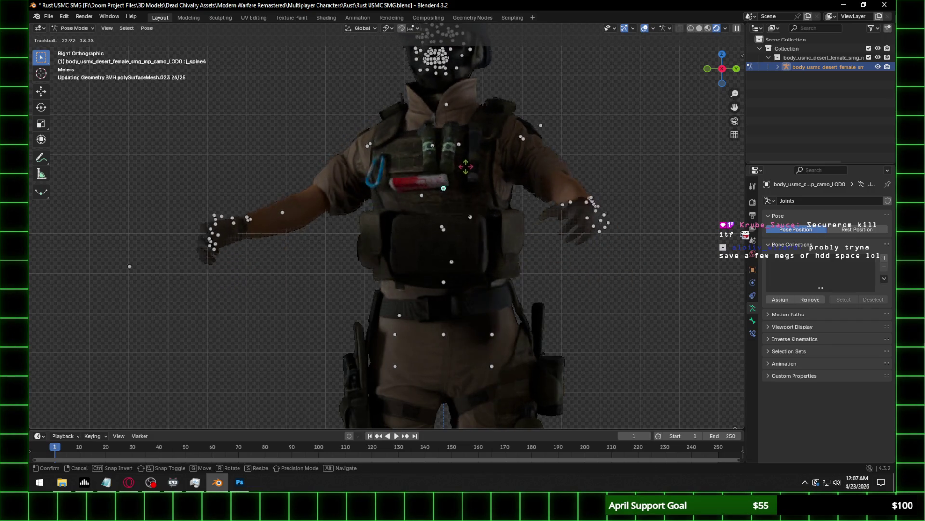
pyautogui.rightClick(471, 166)
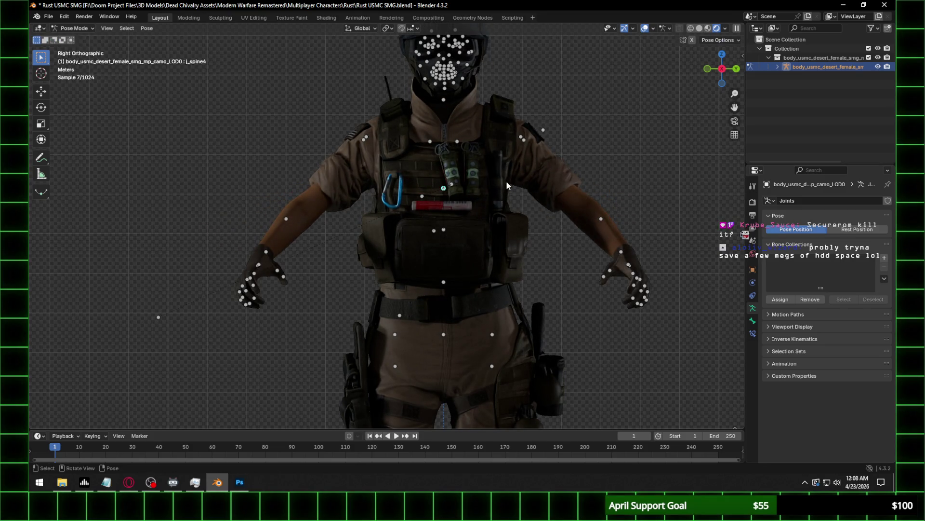
pyautogui.keyDown('shift'); pyautogui.moveTo(486, 146); pyautogui.dragTo(472, 245, button='middle'); pyautogui.keyUp('shift')
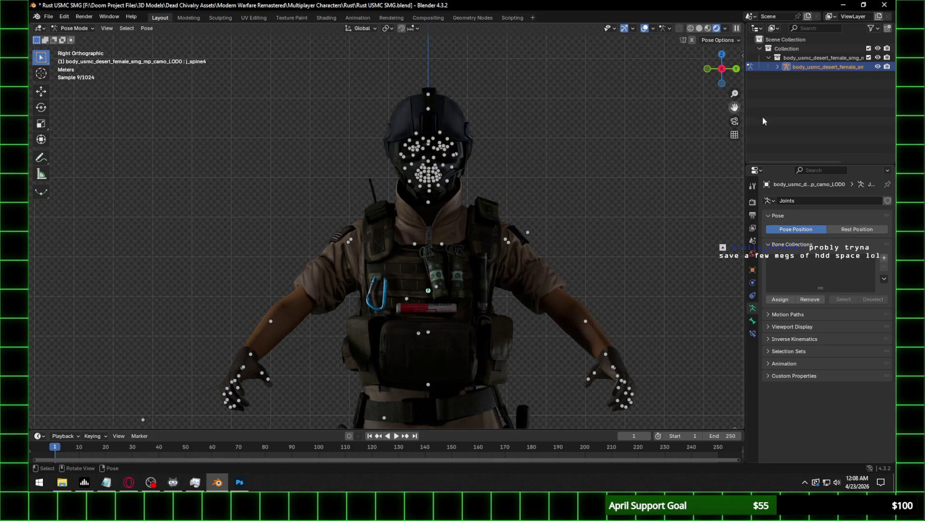
# Hide the armature's bones and clear the pose rotation with Alt+R so the head faces forward.
pyautogui.click(877, 66)
pyautogui.scroll(3, 482, 213)
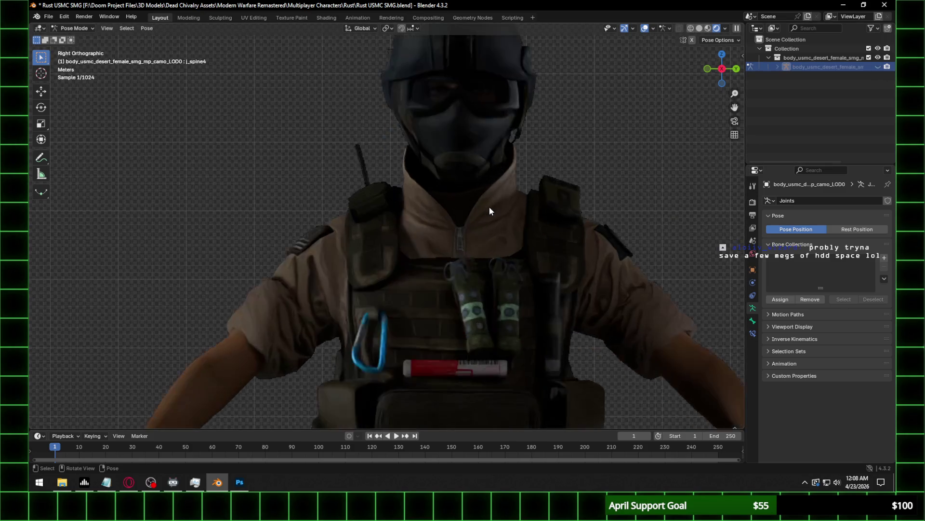
pyautogui.scroll(2, 474, 244)
pyautogui.scroll(3, 420, 231)
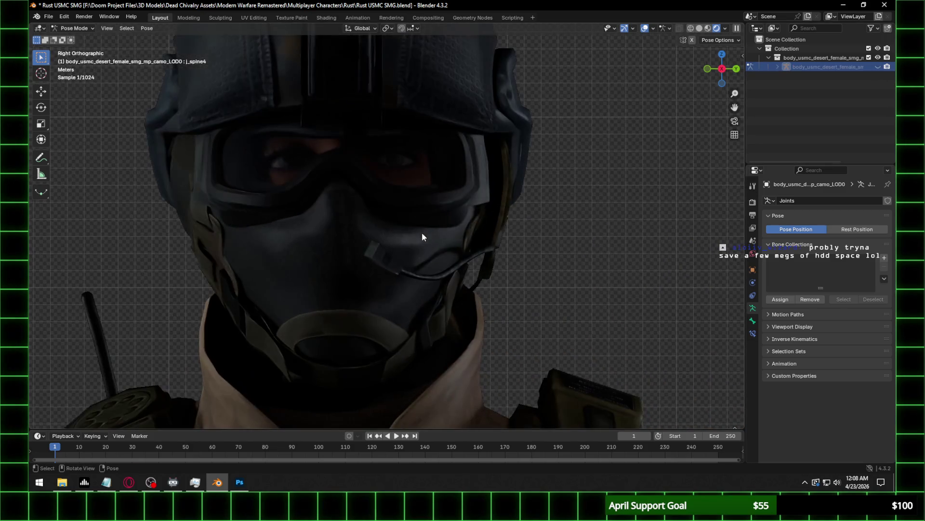
pyautogui.hotkey('alt', 'r')
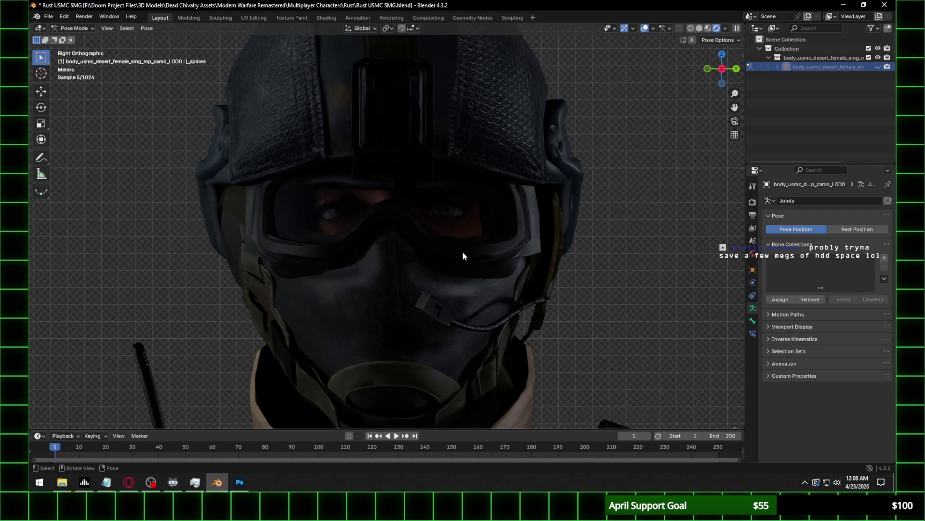
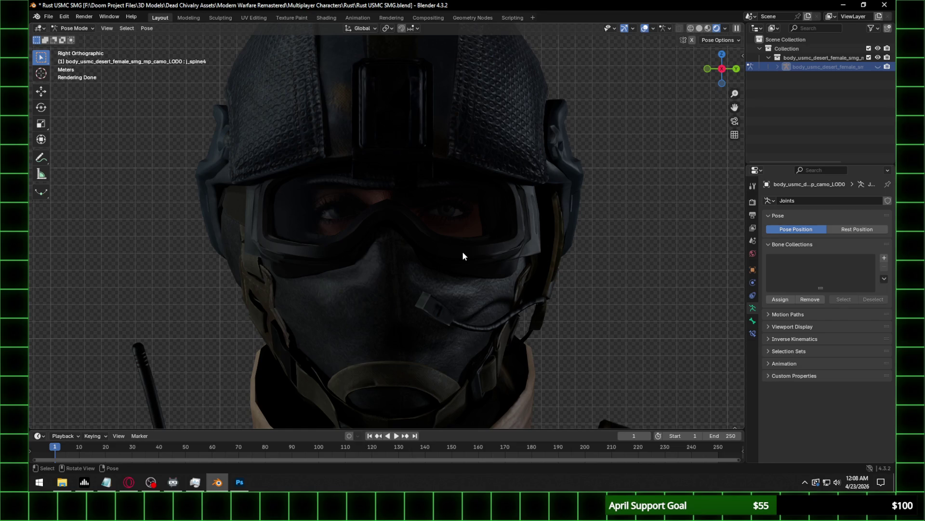
# Zoom out, save Rust USMC SMG.blend, and unhide the armature so its bones show.
pyautogui.scroll(-1, 509, 227)
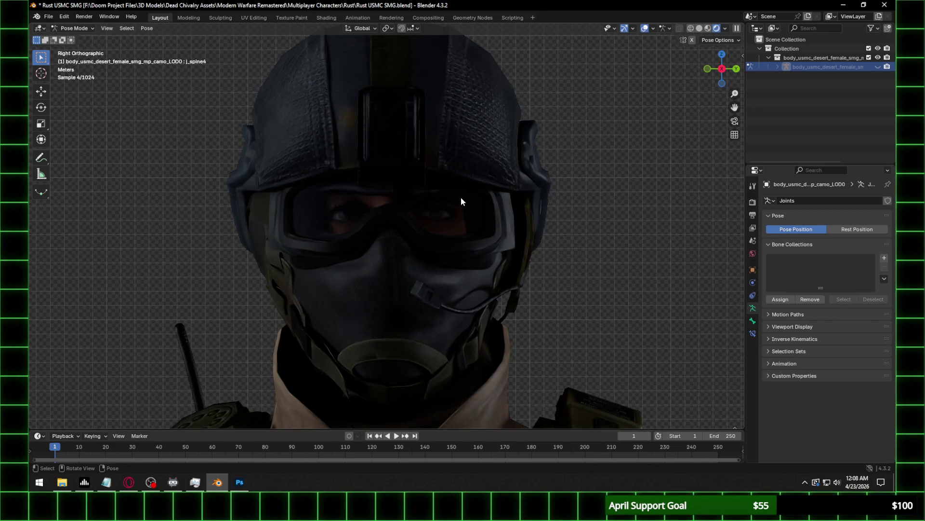
pyautogui.scroll(-1, 461, 197)
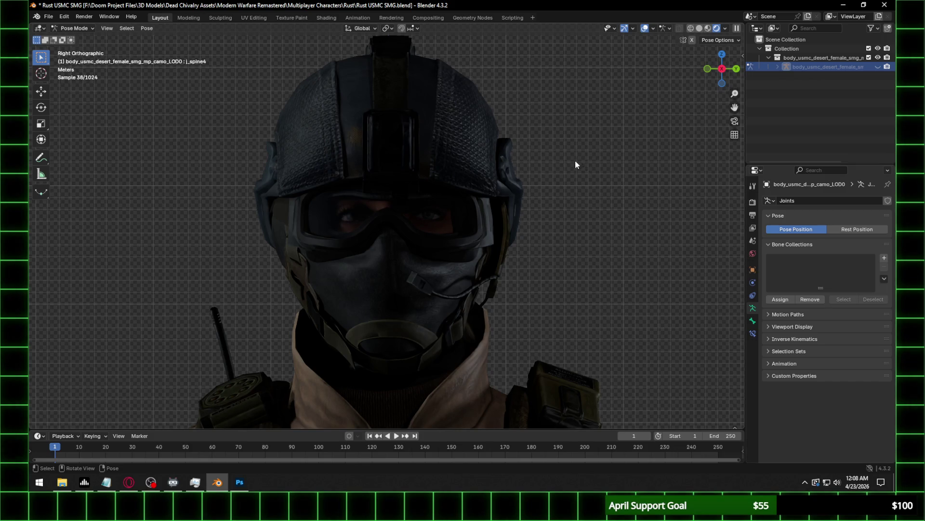
pyautogui.scroll(-1, 547, 179)
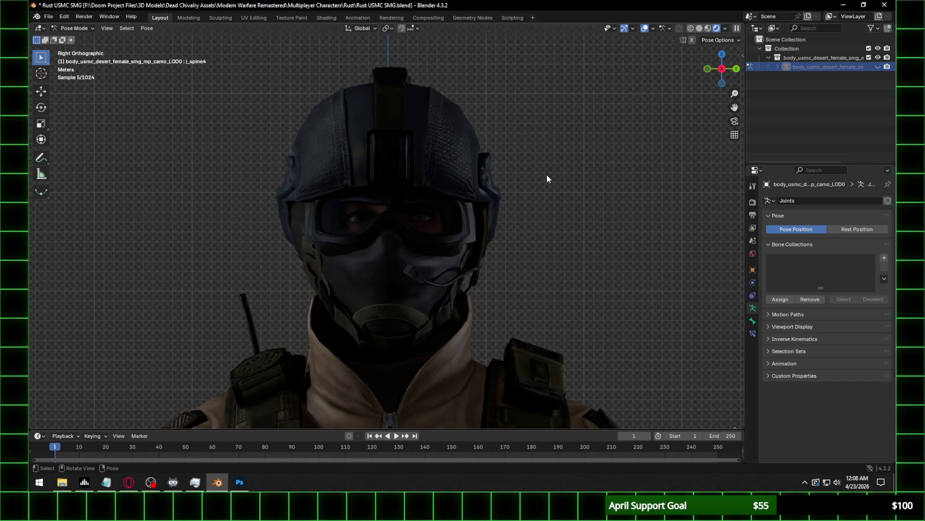
pyautogui.scroll(-3, 538, 243)
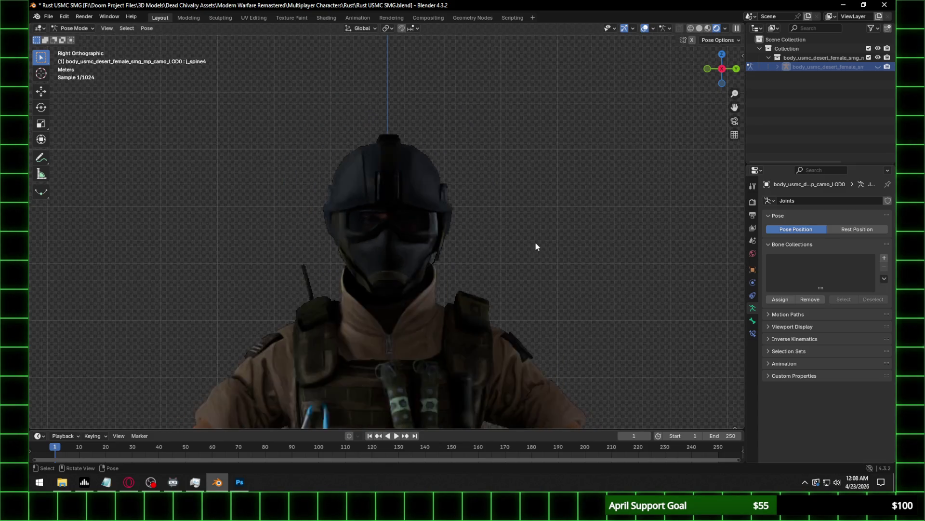
pyautogui.scroll(-2, 471, 290)
pyautogui.scroll(-2, 471, 278)
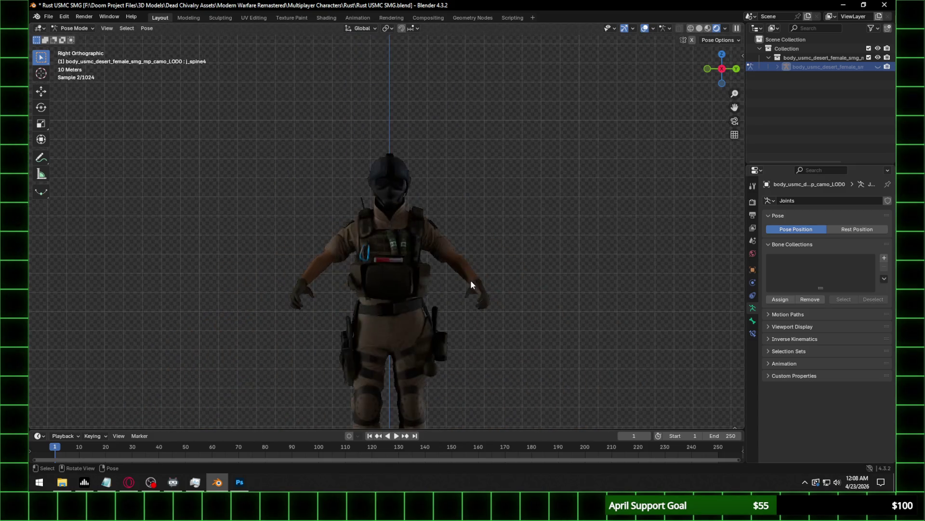
pyautogui.hotkey('ctrl', 's')
pyautogui.moveTo(427, 270)
pyautogui.mouseDown(button='middle')
pyautogui.moveTo(509, 285)
pyautogui.moveTo(490, 285)
pyautogui.mouseUp(button='middle')
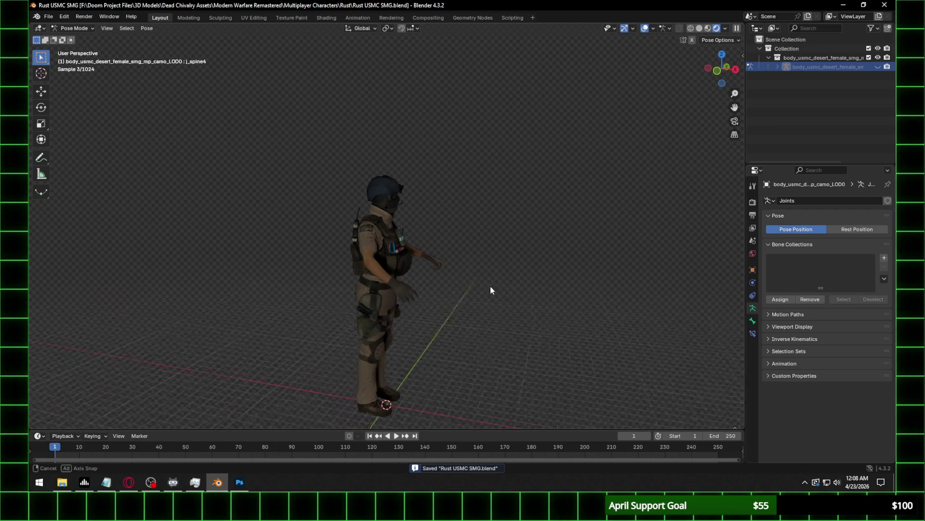
pyautogui.click(878, 67)
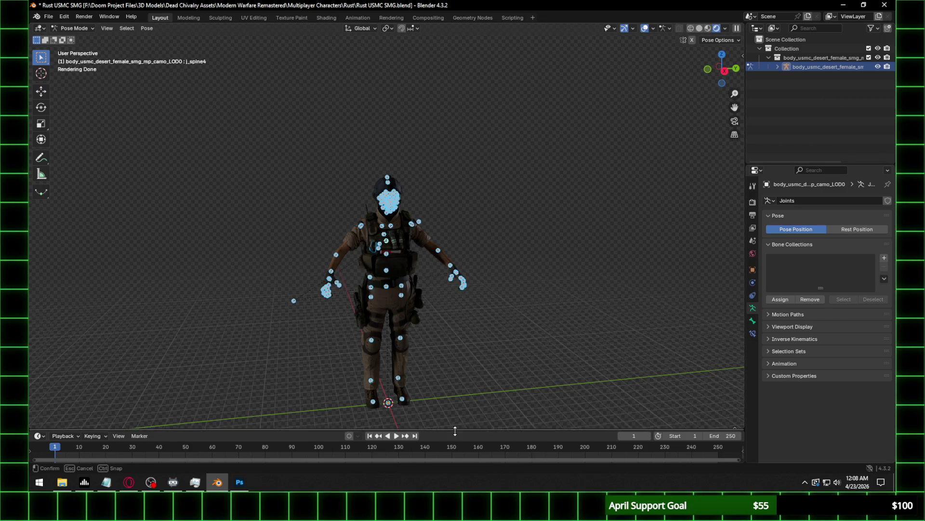
# Enlarge the timeline, key the pose at frame 1, and list every bone channel selected.
pyautogui.moveTo(455, 431); pyautogui.dragTo(429, 269)
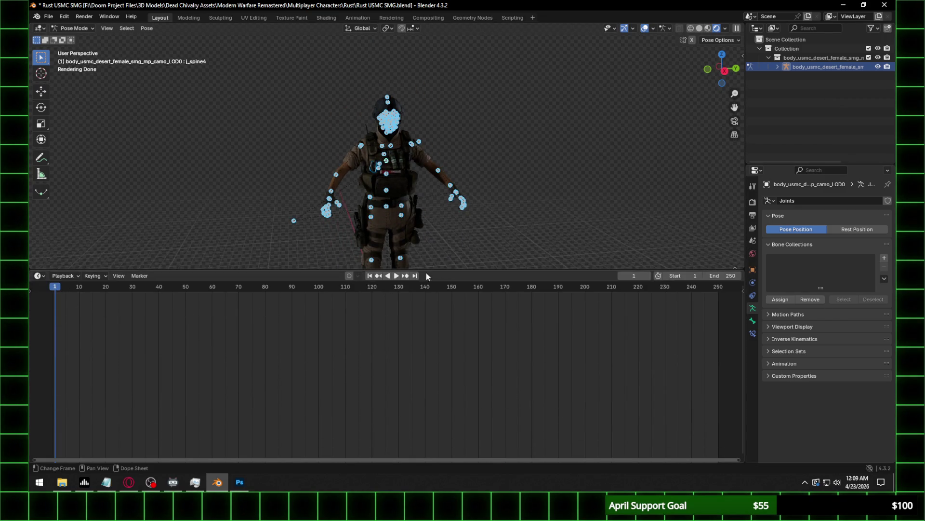
pyautogui.press('i')
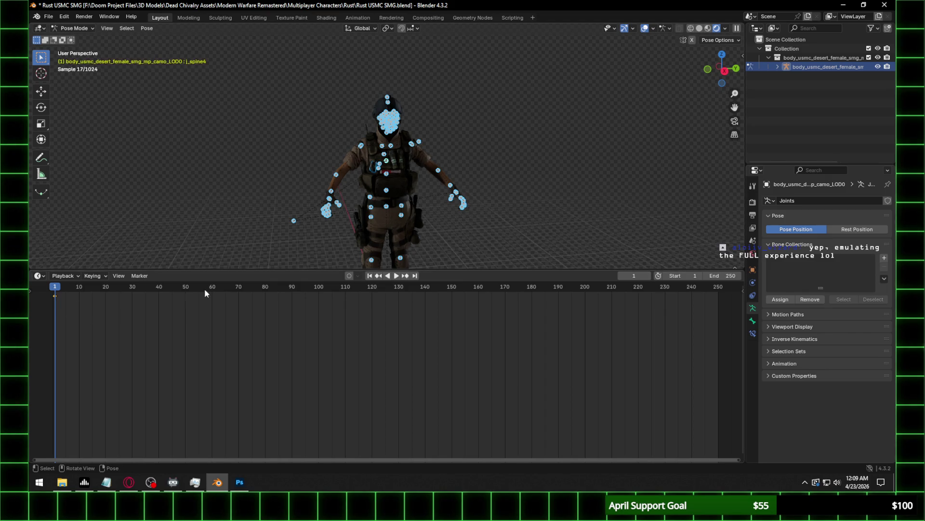
pyautogui.click(30, 291)
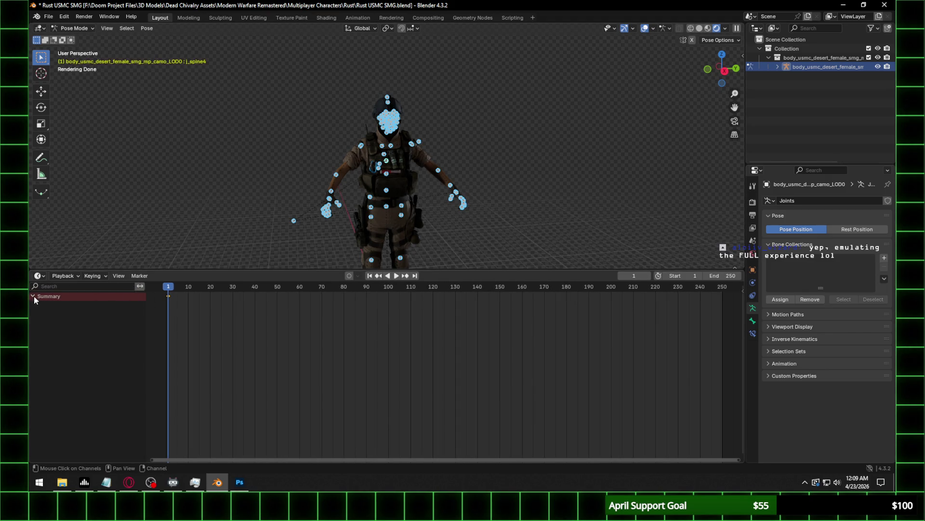
pyautogui.click(456, 165)
pyautogui.press('a')
pyautogui.click(456, 199)
pyautogui.press('a')
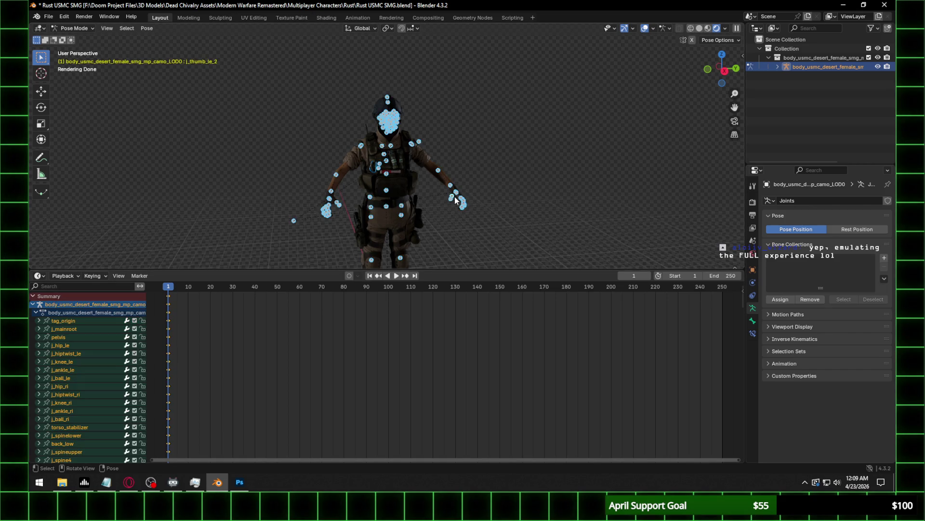
# Save the file again through the File menu.
pyautogui.click(49, 17)
pyautogui.click(63, 62)
pyautogui.click(48, 17)
# Start a Cast import and browse to the xanims folder.
pyautogui.moveTo(88, 145)
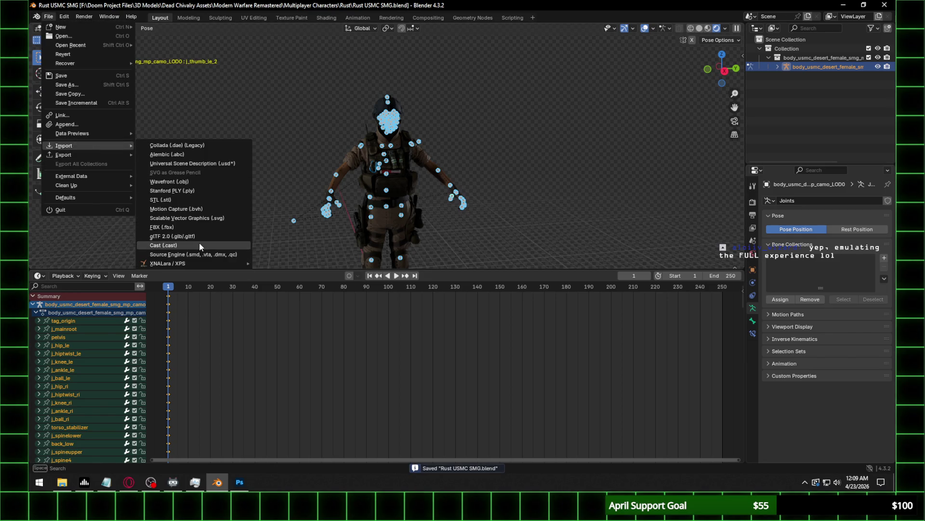
pyautogui.click(200, 245)
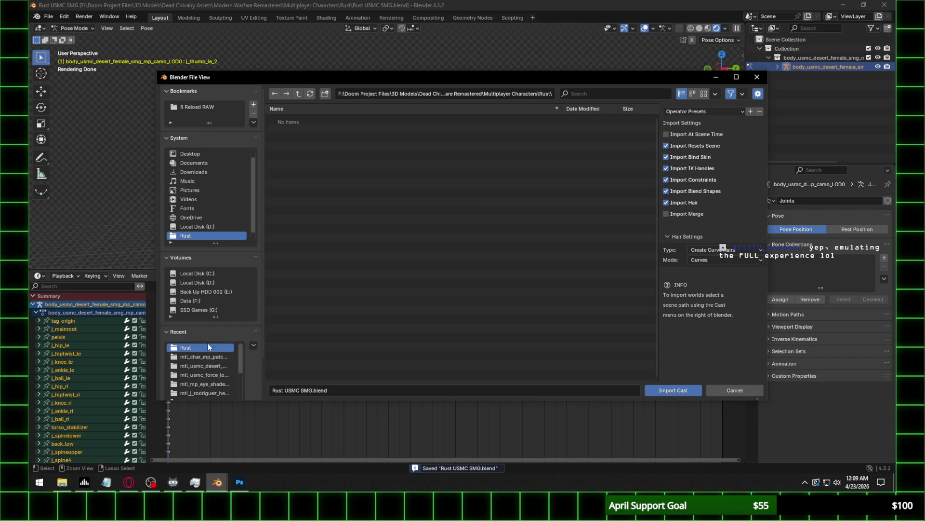
pyautogui.scroll(-3, 209, 367)
pyautogui.scroll(-3, 204, 374)
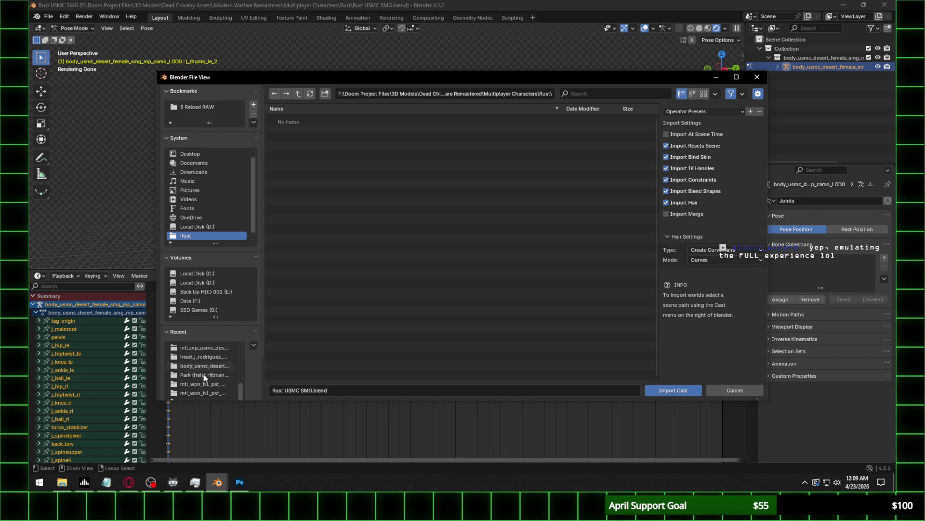
pyautogui.scroll(5, 203, 373)
pyautogui.click(202, 356)
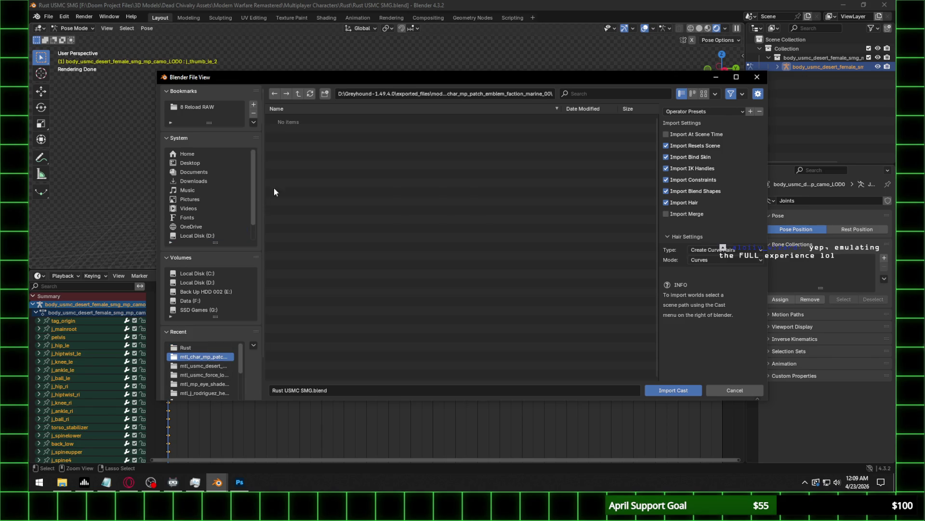
pyautogui.click(299, 92)
pyautogui.click(298, 92)
pyautogui.click(301, 129)
pyautogui.click(300, 128)
# Filter by 'cqb' and import cqb_run_aim_2.cast onto the rig.
pyautogui.click(604, 93)
pyautogui.write('cqb')
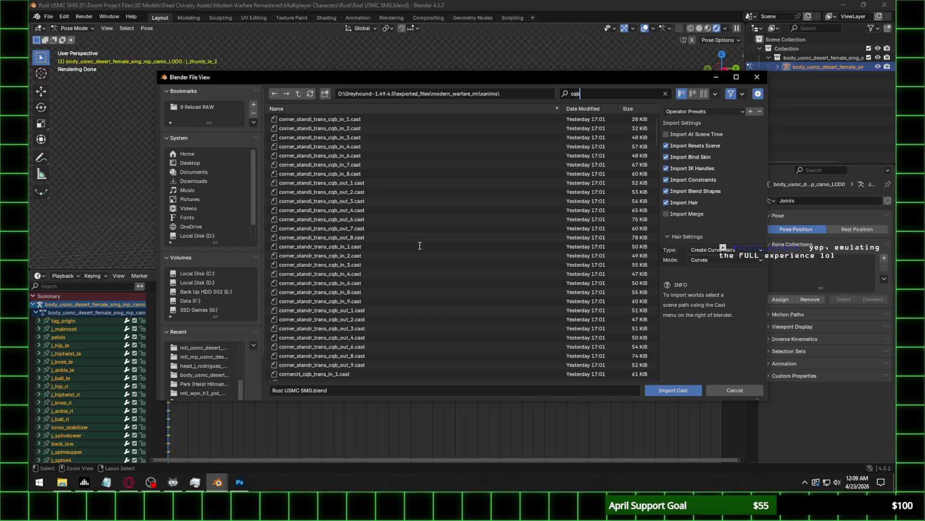
pyautogui.moveTo(658, 132); pyautogui.dragTo(666, 193)
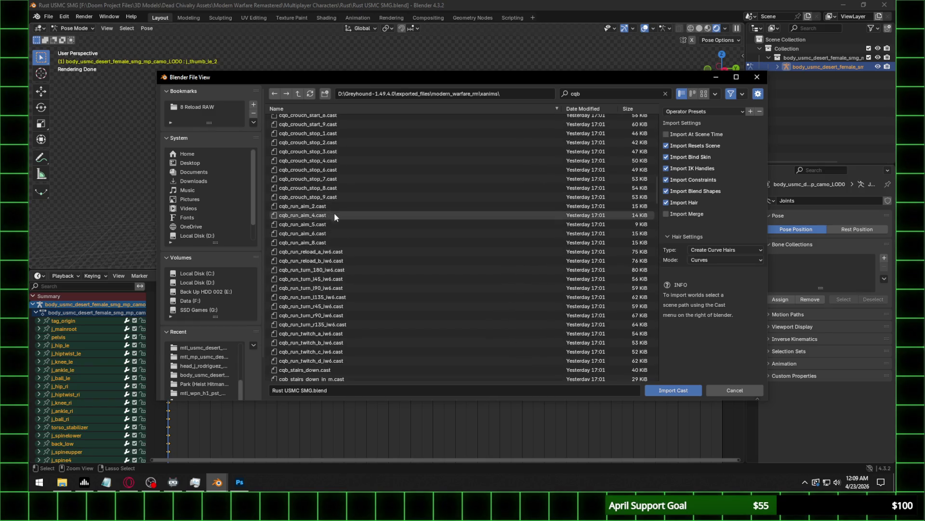
pyautogui.doubleClick(340, 204)
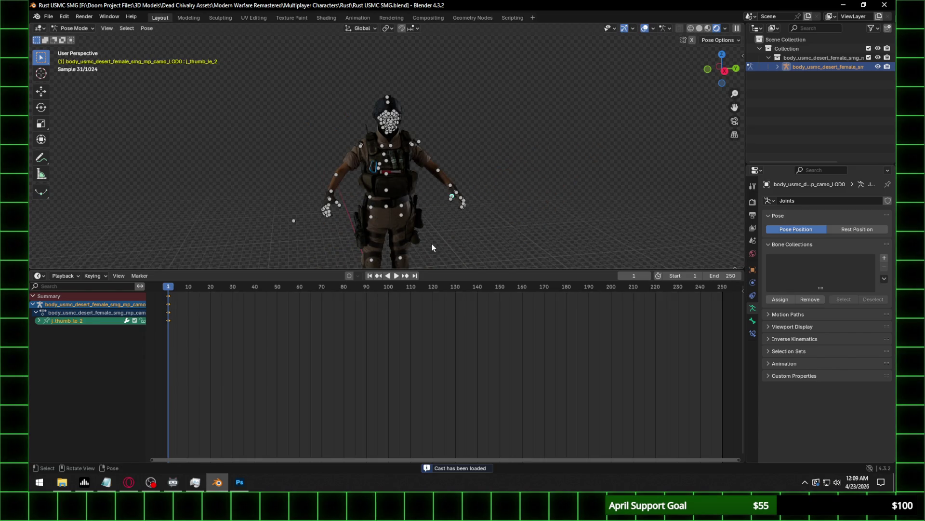
# Select all bones and clear their keyframes.
pyautogui.press('a')
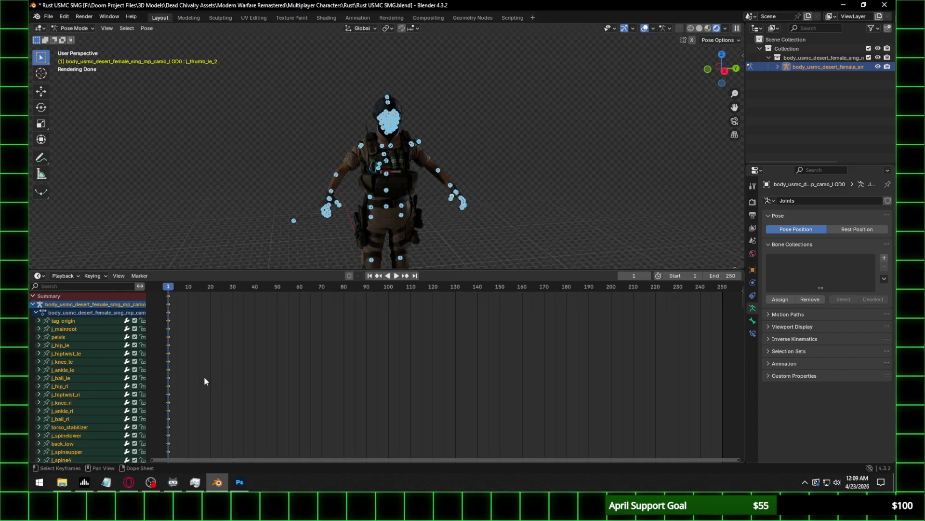
pyautogui.press('Delete')
pyautogui.click(51, 18)
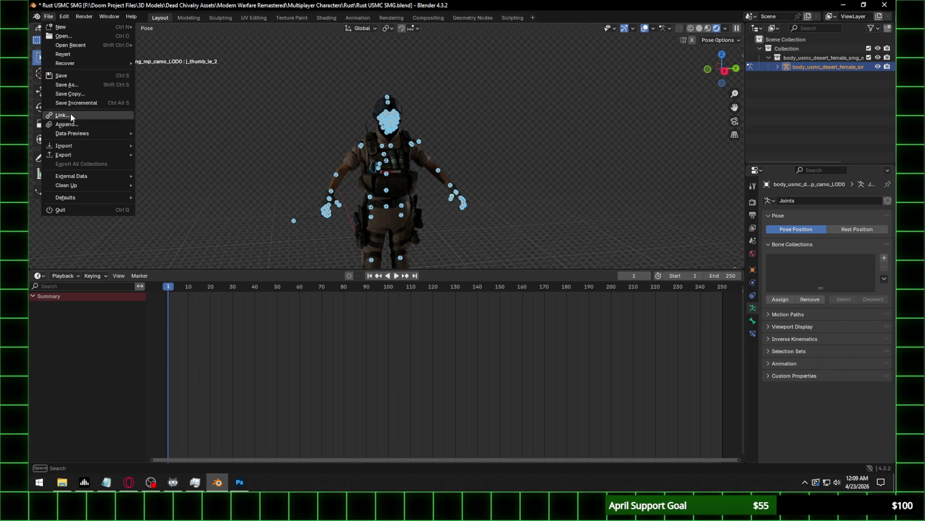
# Open the Cast import browser in the recent xanims folder.
pyautogui.moveTo(95, 146)
pyautogui.click(216, 237)
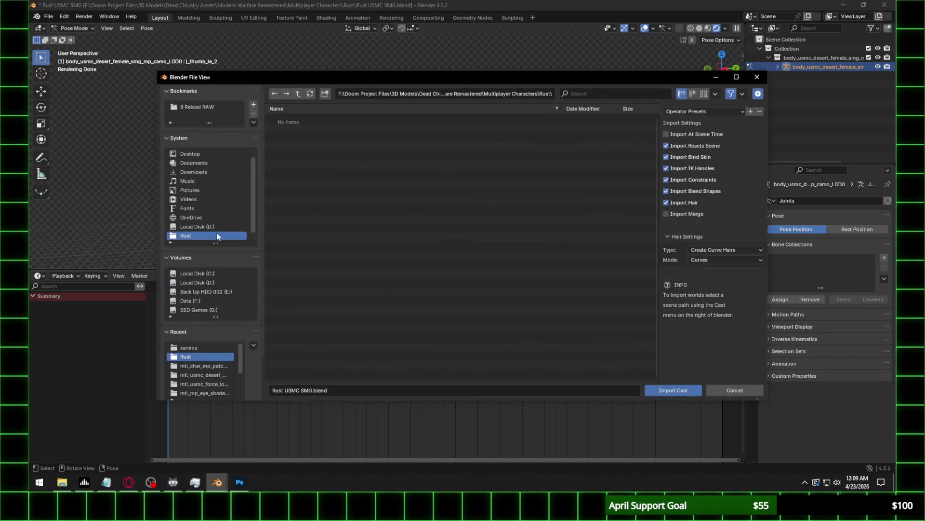
pyautogui.click(198, 348)
# Filter by 'cqb', import cqb_walk_iw6.cast, and play the walk animation.
pyautogui.click(577, 91)
pyautogui.write('cqb')
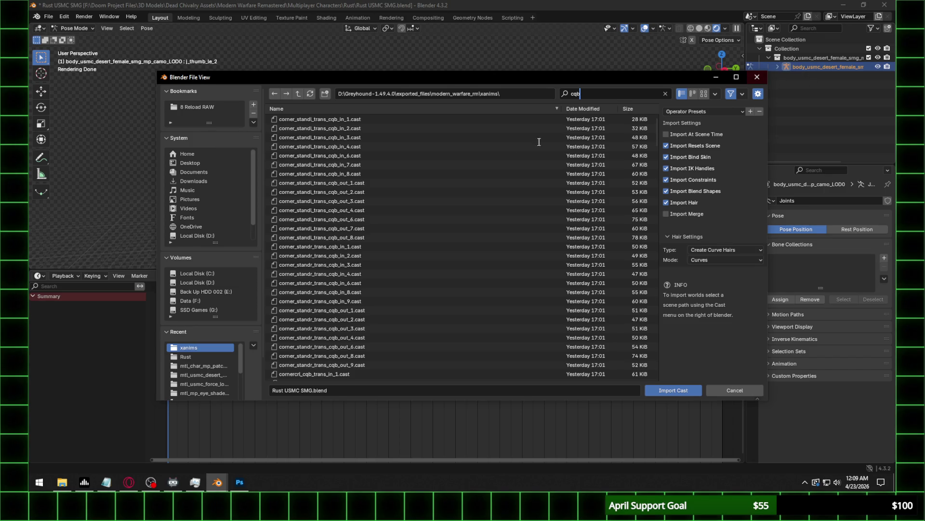
pyautogui.moveTo(657, 128); pyautogui.dragTo(668, 247)
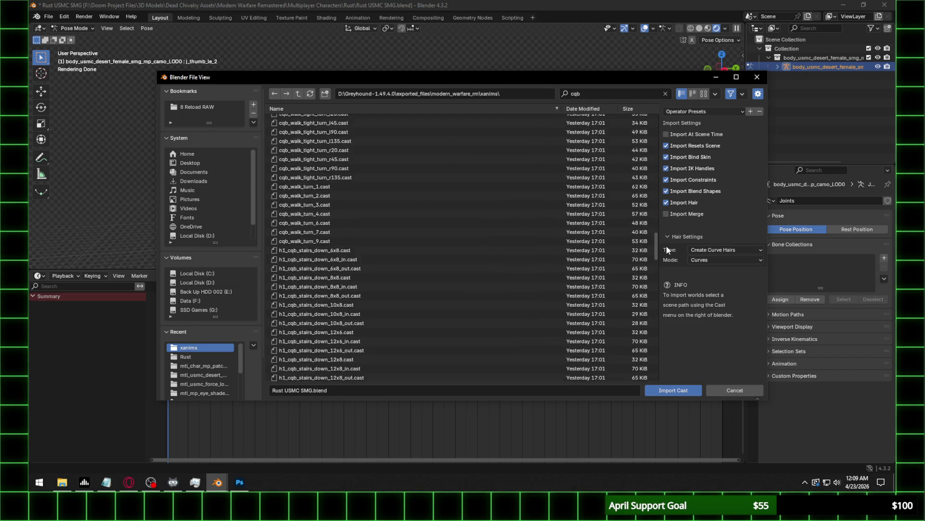
pyautogui.scroll(2, 381, 154)
pyautogui.doubleClick(370, 154)
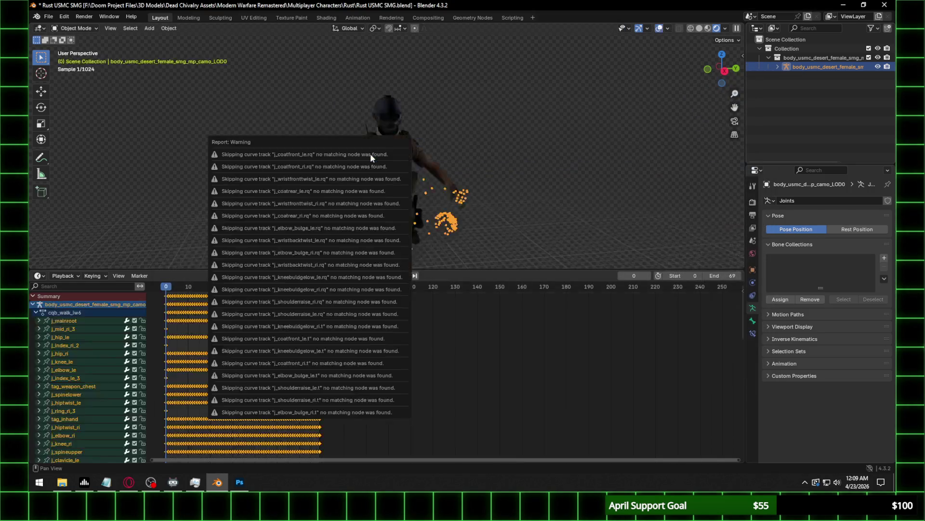
pyautogui.moveTo(442, 205); pyautogui.dragTo(441, 141, button='middle')
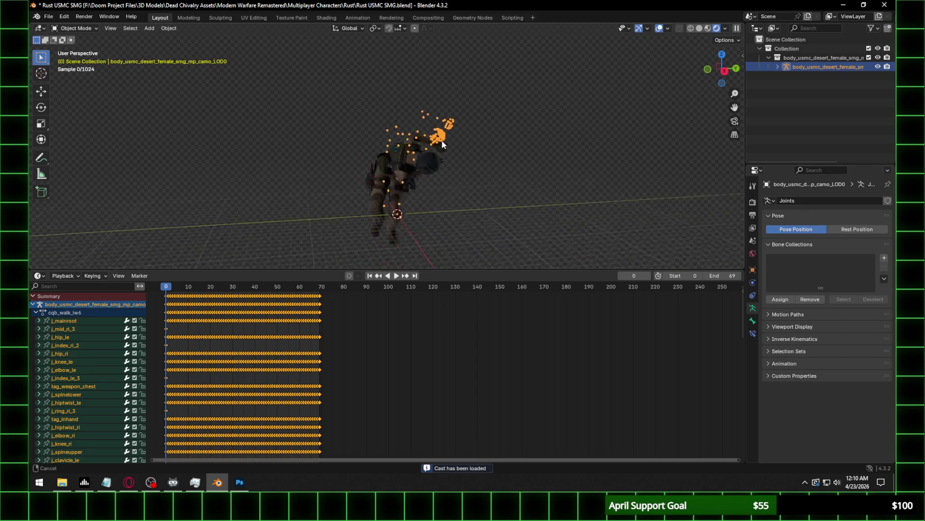
pyautogui.press('space')
# Stop playback, move in close on the character, and switch the rig to Pose Mode.
pyautogui.press('Escape')
pyautogui.scroll(5, 527, 80)
pyautogui.moveTo(528, 79)
pyautogui.mouseDown(button='middle')
pyautogui.moveTo(435, 96)
pyautogui.moveTo(404, 127)
pyautogui.mouseUp(button='middle')
pyautogui.click(75, 28)
pyautogui.click(86, 57)
# Select the j_spinelower bone.
pyautogui.click(372, 151)
pyautogui.moveTo(401, 145)
pyautogui.mouseDown(button='middle')
pyautogui.moveTo(404, 129)
pyautogui.moveTo(521, 128)
pyautogui.mouseUp(button='middle')
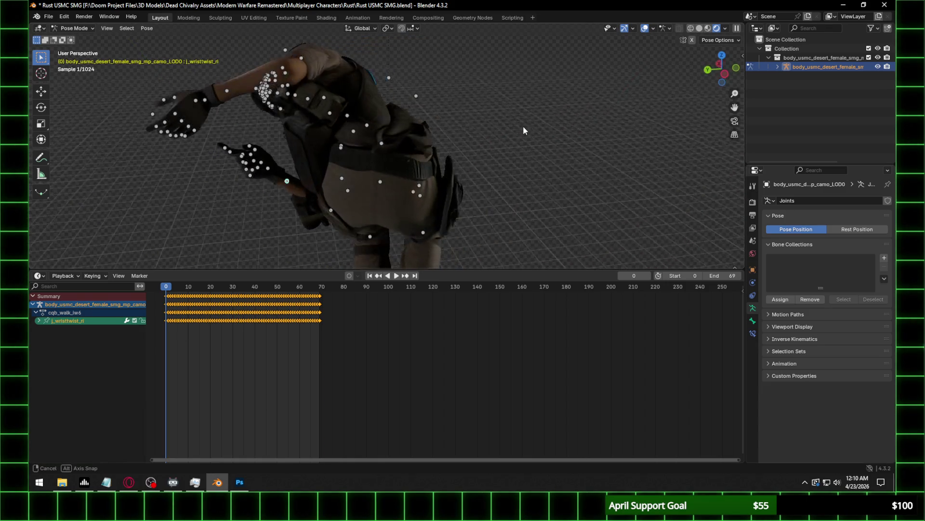
pyautogui.click(382, 147)
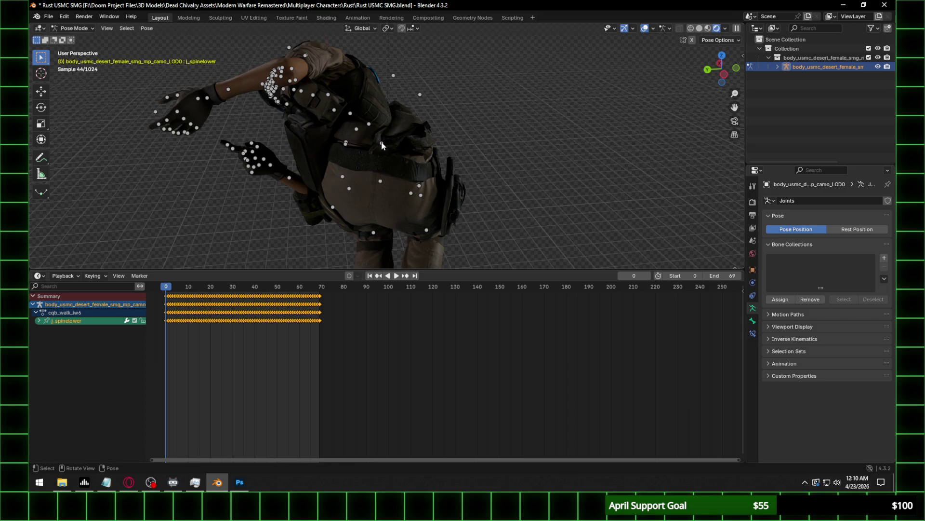
pyautogui.click(382, 146)
pyautogui.click(381, 149)
pyautogui.click(37, 276)
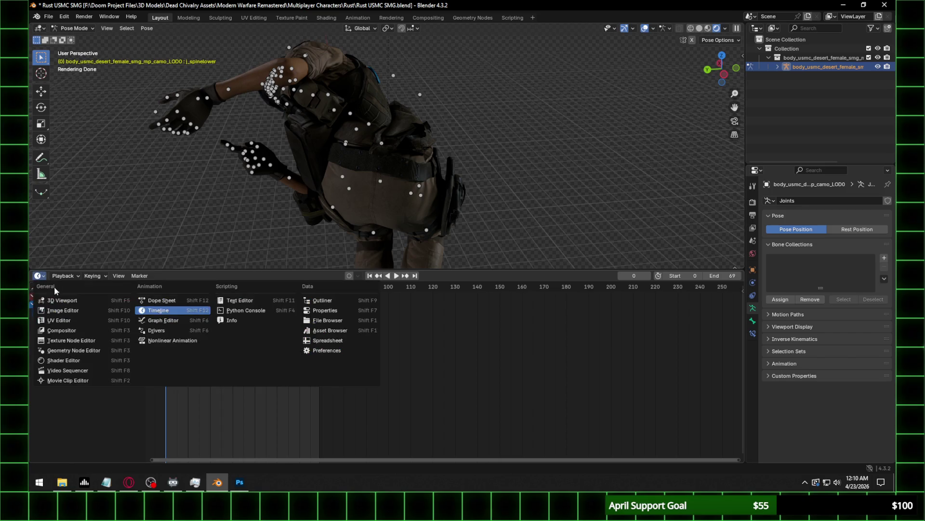
# In the Graph Editor, shift j_spinelower's unlocked rotation keys vertically.
pyautogui.click(172, 320)
pyautogui.click(39, 314)
pyautogui.moveTo(115, 329); pyautogui.dragTo(115, 344)
pyautogui.press('g')
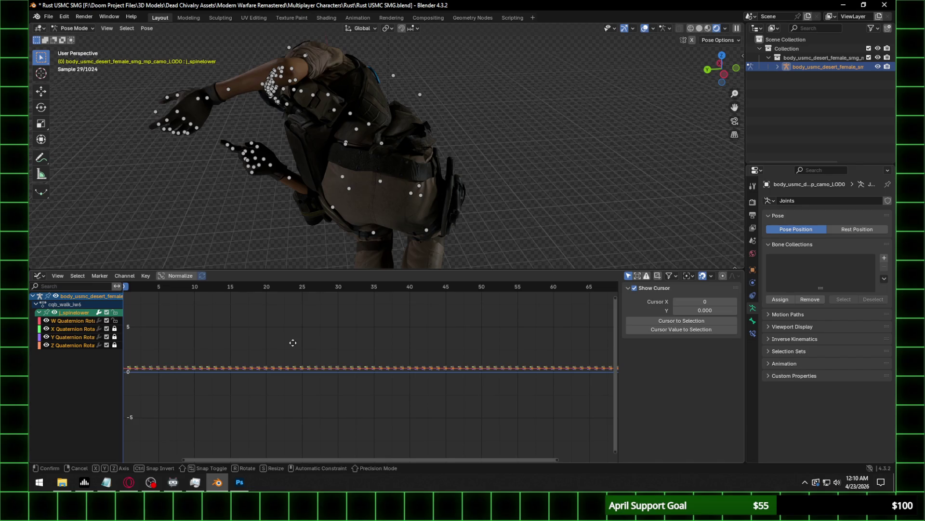
pyautogui.press('y')
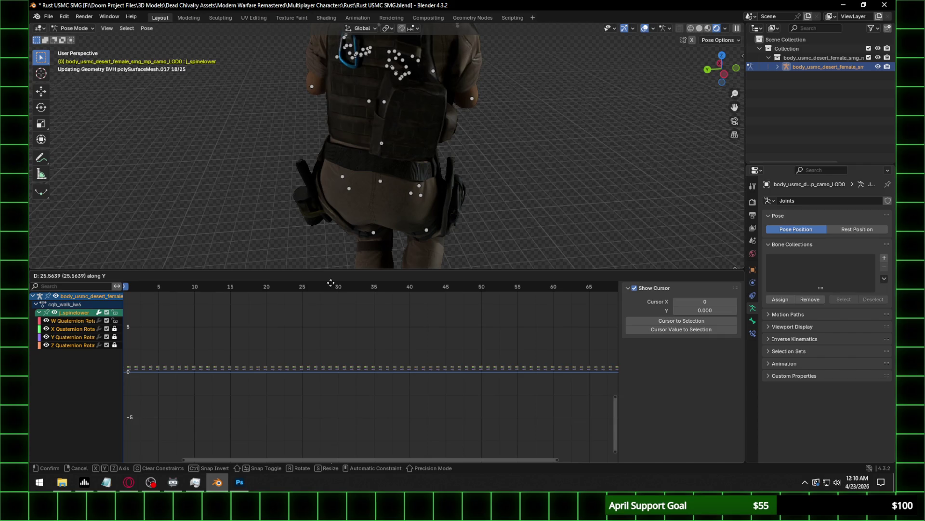
pyautogui.click(424, 389)
# Play the walk animation while orbiting around the character to check the result.
pyautogui.scroll(-2, 424, 389)
pyautogui.moveTo(500, 128); pyautogui.dragTo(420, 120, button='middle')
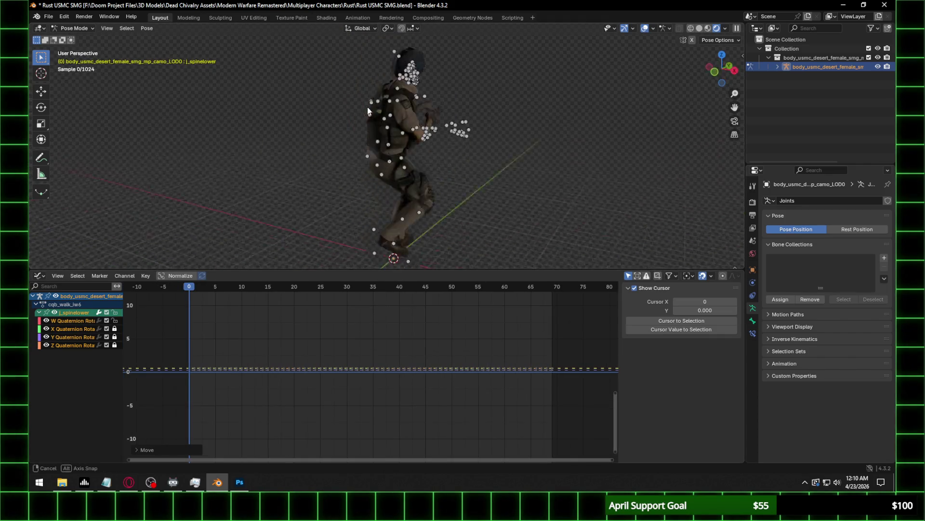
pyautogui.press('space')
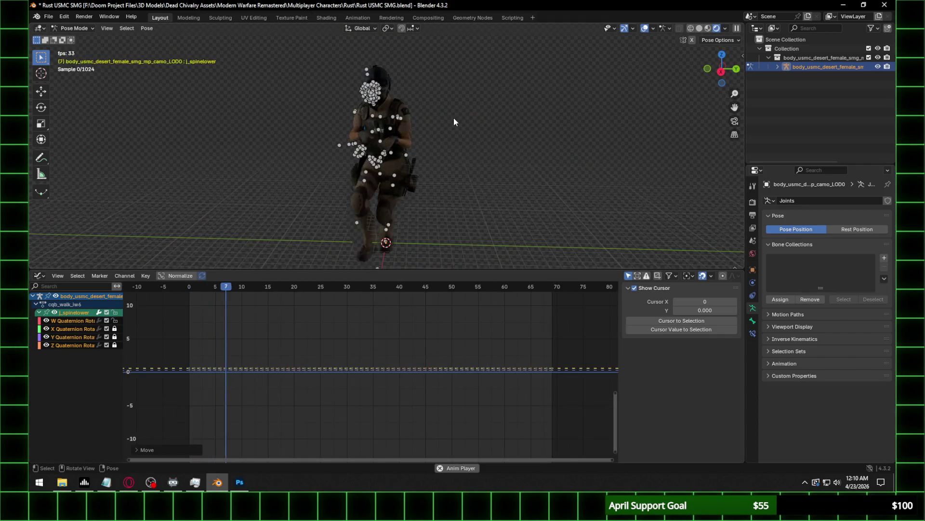
pyautogui.press('space')
pyautogui.hotkey('shift', 'Left')
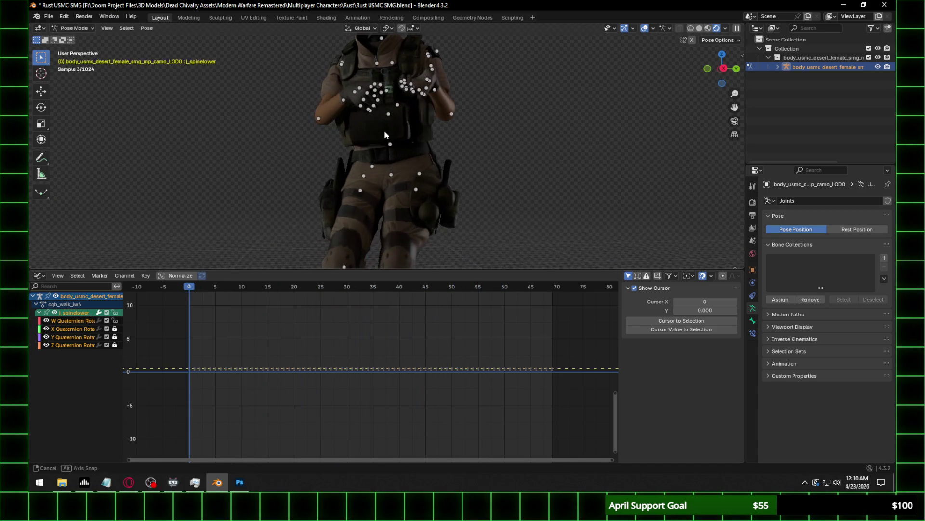
pyautogui.moveTo(378, 138); pyautogui.dragTo(416, 159, button='middle')
pyautogui.press('space')
pyautogui.press('space')
pyautogui.scroll(-5, 456, 161)
pyautogui.moveTo(554, 184); pyautogui.dragTo(561, 181, button='middle')
pyautogui.scroll(5, 561, 183)
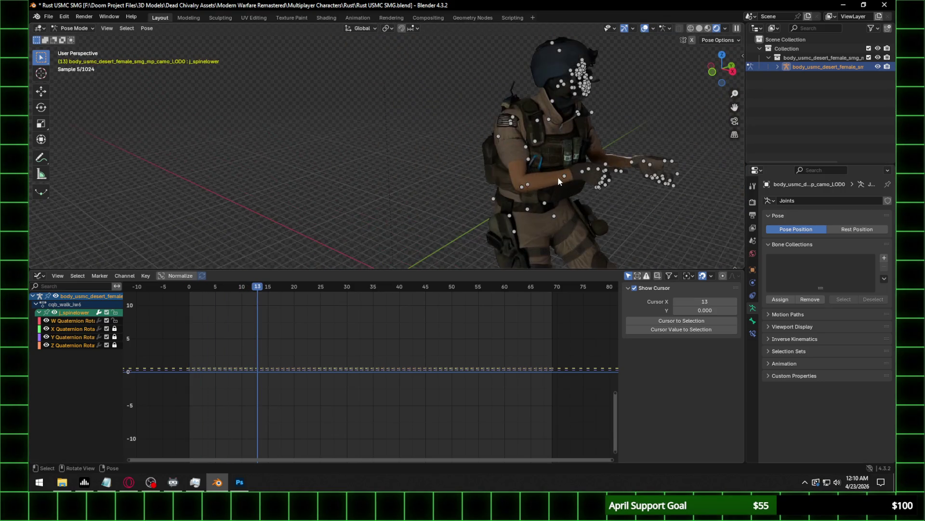
pyautogui.scroll(4, 583, 164)
pyautogui.keyDown('shift'); pyautogui.moveTo(597, 155); pyautogui.dragTo(478, 184, button='middle'); pyautogui.keyUp('shift')
# Replay and scrub the walk to frames 12 and 18, viewing from rear and front.
pyautogui.press('space')
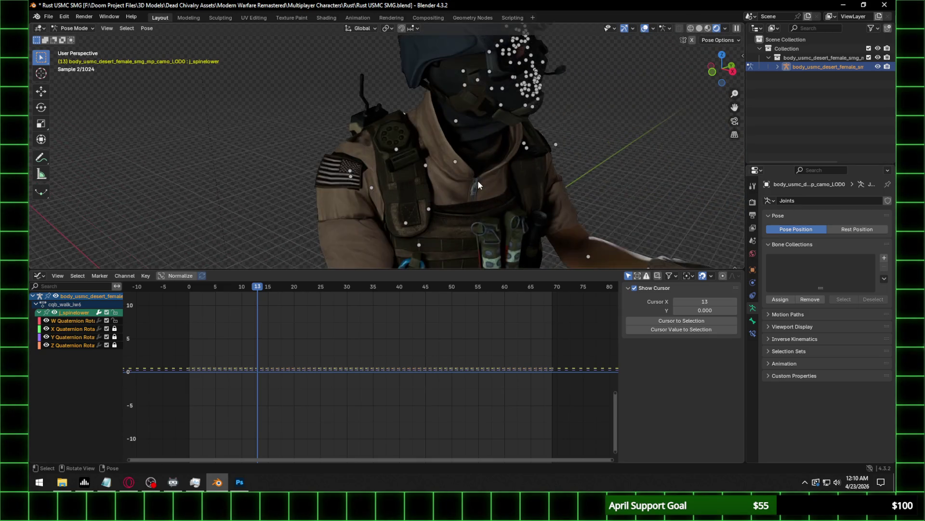
pyautogui.press('space')
pyautogui.hotkey('shift', 'Left')
pyautogui.moveTo(207, 241); pyautogui.dragTo(428, 214, button='middle')
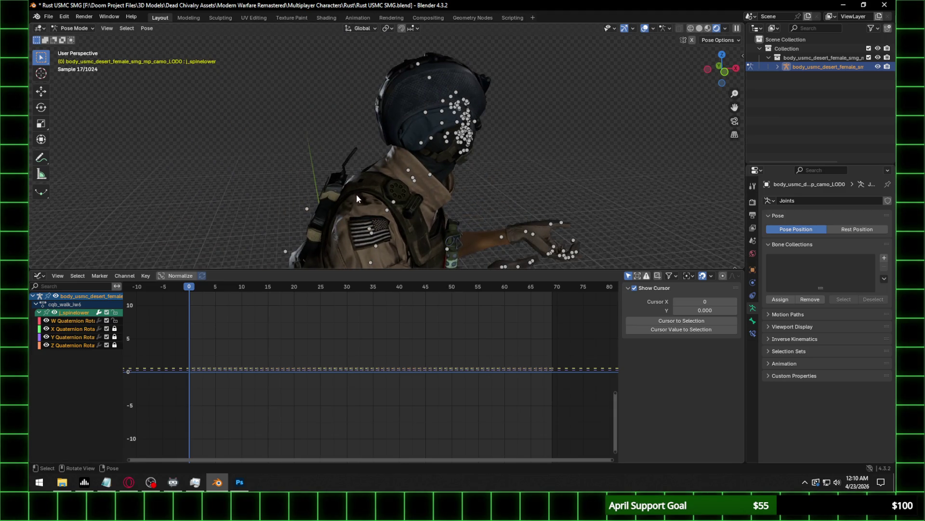
pyautogui.moveTo(369, 159); pyautogui.dragTo(379, 161, button='middle')
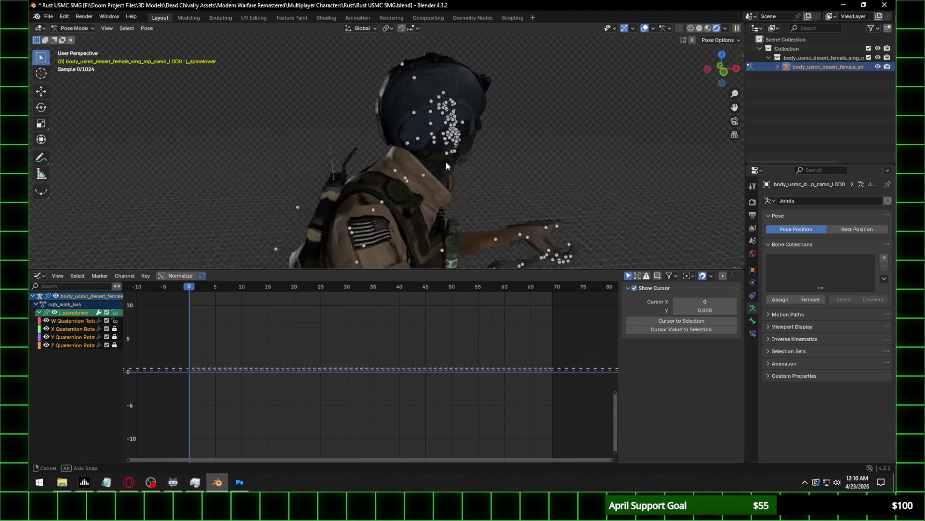
pyautogui.moveTo(190, 287); pyautogui.dragTo(255, 285)
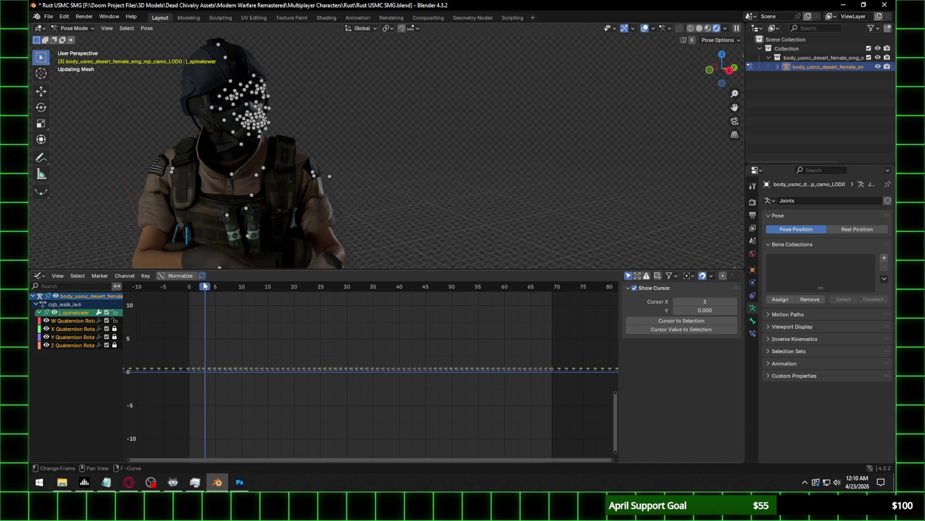
pyautogui.hotkey('shift', 'Left')
pyautogui.scroll(-5, 306, 156)
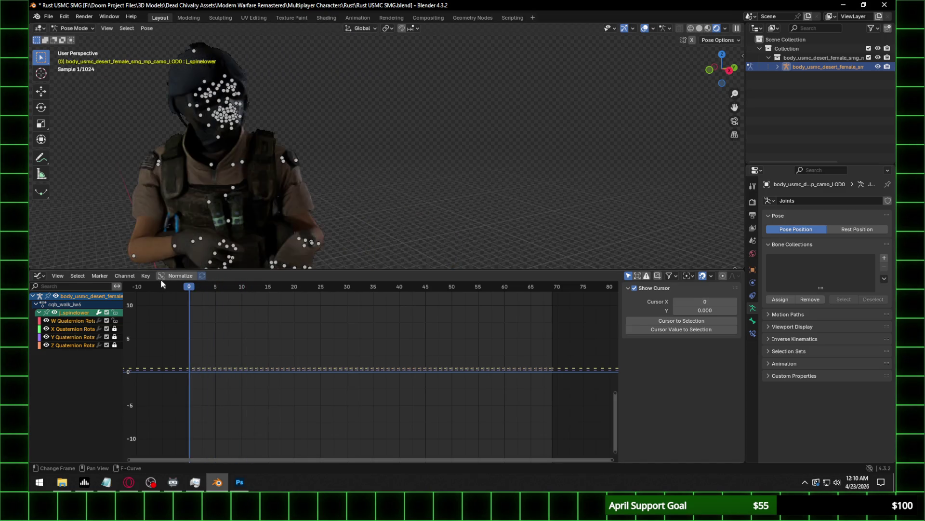
pyautogui.scroll(-3, 306, 157)
pyautogui.moveTo(306, 157)
pyautogui.mouseDown(button='middle')
pyautogui.moveTo(311, 194)
pyautogui.moveTo(296, 199)
pyautogui.mouseUp(button='middle')
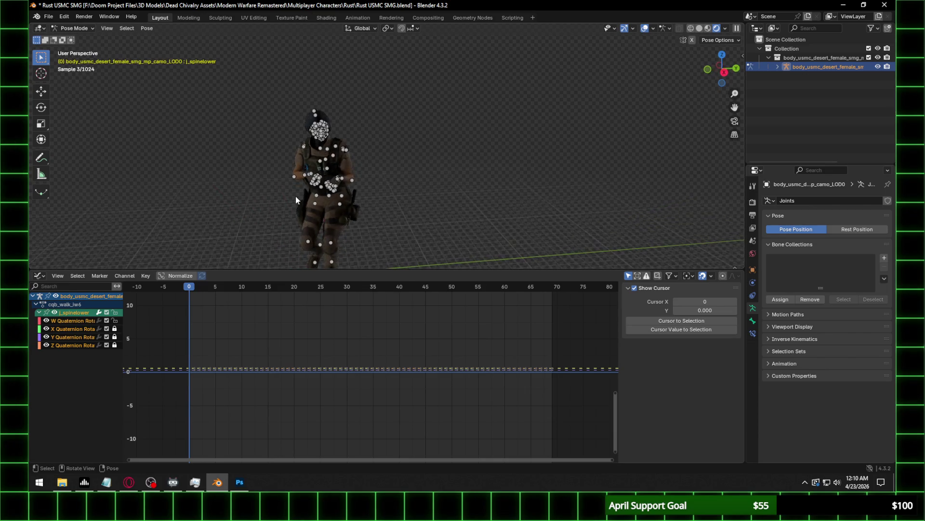
pyautogui.moveTo(195, 291)
pyautogui.mouseDown()
pyautogui.moveTo(284, 289)
pyautogui.moveTo(189, 288)
pyautogui.mouseUp()
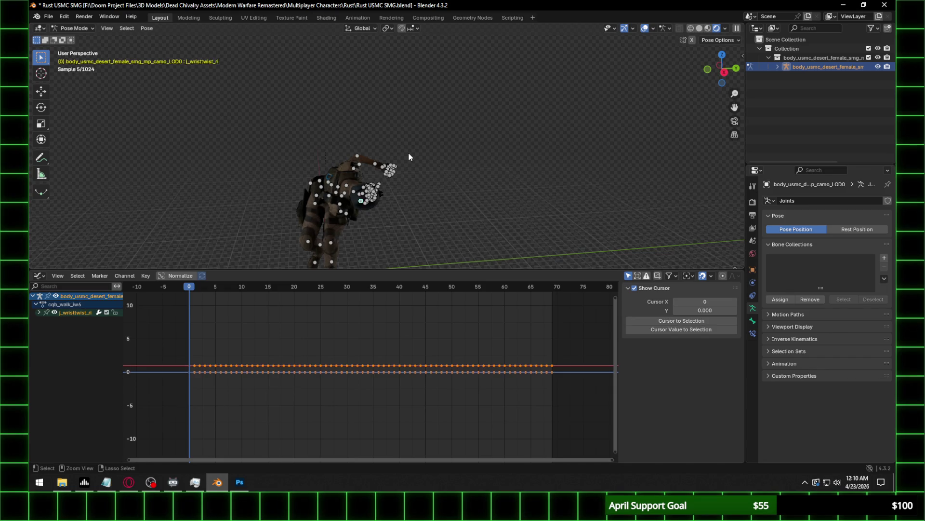
# Toggle to Object Mode and back to Pose Mode, then begin a Cast (.cast) import.
pyautogui.hotkey('ctrl', 'Tab')
pyautogui.hotkey('ctrl', 'Tab')
pyautogui.press('Right')
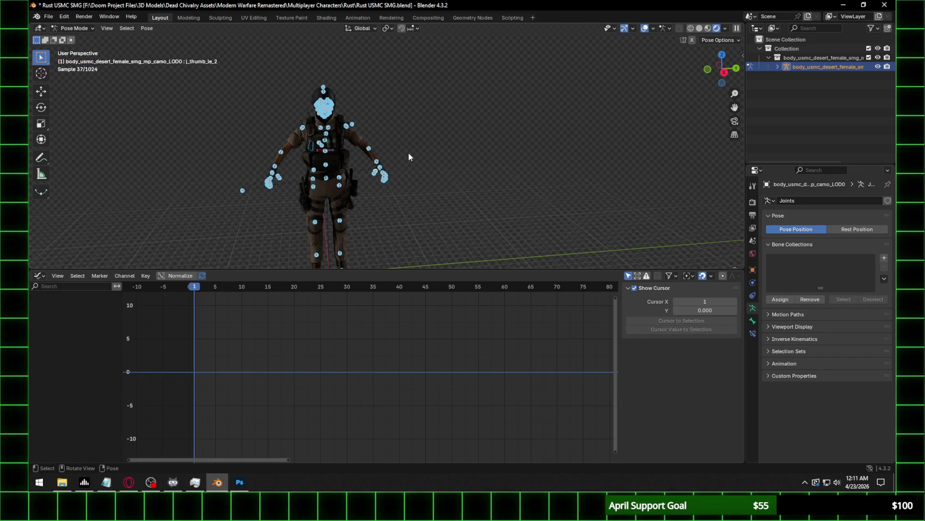
pyautogui.click(49, 16)
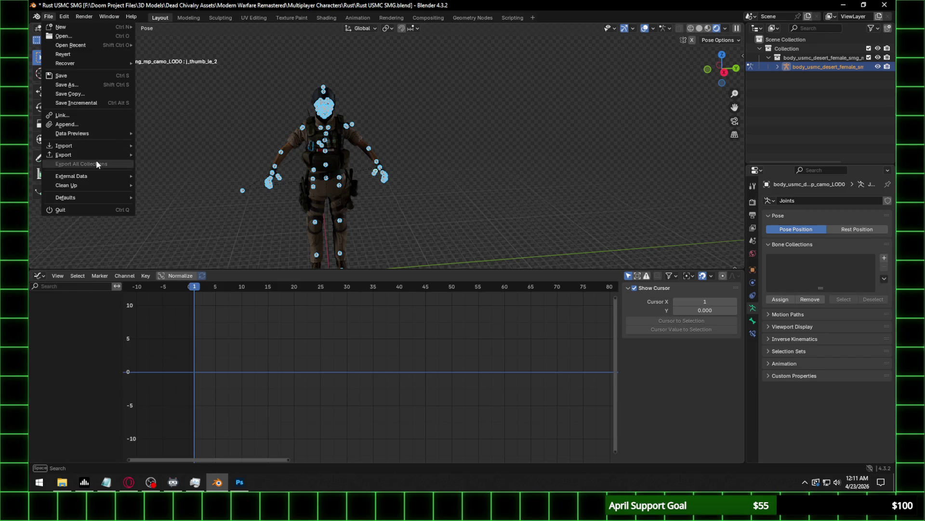
pyautogui.moveTo(122, 146)
pyautogui.click(187, 245)
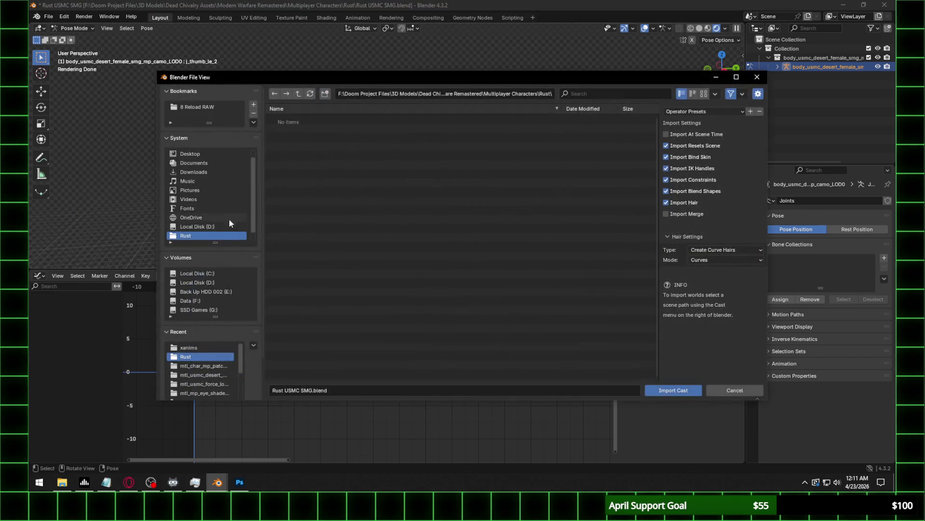
# Import cornercrr_lean_2_alert.cast from the recent xanims folder.
pyautogui.click(202, 347)
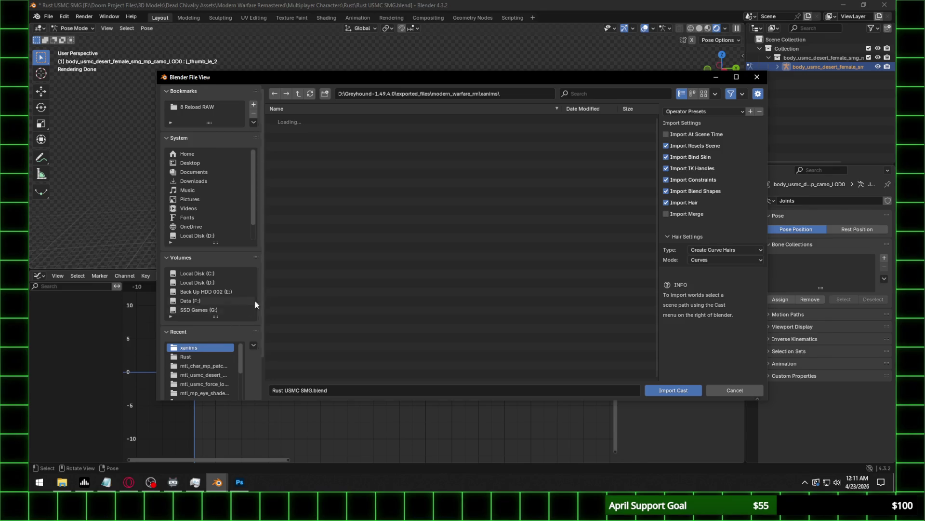
pyautogui.scroll(-4, 490, 193)
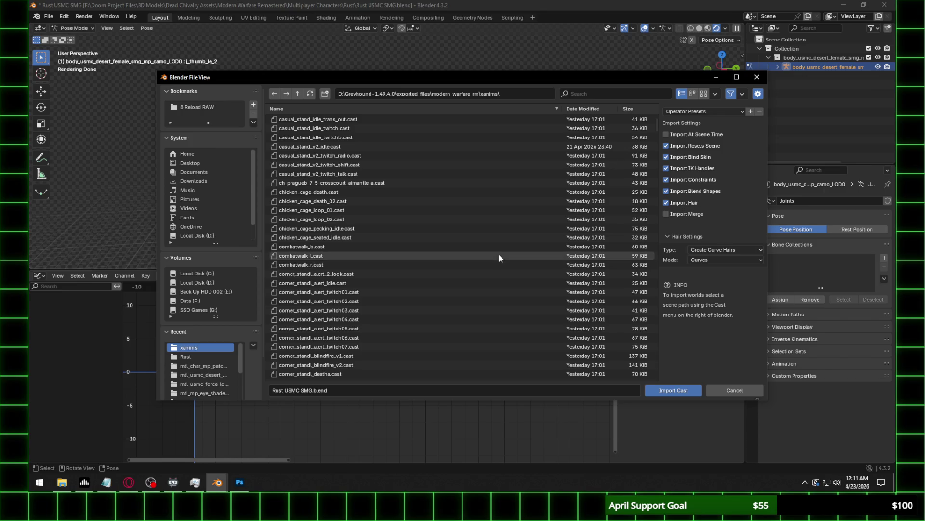
pyautogui.scroll(-6, 485, 253)
pyautogui.scroll(-6, 485, 254)
pyautogui.scroll(-6, 485, 253)
pyautogui.scroll(-3, 486, 256)
pyautogui.scroll(-3, 486, 255)
pyautogui.scroll(-3, 485, 256)
pyautogui.scroll(-3, 486, 255)
pyautogui.scroll(-3, 485, 257)
pyautogui.scroll(-3, 486, 260)
pyautogui.scroll(-3, 485, 265)
pyautogui.scroll(-3, 487, 269)
pyautogui.scroll(-5, 487, 274)
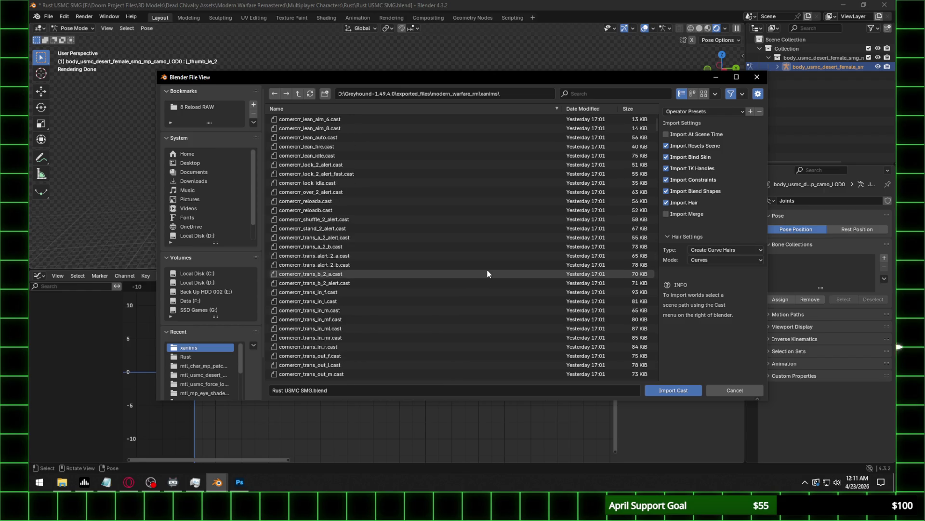
pyautogui.click(415, 192)
pyautogui.doubleClick(415, 193)
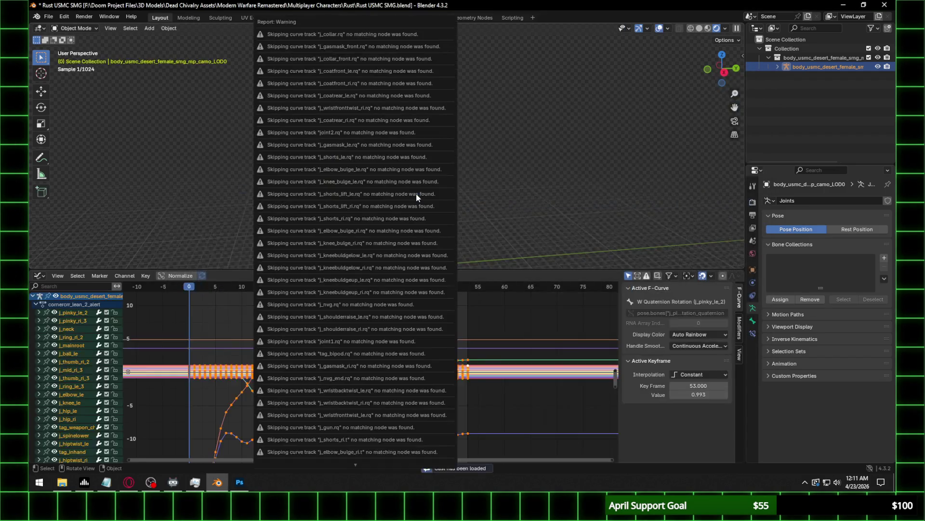
# Scrub the lean animation to frame 28 and orbit around the character.
pyautogui.moveTo(192, 296); pyautogui.dragTo(336, 290)
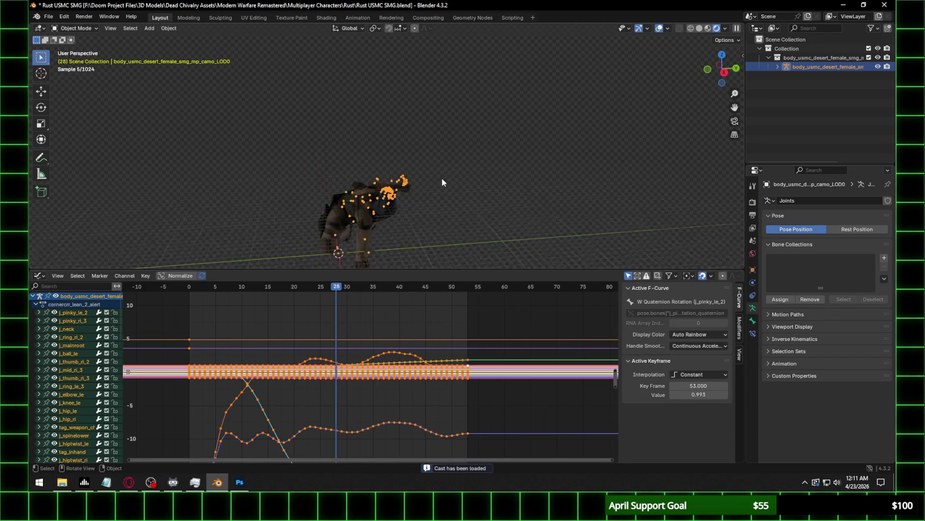
pyautogui.scroll(2, 400, 212)
pyautogui.scroll(2, 403, 161)
pyautogui.scroll(2, 405, 163)
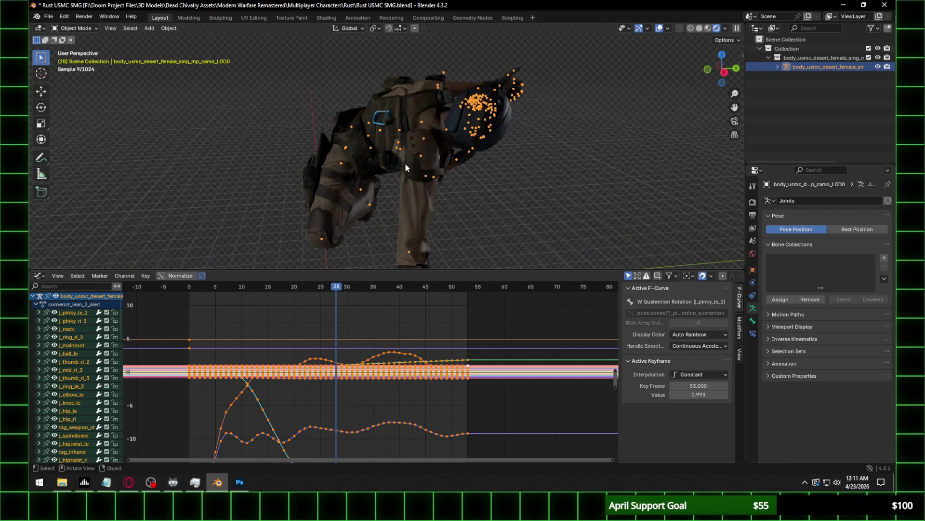
pyautogui.moveTo(405, 163); pyautogui.dragTo(389, 172, button='middle')
pyautogui.moveTo(253, 158)
pyautogui.mouseDown(button='middle')
pyautogui.moveTo(429, 171)
pyautogui.moveTo(412, 175)
pyautogui.moveTo(423, 211)
pyautogui.mouseUp(button='middle')
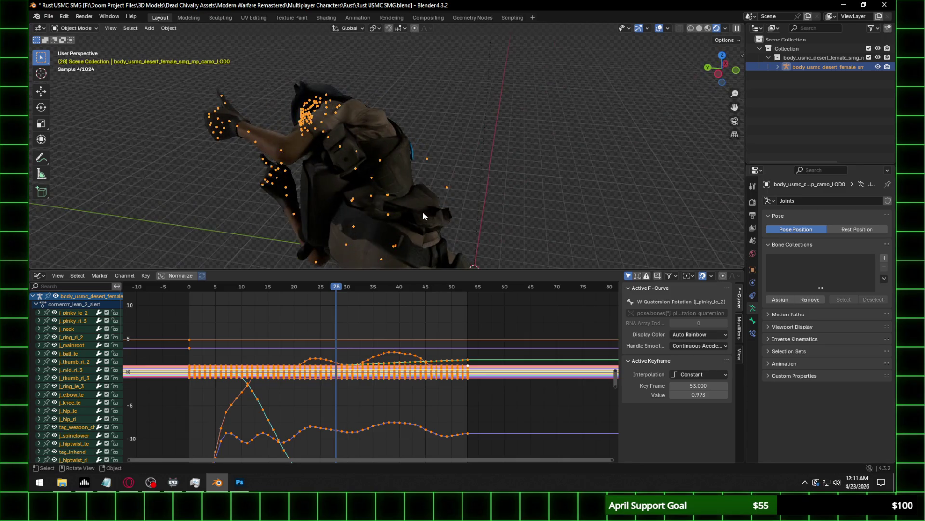
# In Pose Mode, select j_spinelower and move its curves vertically in the Graph Editor.
pyautogui.click(74, 28)
pyautogui.click(72, 60)
pyautogui.click(390, 223)
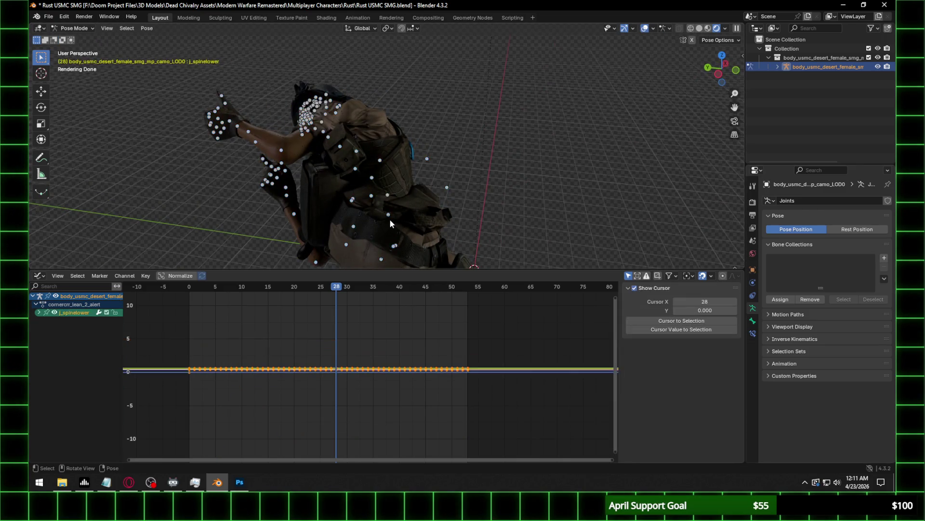
pyautogui.keyDown('shift'); pyautogui.click(390, 215); pyautogui.keyUp('shift')
pyautogui.keyDown('shift'); pyautogui.click(389, 216); pyautogui.keyUp('shift')
pyautogui.click(39, 312)
pyautogui.press('Tab')
pyautogui.press('g')
pyautogui.press('y')
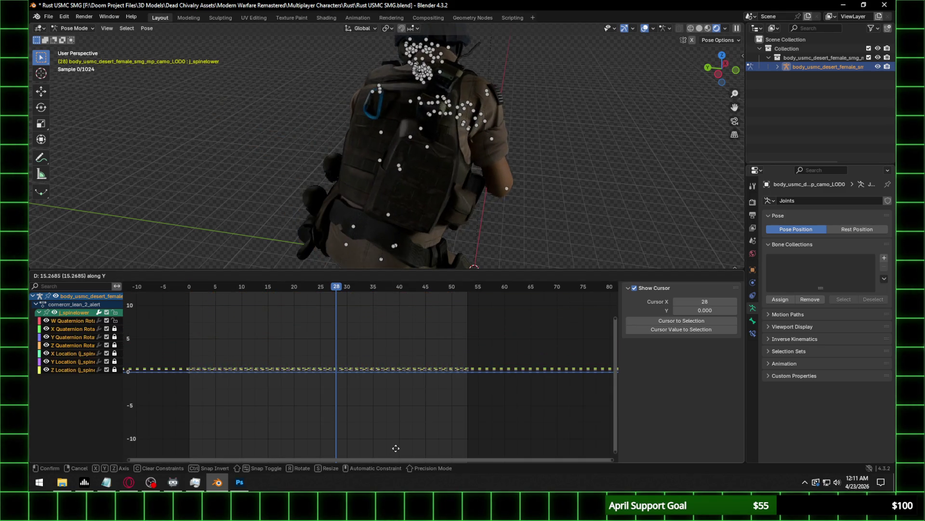
pyautogui.click(400, 431)
# Scrub and play the lean to frame 33, then bring up the Output properties.
pyautogui.moveTo(449, 221)
pyautogui.mouseDown(button='middle')
pyautogui.moveTo(374, 58)
pyautogui.moveTo(442, 160)
pyautogui.mouseUp(button='middle')
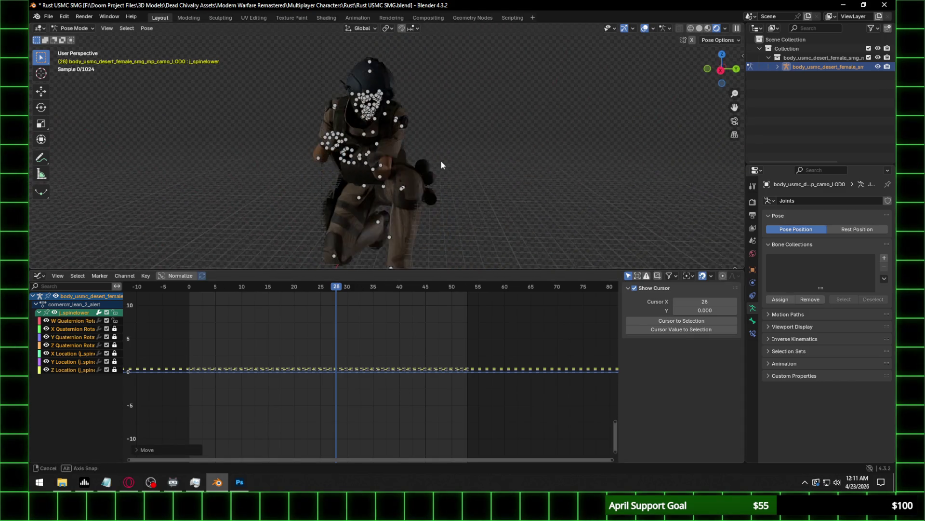
pyautogui.click(184, 287)
pyautogui.moveTo(183, 287); pyautogui.dragTo(468, 293)
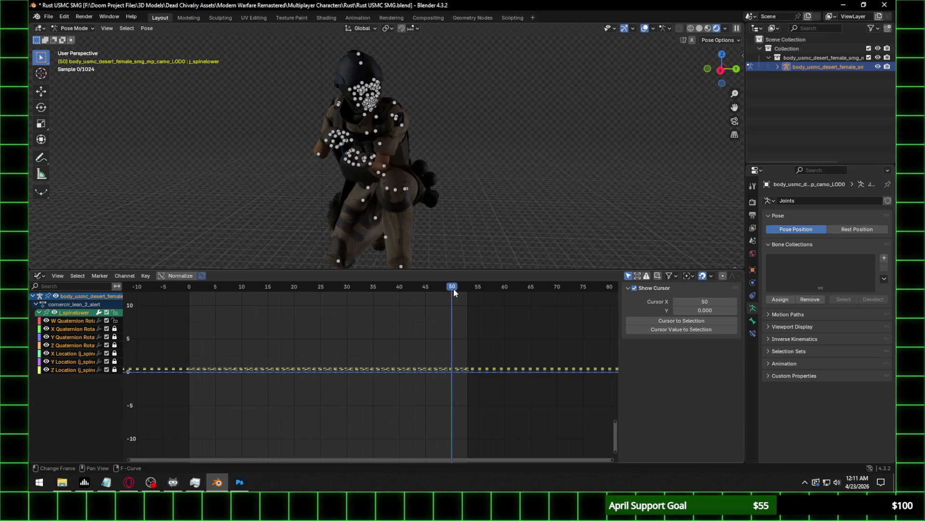
pyautogui.press('space')
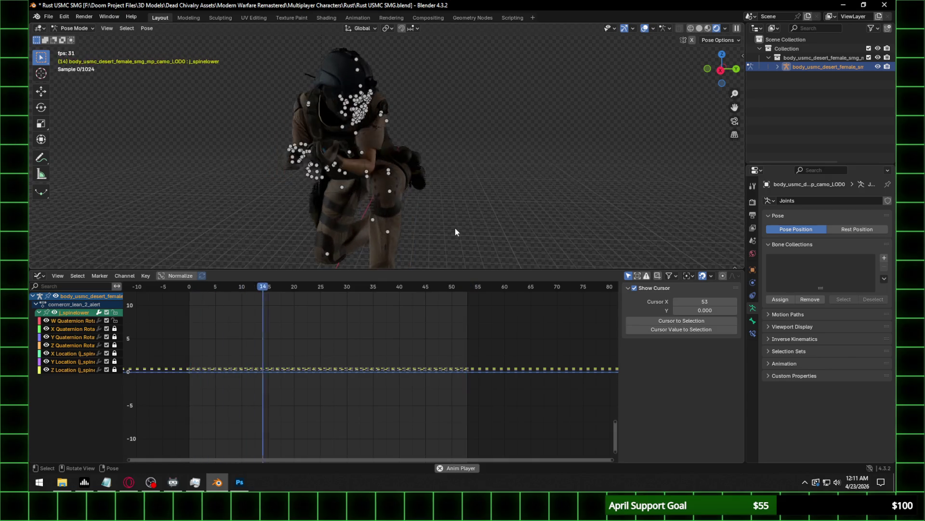
pyautogui.moveTo(189, 287); pyautogui.dragTo(210, 287)
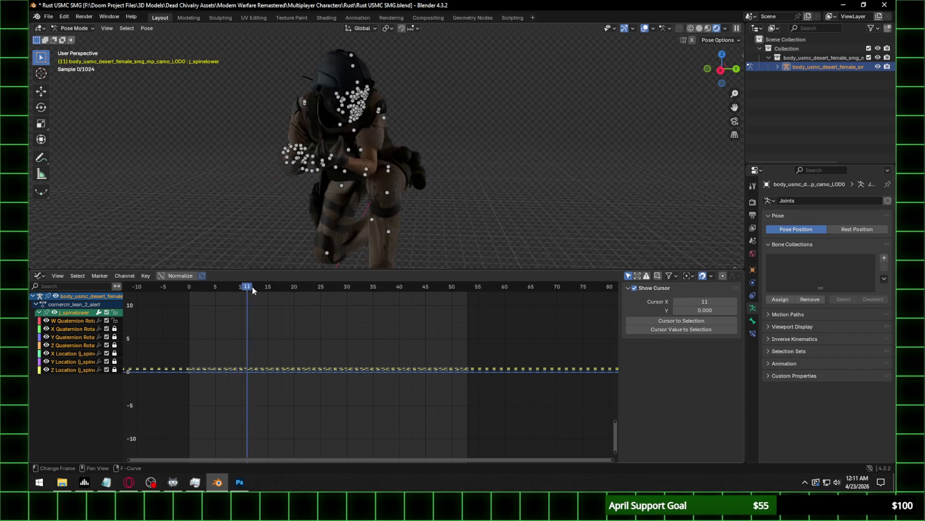
pyautogui.click(750, 203)
pyautogui.click(752, 215)
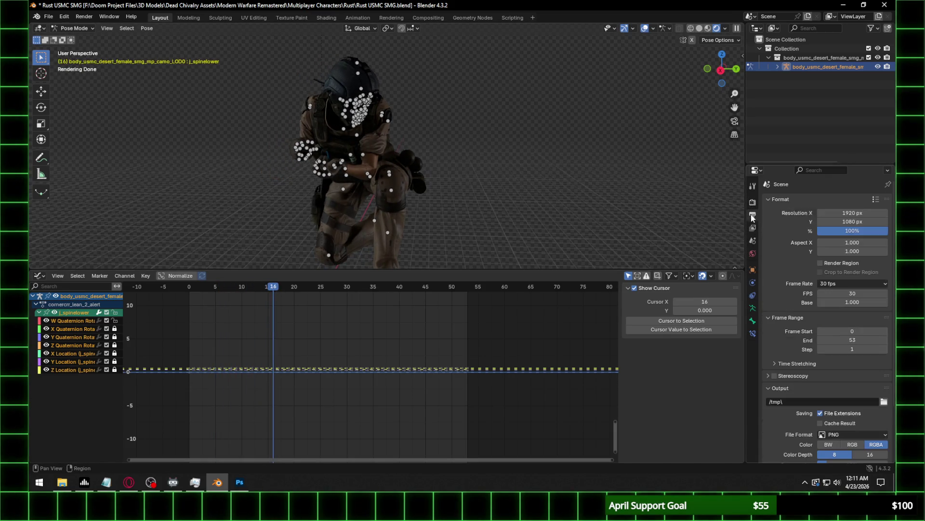
# Set the scene frame rate to a custom 15 fps.
pyautogui.click(841, 284)
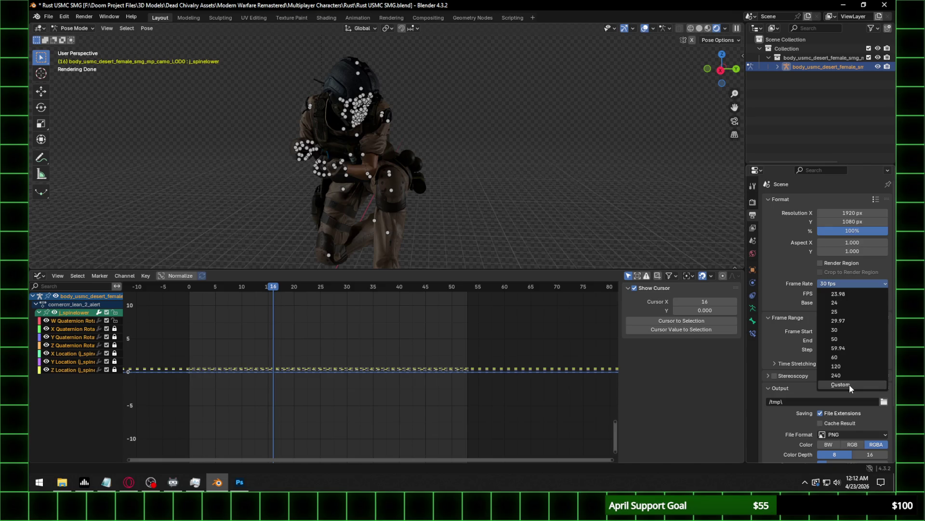
pyautogui.click(842, 384)
pyautogui.click(838, 295)
pyautogui.write('15')
pyautogui.press('Return')
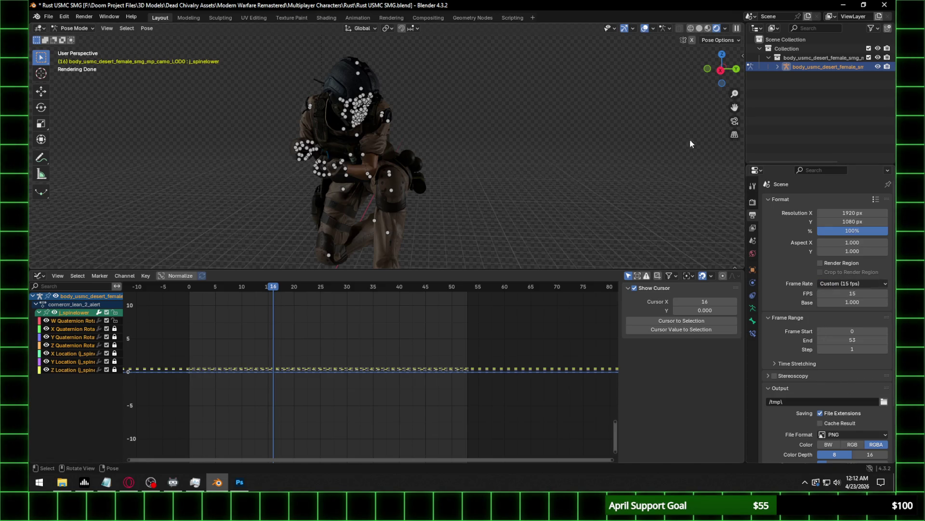
# Deselect the armature and play the animation while orbiting around the character.
pyautogui.click(877, 76)
pyautogui.press('space')
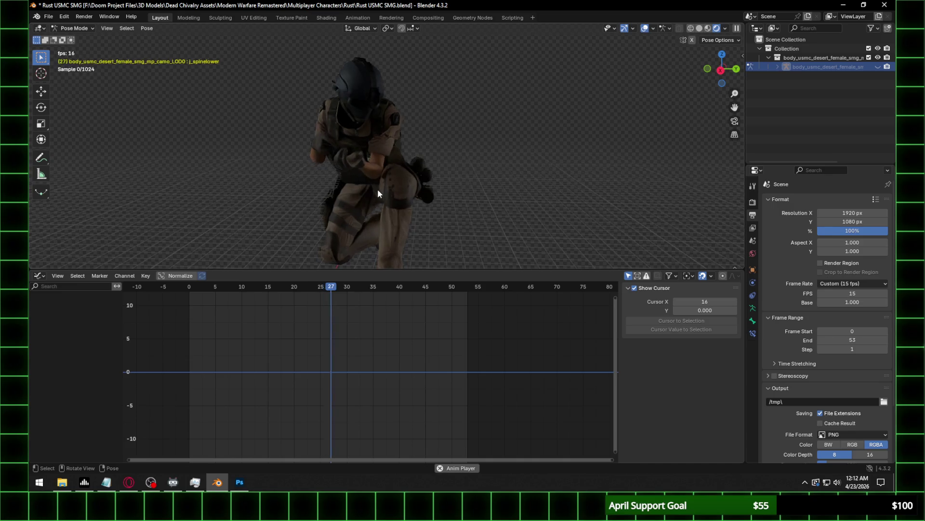
pyautogui.moveTo(496, 161)
pyautogui.mouseDown(button='middle')
pyautogui.moveTo(377, 164)
pyautogui.moveTo(407, 160)
pyautogui.mouseUp(button='middle')
pyautogui.scroll(2, 406, 160)
pyautogui.scroll(2, 444, 182)
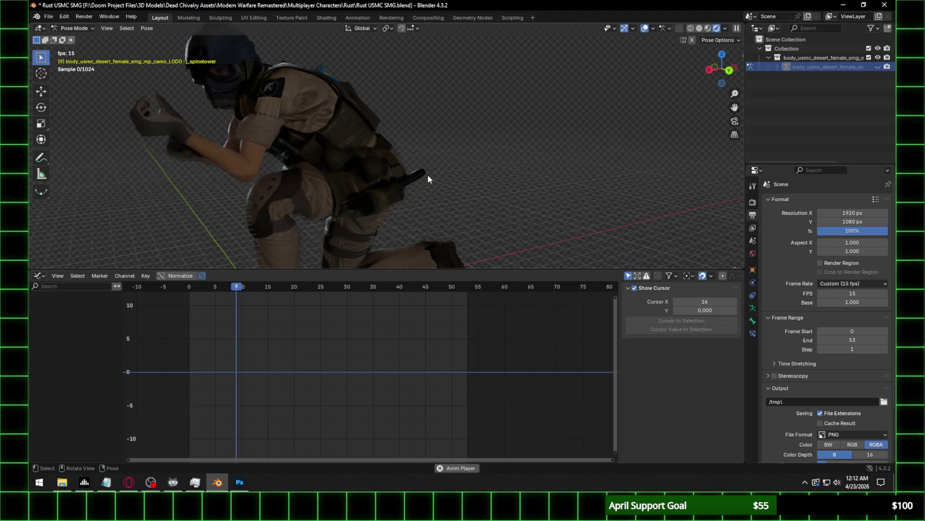
pyautogui.moveTo(428, 176)
pyautogui.mouseDown(button='middle')
pyautogui.moveTo(479, 167)
pyautogui.moveTo(452, 134)
pyautogui.mouseUp(button='middle')
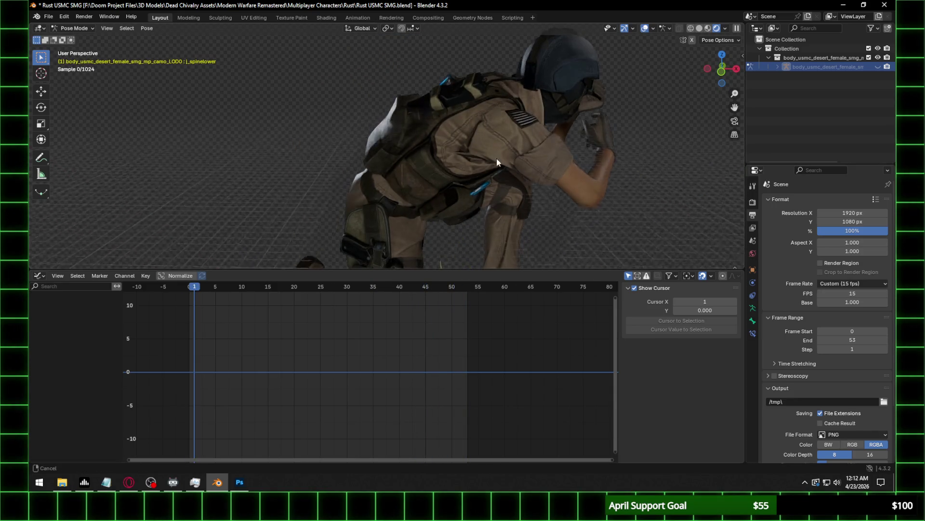
pyautogui.moveTo(477, 170)
pyautogui.mouseDown(button='middle')
pyautogui.moveTo(522, 210)
pyautogui.moveTo(488, 170)
pyautogui.mouseUp(button='middle')
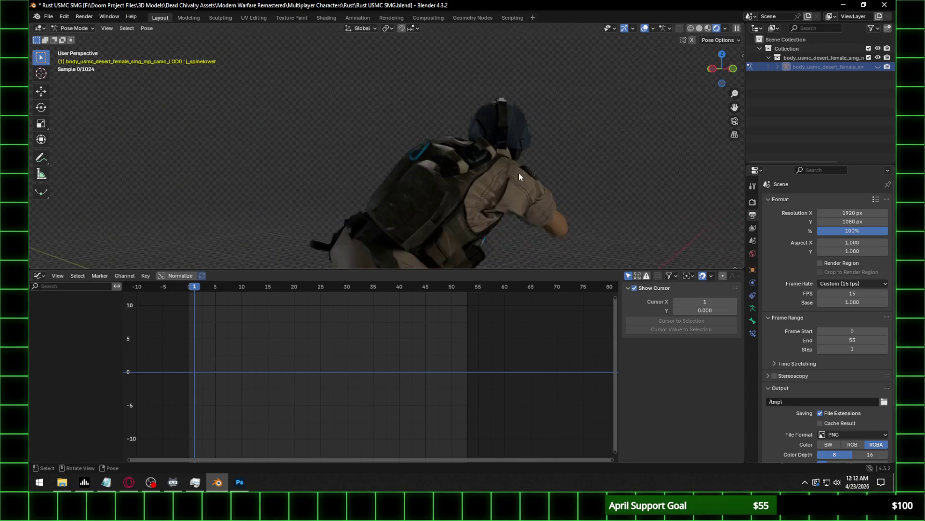
pyautogui.moveTo(487, 170)
pyautogui.mouseDown(button='middle')
pyautogui.moveTo(592, 208)
pyautogui.moveTo(414, 234)
pyautogui.moveTo(397, 190)
pyautogui.mouseUp(button='middle')
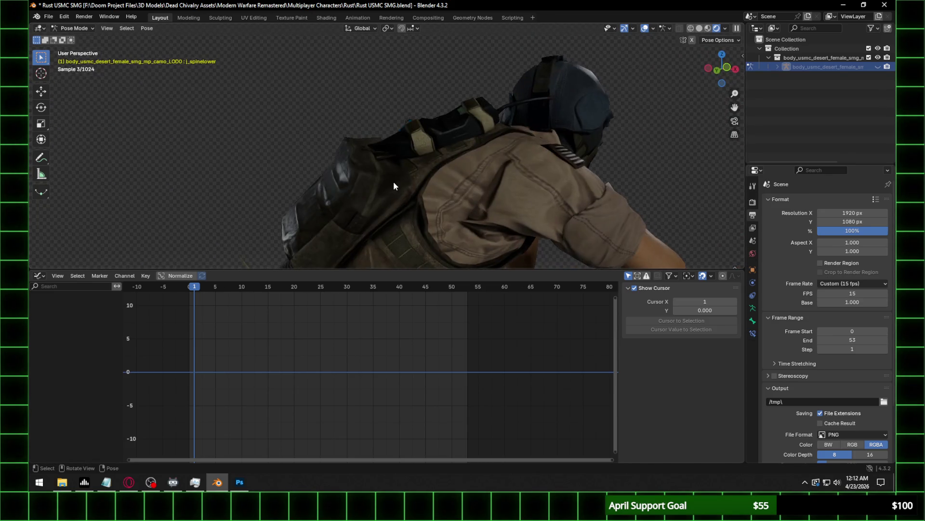
pyautogui.moveTo(477, 169); pyautogui.dragTo(439, 151, button='middle')
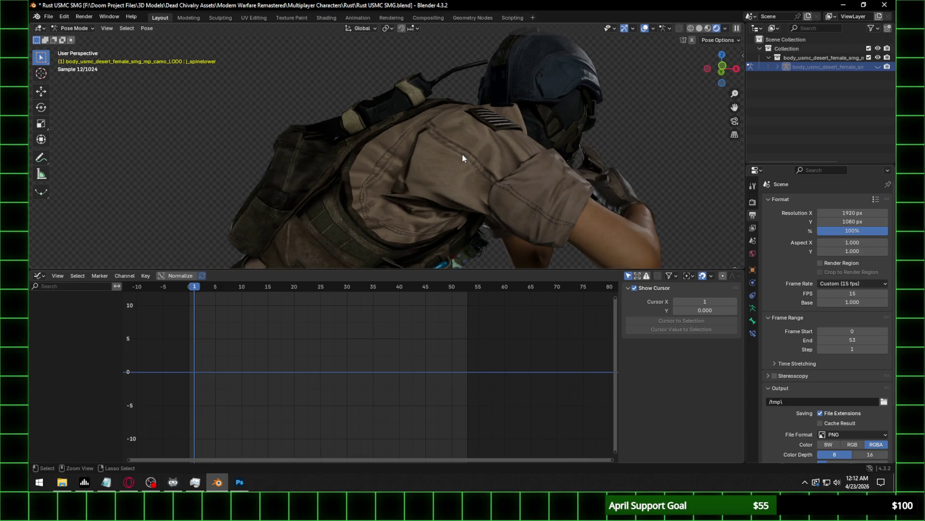
# Undo back to the unanimated character at 24 fps, frames 1–250.
pyautogui.hotkey('ctrl', 'z')
pyautogui.hotkey('ctrl', 'z')
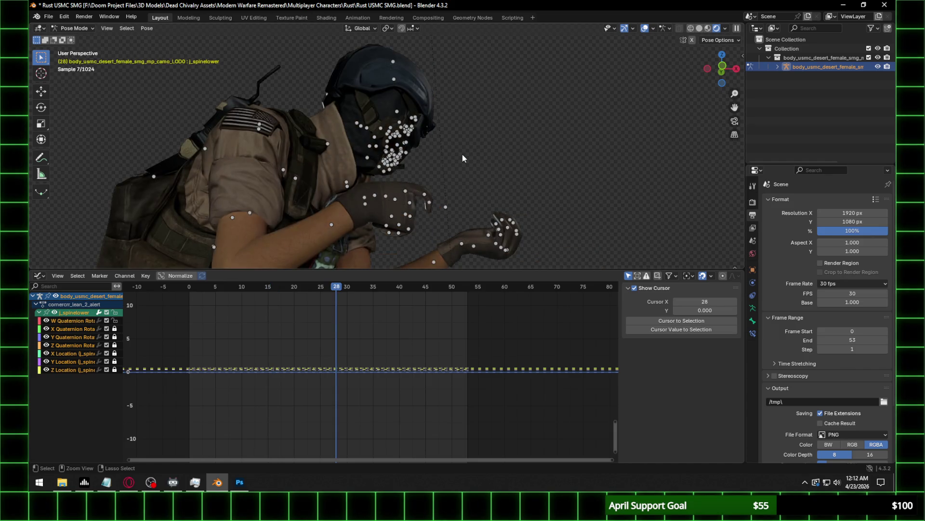
pyautogui.hotkey('ctrl', 'z')
pyautogui.hotkey('ctrl', 'z')
pyautogui.hotkey('ctrl', 'z')
pyautogui.hotkey('ctrl', 'z')
pyautogui.hotkey('ctrl', 'z')
pyautogui.hotkey('ctrl', 'z')
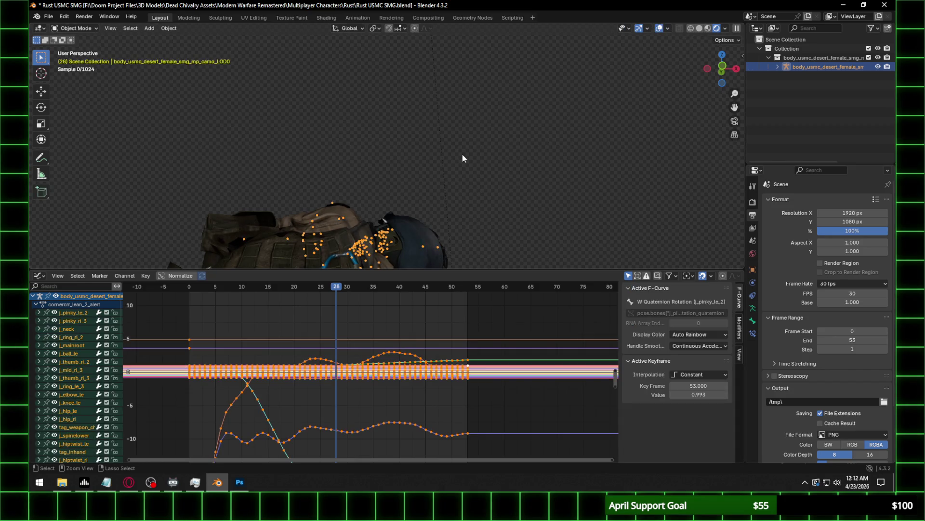
pyautogui.hotkey('ctrl', 'z')
pyautogui.moveTo(462, 156); pyautogui.dragTo(435, 189, button='middle')
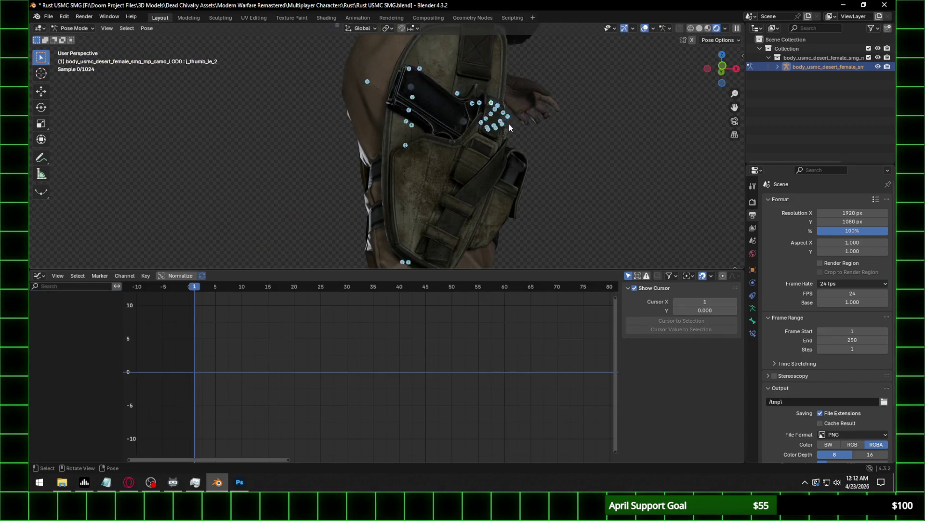
# Set the current frame to 0.
pyautogui.scroll(-5, 475, 175)
pyautogui.press('XF86AudioRaiseVolume')
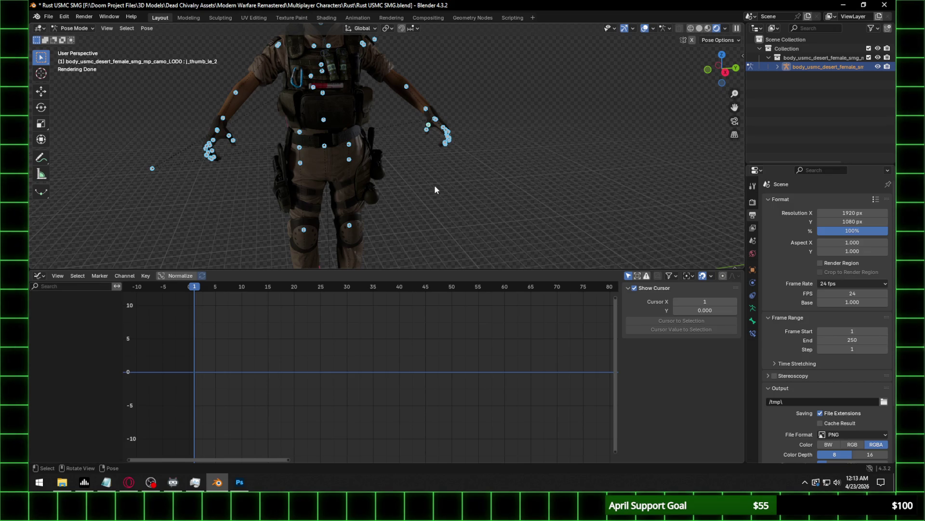
pyautogui.moveTo(201, 291); pyautogui.dragTo(187, 309)
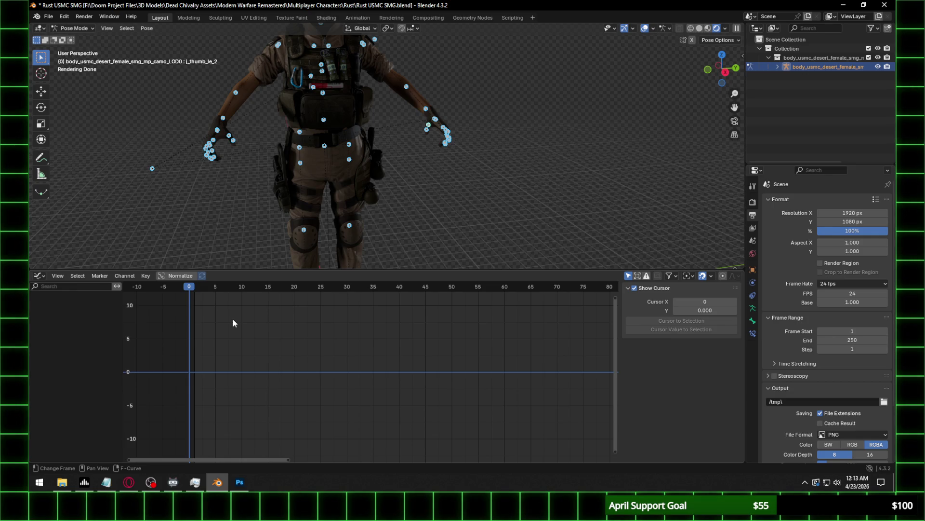
pyautogui.scroll(-5, 411, 112)
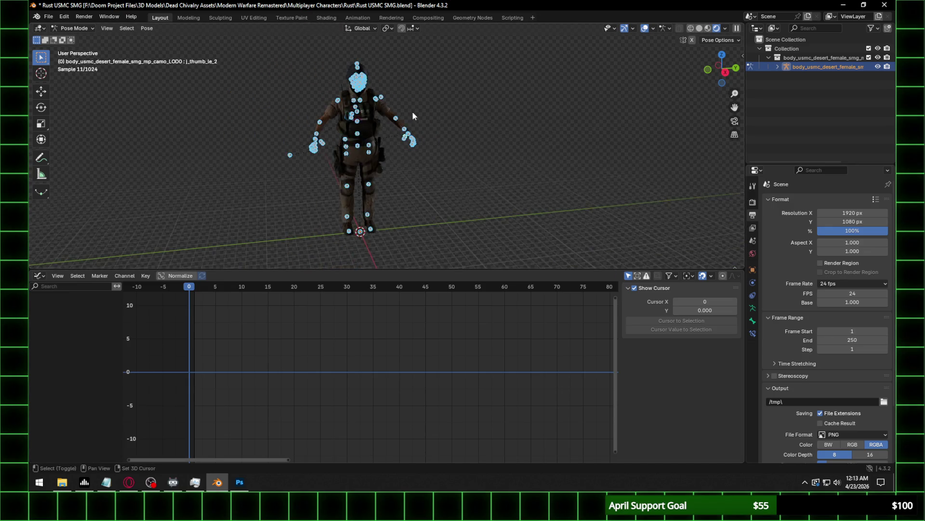
pyautogui.scroll(3, 514, 209)
pyautogui.scroll(2, 498, 181)
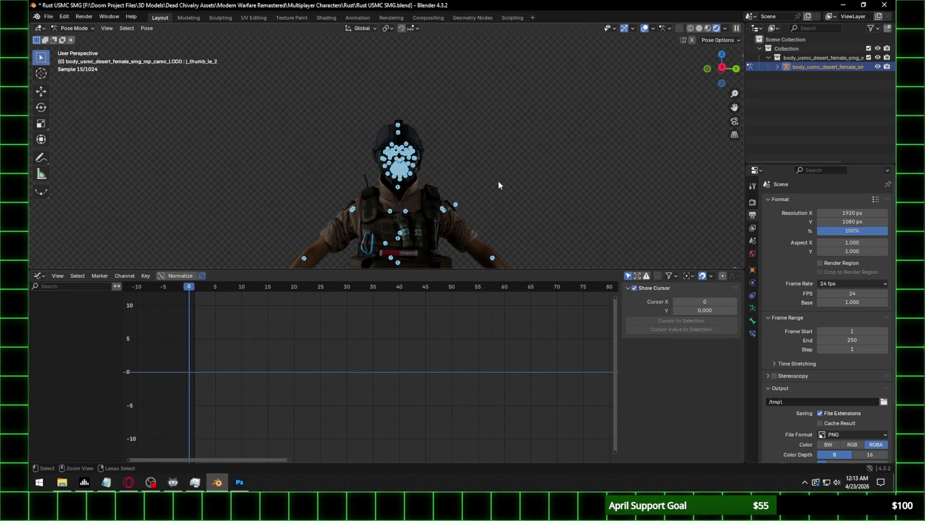
# Switch to Right Orthographic view, hide the armature and save Rust USMC SMG.blend.
pyautogui.hotkey('ctrl', 's')
pyautogui.click(722, 68)
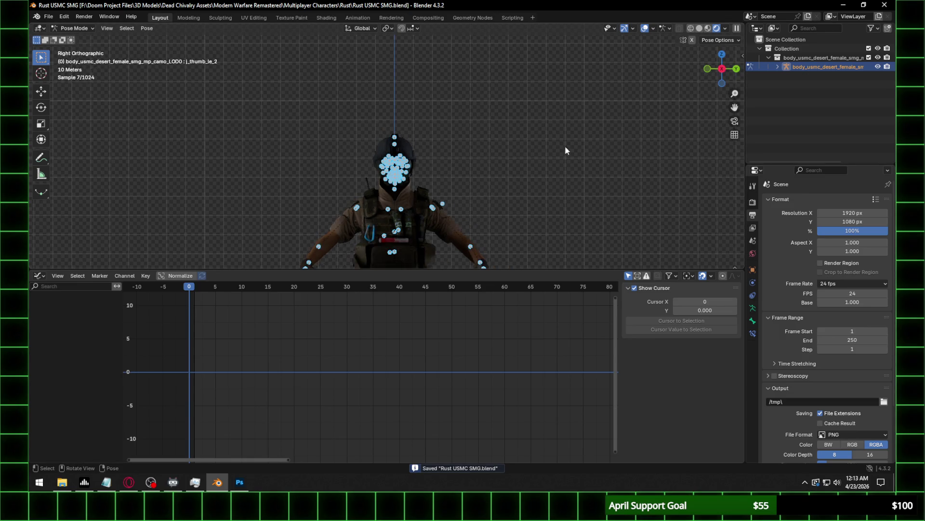
pyautogui.click(878, 66)
pyautogui.scroll(1, 421, 225)
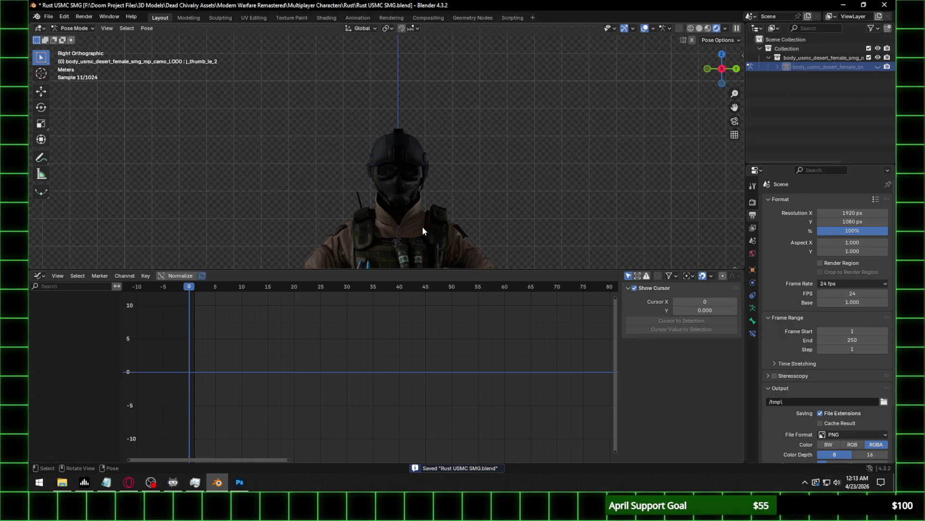
pyautogui.scroll(2, 424, 133)
pyautogui.scroll(2, 424, 133)
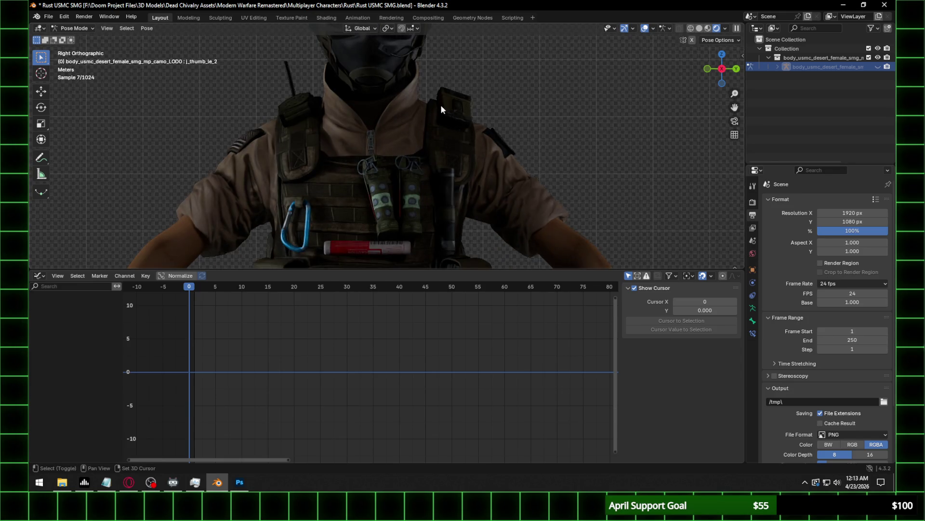
pyautogui.scroll(2, 444, 145)
pyautogui.hotkey('ctrl', 's')
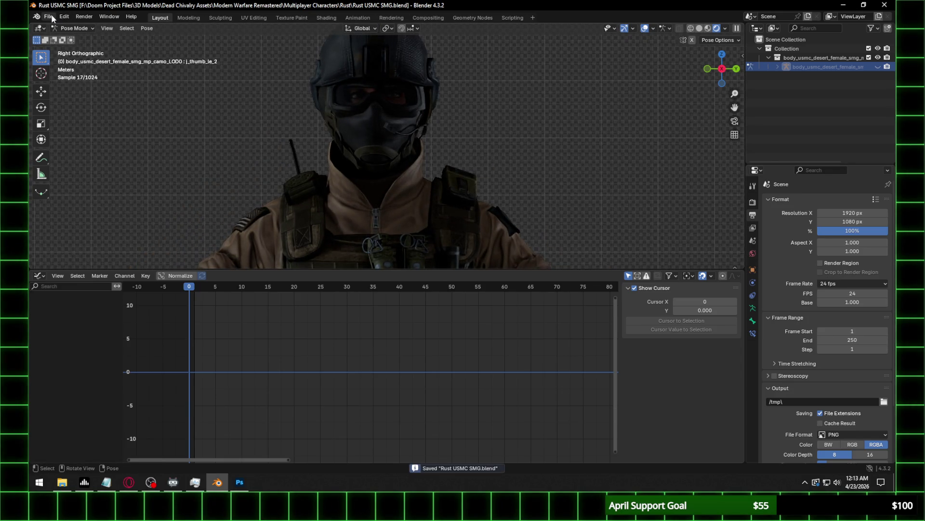
# Start a new General file with the default cube, camera and light.
pyautogui.click(49, 16)
pyautogui.moveTo(58, 27)
pyautogui.click(183, 27)
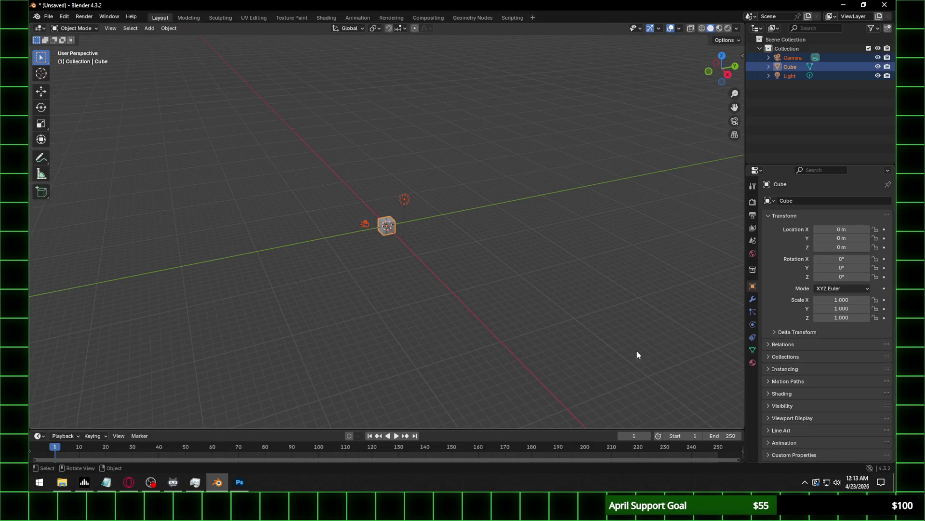
# Delete the default objects and open the Cast importer at the models folder.
pyautogui.press('Delete')
pyautogui.click(49, 16)
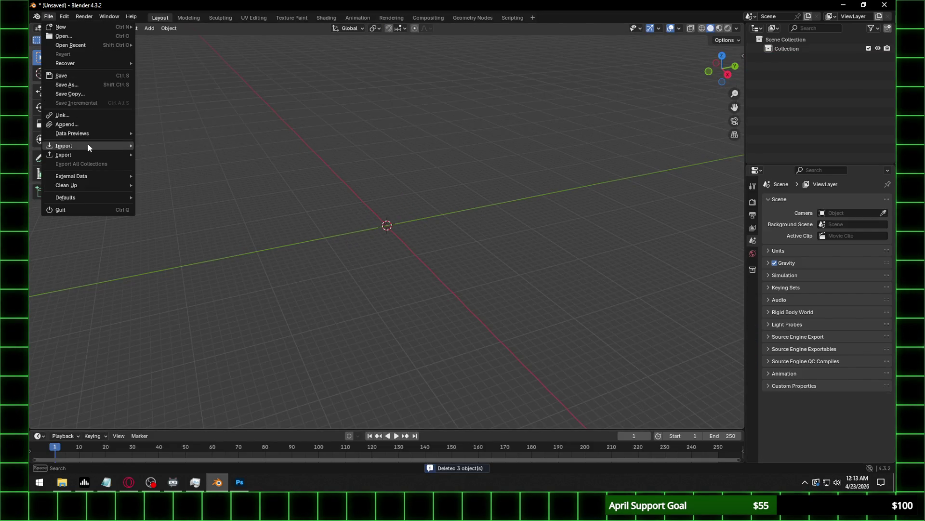
pyautogui.moveTo(77, 145)
pyautogui.click(178, 245)
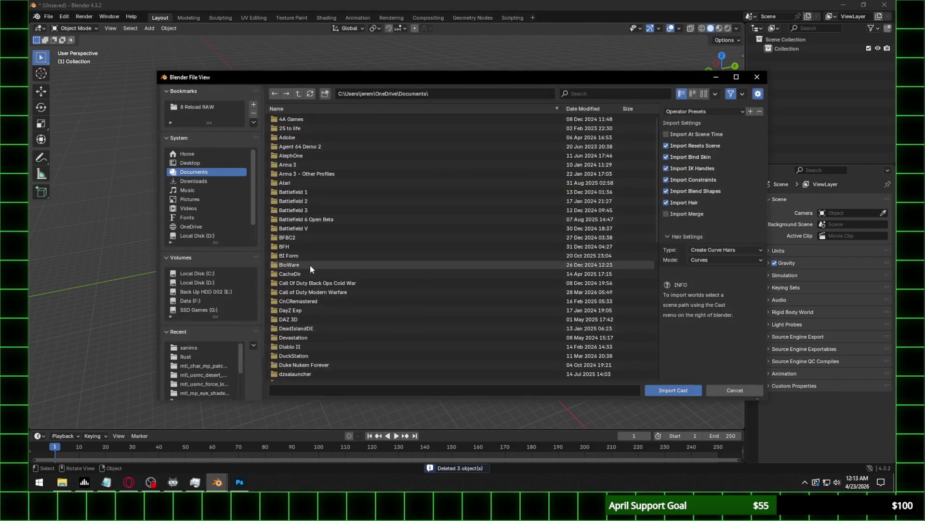
pyautogui.click(182, 360)
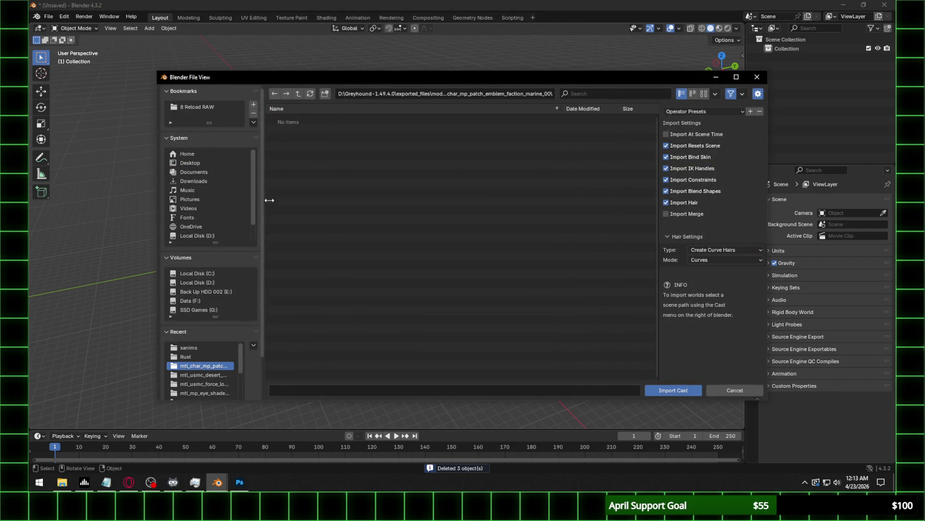
pyautogui.click(298, 94)
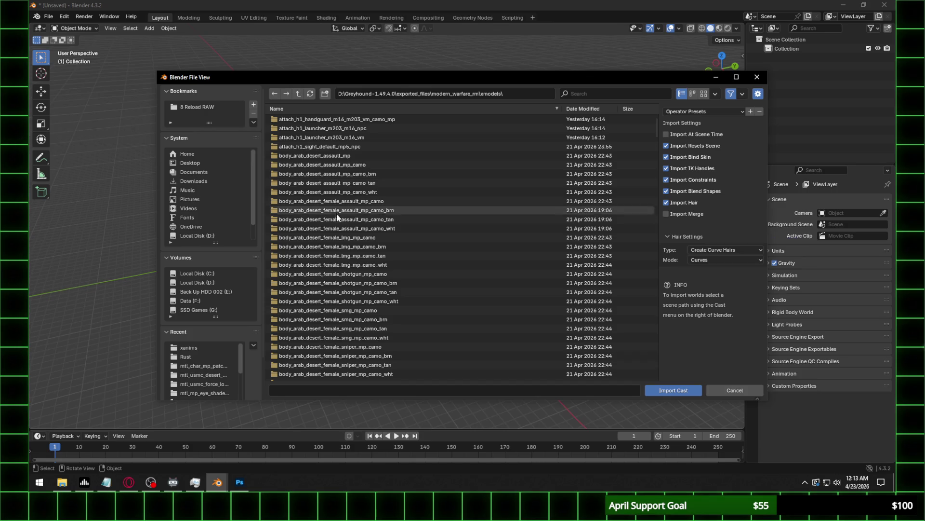
# Import body_sas_woodland_sniper_mp_LOD0.cast from the body_sas_woodland_sniper_mp folder.
pyautogui.scroll(-4, 389, 255)
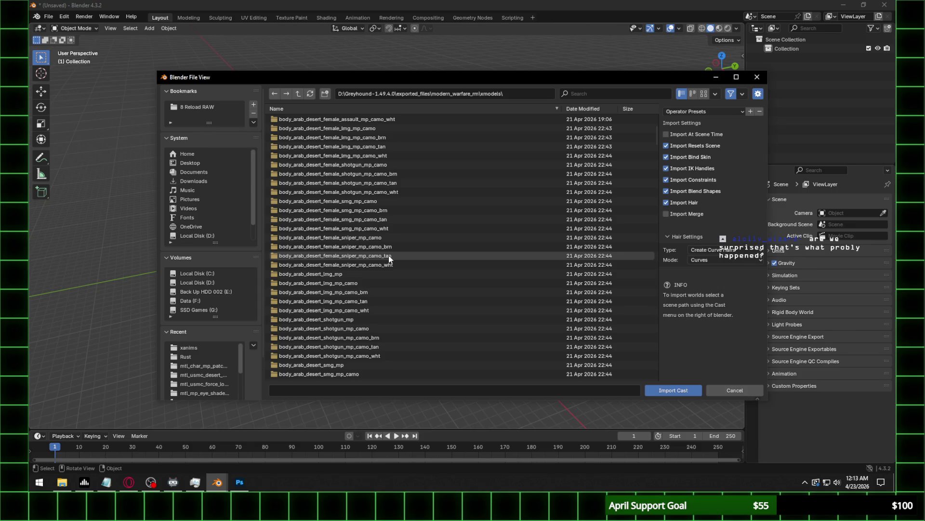
pyautogui.scroll(1, 388, 256)
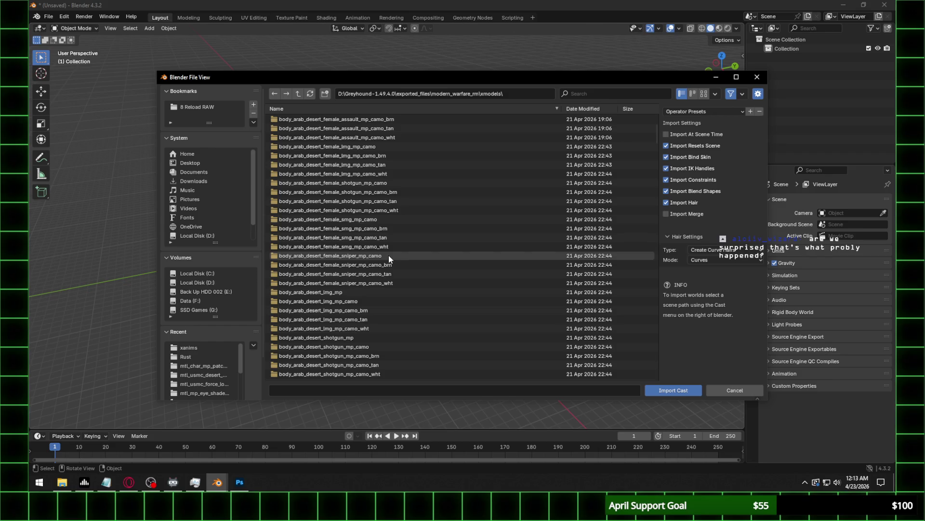
pyautogui.scroll(-5, 391, 248)
pyautogui.scroll(-4, 398, 265)
pyautogui.scroll(-3, 398, 265)
pyautogui.scroll(-3, 398, 265)
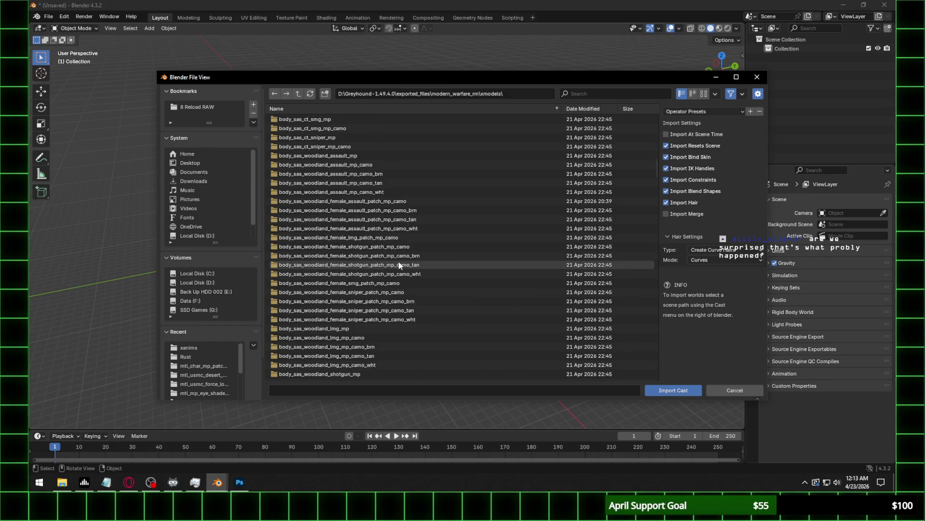
pyautogui.scroll(-4, 398, 265)
pyautogui.scroll(-3, 399, 265)
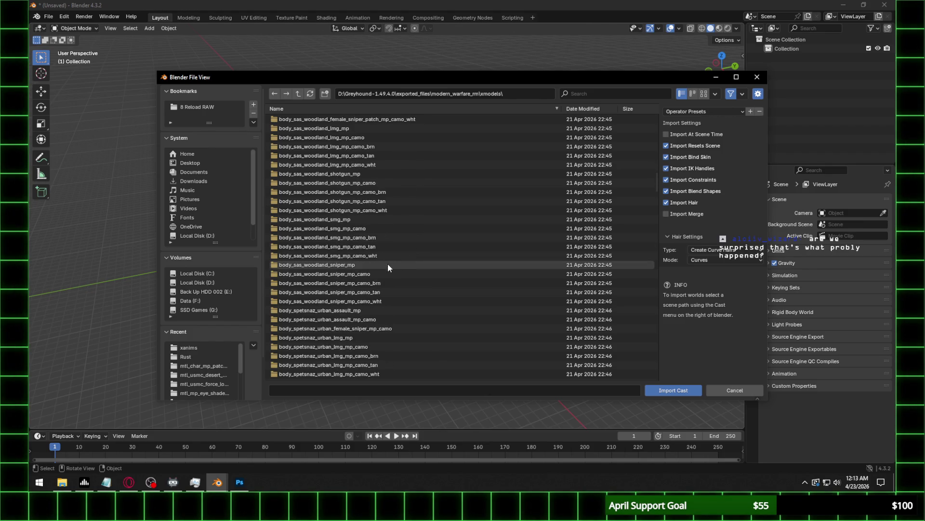
pyautogui.doubleClick(386, 265)
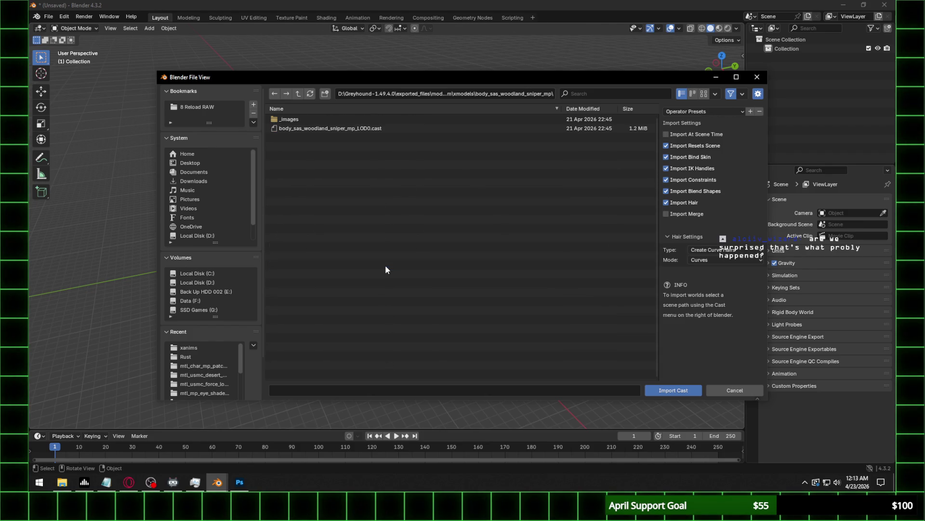
pyautogui.doubleClick(356, 127)
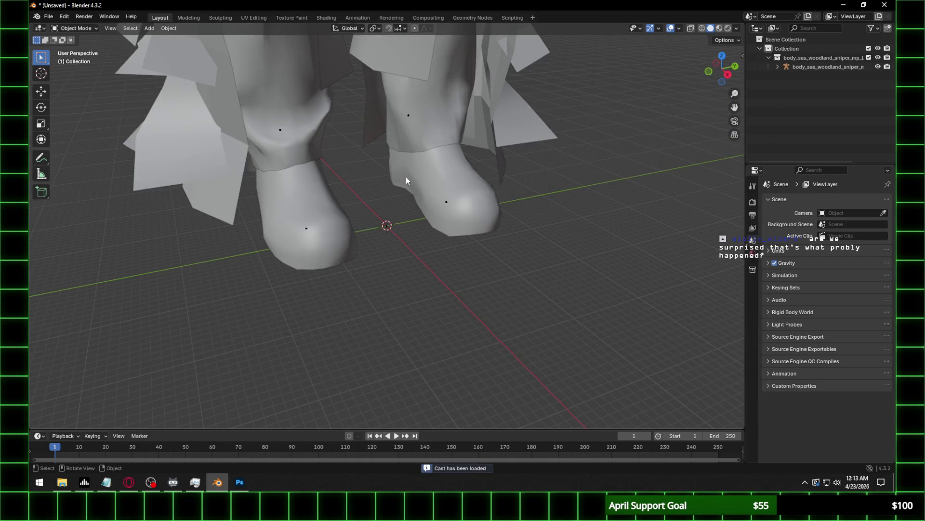
# Undo the sniper body import and reopen the Cast importer at the models folder.
pyautogui.hotkey('ctrl', 'z')
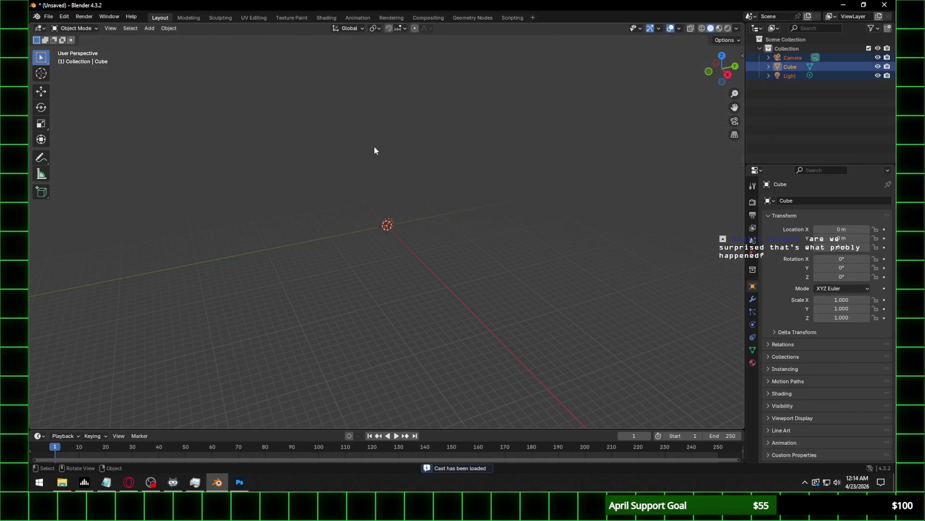
pyautogui.click(49, 16)
pyautogui.moveTo(85, 144)
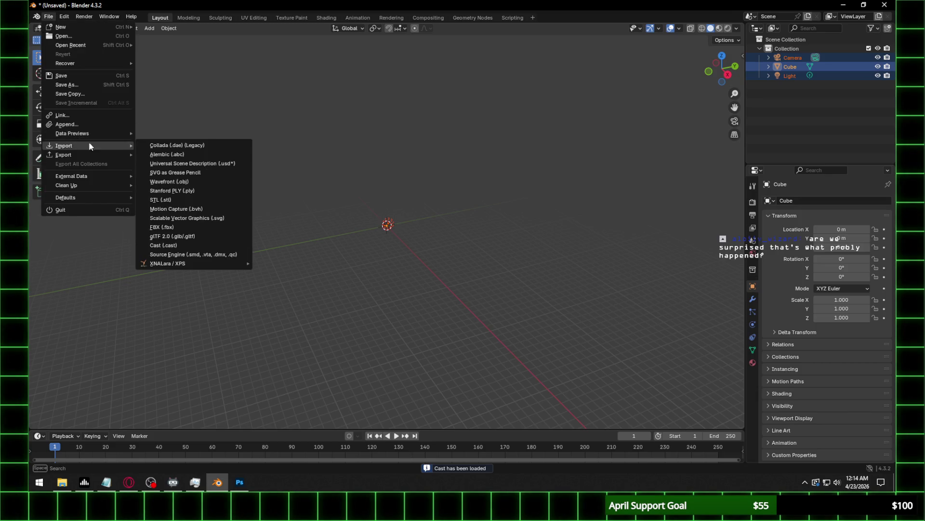
pyautogui.click(184, 243)
pyautogui.click(197, 348)
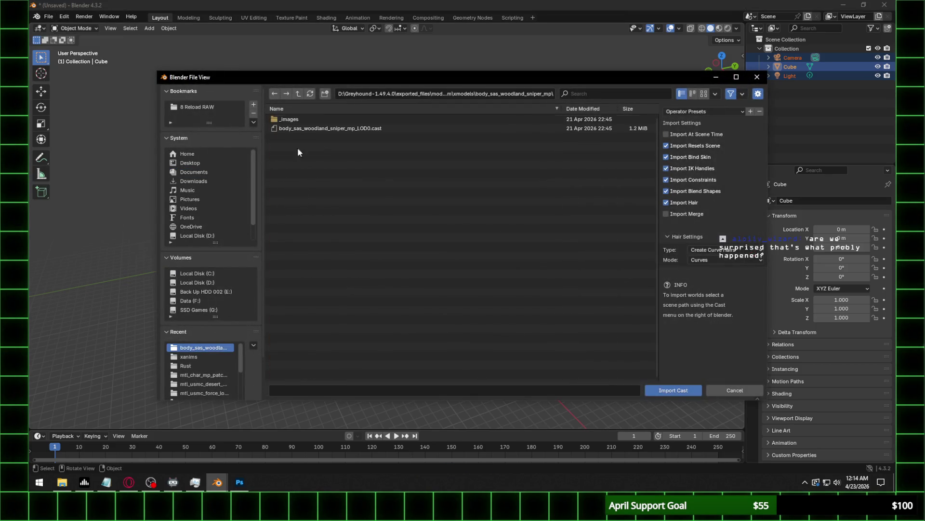
pyautogui.click(297, 94)
# Import body_sas_woodland_smg_mp_camo_LOD0.cast from the body_sas_woodland_smg_mp_camo folder.
pyautogui.scroll(-5, 380, 266)
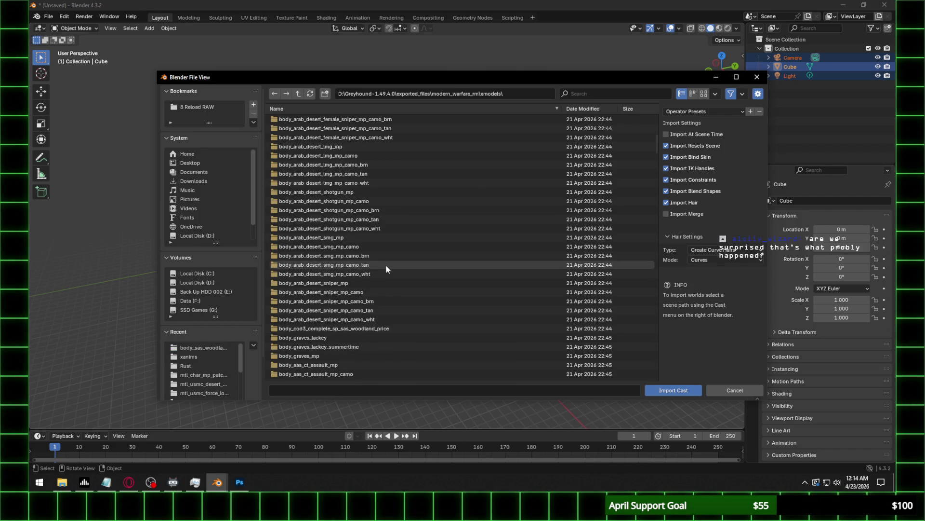
pyautogui.scroll(-5, 376, 296)
pyautogui.scroll(-5, 376, 296)
pyautogui.scroll(-4, 376, 297)
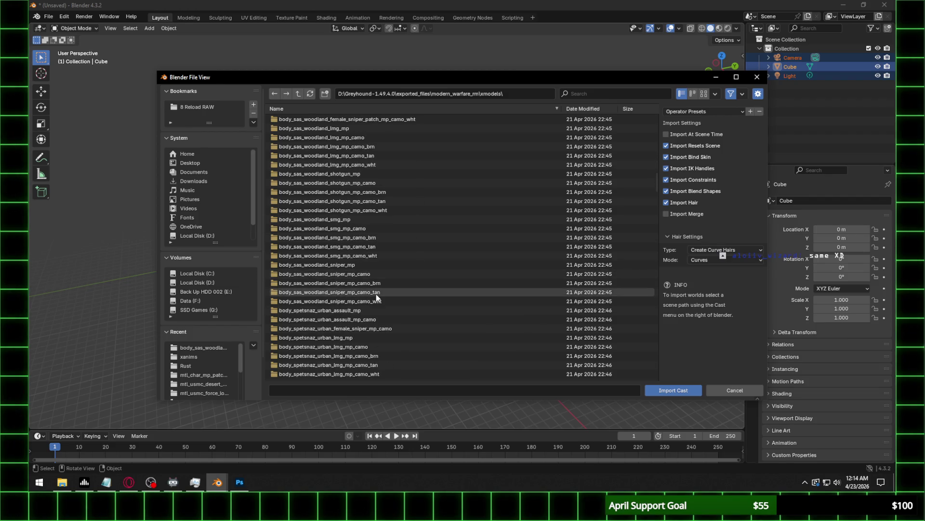
pyautogui.scroll(1, 376, 297)
pyautogui.scroll(1, 376, 297)
pyautogui.scroll(1, 376, 296)
pyautogui.scroll(1, 376, 296)
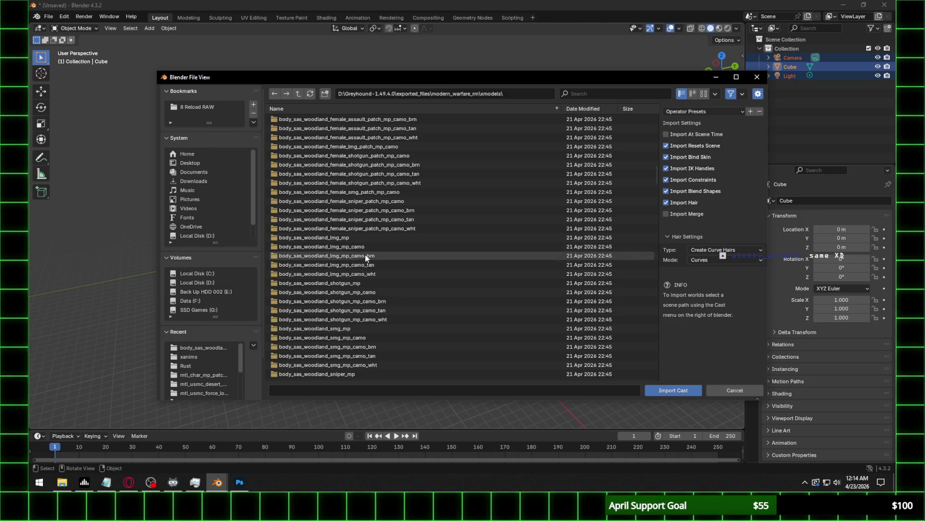
pyautogui.doubleClick(378, 338)
pyautogui.doubleClick(376, 128)
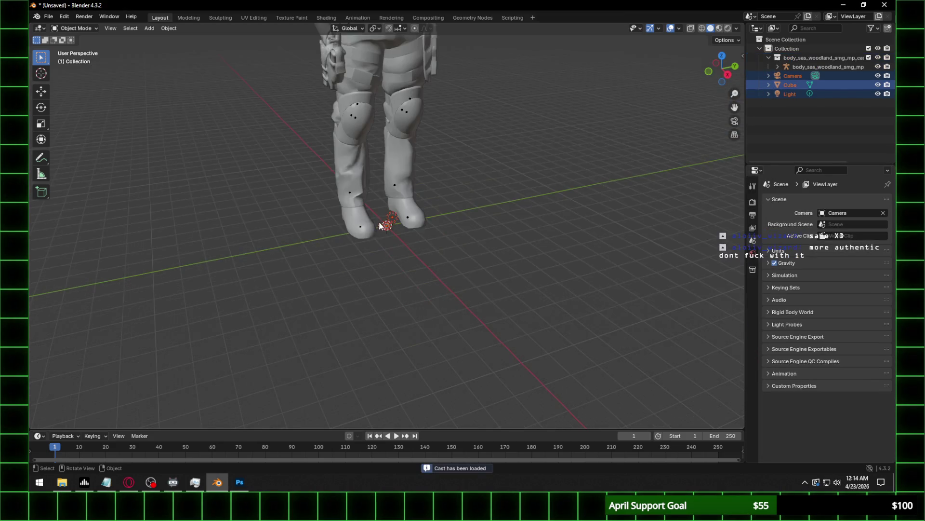
# Preview the woodland SMG body in Rendered shading, select CastMesh, then undo the import.
pyautogui.moveTo(421, 140); pyautogui.dragTo(413, 261, button='middle')
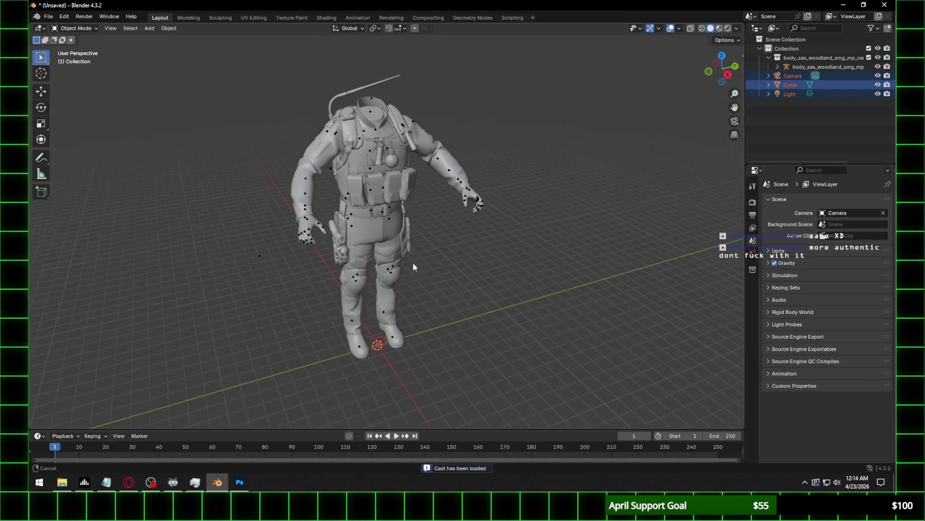
pyautogui.click(729, 29)
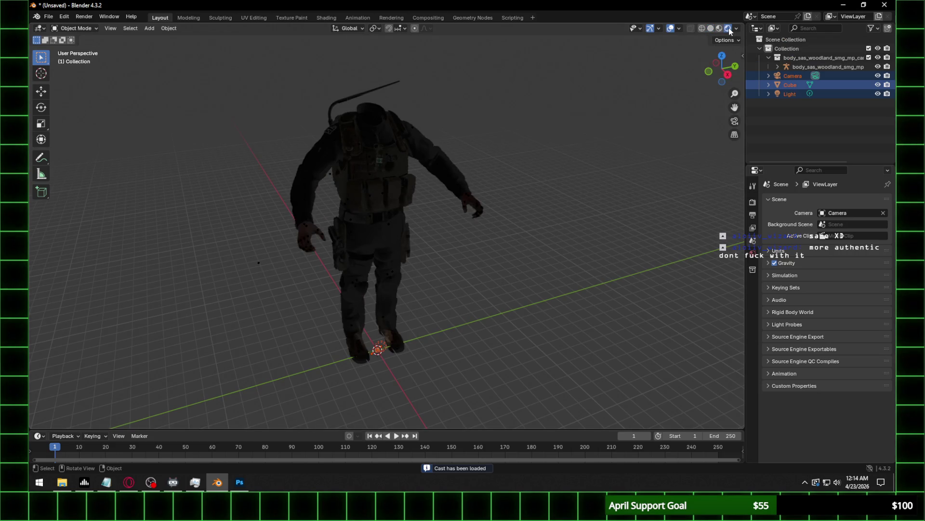
pyautogui.scroll(3, 519, 128)
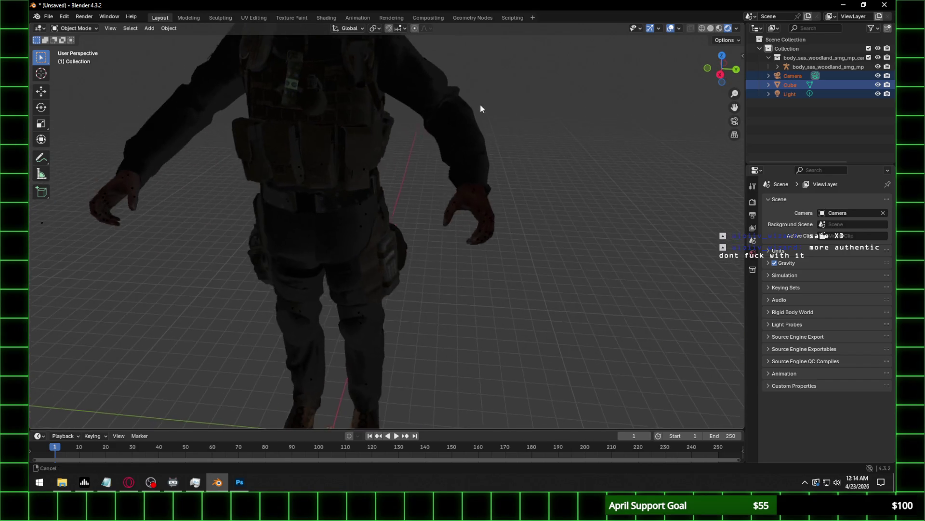
pyautogui.moveTo(475, 100); pyautogui.dragTo(488, 161, button='middle')
pyautogui.click(474, 190)
pyautogui.moveTo(431, 218); pyautogui.dragTo(454, 202, button='middle')
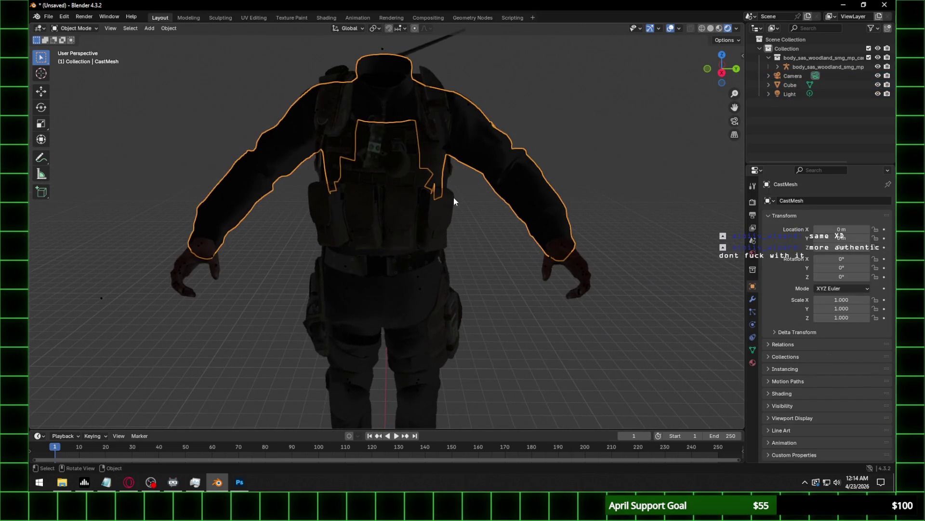
pyautogui.moveTo(746, 94); pyautogui.dragTo(628, 99)
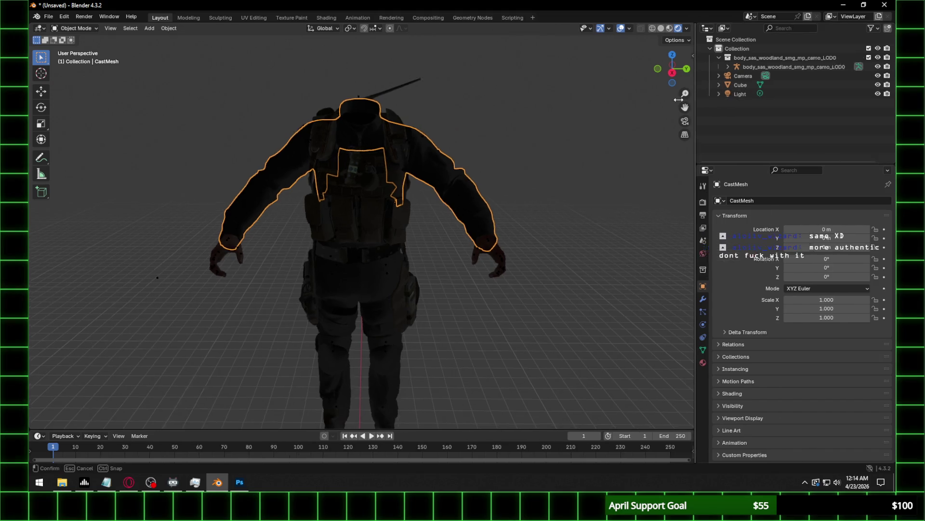
pyautogui.hotkey('ctrl', 'z')
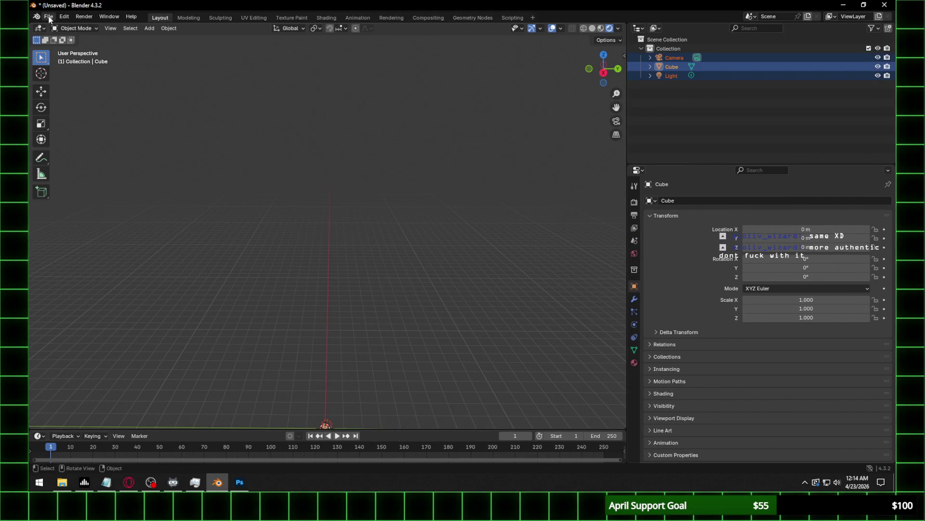
# Open the Cast importer and go up to the xmodels folder.
pyautogui.click(48, 17)
pyautogui.moveTo(85, 147)
pyautogui.click(162, 246)
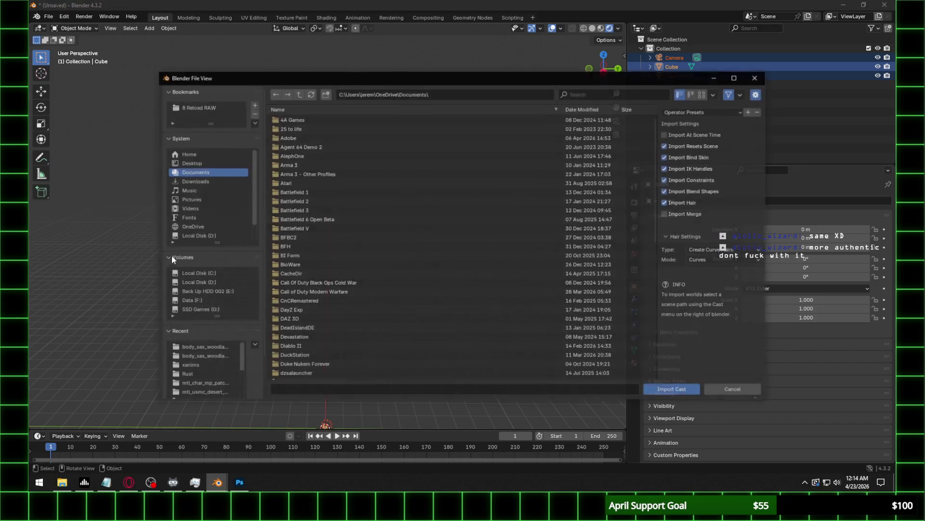
pyautogui.click(204, 349)
pyautogui.click(299, 92)
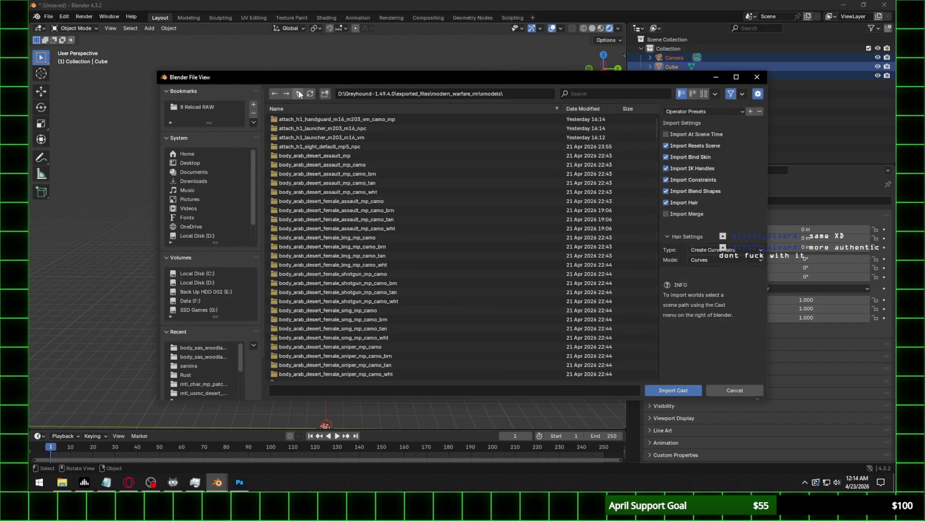
pyautogui.hotkey('alt', 'Tab')
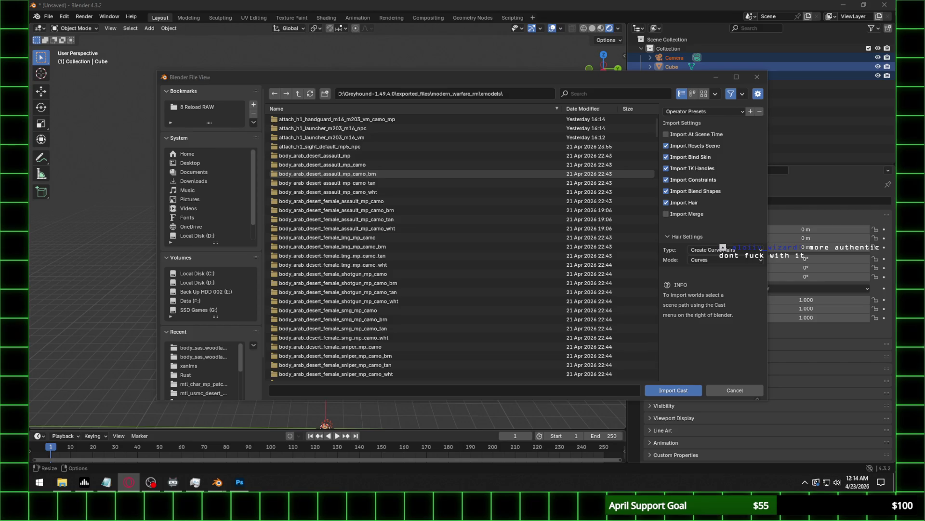
pyautogui.hotkey('alt', 'Tab')
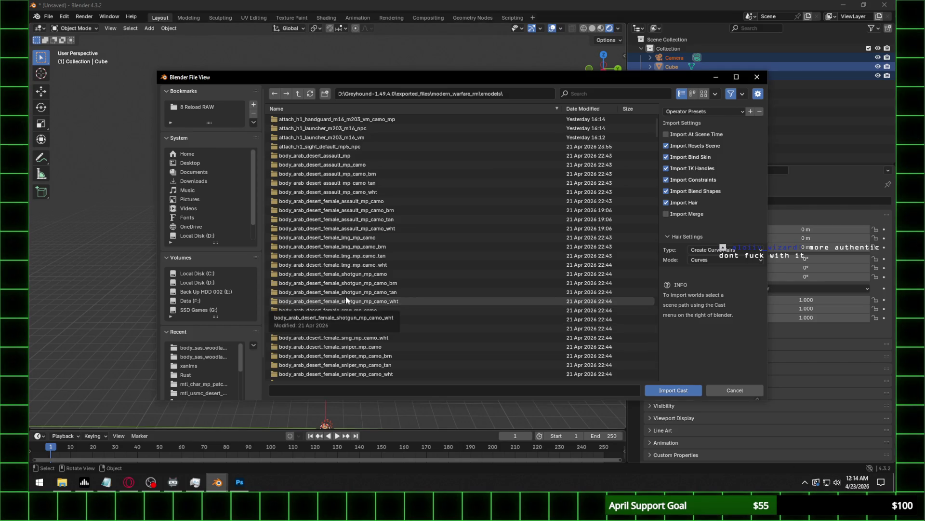
# Import body_sas_ct_female_sniper_mp_camo_LOD0.cast and orbit around the character.
pyautogui.scroll(-5, 463, 284)
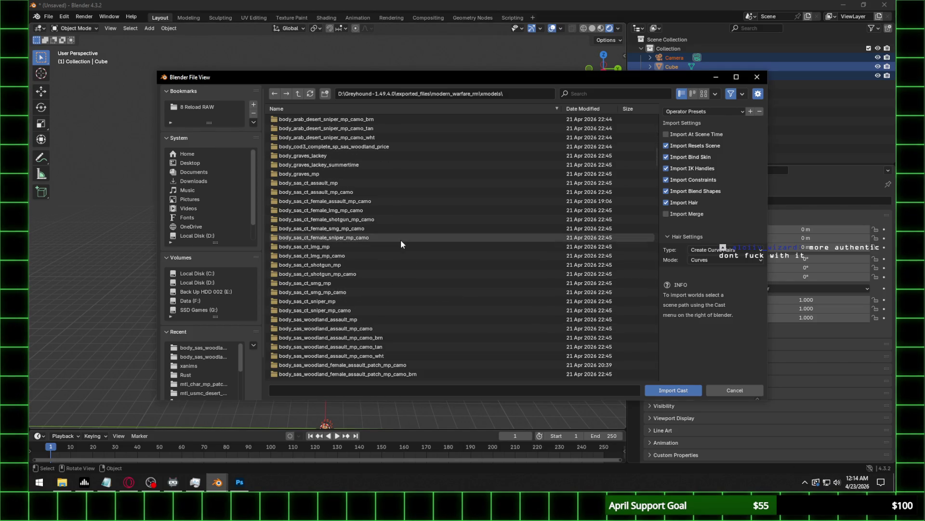
pyautogui.doubleClick(400, 239)
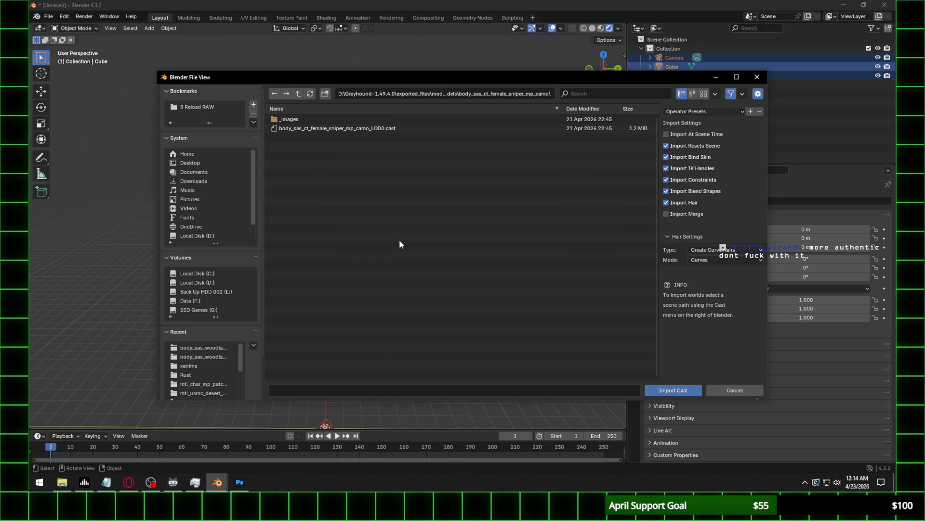
pyautogui.doubleClick(377, 128)
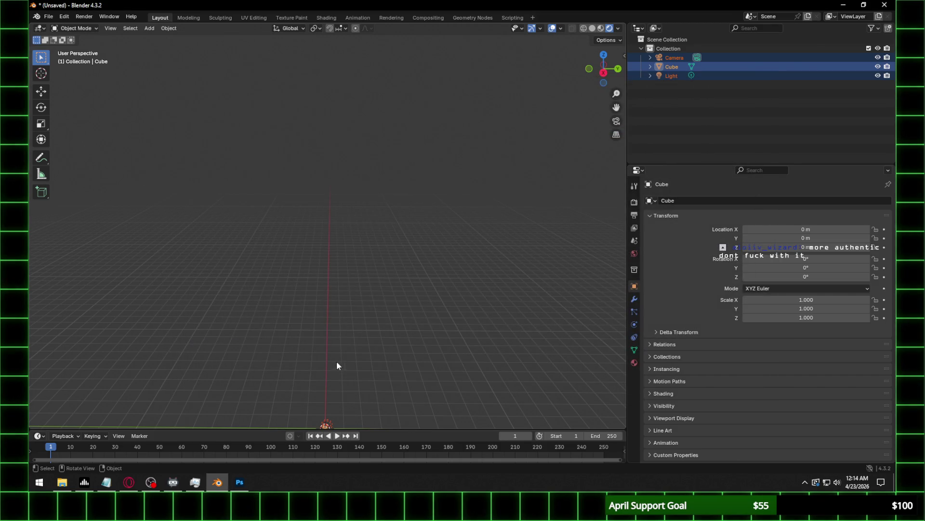
pyautogui.scroll(7, 349, 270)
pyautogui.moveTo(495, 97); pyautogui.dragTo(384, 189, button='middle')
pyautogui.scroll(-4, 384, 189)
pyautogui.click(48, 16)
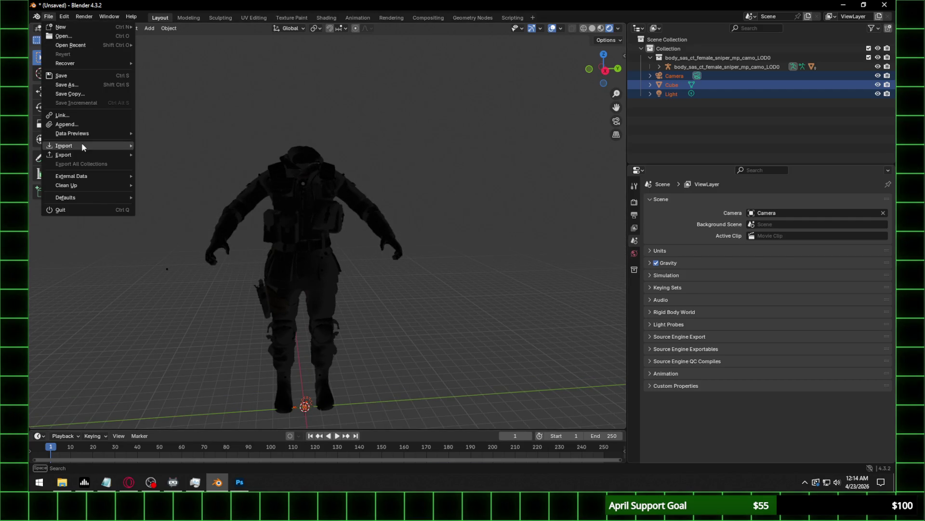
# Import head_j_rodriguez_sas_woodland_sniper_lobby_LOD0.cast via the Cast importer.
pyautogui.moveTo(82, 144)
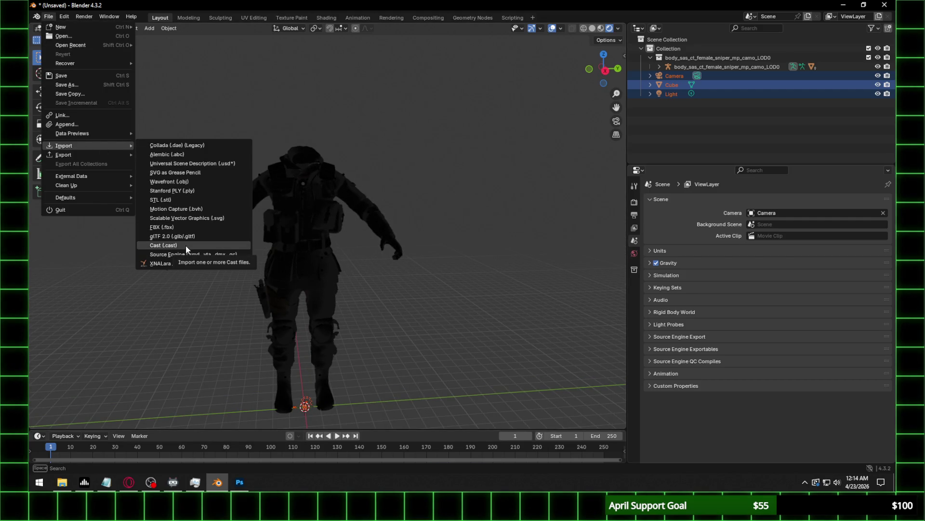
pyautogui.click(186, 245)
pyautogui.click(210, 347)
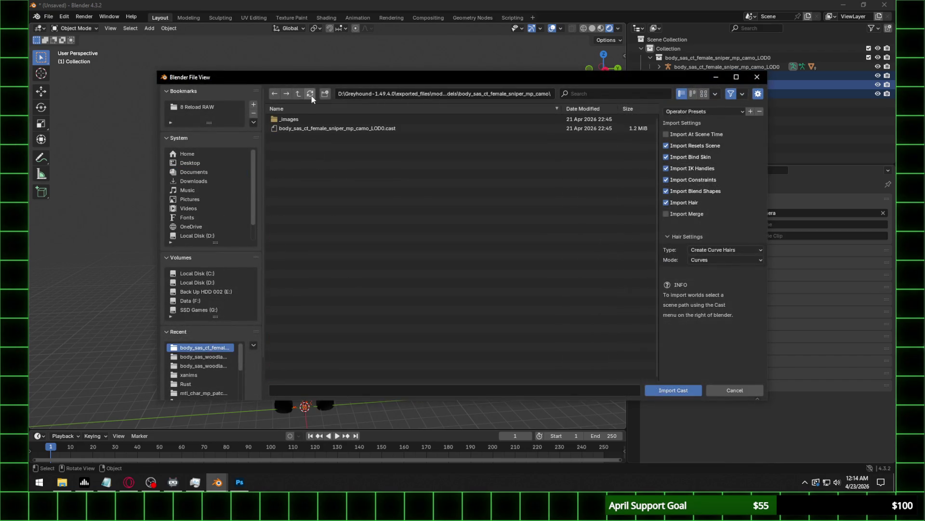
pyautogui.click(298, 94)
pyautogui.moveTo(657, 123); pyautogui.dragTo(659, 355)
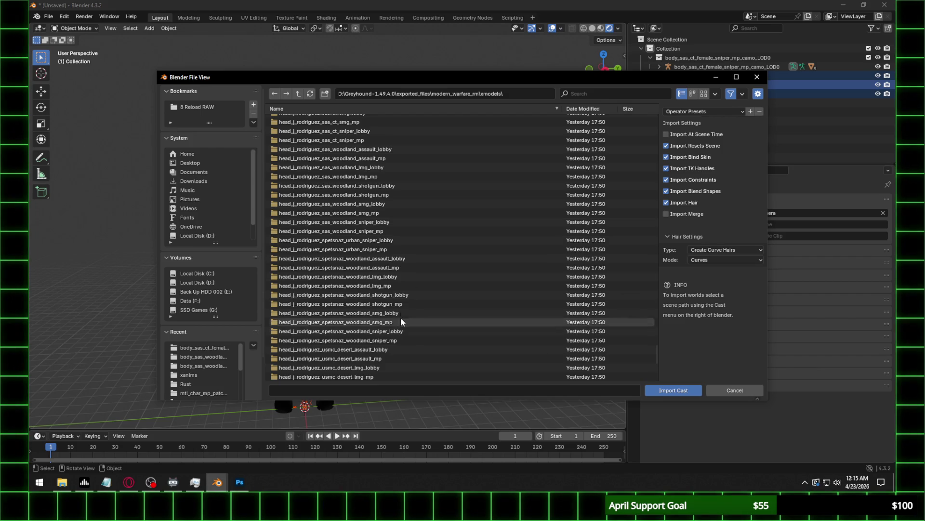
pyautogui.doubleClick(381, 222)
pyautogui.doubleClick(375, 128)
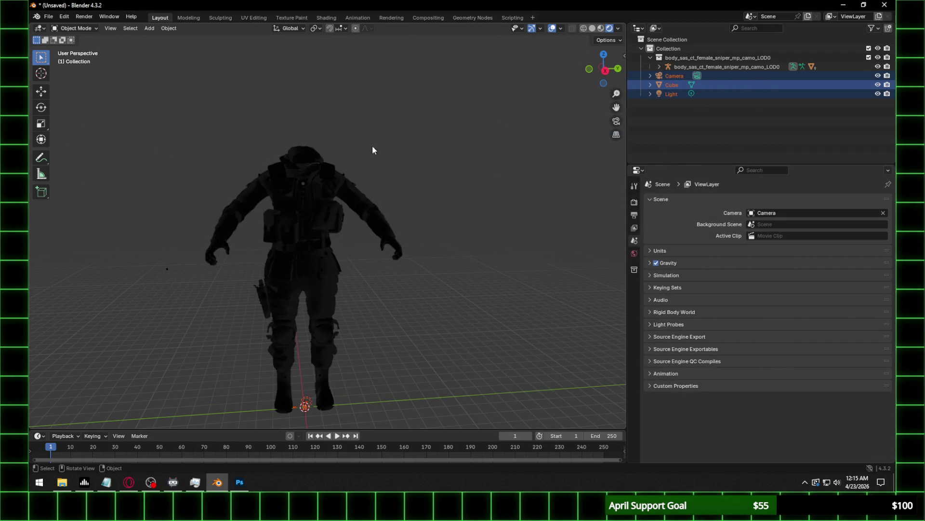
# Inspect the imported character, then undo both the head and body imports.
pyautogui.moveTo(344, 332)
pyautogui.mouseDown(button='middle')
pyautogui.moveTo(390, 238)
pyautogui.moveTo(363, 257)
pyautogui.moveTo(347, 242)
pyautogui.moveTo(565, 251)
pyautogui.moveTo(376, 295)
pyautogui.moveTo(435, 262)
pyautogui.mouseUp(button='middle')
pyautogui.scroll(5, 389, 238)
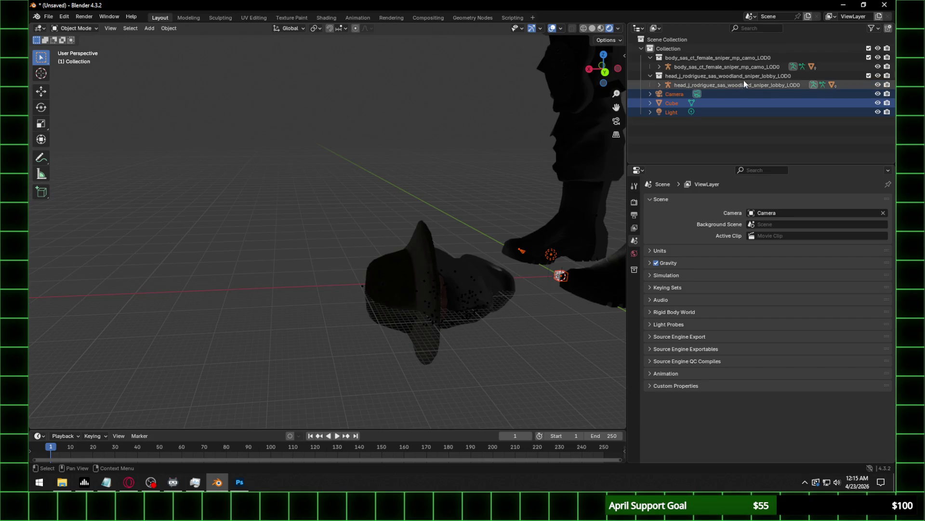
pyautogui.hotkey('ctrl', 'z')
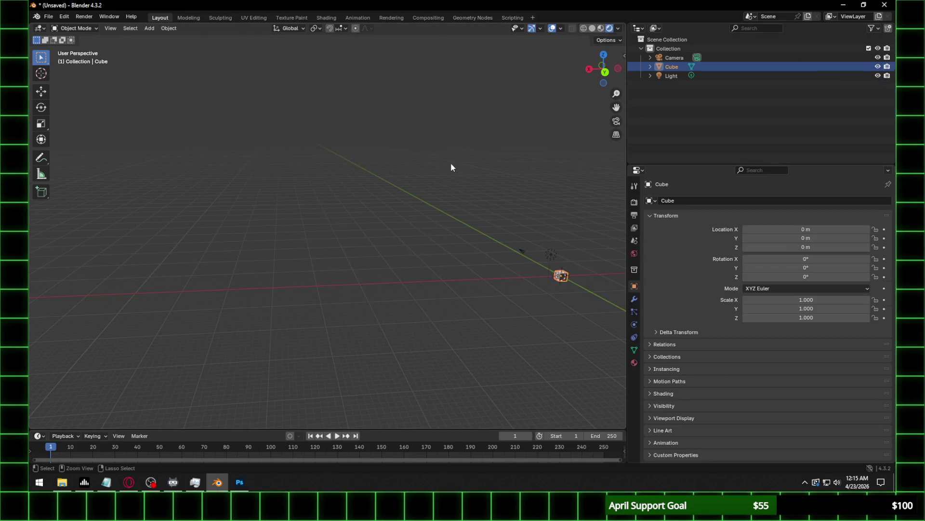
# Box-select and delete Camera, Cube and Light.
pyautogui.moveTo(479, 157); pyautogui.dragTo(497, 179, button='middle')
pyautogui.moveTo(268, 223); pyautogui.dragTo(392, 330)
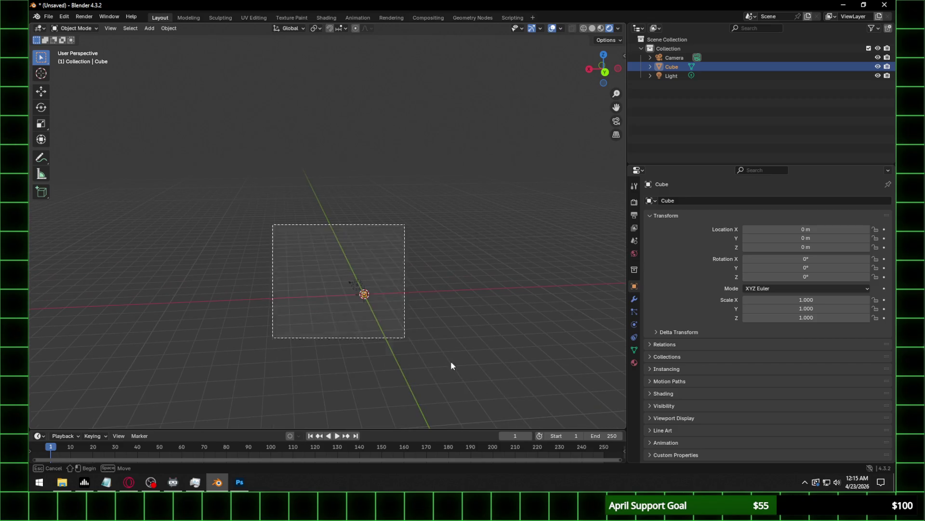
pyautogui.press('Delete')
# Re-import body_sas_ct_female_sniper_mp_camo_LOD0.cast from the recent folder and orbit around it.
pyautogui.click(48, 17)
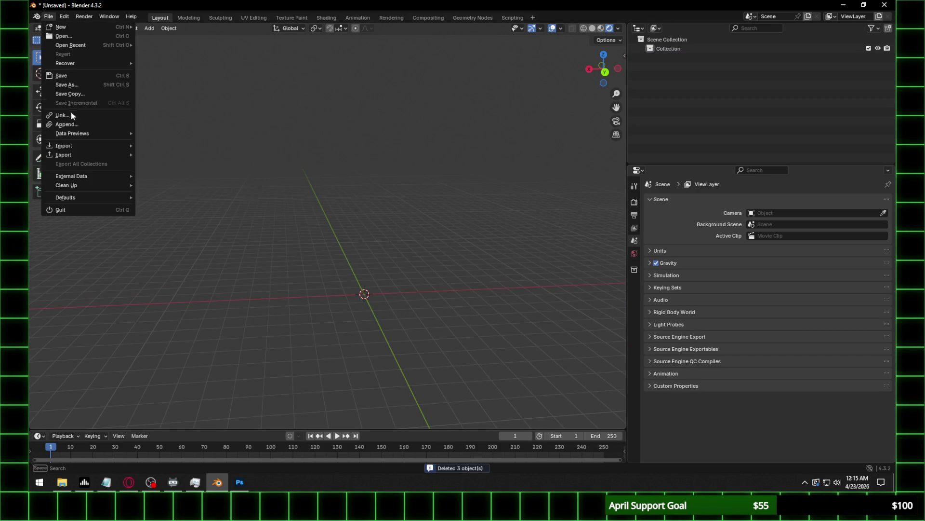
pyautogui.moveTo(82, 149)
pyautogui.click(194, 244)
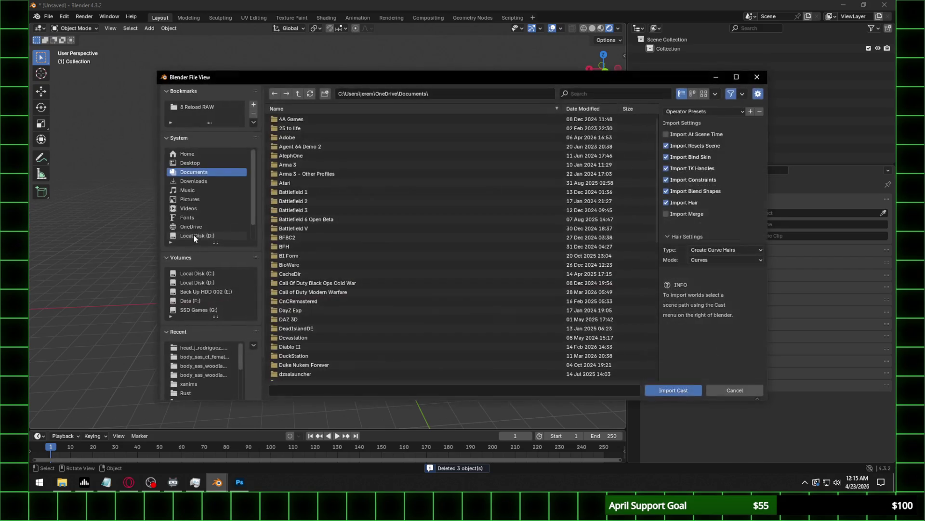
pyautogui.click(209, 359)
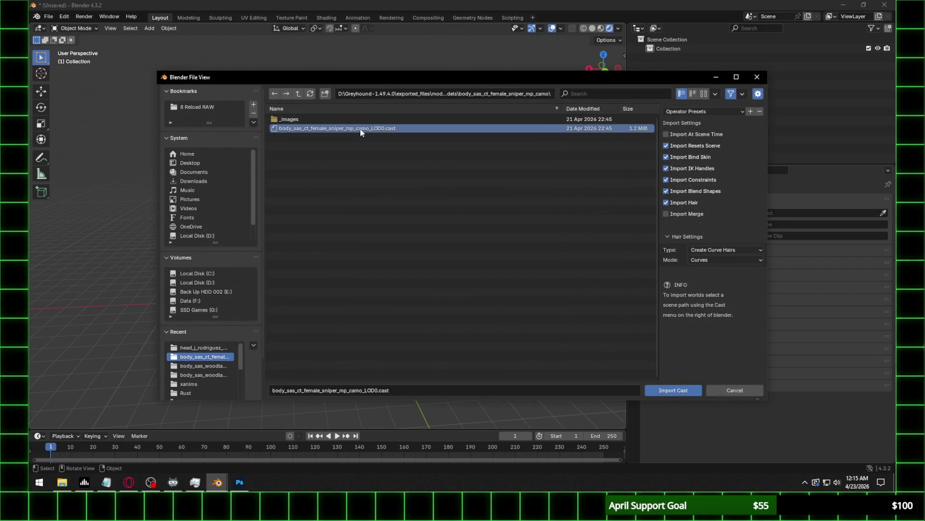
pyautogui.doubleClick(360, 129)
pyautogui.moveTo(369, 210); pyautogui.dragTo(433, 217, button='middle')
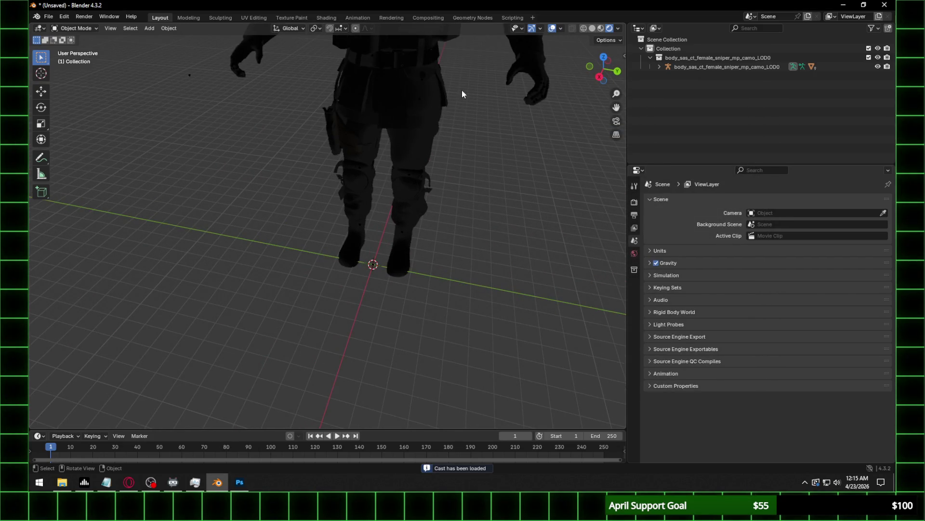
pyautogui.moveTo(462, 93); pyautogui.dragTo(442, 209, button='middle')
pyautogui.scroll(3, 442, 210)
# Set the render engine to Cycles on GPU Compute with Viewport Denoise enabled.
pyautogui.click(635, 203)
pyautogui.click(787, 199)
pyautogui.click(771, 229)
pyautogui.click(758, 223)
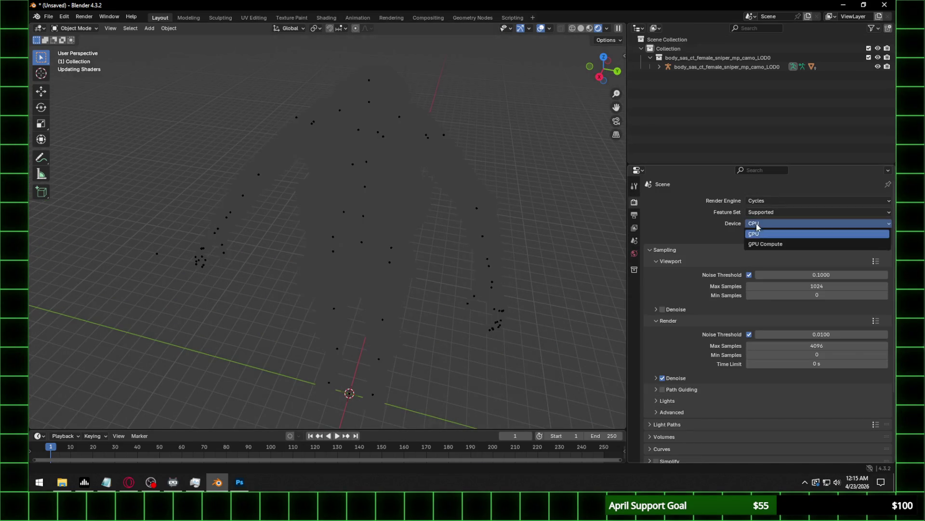
pyautogui.click(749, 244)
pyautogui.click(664, 300)
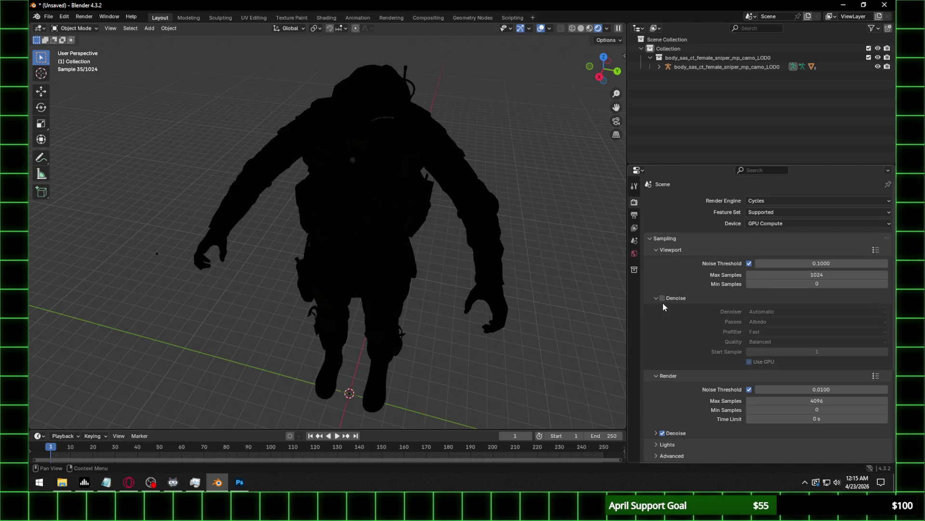
pyautogui.click(664, 298)
# Untick Scene World in the viewport shading options and inspect the textured character.
pyautogui.click(604, 29)
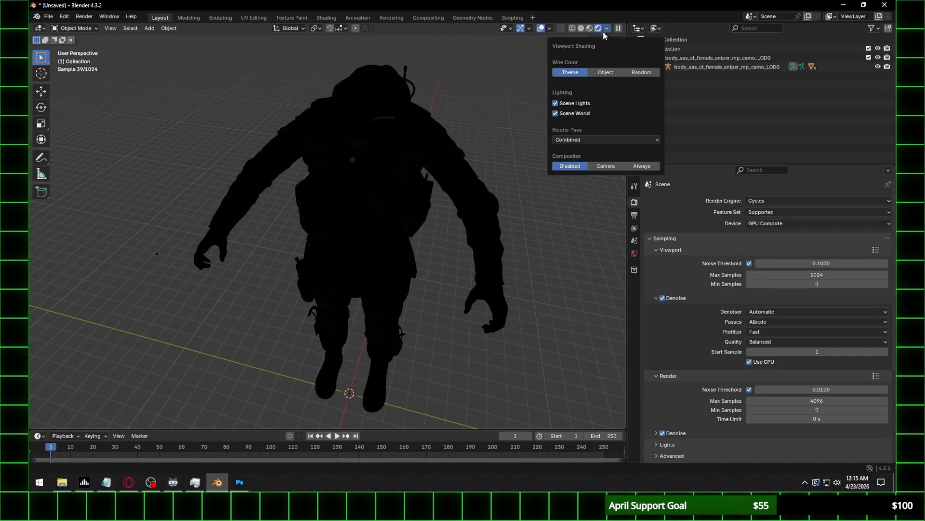
pyautogui.click(555, 113)
pyautogui.moveTo(516, 150); pyautogui.dragTo(454, 147, button='middle')
pyautogui.scroll(2, 461, 144)
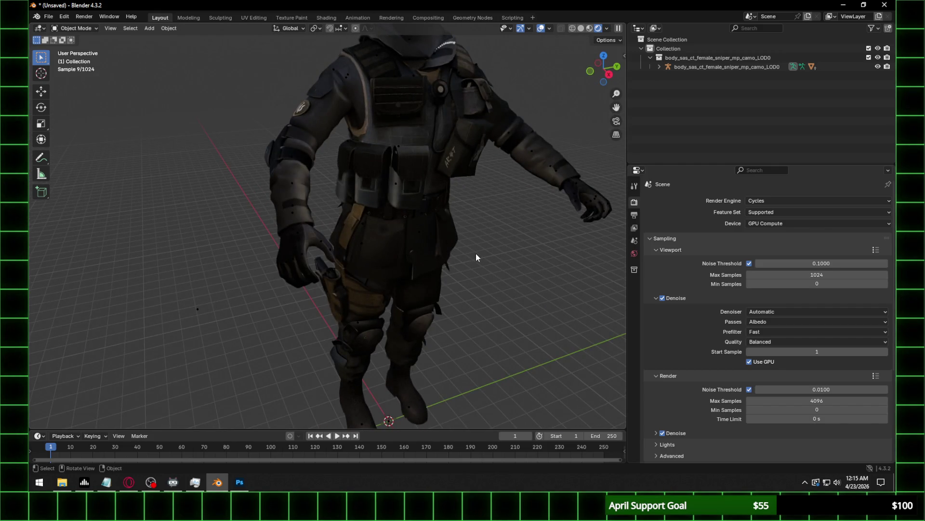
pyautogui.scroll(-3, 477, 246)
pyautogui.scroll(-1, 437, 228)
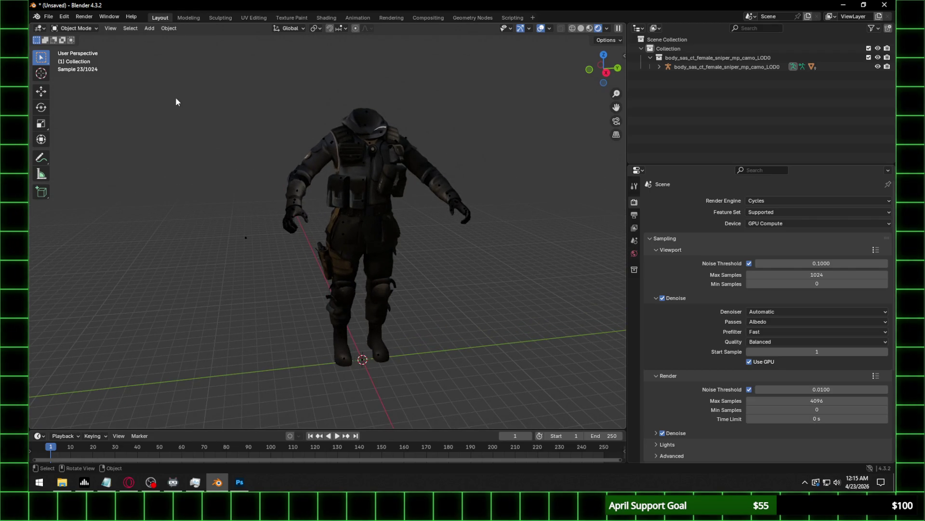
pyautogui.click(48, 16)
# Import head_j_rodriguez_usmc_desert_sniper_lobby_LOD0.cast and orbit to see it beside the body.
pyautogui.moveTo(83, 145)
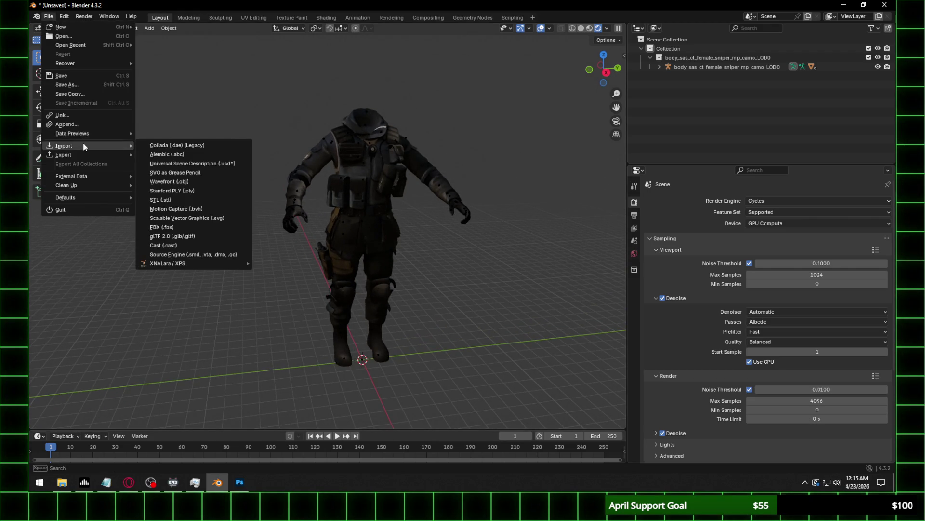
pyautogui.click(167, 245)
pyautogui.click(210, 348)
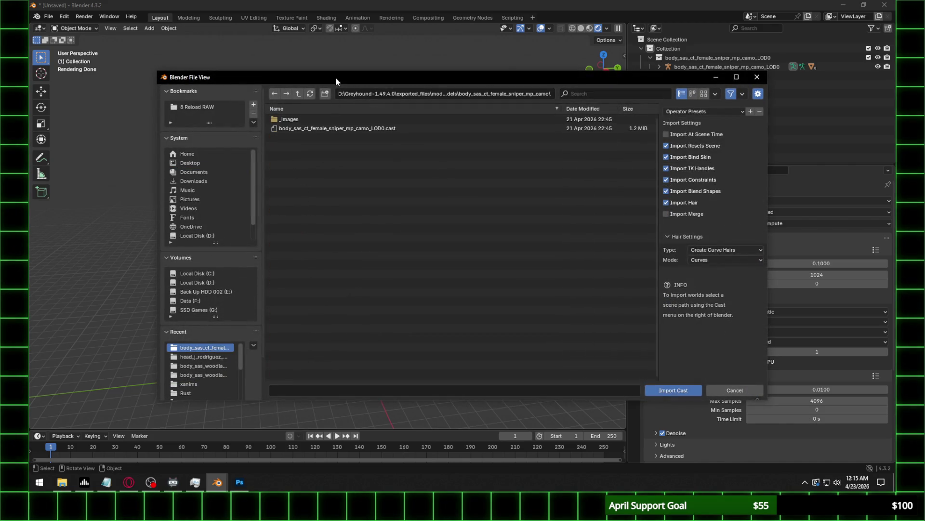
pyautogui.click(298, 93)
pyautogui.scroll(-2, 405, 239)
pyautogui.scroll(-2, 406, 239)
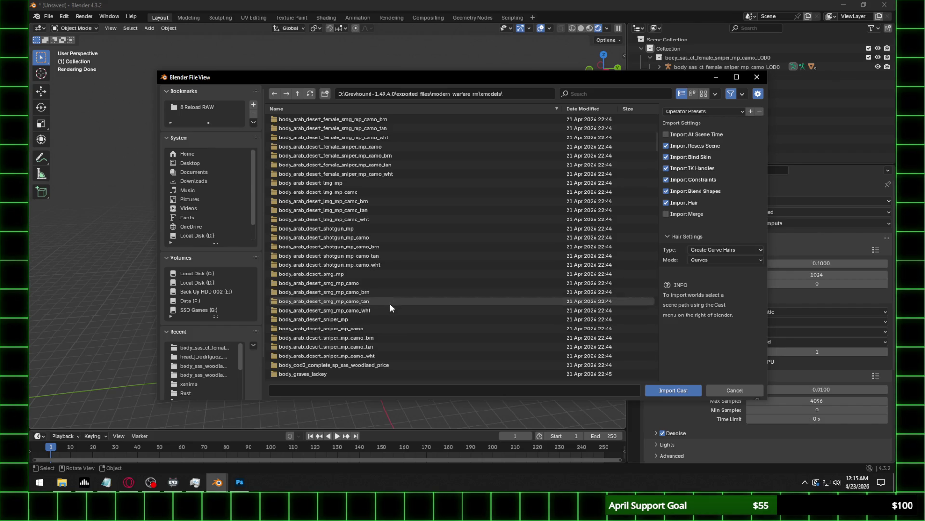
pyautogui.moveTo(657, 138); pyautogui.dragTo(636, 362)
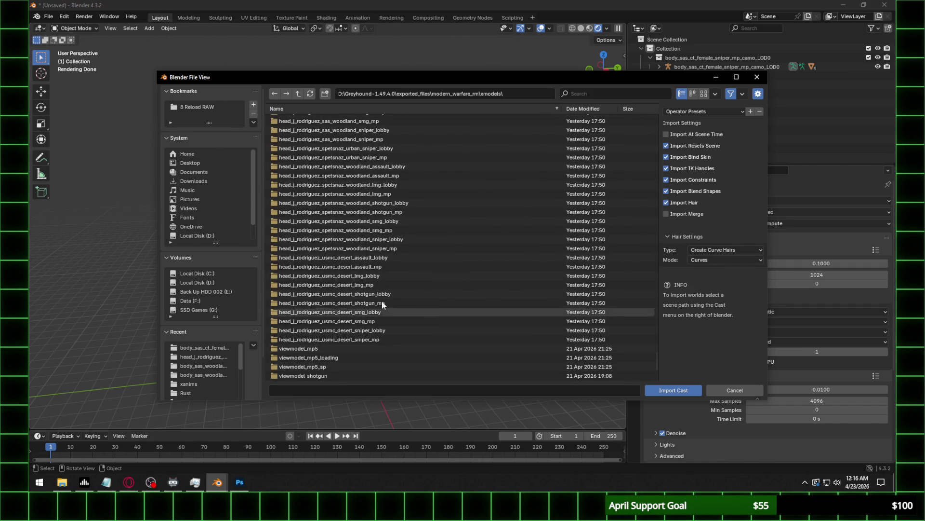
pyautogui.doubleClick(390, 331)
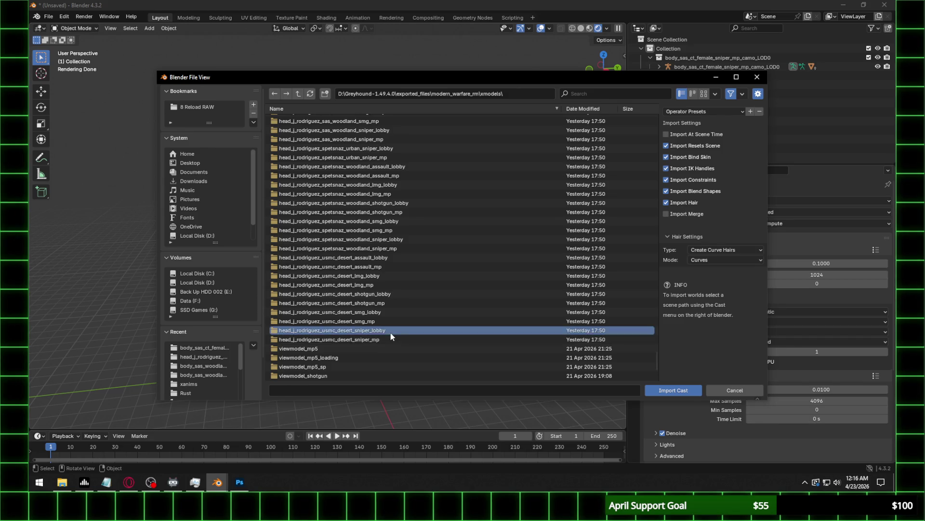
pyautogui.doubleClick(390, 129)
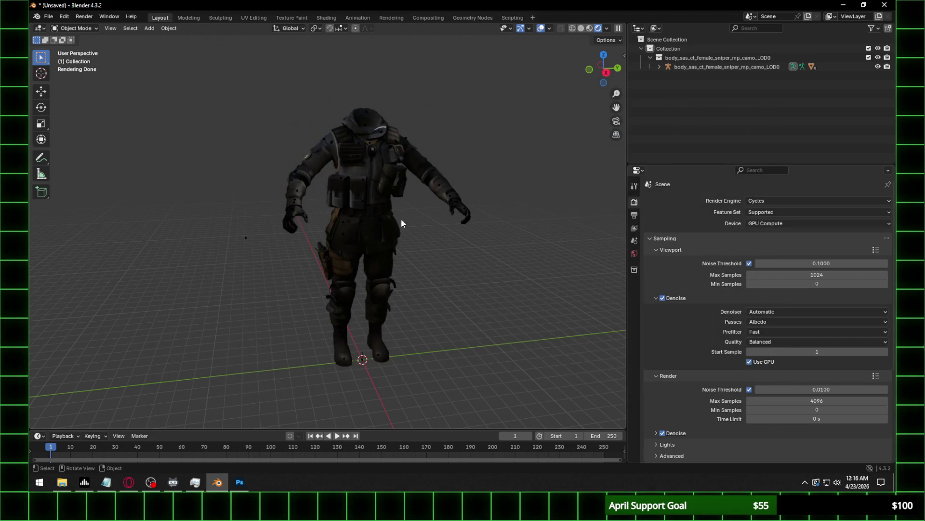
pyautogui.moveTo(433, 297)
pyautogui.mouseDown(button='middle')
pyautogui.moveTo(325, 324)
pyautogui.moveTo(325, 205)
pyautogui.mouseUp(button='middle')
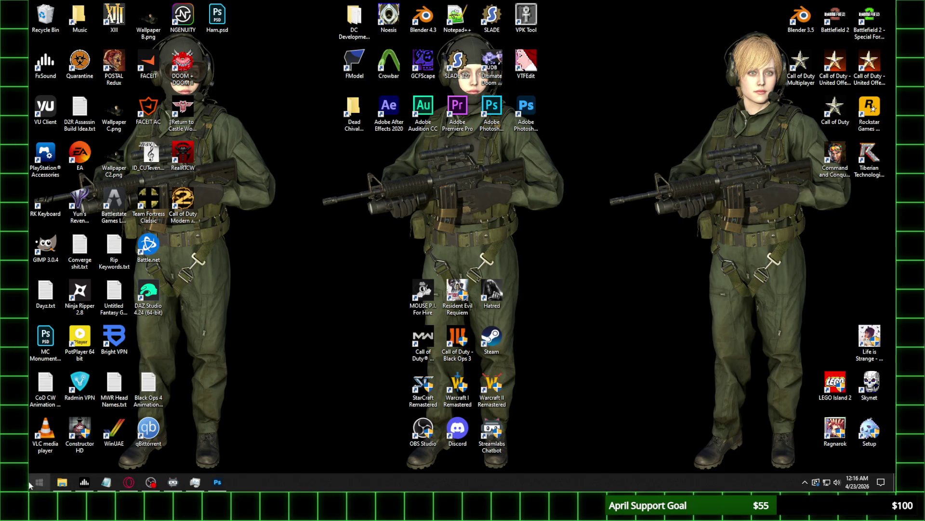
# Launch a fresh Blender session and delete the default cube, camera and light.
pyautogui.click(29, 486)
pyautogui.write('b')
pyautogui.click(177, 230)
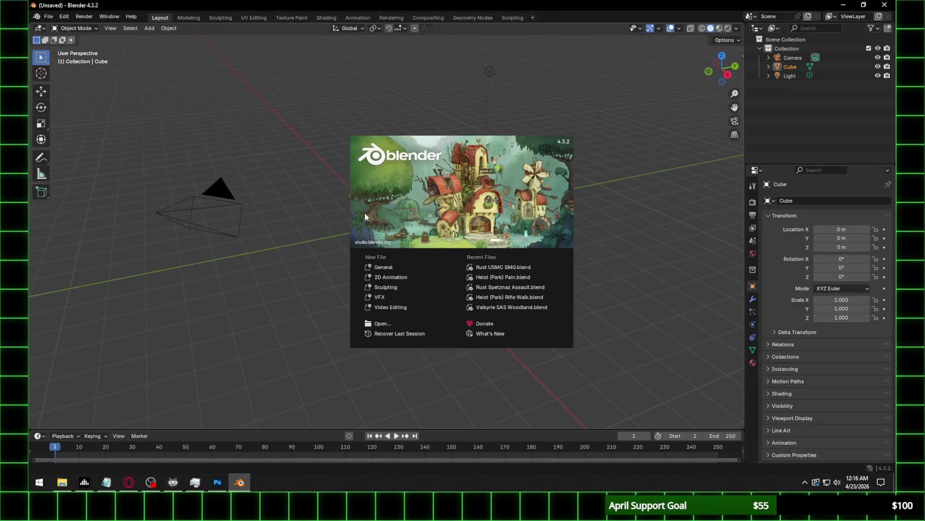
pyautogui.scroll(-5, 617, 217)
pyautogui.moveTo(283, 120); pyautogui.dragTo(464, 265)
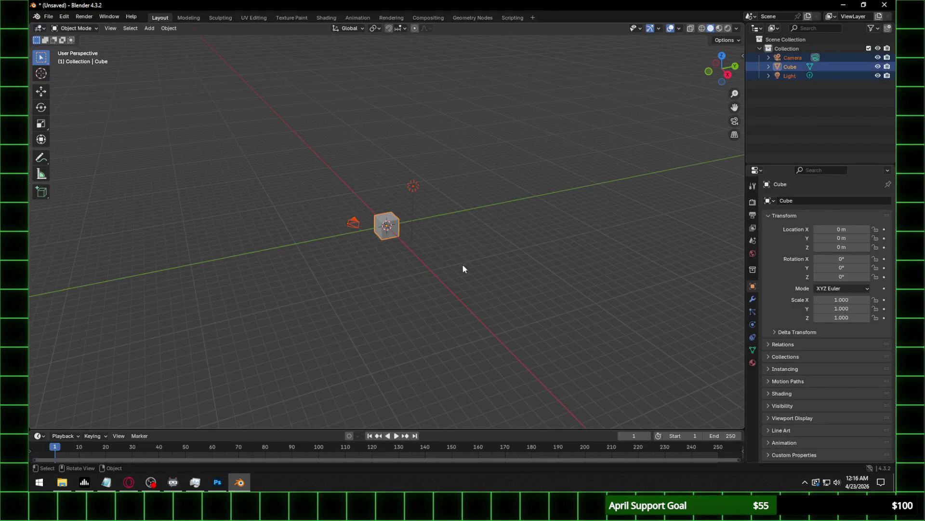
pyautogui.press('Delete')
# Import body_sas_ct_female_sniper_mp_camo_LOD0 as a Cast file from the recent folder and frame it.
pyautogui.click(49, 16)
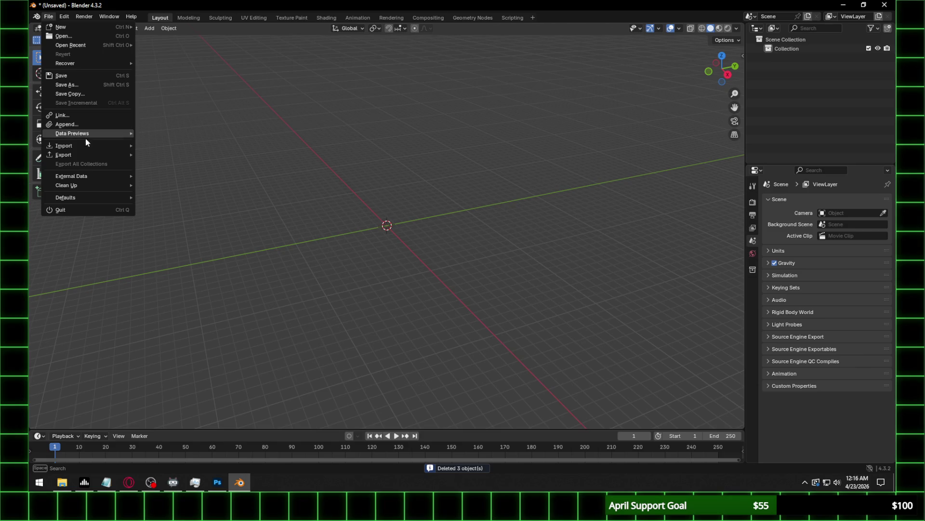
pyautogui.moveTo(109, 147)
pyautogui.click(183, 242)
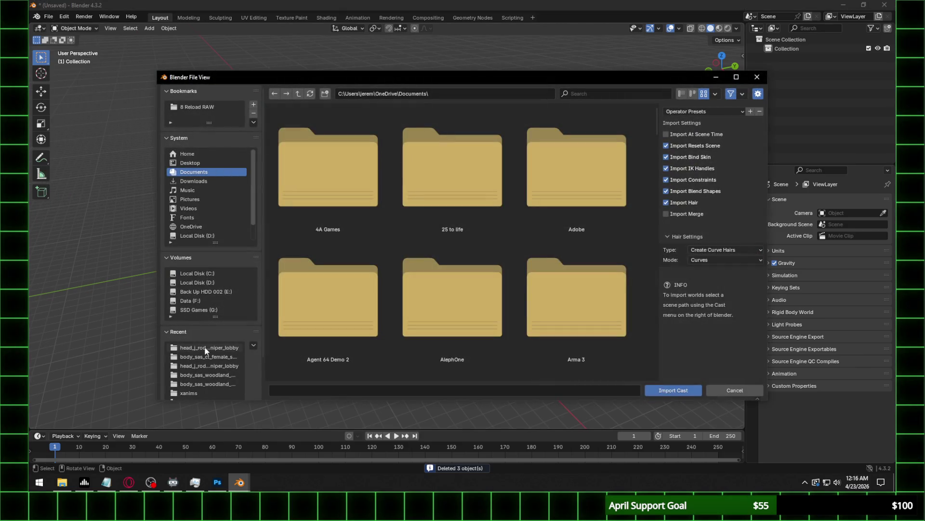
pyautogui.click(205, 356)
pyautogui.doubleClick(446, 181)
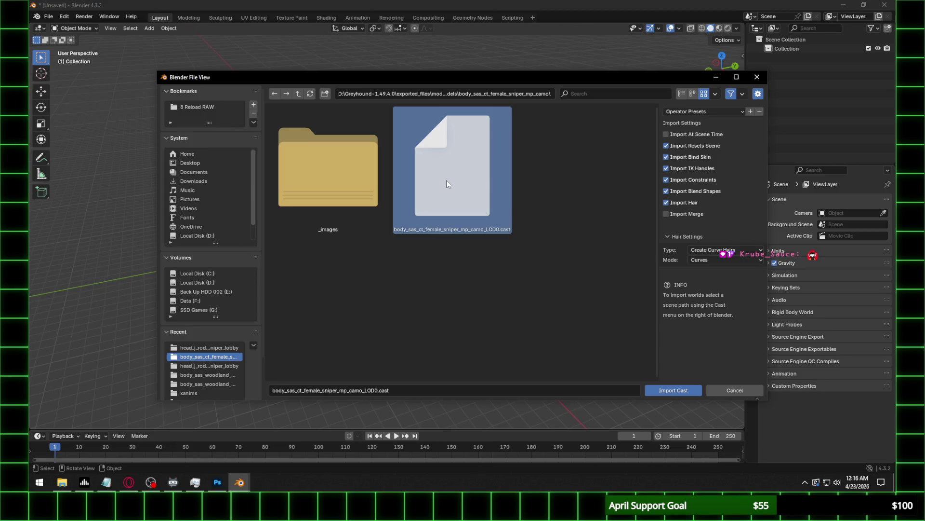
pyautogui.press('Home')
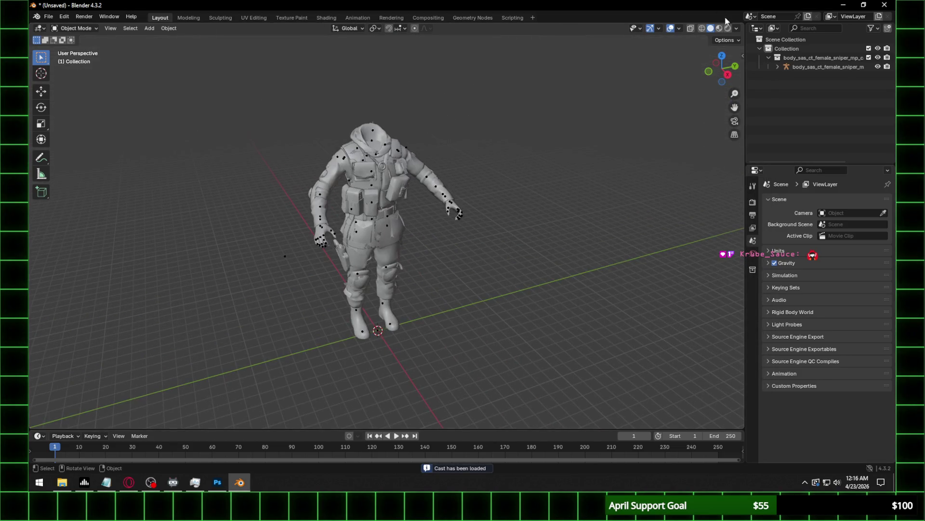
# Switch to rendered preview using Cycles on GPU Compute with viewport denoising enabled.
pyautogui.click(729, 30)
pyautogui.click(753, 202)
pyautogui.click(854, 200)
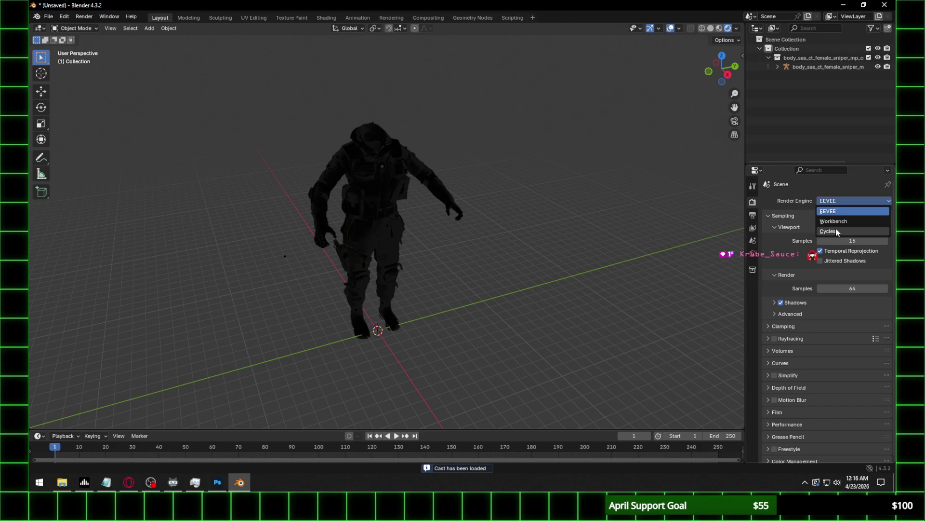
pyautogui.click(830, 233)
pyautogui.click(853, 223)
pyautogui.click(839, 236)
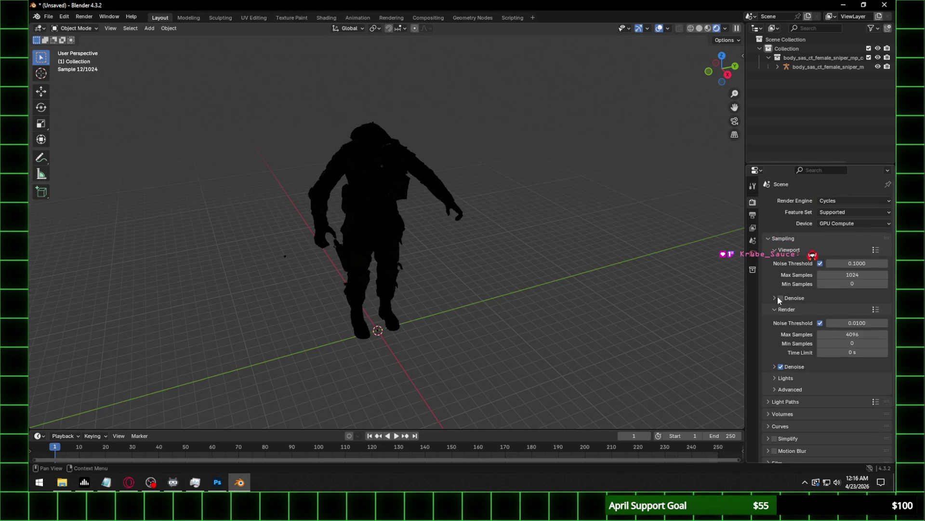
pyautogui.click(777, 298)
pyautogui.click(781, 298)
# Turn off Scene World lighting in the viewport shading options and reframe the whole body.
pyautogui.click(726, 29)
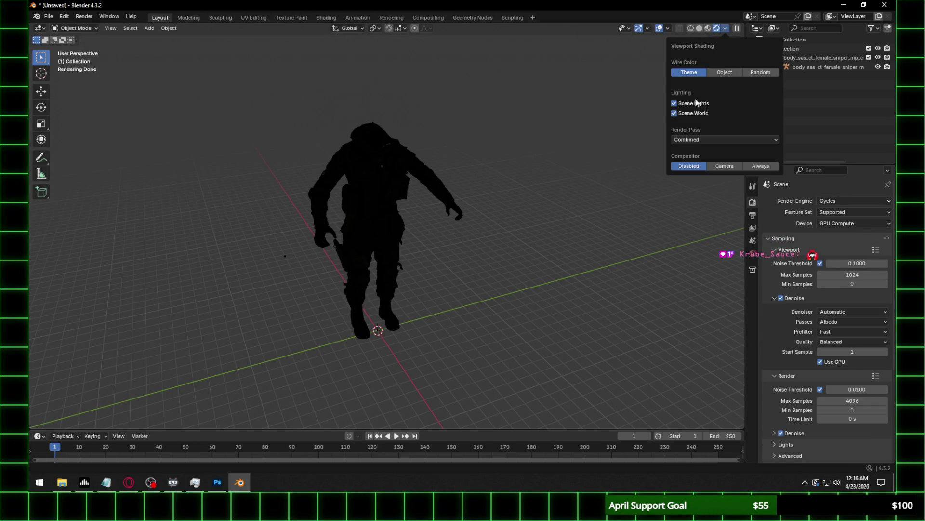
pyautogui.click(695, 114)
pyautogui.scroll(5, 465, 233)
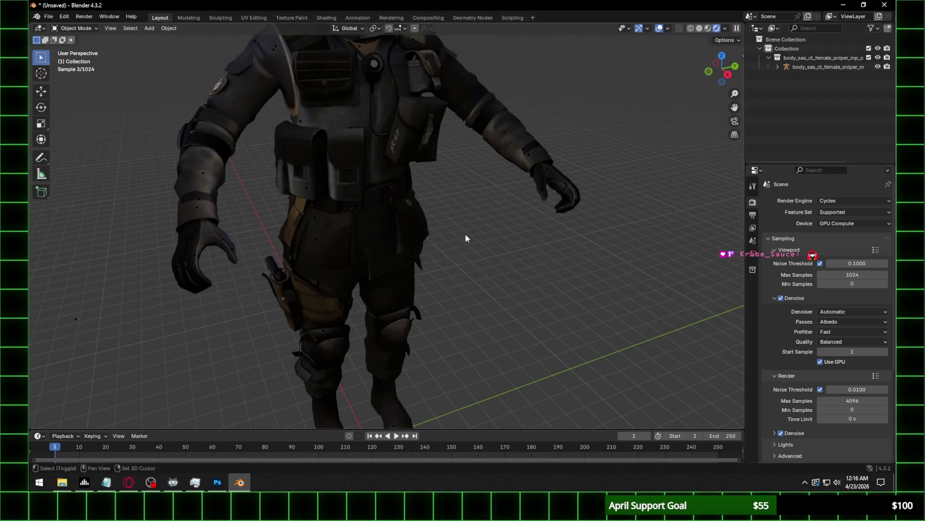
pyautogui.hotkey('shift', 'a')
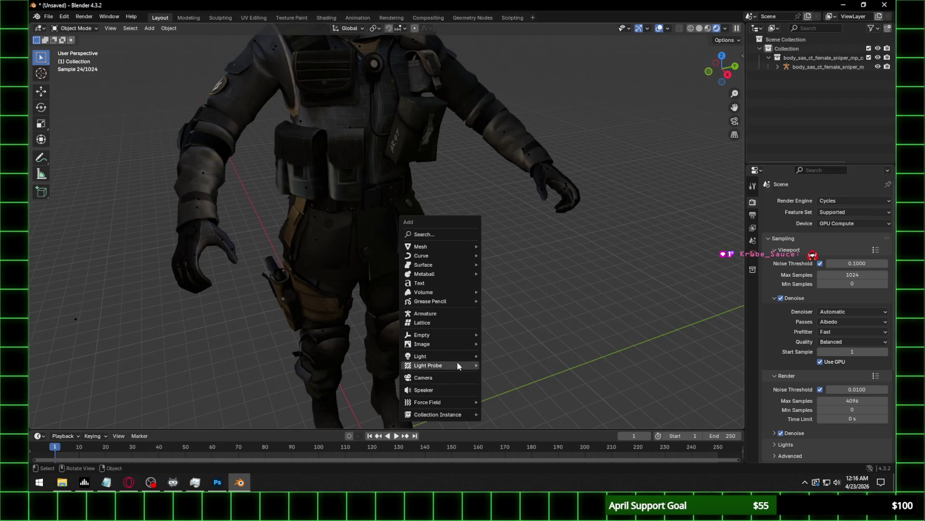
pyautogui.moveTo(554, 142); pyautogui.dragTo(476, 147, button='middle')
pyautogui.scroll(-4, 476, 147)
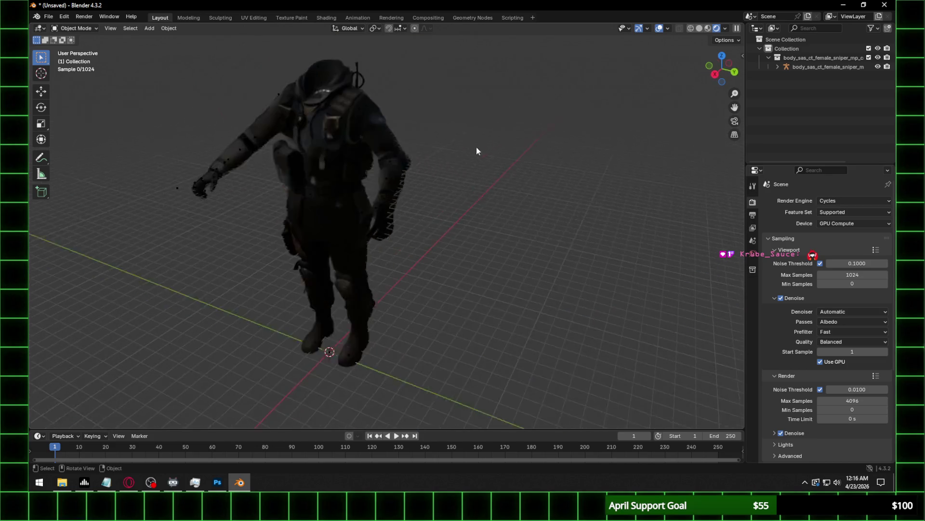
pyautogui.click(48, 16)
# Open the Cast importer and browse up to the xmodels folder in list view.
pyautogui.moveTo(102, 145)
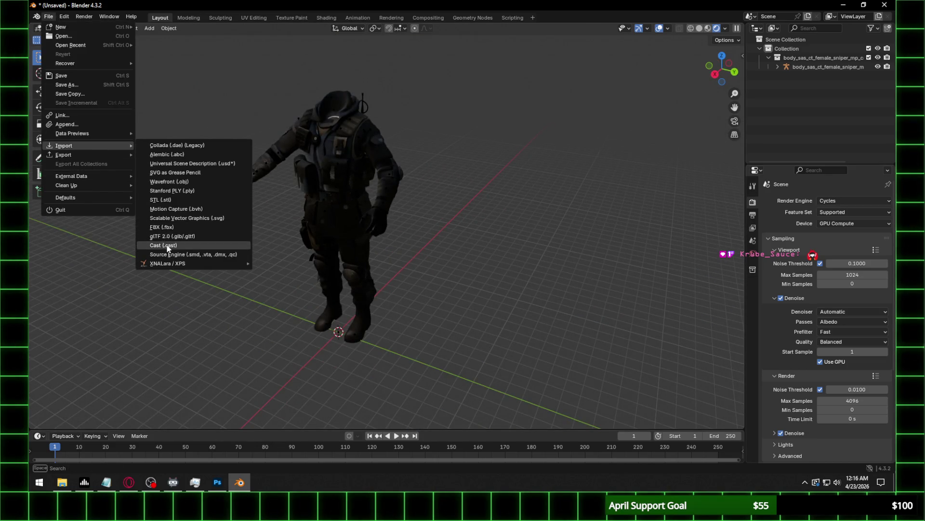
pyautogui.click(217, 244)
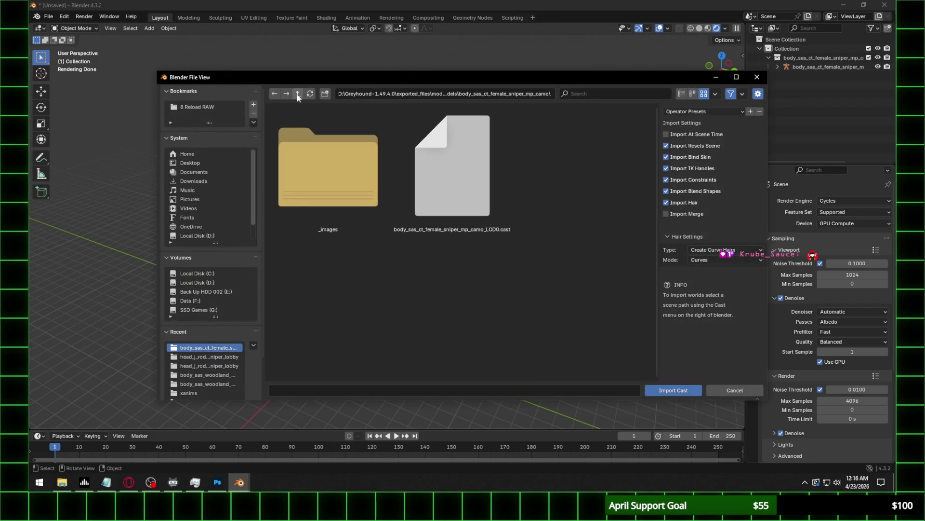
pyautogui.click(298, 94)
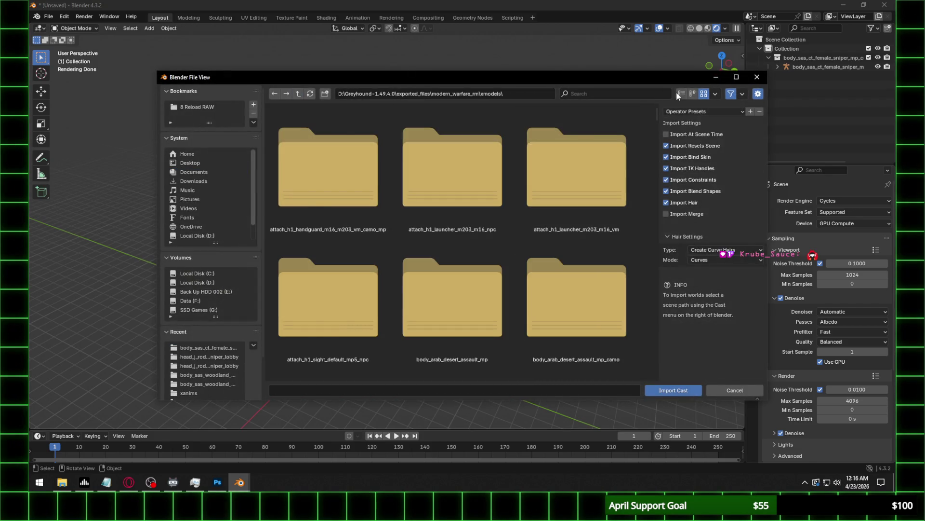
pyautogui.click(680, 94)
# Find the head_j_rodriguez_sas_ct_sniper_lobby folder and import its .cast file.
pyautogui.moveTo(656, 115); pyautogui.dragTo(654, 363)
pyautogui.scroll(-5, 653, 359)
pyautogui.scroll(5, 410, 308)
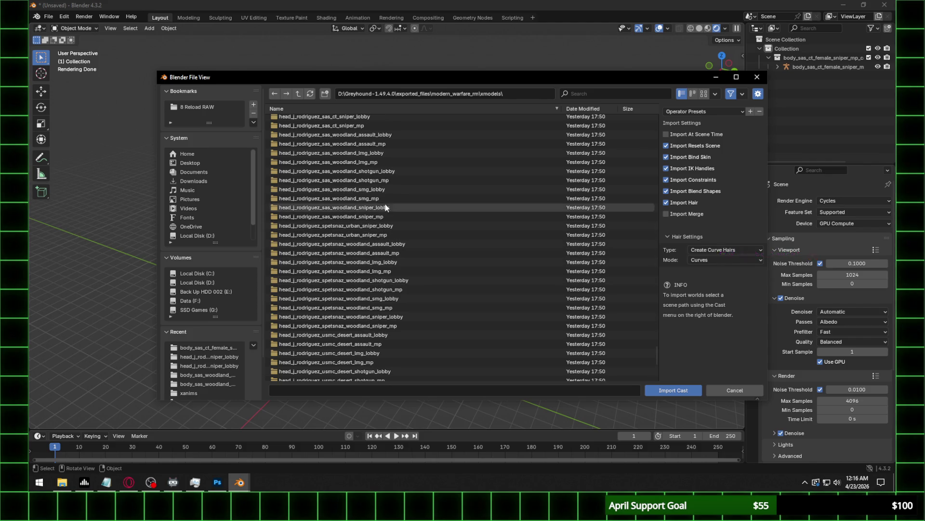
pyautogui.scroll(2, 388, 149)
pyautogui.scroll(1, 392, 161)
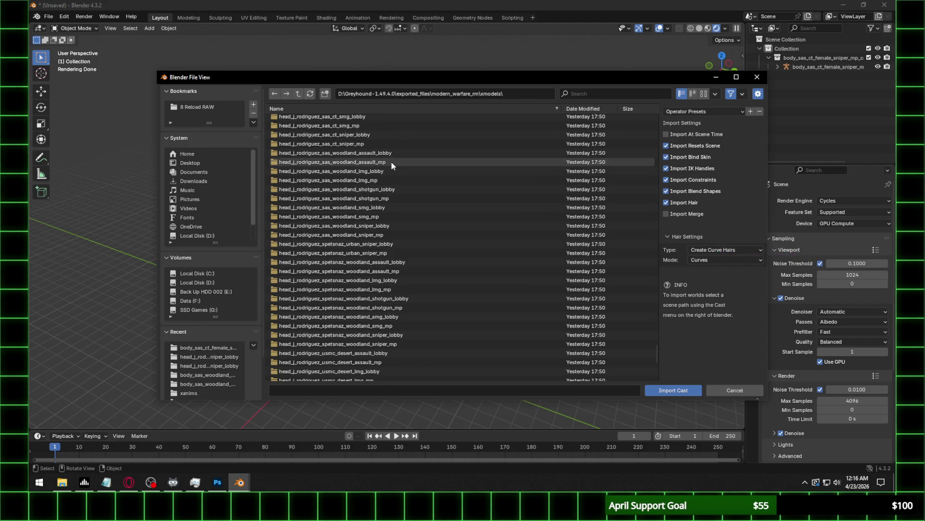
pyautogui.scroll(2, 397, 190)
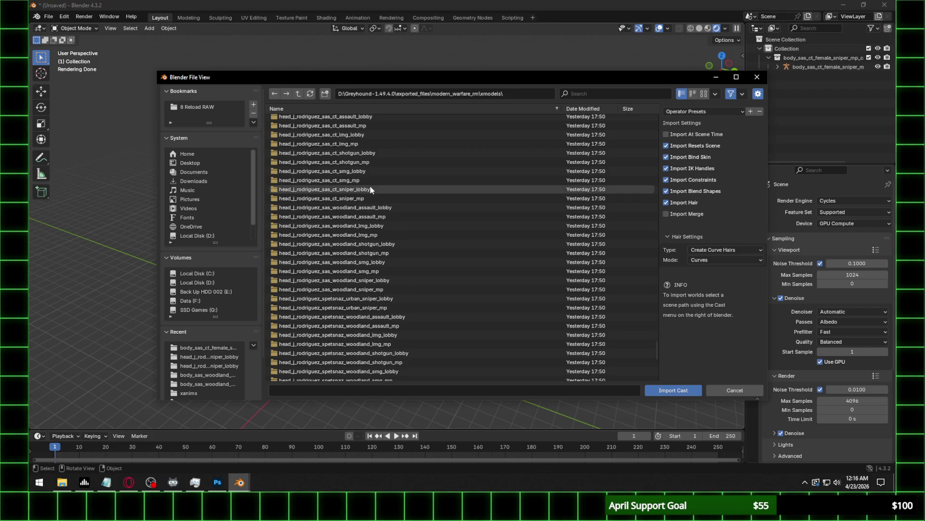
pyautogui.doubleClick(371, 189)
pyautogui.doubleClick(391, 129)
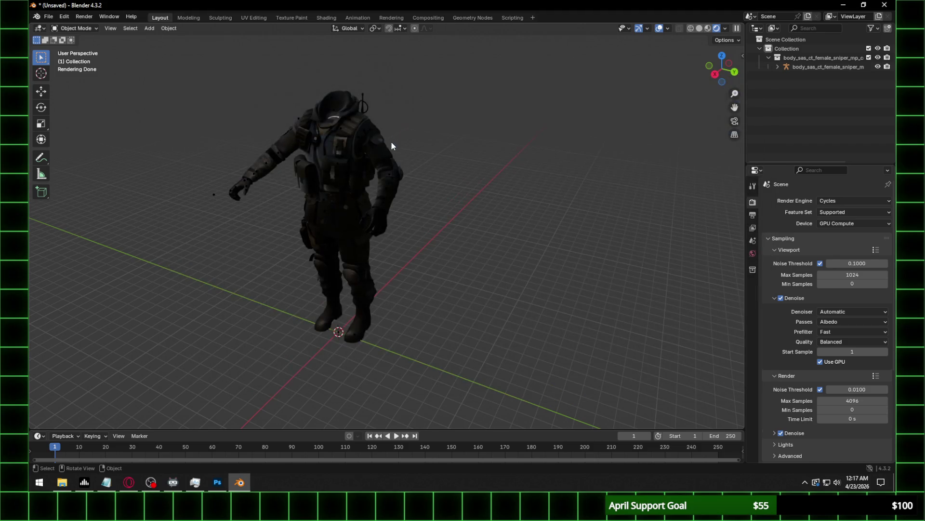
# Orbit and zoom around the boots to locate the detached head lying on the floor.
pyautogui.moveTo(316, 345); pyautogui.dragTo(404, 276, button='middle')
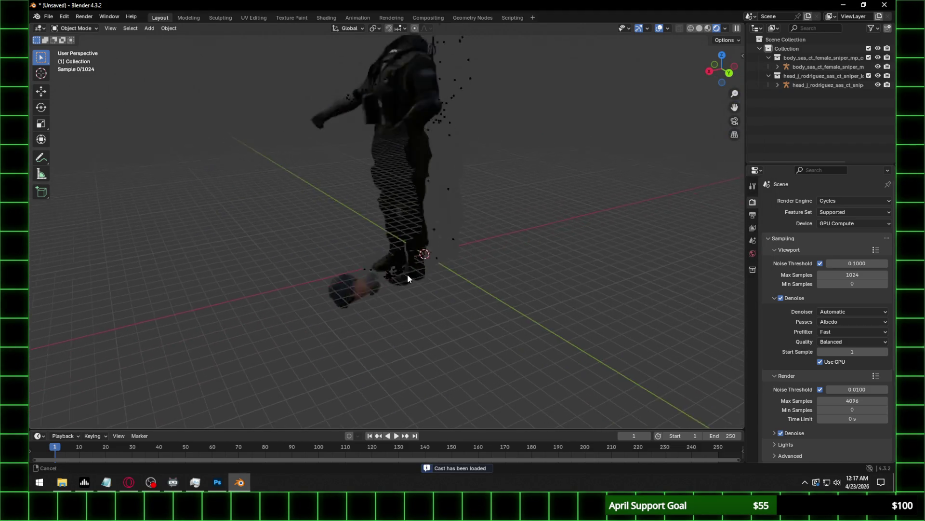
pyautogui.scroll(3, 401, 280)
pyautogui.scroll(3, 419, 279)
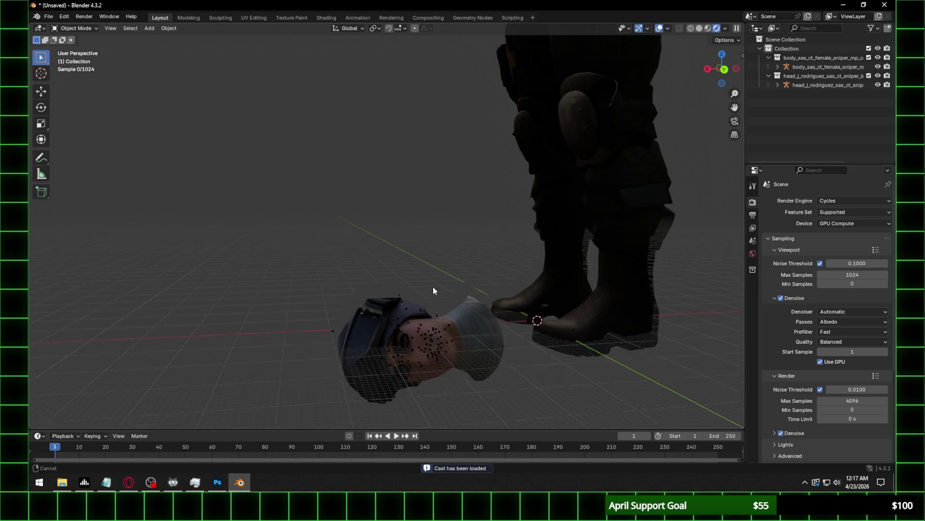
pyautogui.scroll(3, 419, 269)
pyautogui.moveTo(418, 270)
pyautogui.mouseDown(button='middle')
pyautogui.moveTo(396, 274)
pyautogui.moveTo(487, 277)
pyautogui.mouseUp(button='middle')
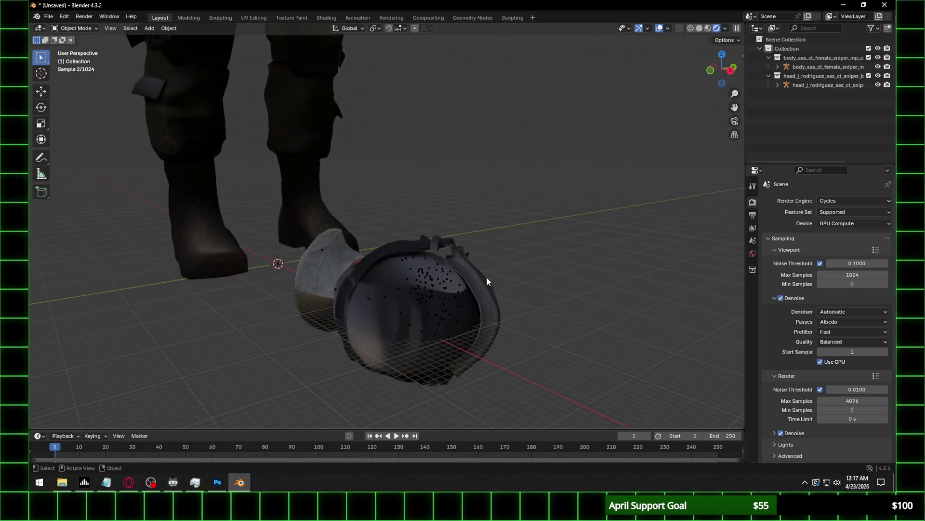
pyautogui.scroll(-5, 484, 277)
pyautogui.scroll(3, 458, 357)
pyautogui.moveTo(444, 124)
pyautogui.mouseDown(button='middle')
pyautogui.moveTo(458, 357)
pyautogui.moveTo(383, 333)
pyautogui.mouseUp(button='middle')
pyautogui.scroll(-2, 384, 333)
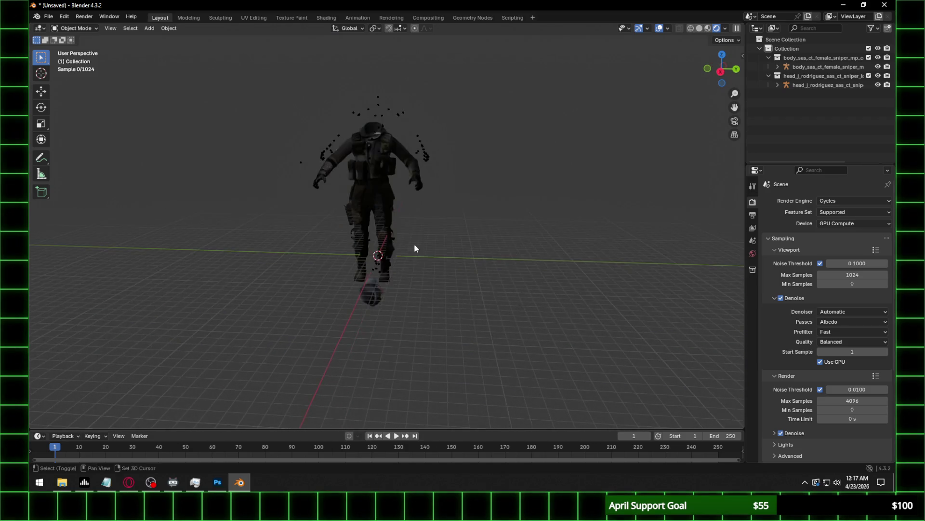
pyautogui.scroll(5, 417, 280)
pyautogui.moveTo(418, 280); pyautogui.dragTo(333, 281, button='middle')
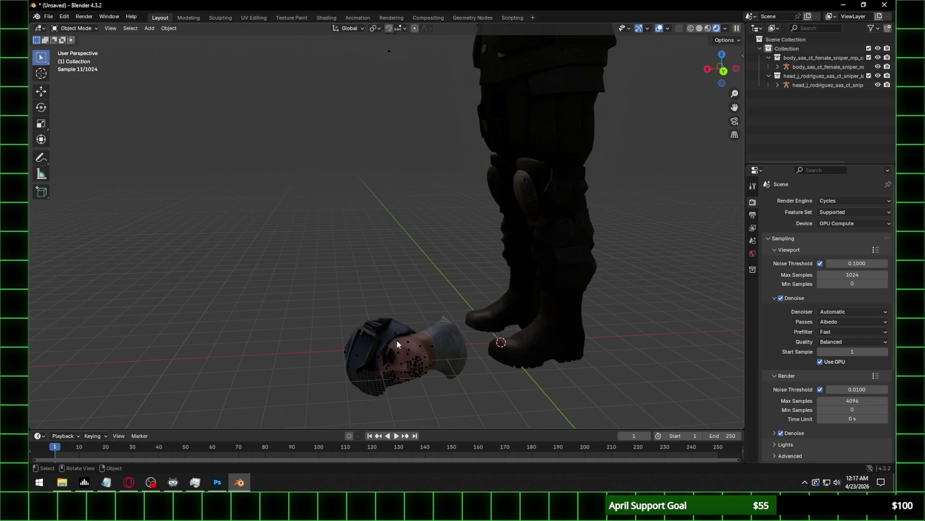
pyautogui.scroll(1, 392, 332)
pyautogui.keyDown('shift'); pyautogui.moveTo(392, 331); pyautogui.dragTo(392, 274, button='middle'); pyautogui.keyUp('shift')
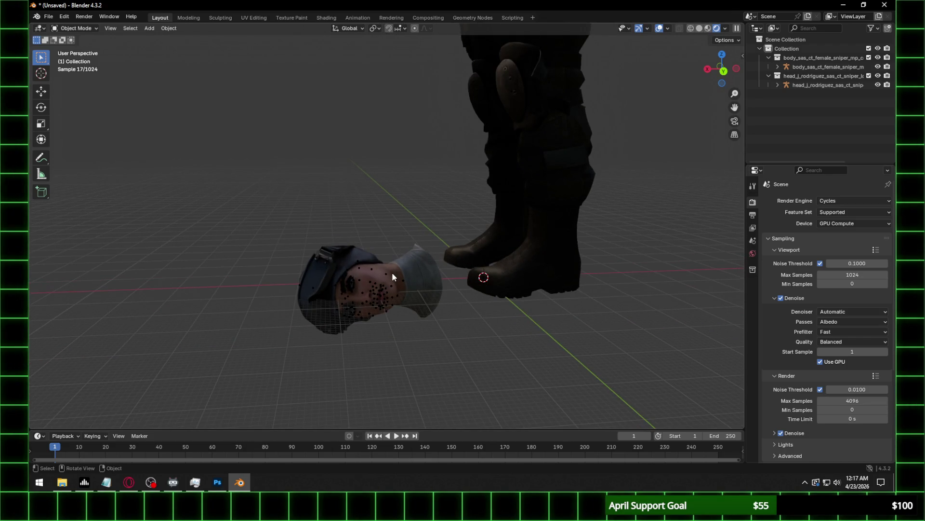
pyautogui.moveTo(453, 284)
pyautogui.mouseDown(button='middle')
pyautogui.moveTo(491, 297)
pyautogui.moveTo(428, 262)
pyautogui.mouseUp(button='middle')
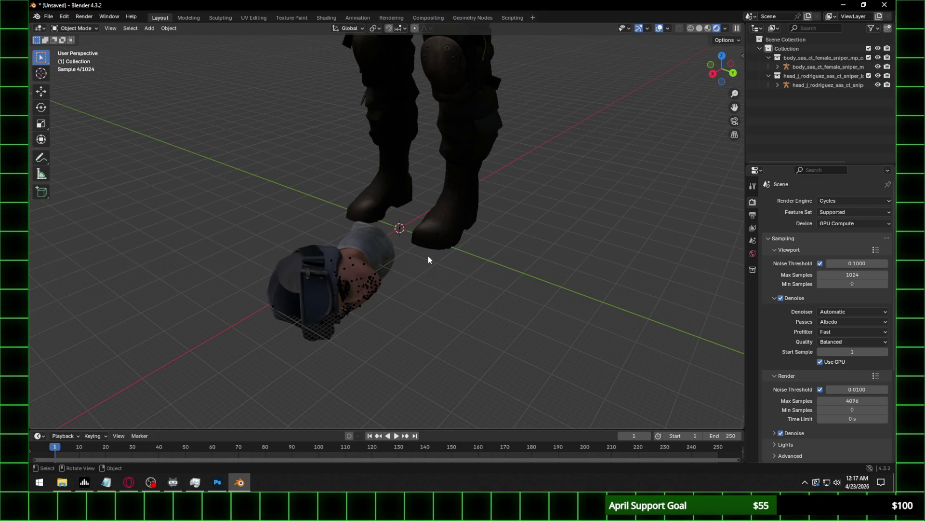
# Rotate the head 90 degrees around Y to stand it upright.
pyautogui.click(403, 230)
pyautogui.write('ry')
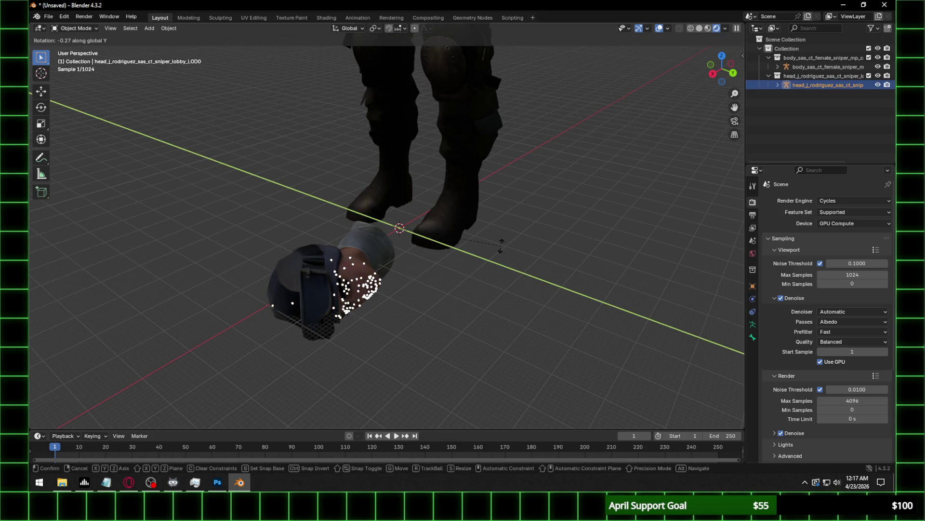
pyautogui.write('90')
pyautogui.press('Return')
pyautogui.press('r')
pyautogui.press('z')
pyautogui.rightClick(501, 244)
# Orbit out to view the whole character and select the body.
pyautogui.scroll(-5, 500, 244)
pyautogui.moveTo(500, 244)
pyautogui.mouseDown(button='middle')
pyautogui.moveTo(403, 162)
pyautogui.moveTo(445, 191)
pyautogui.moveTo(488, 183)
pyautogui.moveTo(404, 91)
pyautogui.mouseUp(button='middle')
pyautogui.scroll(6, 458, 183)
pyautogui.click(405, 94)
pyautogui.scroll(-4, 405, 94)
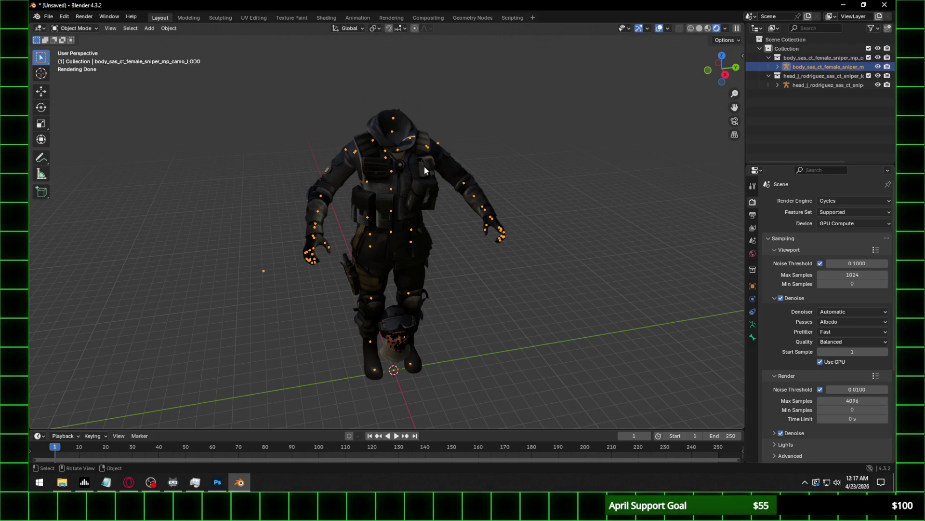
# Put the body armature in Pose Mode and snap the 3D cursor to its chest bone.
pyautogui.click(77, 29)
pyautogui.click(80, 61)
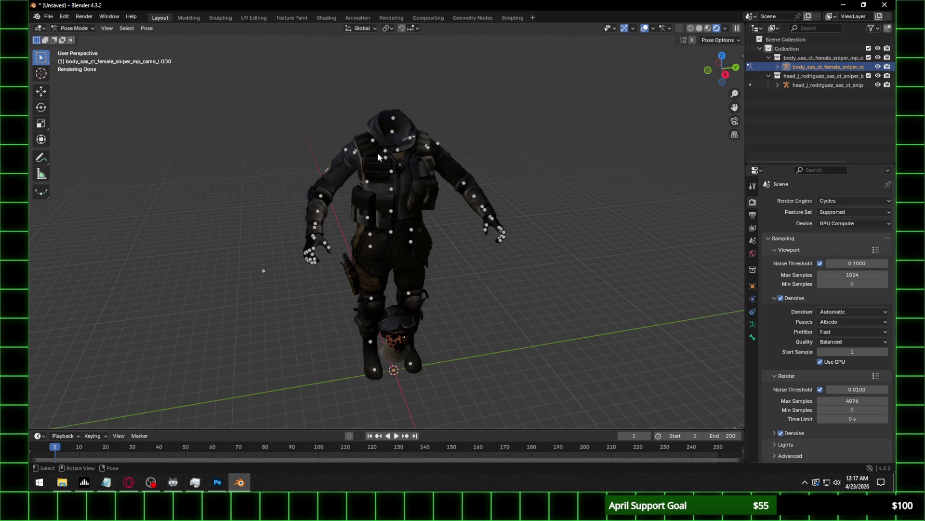
pyautogui.click(394, 173)
pyautogui.click(147, 28)
pyautogui.moveTo(172, 66)
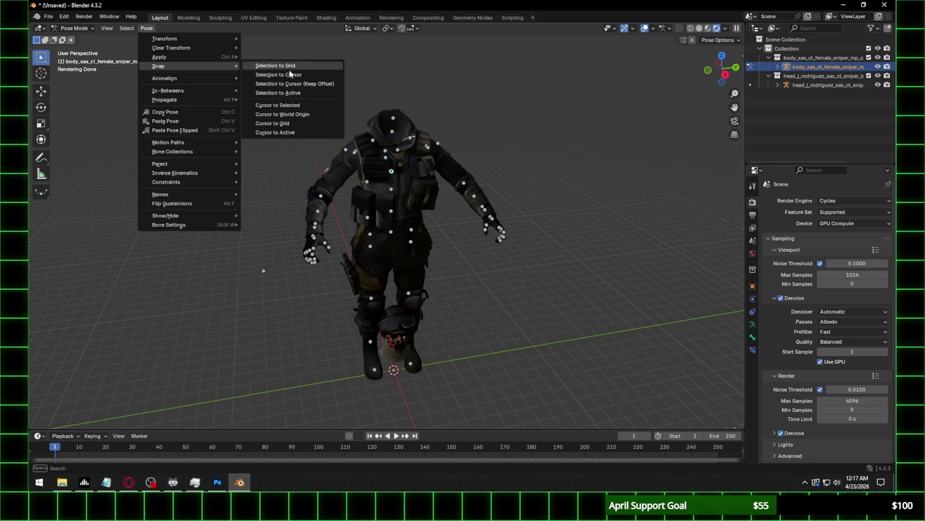
pyautogui.click(297, 108)
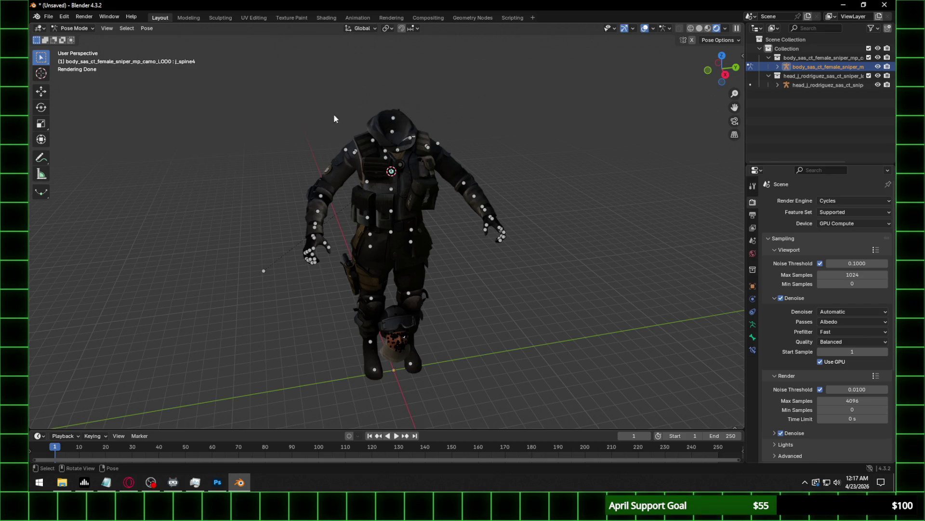
# Orbit around the character and leave Pose Mode.
pyautogui.moveTo(461, 315); pyautogui.dragTo(457, 311, button='middle')
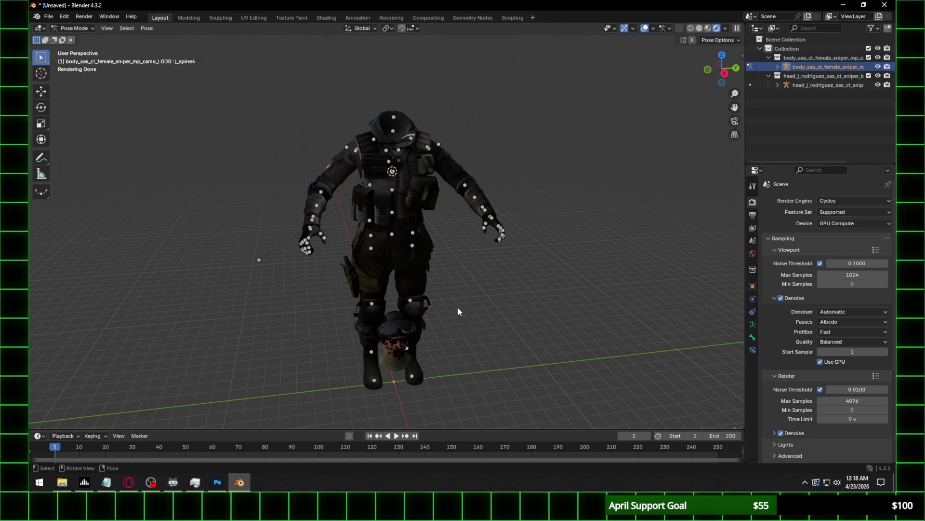
pyautogui.moveTo(456, 307)
pyautogui.mouseDown(button='middle')
pyautogui.moveTo(418, 343)
pyautogui.moveTo(399, 261)
pyautogui.moveTo(373, 329)
pyautogui.mouseUp(button='middle')
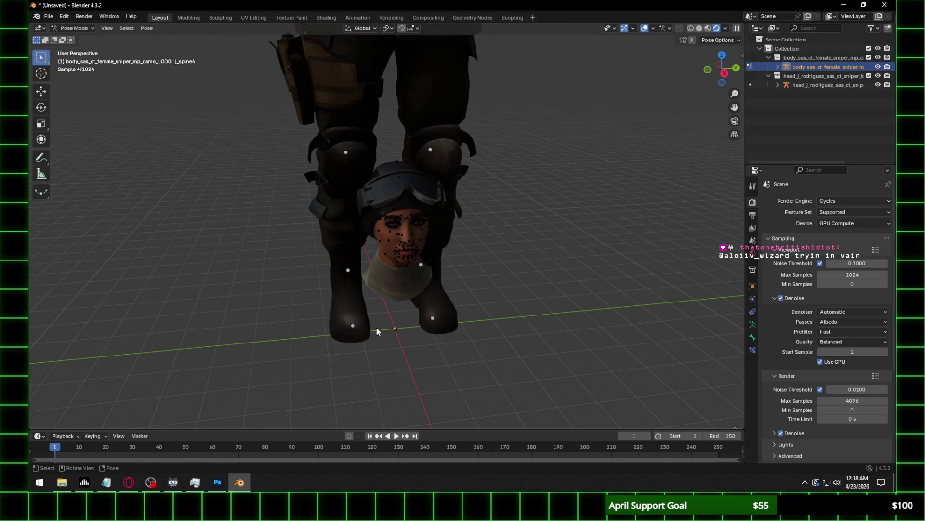
pyautogui.keyDown('ctrl'); pyautogui.moveTo(516, 252); pyautogui.dragTo(507, 214, button='middle'); pyautogui.keyUp('ctrl')
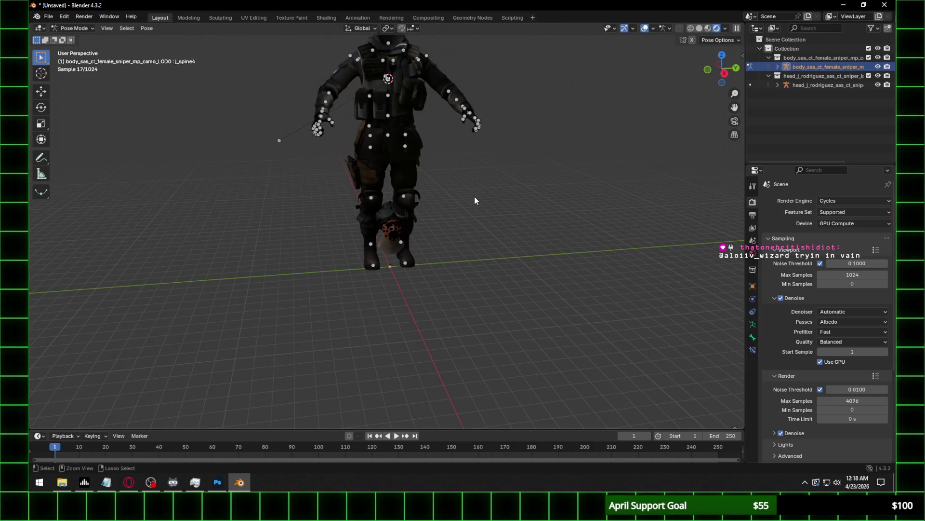
pyautogui.hotkey('ctrl', 'Tab')
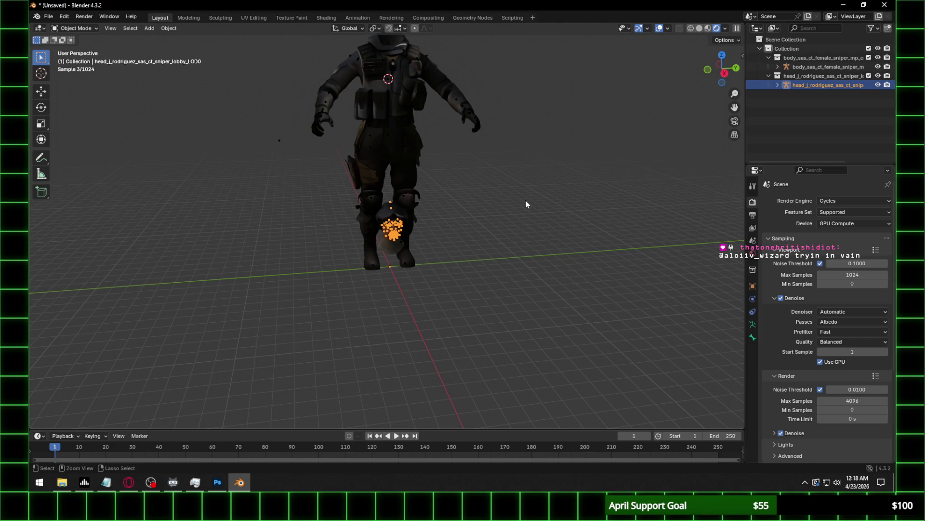
# Select the head armature and rotate it about global Y, then Z, to stand upright.
pyautogui.moveTo(525, 200)
pyautogui.keyDown('ctrl'); pyautogui.mouseDown(button='middle')
pyautogui.moveTo(504, 212)
pyautogui.moveTo(533, 221)
pyautogui.mouseUp(button='middle'); pyautogui.keyUp('ctrl')
pyautogui.click(504, 212)
pyautogui.press('Home')
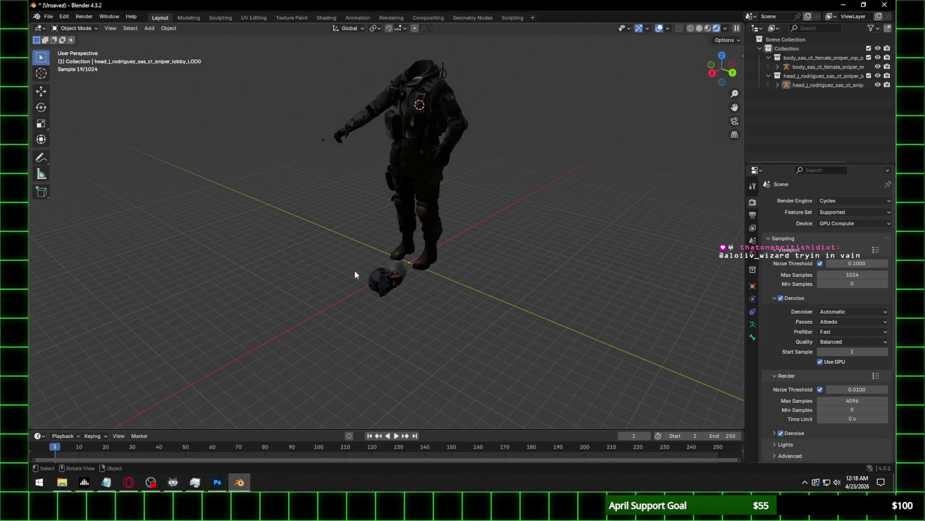
pyautogui.click(399, 285)
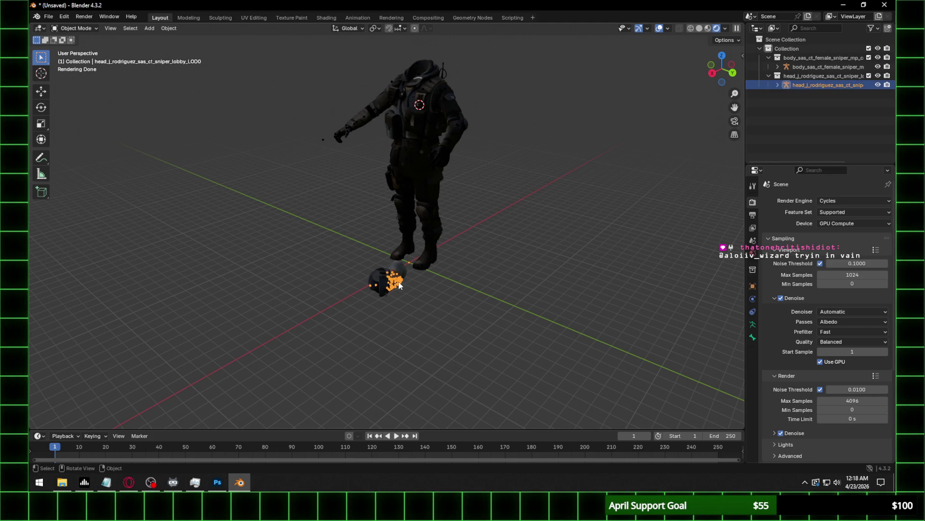
pyautogui.press('r')
pyautogui.press('y')
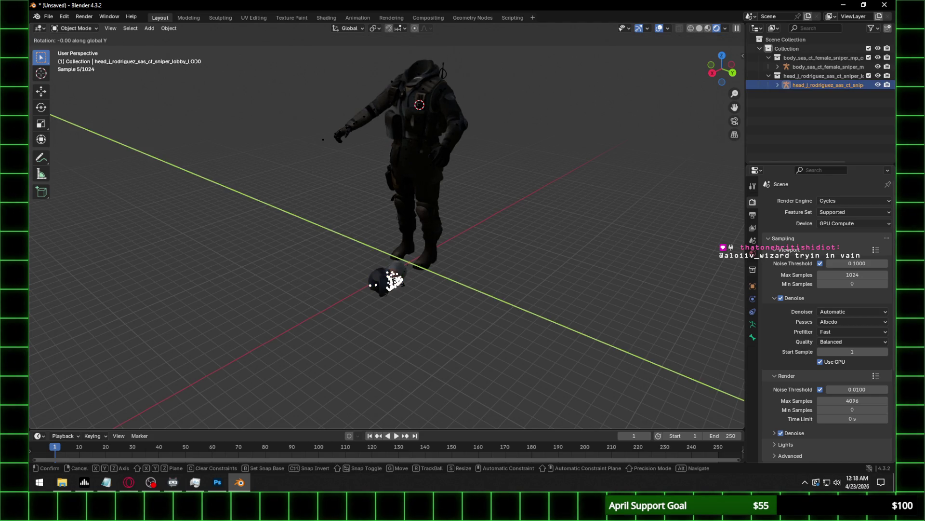
pyautogui.click(398, 282)
pyautogui.press('r')
pyautogui.press('z')
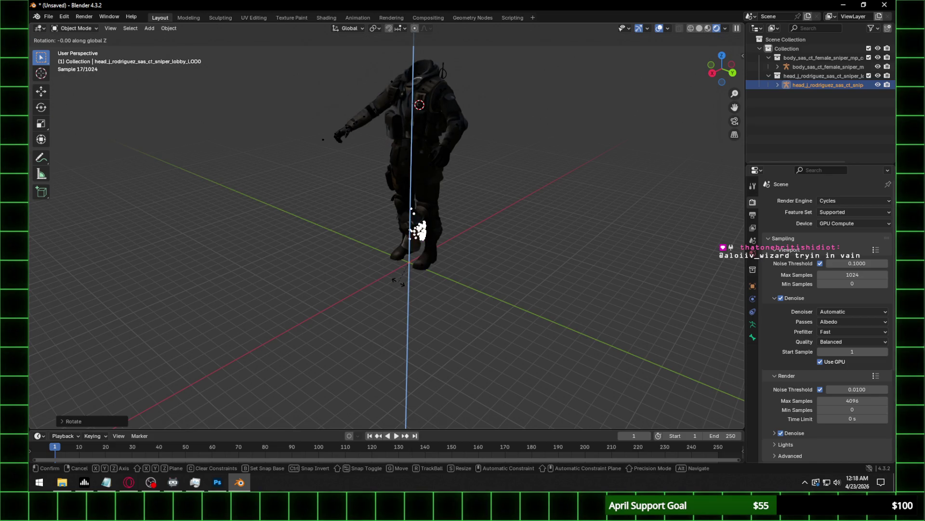
pyautogui.click(398, 280)
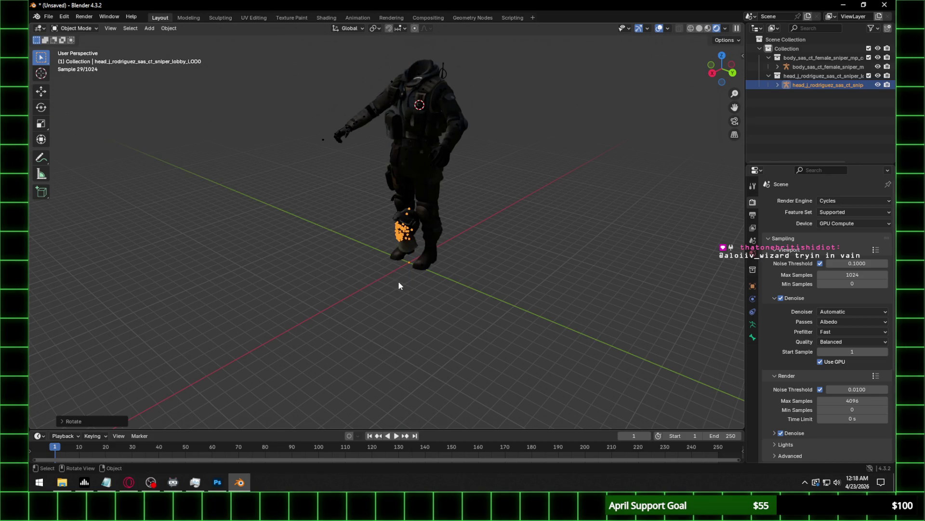
# Switch the head armature into Pose Mode, pan along the legs, then return to Object Mode.
pyautogui.scroll(5, 446, 241)
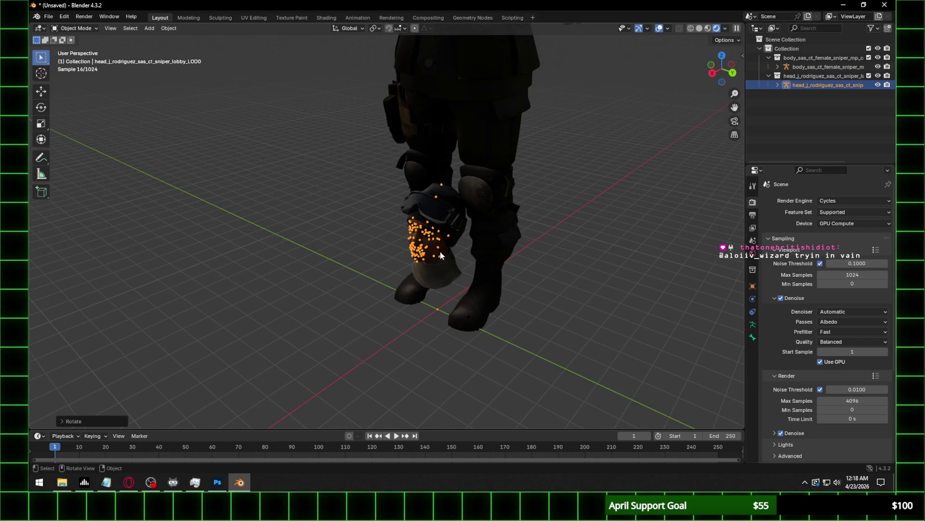
pyautogui.scroll(-2, 468, 167)
pyautogui.click(75, 28)
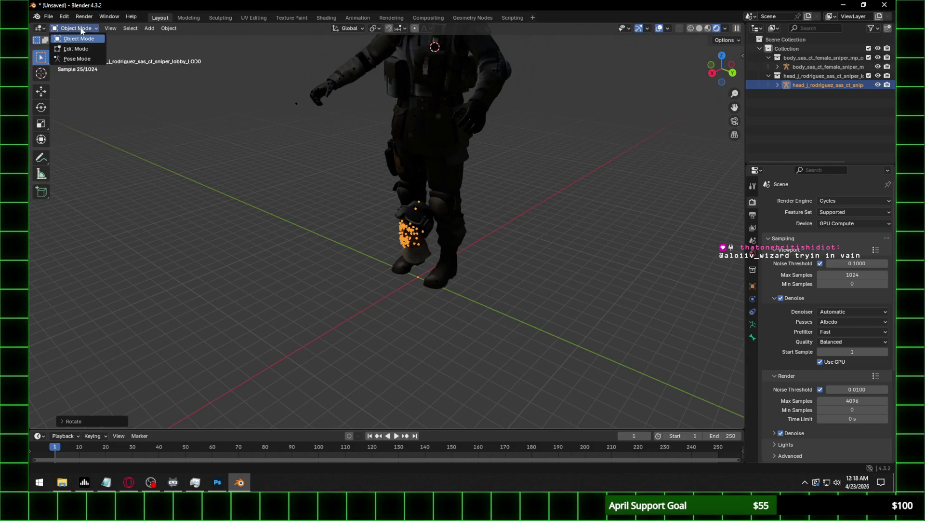
pyautogui.click(77, 60)
pyautogui.scroll(2, 510, 246)
pyautogui.keyDown('shift'); pyautogui.moveTo(510, 242); pyautogui.dragTo(473, 225, button='middle'); pyautogui.keyUp('shift')
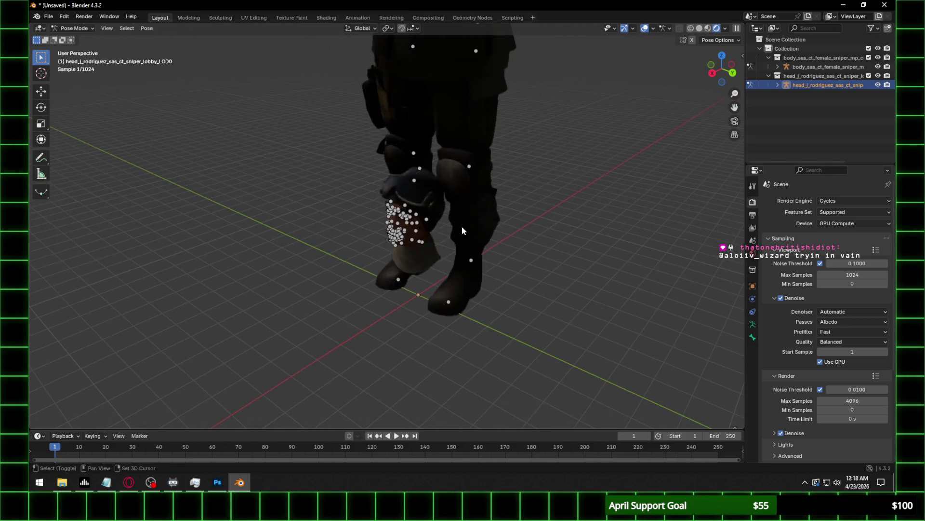
pyautogui.click(75, 28)
pyautogui.click(79, 38)
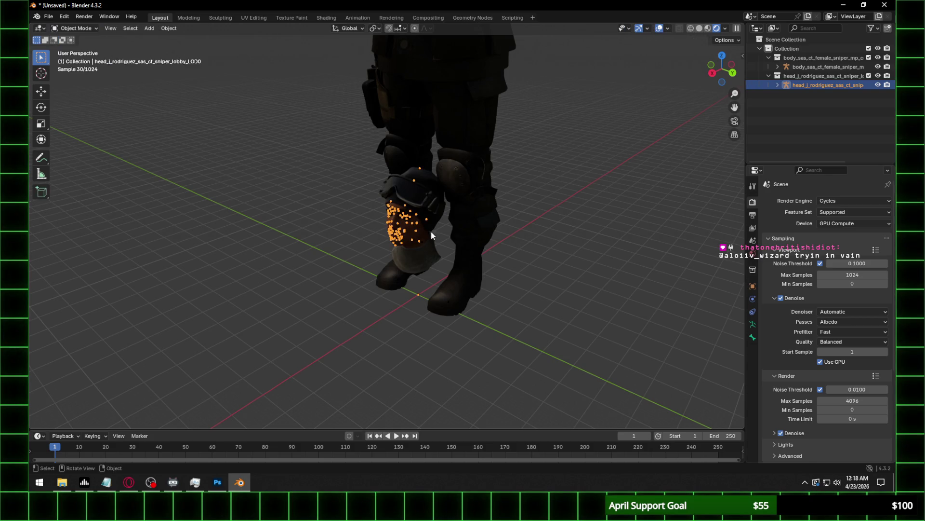
# Pick j_spine4 in the head armature's Pose Mode, then return to Object Mode.
pyautogui.click(75, 28)
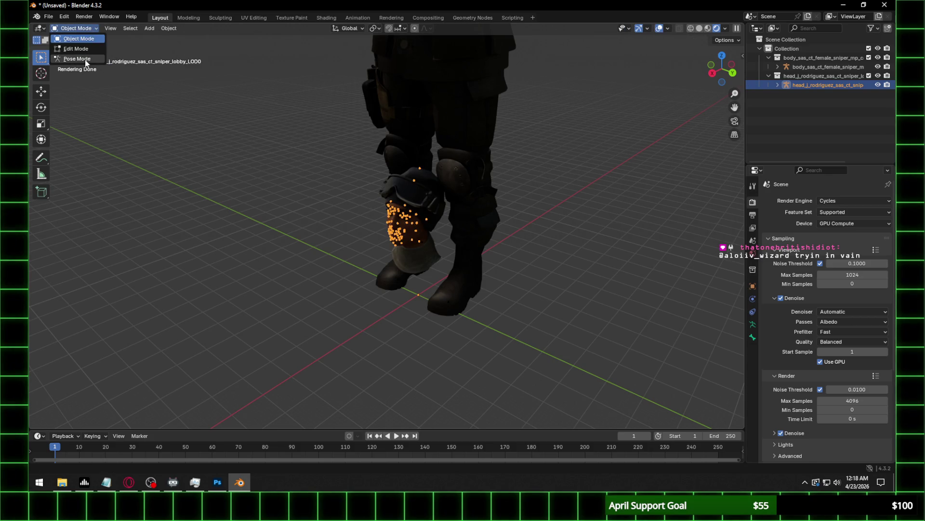
pyautogui.click(77, 59)
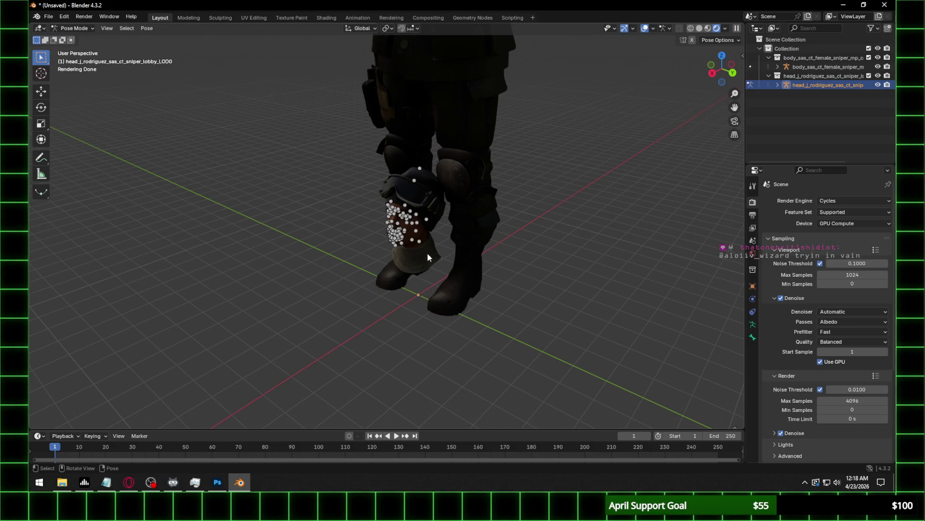
pyautogui.click(418, 295)
pyautogui.moveTo(411, 285); pyautogui.dragTo(352, 207, button='middle')
pyautogui.scroll(5, 444, 201)
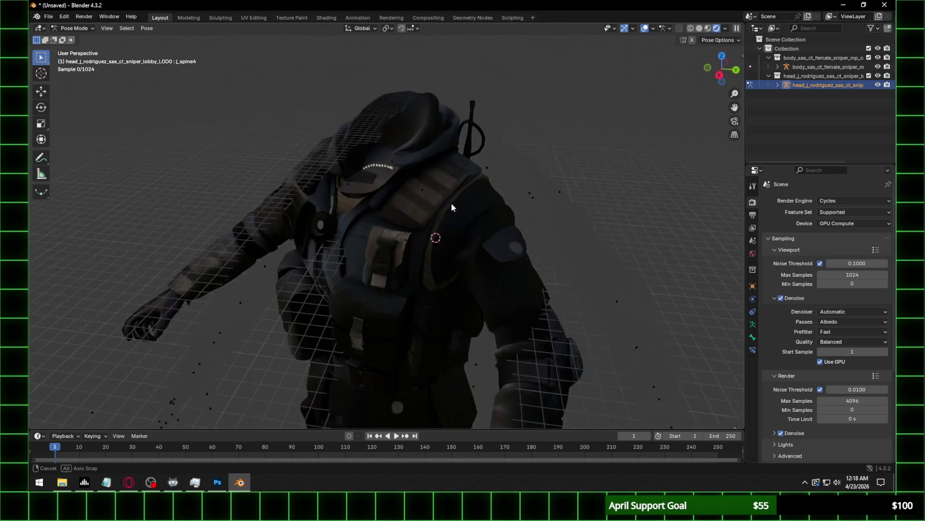
pyautogui.moveTo(444, 201); pyautogui.dragTo(433, 183, button='middle')
pyautogui.click(72, 28)
pyautogui.click(72, 38)
# Select the body armature's j_spine4 bone in Pose Mode and snap the 3D cursor to it.
pyautogui.click(453, 146)
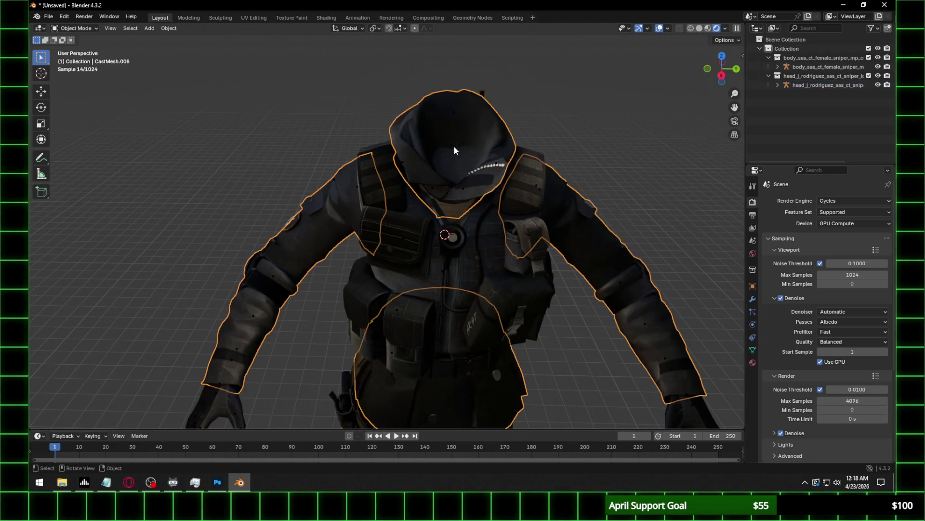
pyautogui.click(451, 144)
pyautogui.click(72, 28)
pyautogui.click(80, 58)
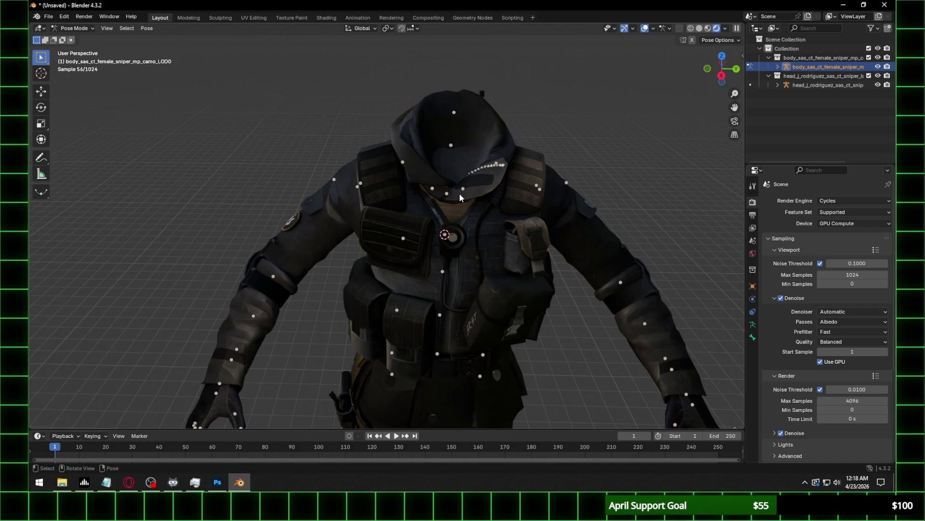
pyautogui.click(445, 235)
pyautogui.click(146, 28)
pyautogui.moveTo(184, 66)
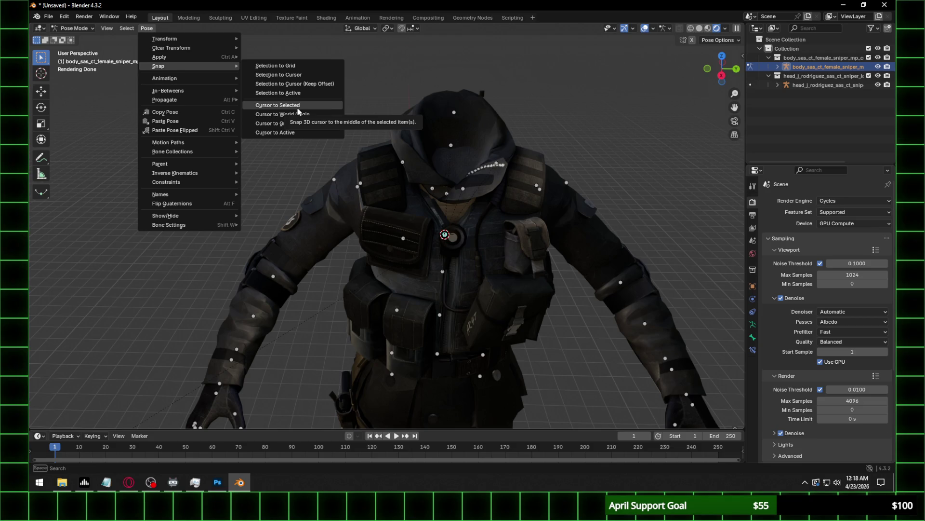
pyautogui.click(307, 105)
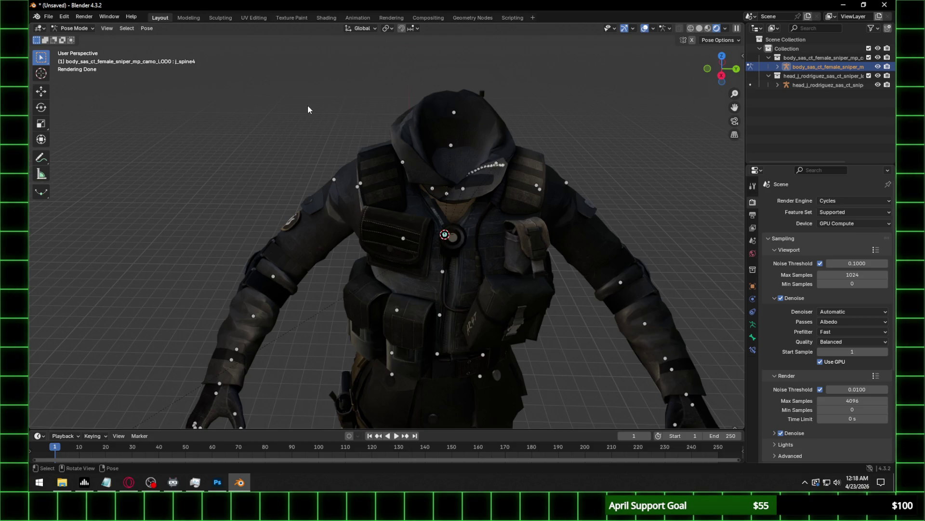
# Return to Object Mode and select the head armature.
pyautogui.scroll(-5, 450, 131)
pyautogui.click(77, 27)
pyautogui.click(79, 39)
pyautogui.click(405, 295)
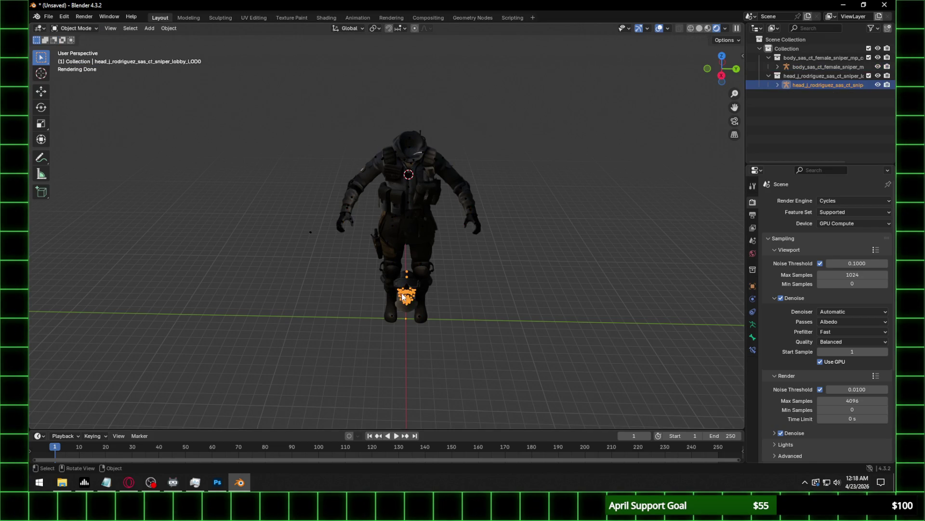
# Snap the selected head armature to the 3D cursor at the chest.
pyautogui.click(168, 28)
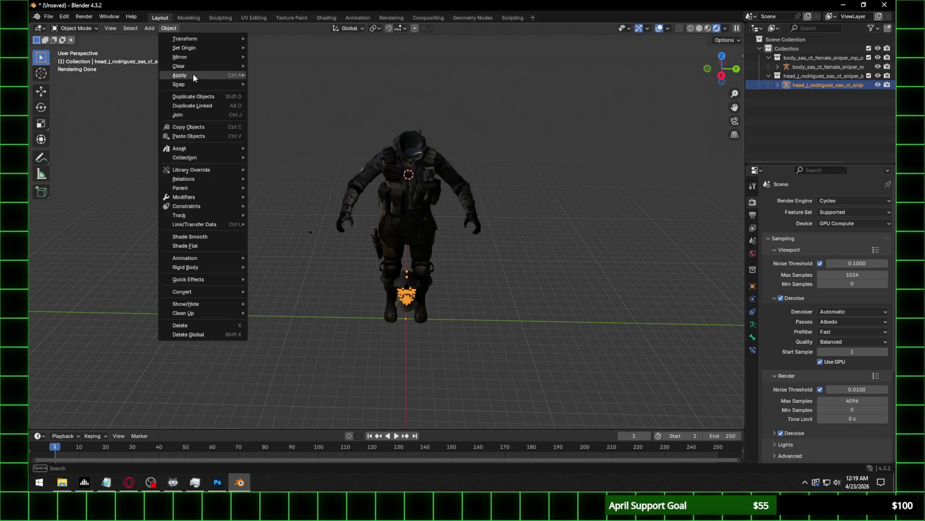
pyautogui.moveTo(218, 86)
pyautogui.click(310, 93)
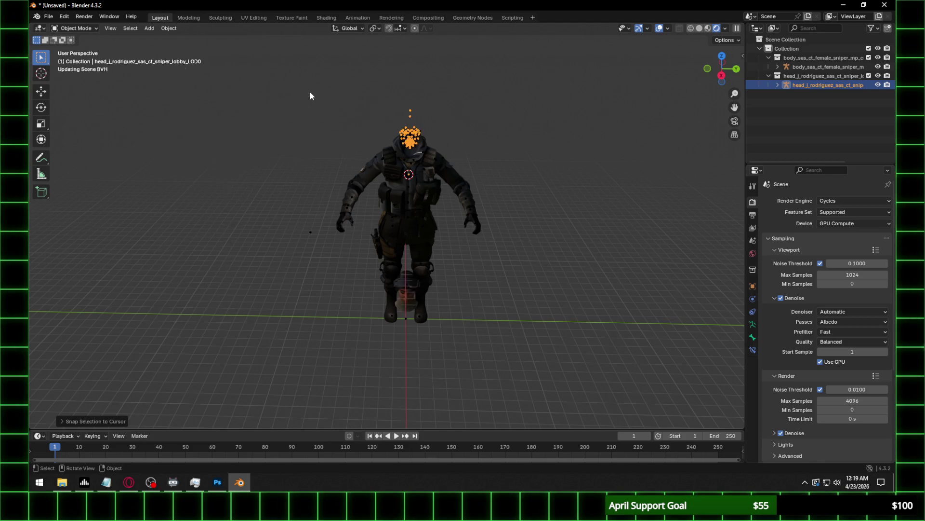
# Deselect the head, then zoom and orbit in to check its fit on the neck.
pyautogui.click(491, 85)
pyautogui.scroll(2, 488, 101)
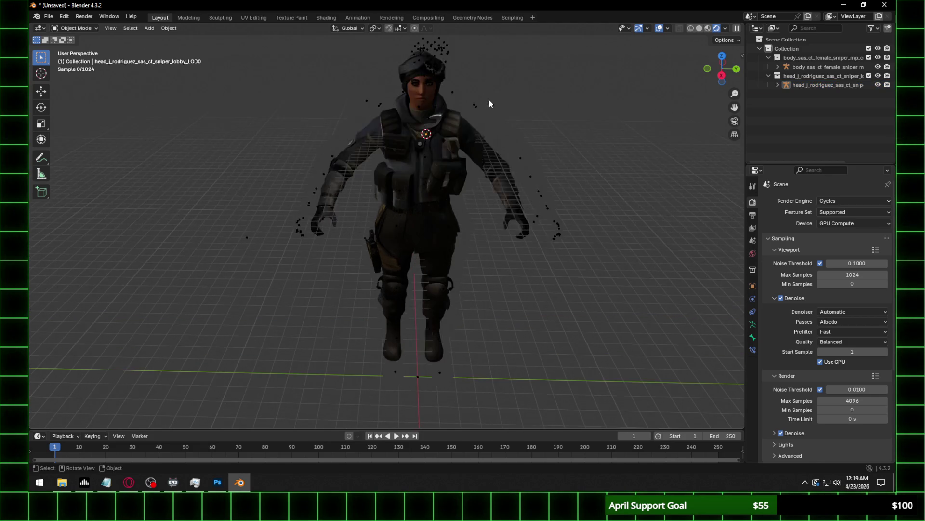
pyautogui.scroll(3, 605, 175)
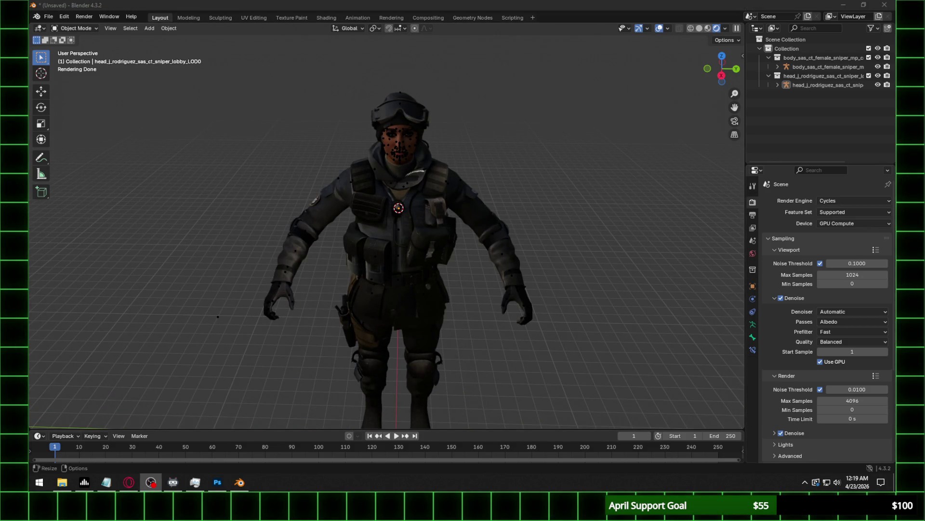
pyautogui.scroll(2, 522, 143)
pyautogui.moveTo(514, 129)
pyautogui.mouseDown(button='middle')
pyautogui.moveTo(402, 194)
pyautogui.moveTo(470, 191)
pyautogui.moveTo(458, 209)
pyautogui.moveTo(475, 207)
pyautogui.mouseUp(button='middle')
pyautogui.scroll(3, 402, 193)
pyautogui.scroll(-2, 471, 192)
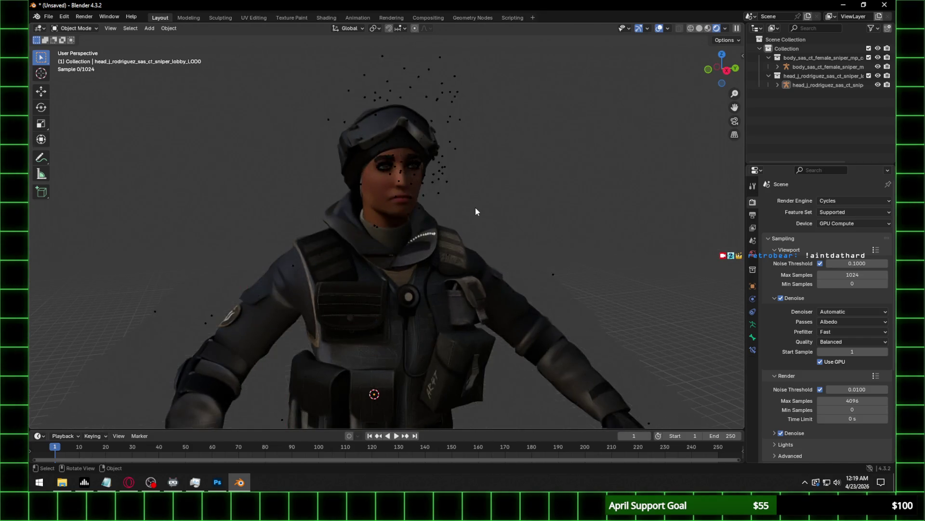
# Select the head's facial armature and review the pivot point options.
pyautogui.scroll(4, 476, 208)
pyautogui.click(403, 202)
pyautogui.click(397, 200)
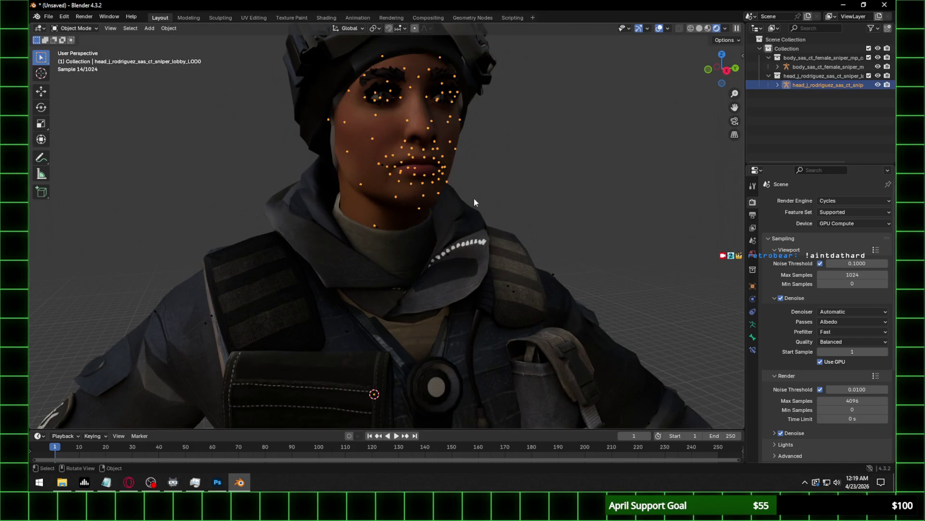
pyautogui.click(708, 71)
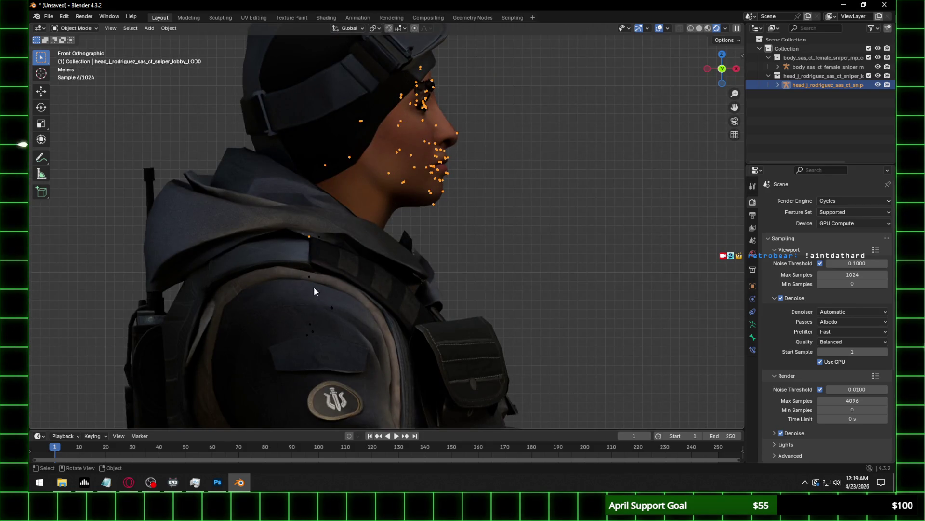
pyautogui.moveTo(375, 314); pyautogui.dragTo(347, 365, button='middle')
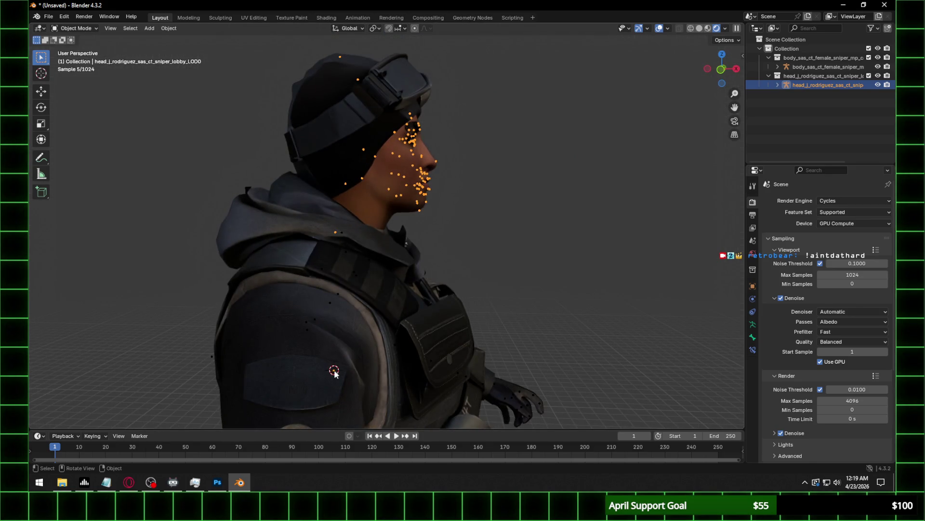
pyautogui.click(377, 28)
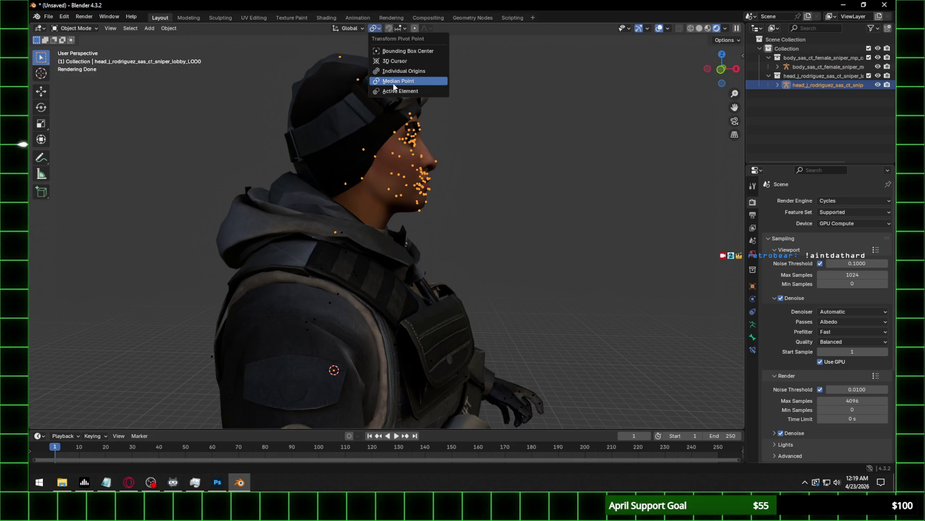
pyautogui.moveTo(334, 389); pyautogui.dragTo(342, 356, button='middle')
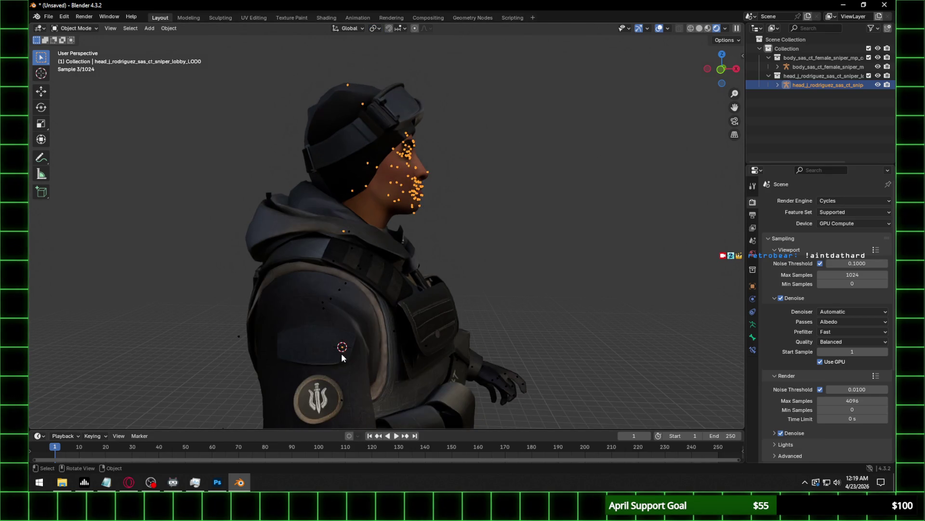
# In Front Orthographic view, tilt the head rig about 2.7° around the global Y axis.
pyautogui.click(721, 70)
pyautogui.scroll(3, 375, 255)
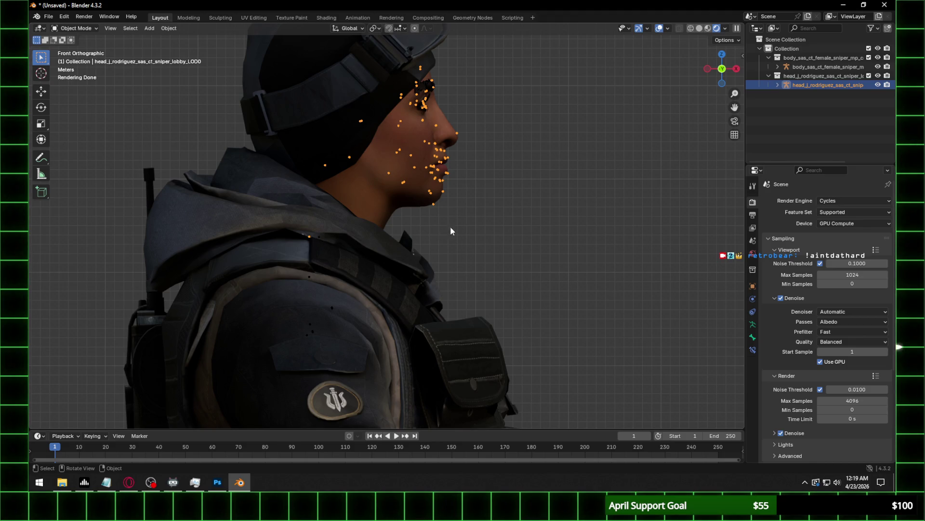
pyautogui.press('r')
pyautogui.press('y')
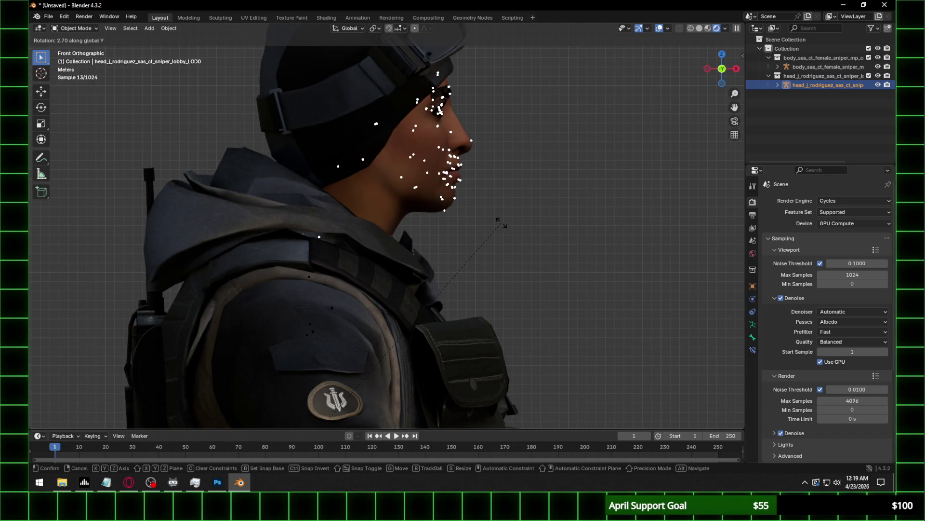
pyautogui.click(501, 224)
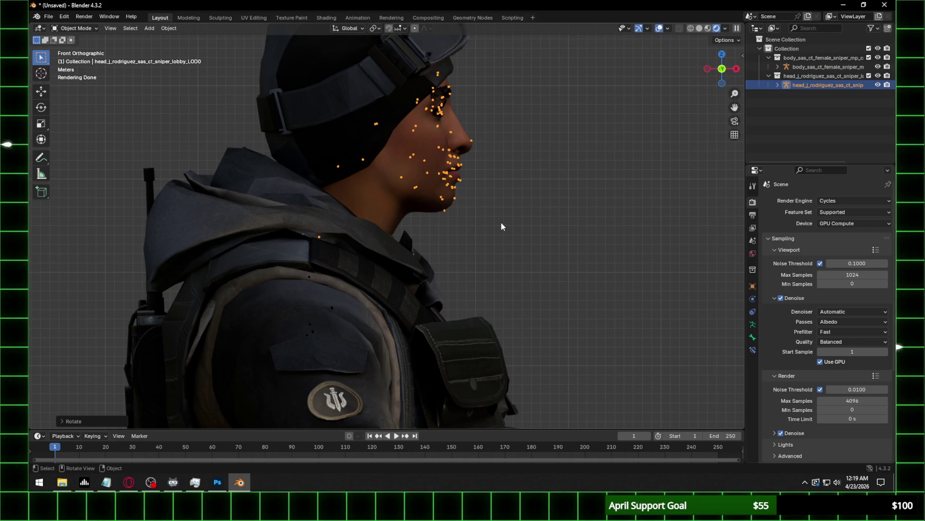
# Return to a perspective view of the character and reselect the head's face-dot rig.
pyautogui.scroll(10, 242, 264)
pyautogui.scroll(-3, 439, 192)
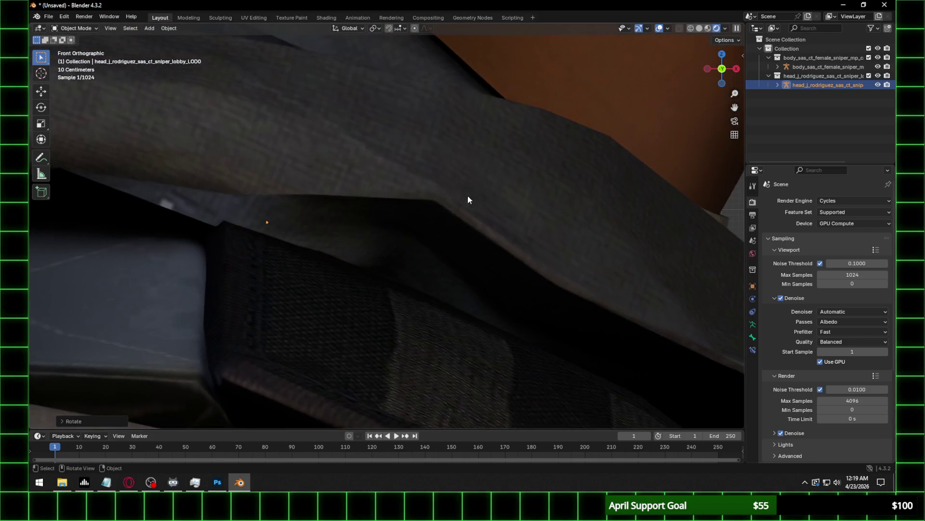
pyautogui.scroll(-4, 440, 213)
pyautogui.scroll(-3, 440, 218)
pyautogui.moveTo(510, 182)
pyautogui.mouseDown(button='middle')
pyautogui.moveTo(534, 202)
pyautogui.moveTo(488, 213)
pyautogui.mouseUp(button='middle')
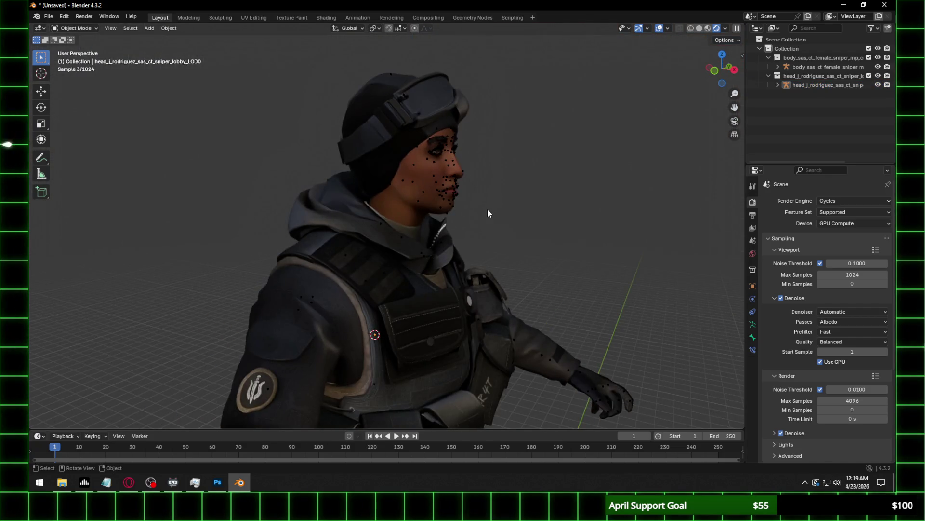
pyautogui.click(419, 206)
pyautogui.click(419, 202)
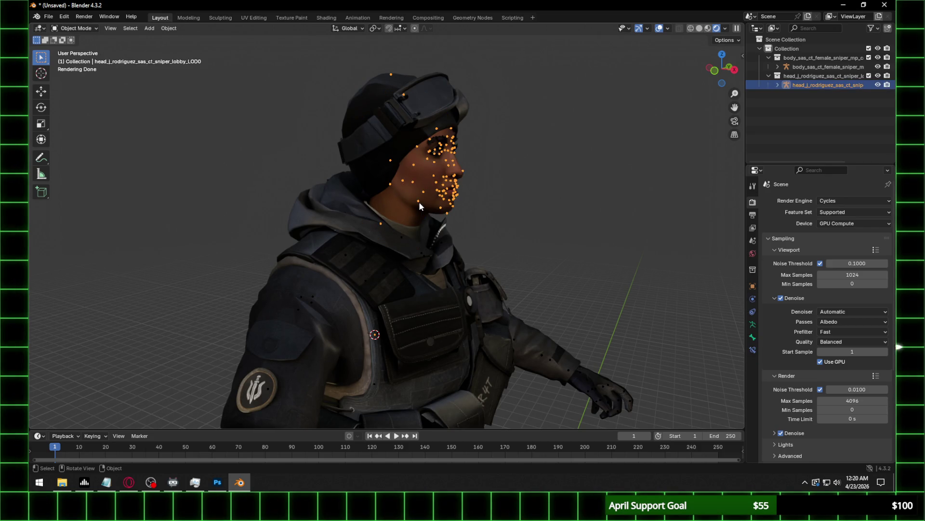
# Select the body armature and switch it into Edit Mode.
pyautogui.click(369, 284)
pyautogui.click(366, 282)
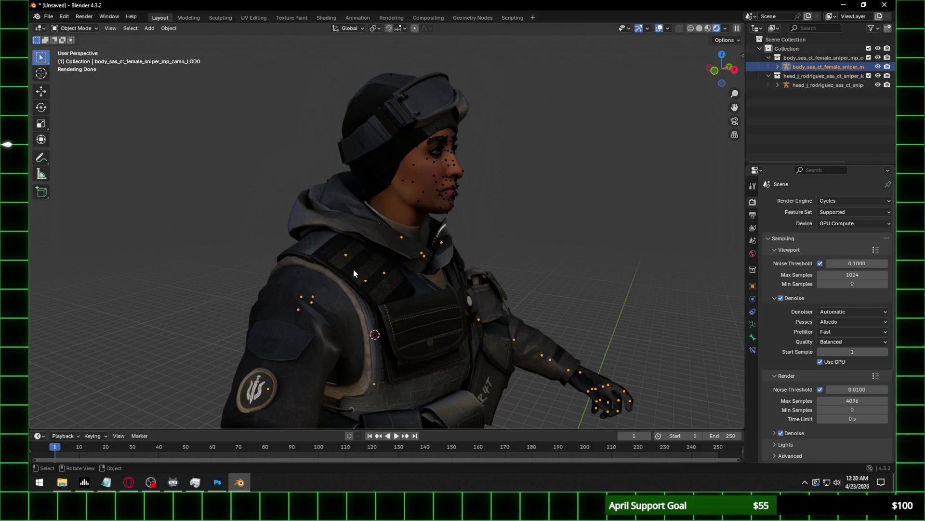
pyautogui.click(75, 28)
pyautogui.click(75, 48)
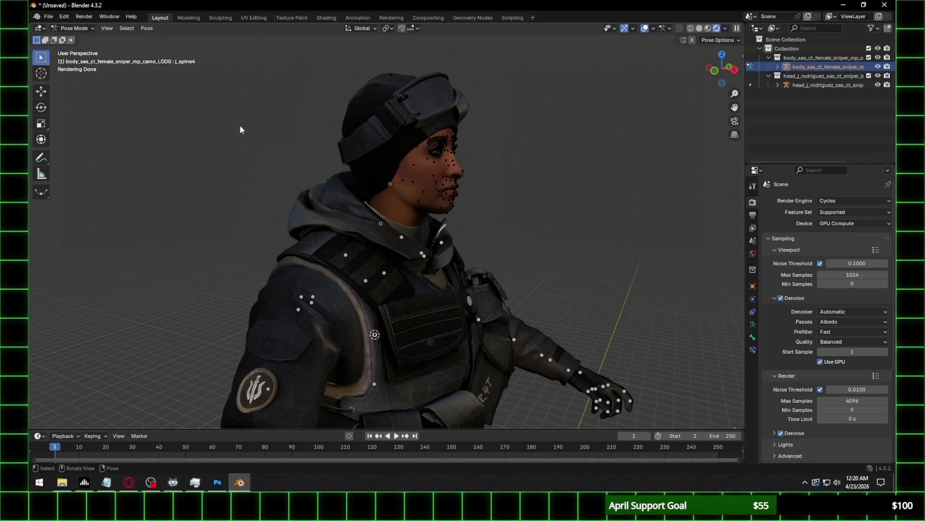
pyautogui.scroll(2, 398, 226)
pyautogui.moveTo(394, 216); pyautogui.dragTo(413, 224, button='middle')
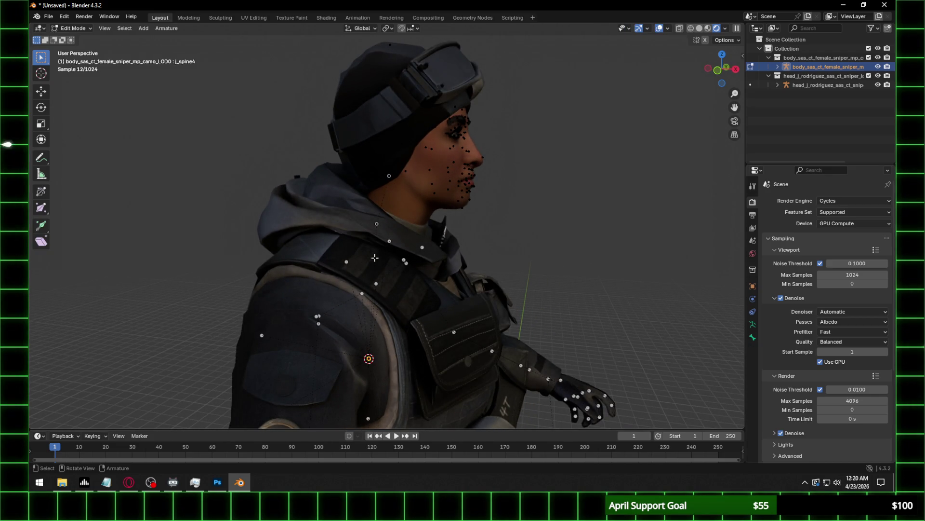
# Inspect the body's j_head, j_neck and j_spine4 bones, then return to Object Mode.
pyautogui.click(390, 177)
pyautogui.click(378, 225)
pyautogui.moveTo(382, 242); pyautogui.dragTo(381, 274, button='middle')
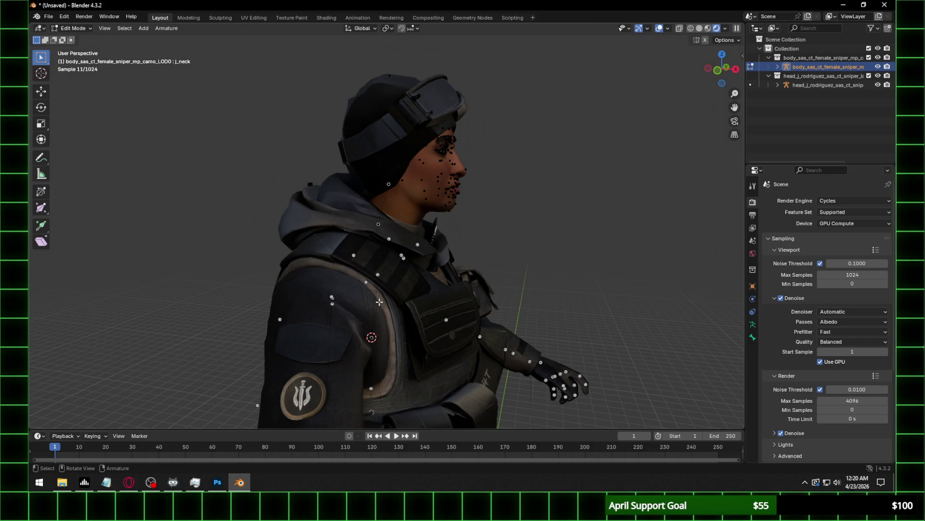
pyautogui.click(377, 274)
pyautogui.moveTo(378, 274); pyautogui.dragTo(30, 95, button='middle')
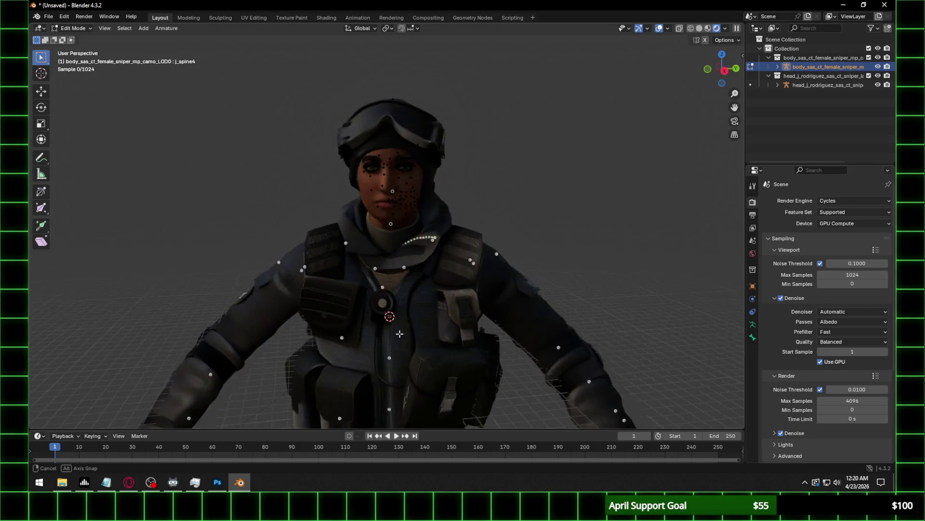
pyautogui.click(72, 28)
pyautogui.click(72, 36)
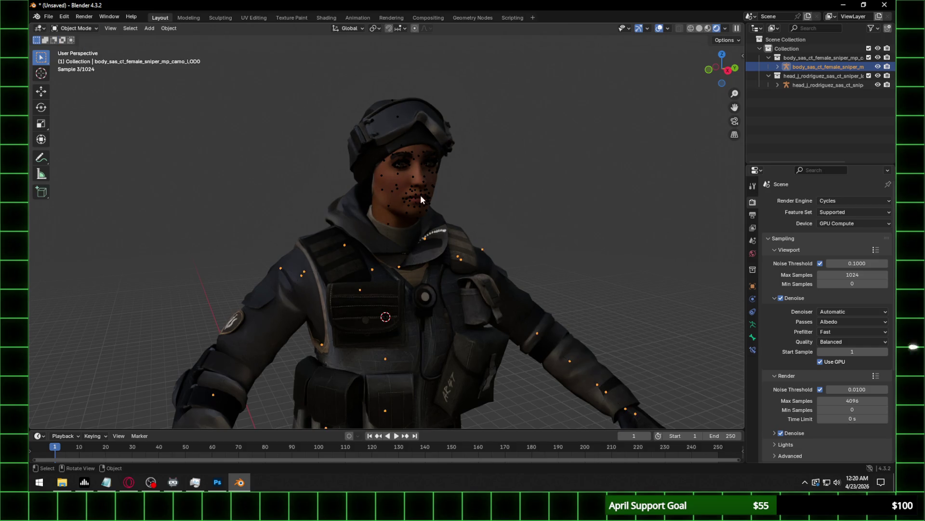
# Select the neck bone of the head rig in Pose Mode.
pyautogui.click(406, 198)
pyautogui.click(75, 28)
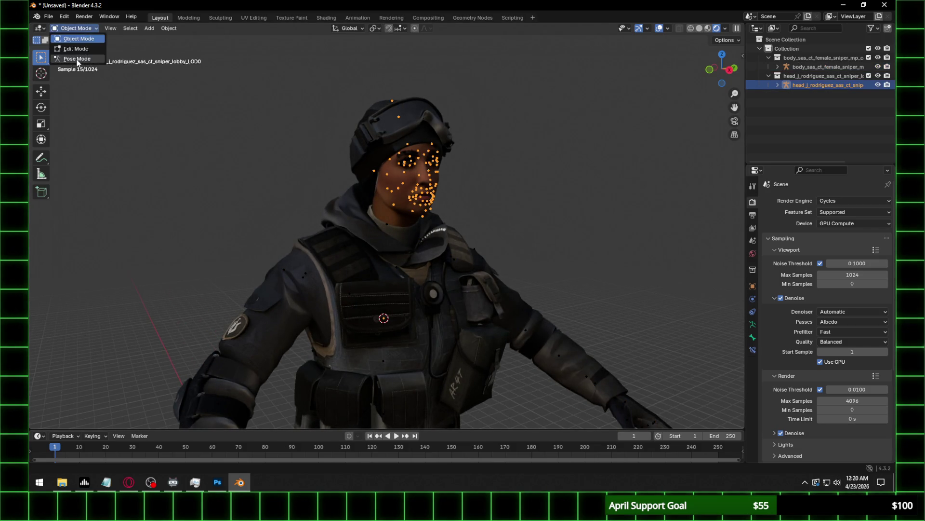
pyautogui.click(73, 60)
pyautogui.moveTo(415, 164); pyautogui.dragTo(392, 237, button='middle')
pyautogui.moveTo(392, 240); pyautogui.dragTo(392, 244)
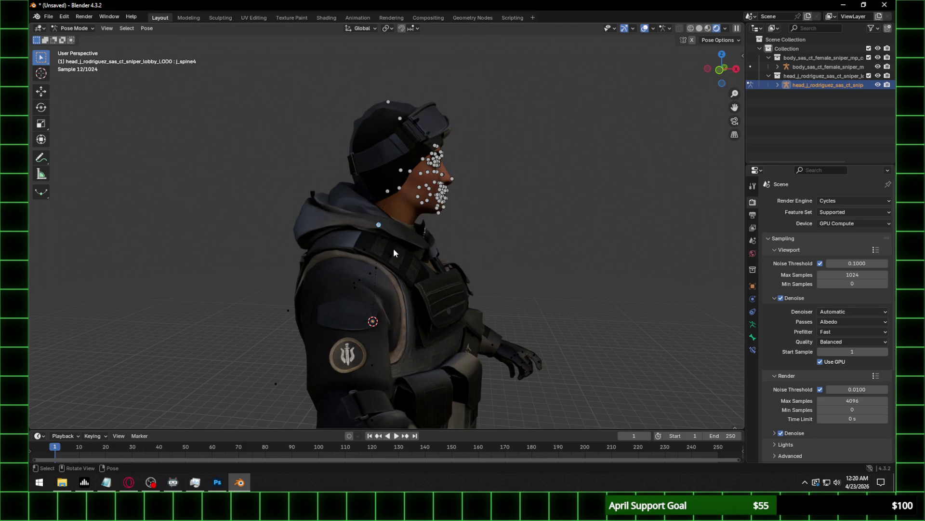
# Delete the neck bone from the head rig in Edit Mode.
pyautogui.press('Tab')
pyautogui.press('x')
pyautogui.click(453, 299)
pyautogui.scroll(5, 409, 212)
pyautogui.scroll(-3, 409, 212)
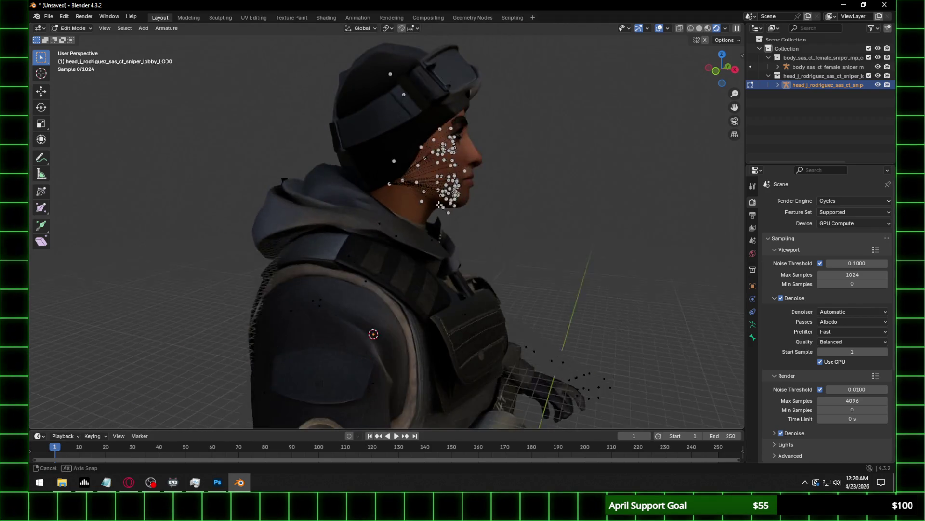
pyautogui.scroll(-2, 409, 212)
# Return the head rig to Object Mode and show its transform values in the sidebar.
pyautogui.click(73, 28)
pyautogui.click(92, 39)
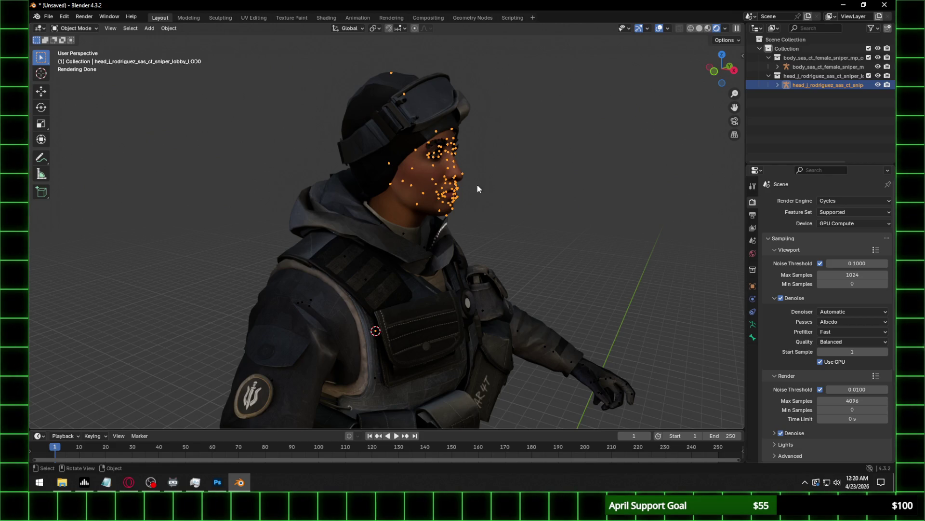
pyautogui.hotkey('ctrl', 'a')
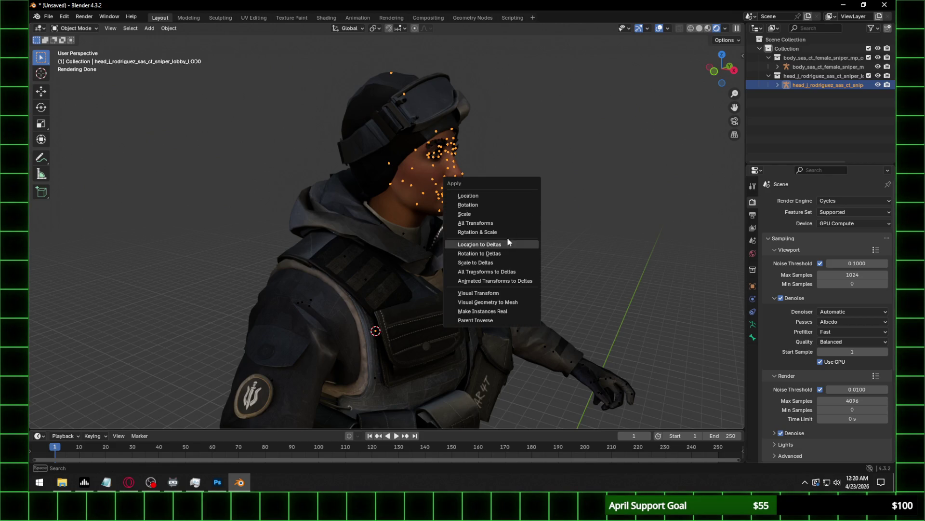
pyautogui.click(740, 56)
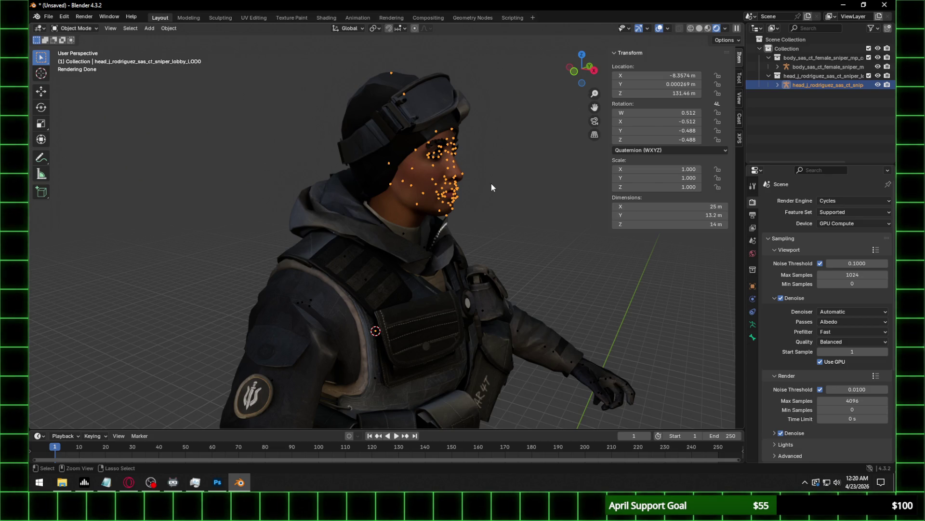
# Apply all transforms to the head rig.
pyautogui.hotkey('ctrl', 'a')
pyautogui.click(479, 212)
pyautogui.moveTo(530, 188)
pyautogui.mouseDown(button='middle')
pyautogui.moveTo(484, 244)
pyautogui.moveTo(413, 236)
pyautogui.mouseUp(button='middle')
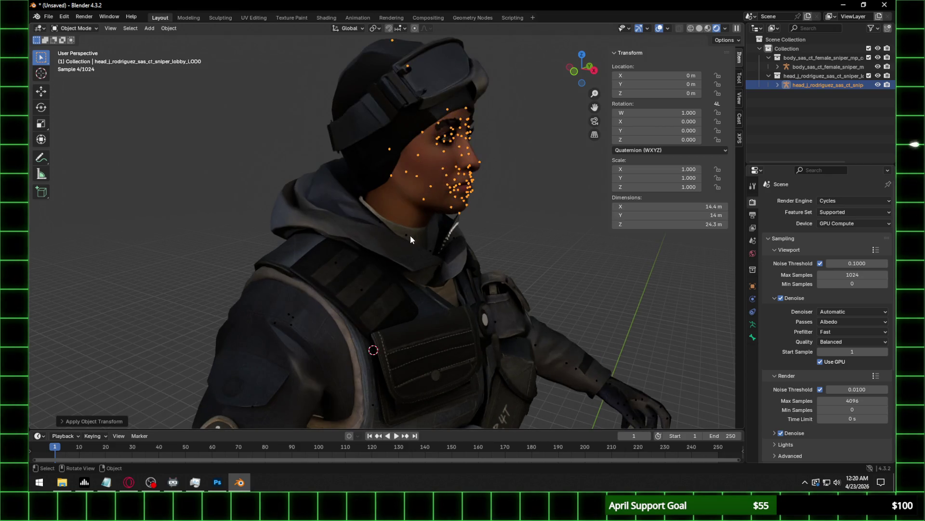
# Apply all transforms to the body rig, then check the head mesh and armature transforms.
pyautogui.click(406, 236)
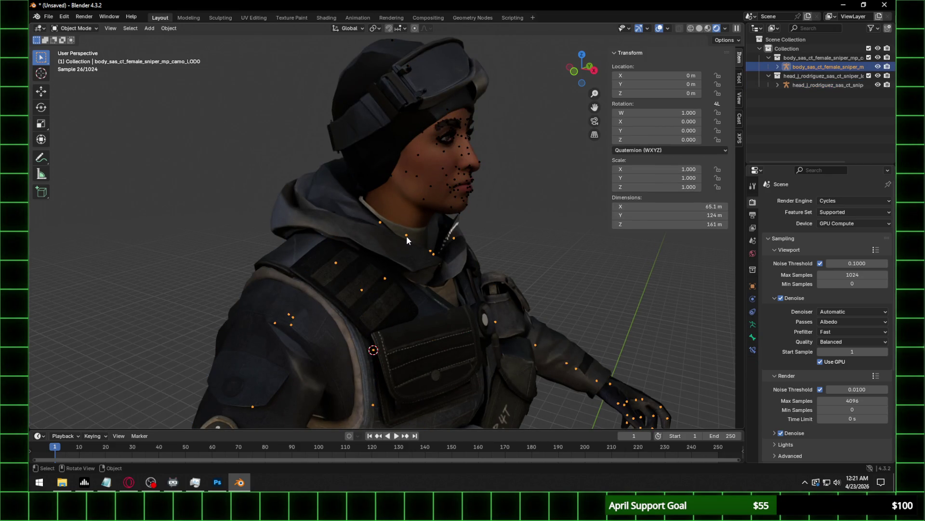
pyautogui.hotkey('ctrl', 'a')
pyautogui.click(520, 227)
pyautogui.moveTo(503, 205)
pyautogui.mouseDown(button='middle')
pyautogui.moveTo(424, 209)
pyautogui.moveTo(398, 227)
pyautogui.moveTo(407, 219)
pyautogui.mouseUp(button='middle')
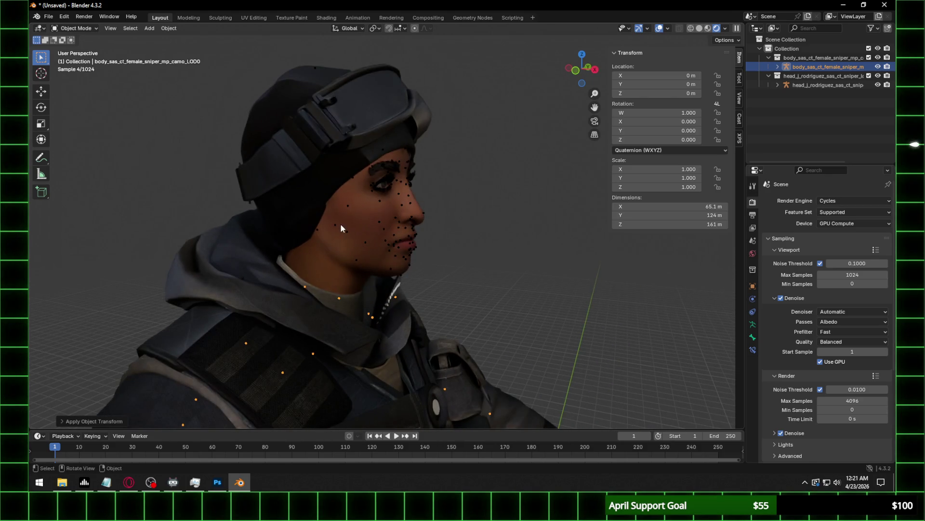
pyautogui.click(316, 230)
pyautogui.click(317, 232)
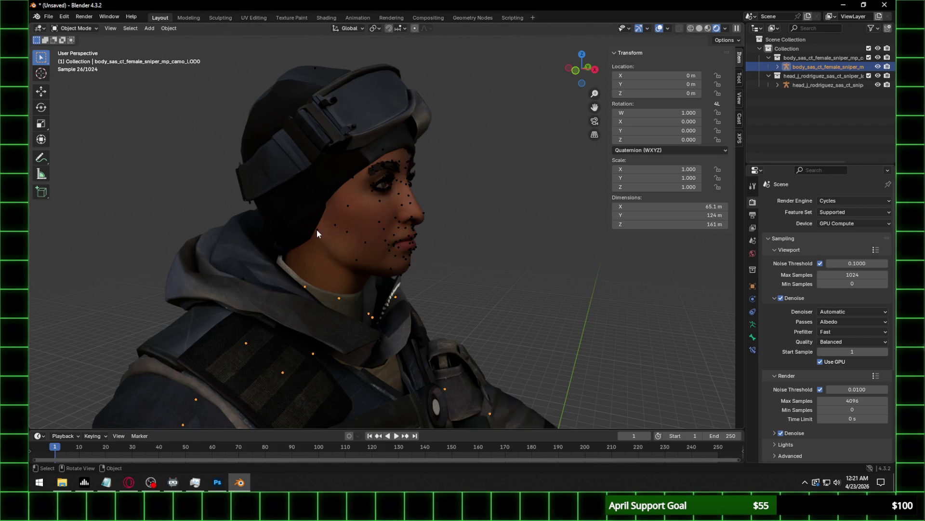
pyautogui.click(402, 230)
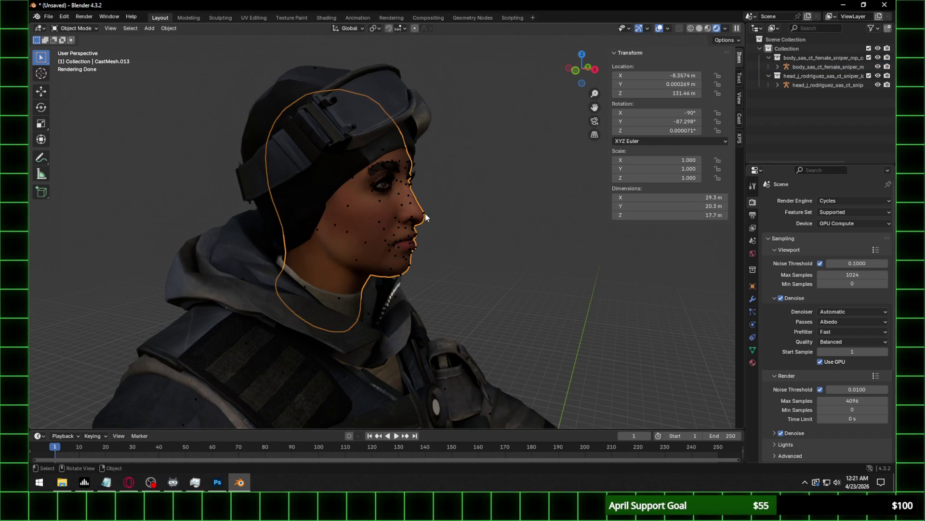
pyautogui.click(425, 213)
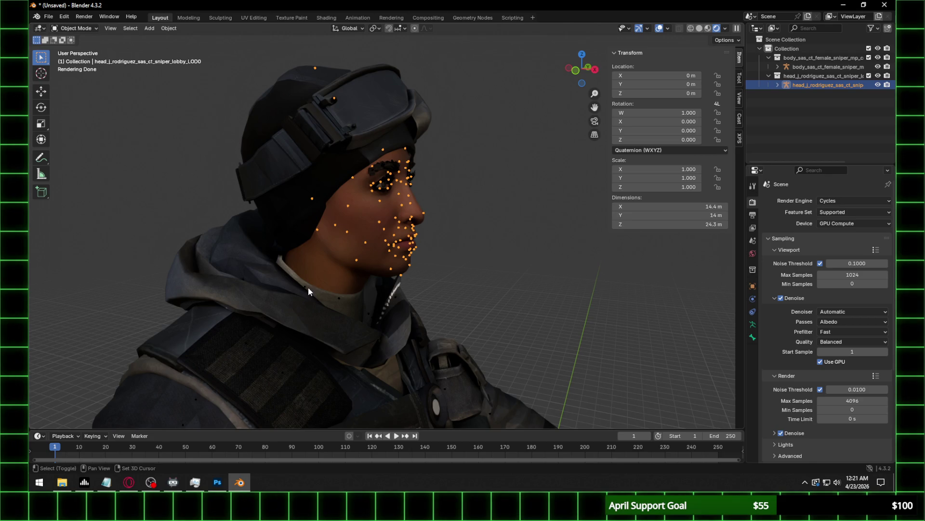